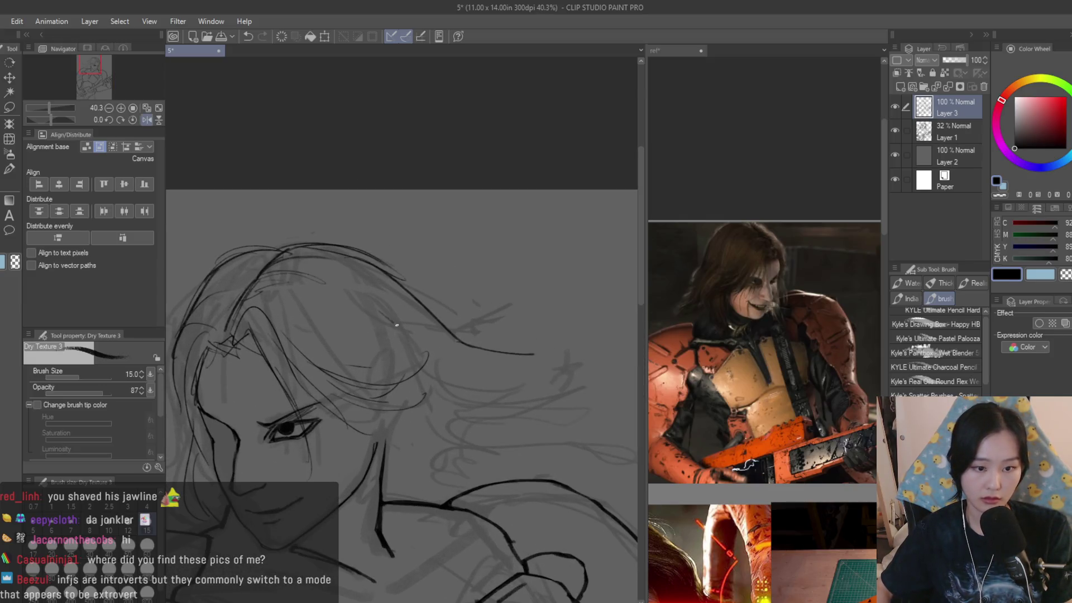
- Lasso-select the eye and cheek area of the face sketch
scroll(407, 426, down, 1)
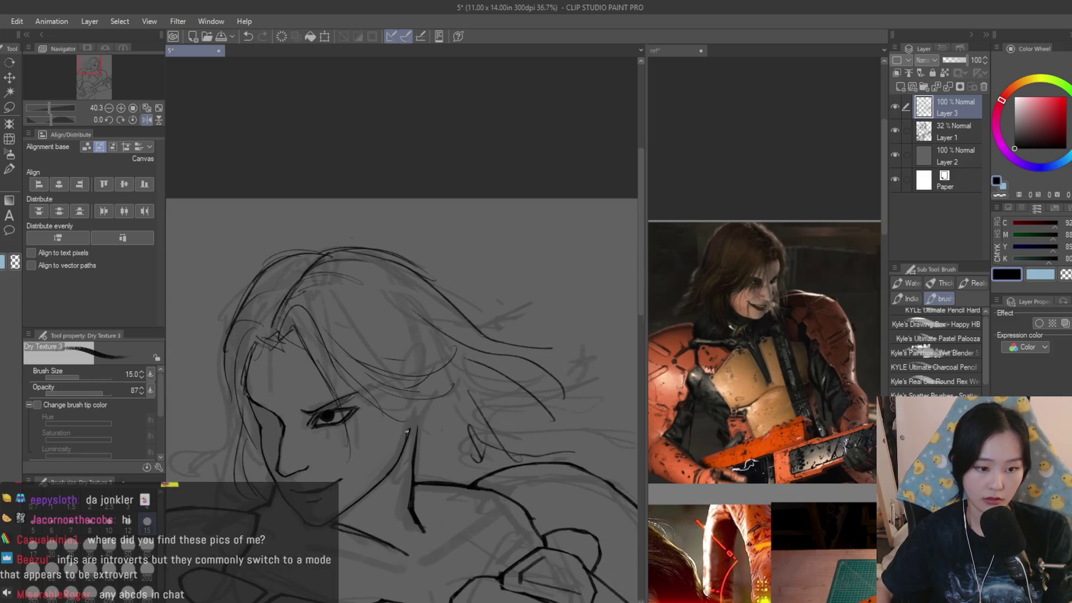
scroll(335, 364, down, 2)
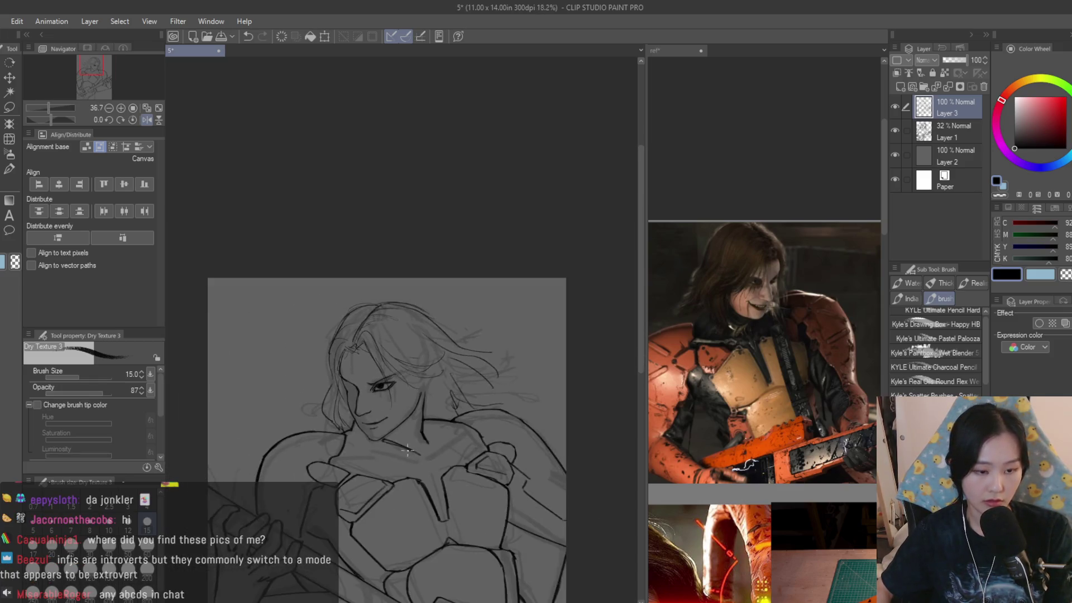
scroll(335, 363, up, 1)
key(m)
scroll(378, 352, up, 2)
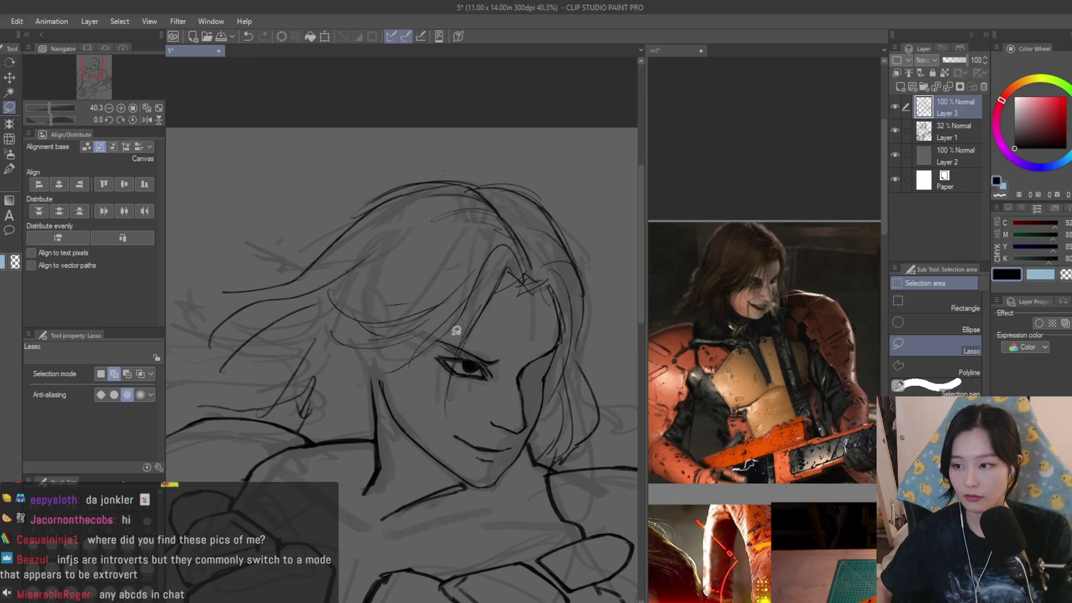
scroll(480, 379, up, 4)
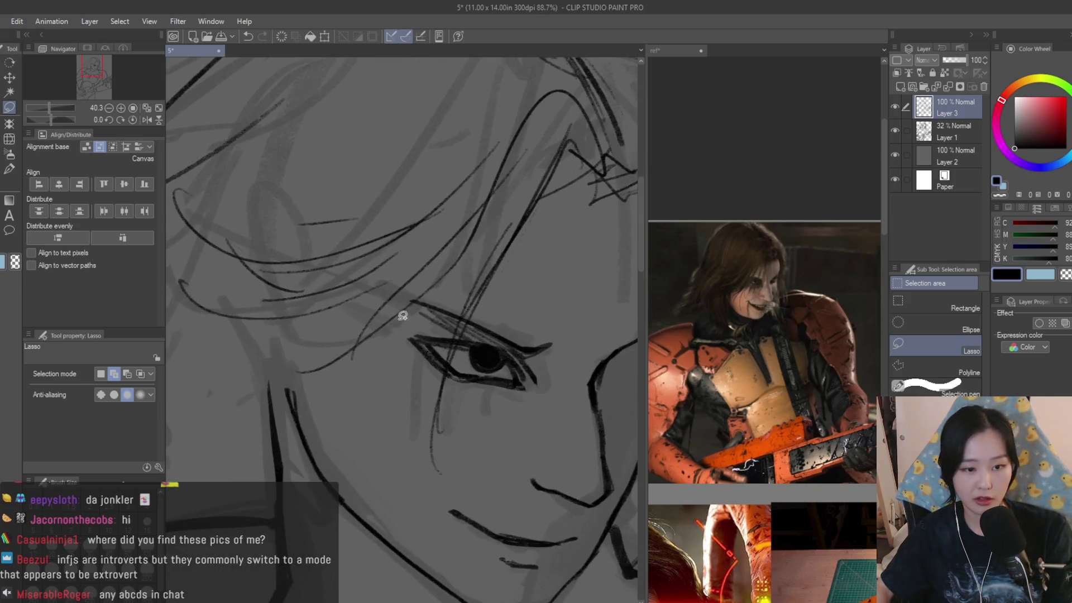
mouse_move(396, 335)
mouse_down()
mouse_move(531, 419)
mouse_move(556, 313)
mouse_up()
- Shrink the selected eye area to about 95% width, commit it, and mirror the view to check
scroll(416, 300, down, 3)
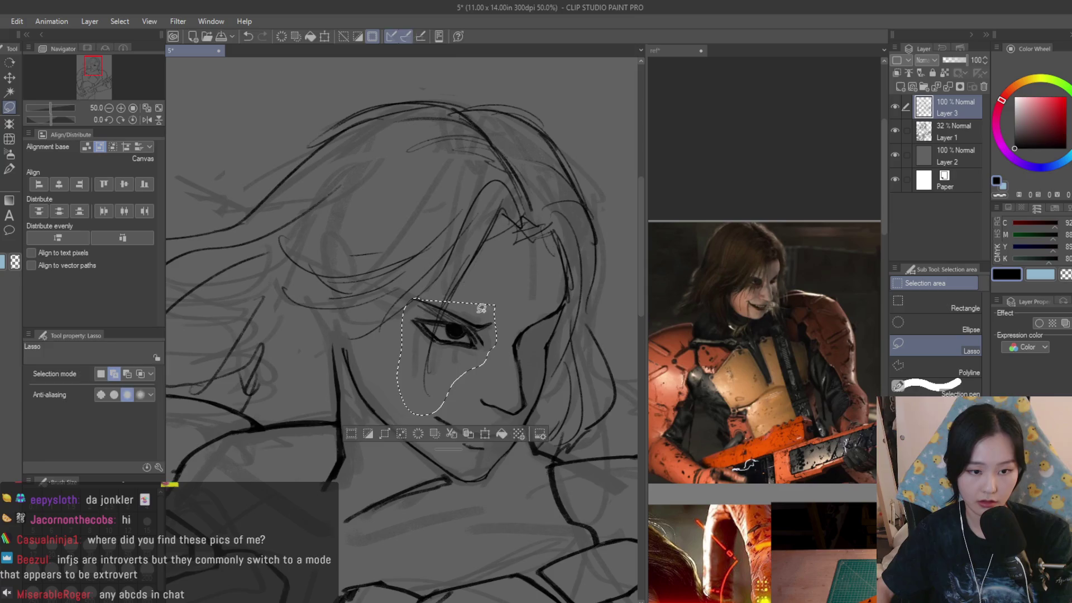
key(ctrl+t)
drag(494, 413, 484, 406)
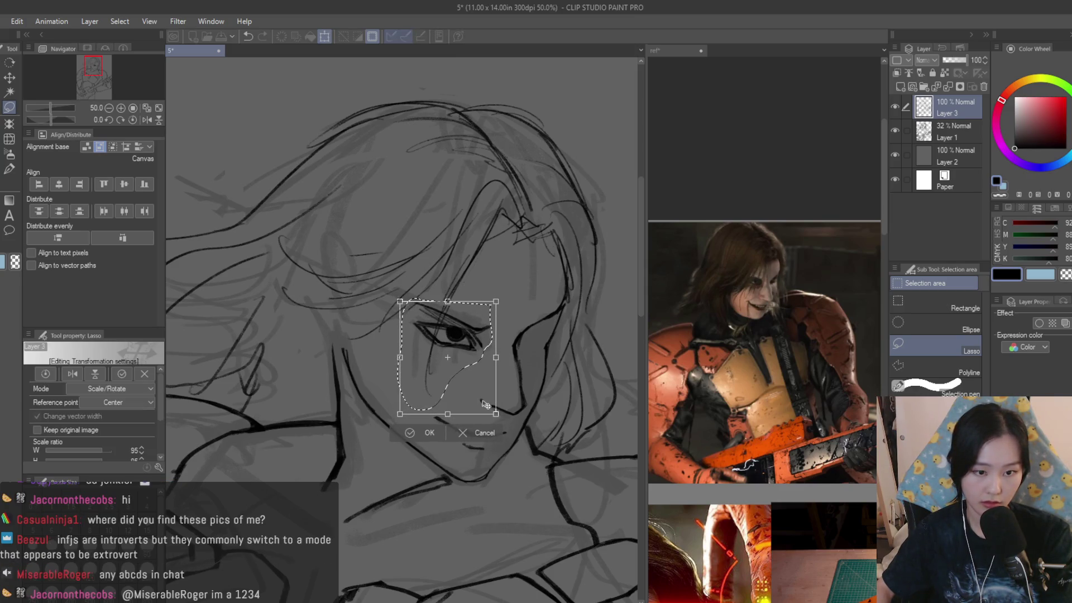
scroll(531, 293, down, 5)
key(Return)
scroll(550, 332, down, 2)
key(h)
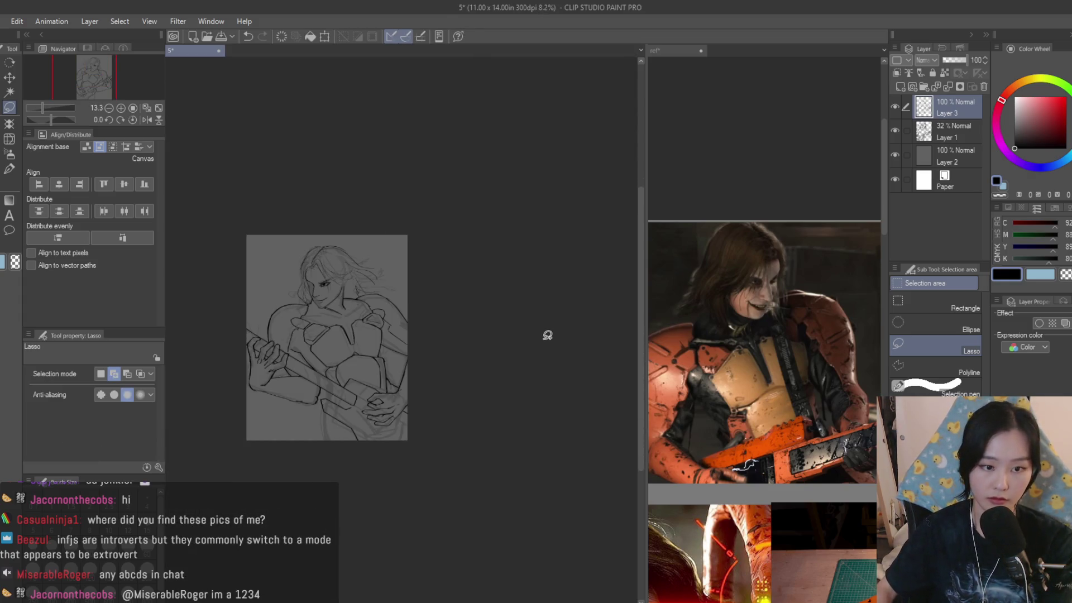
key(h)
scroll(558, 325, up, 2)
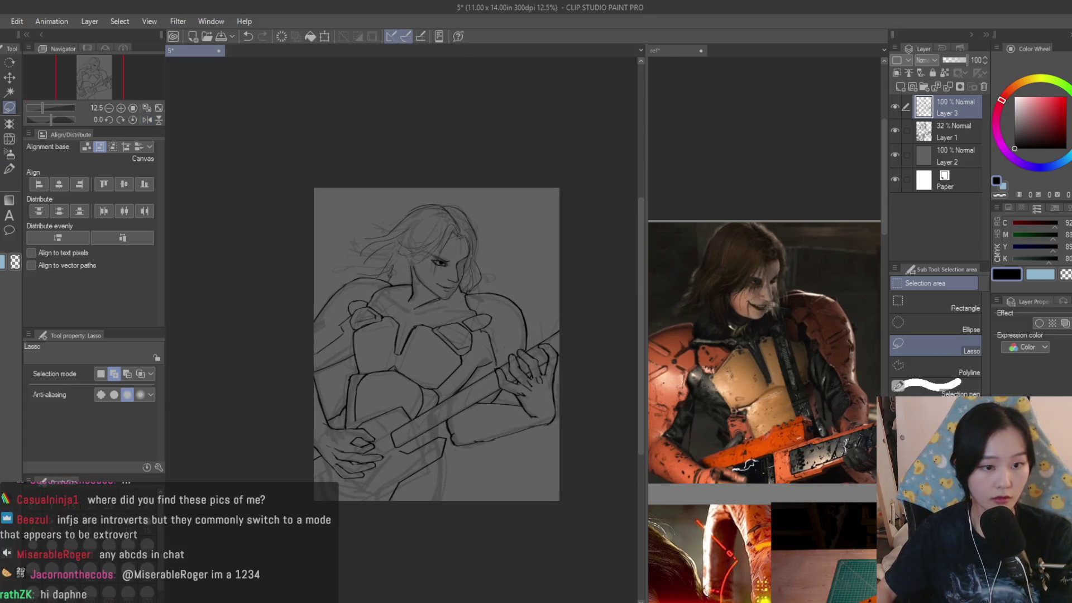
key(e)
scroll(438, 280, up, 5)
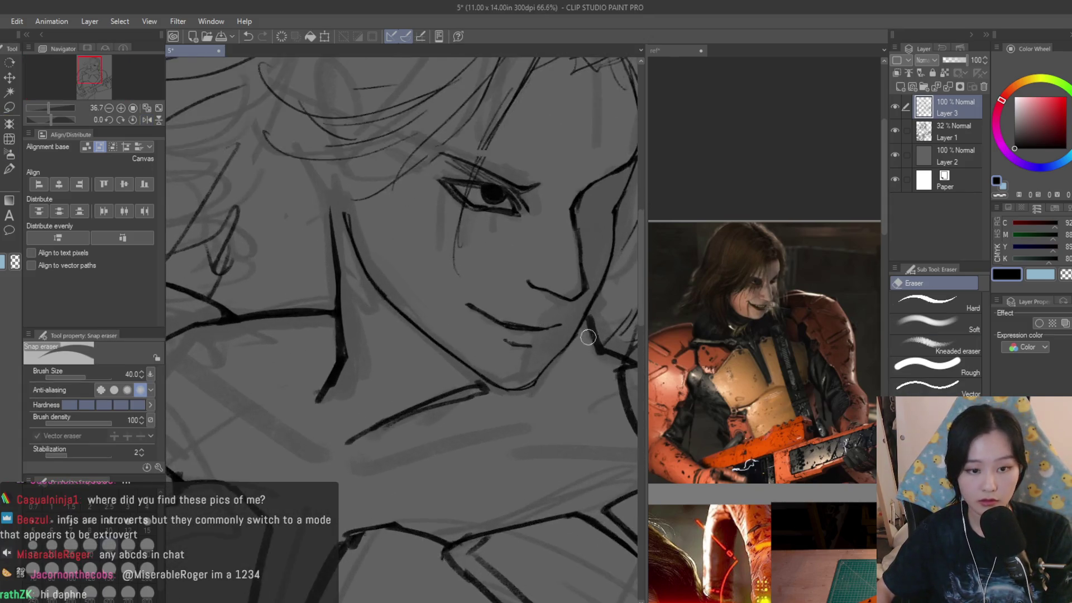
scroll(474, 340, down, 4)
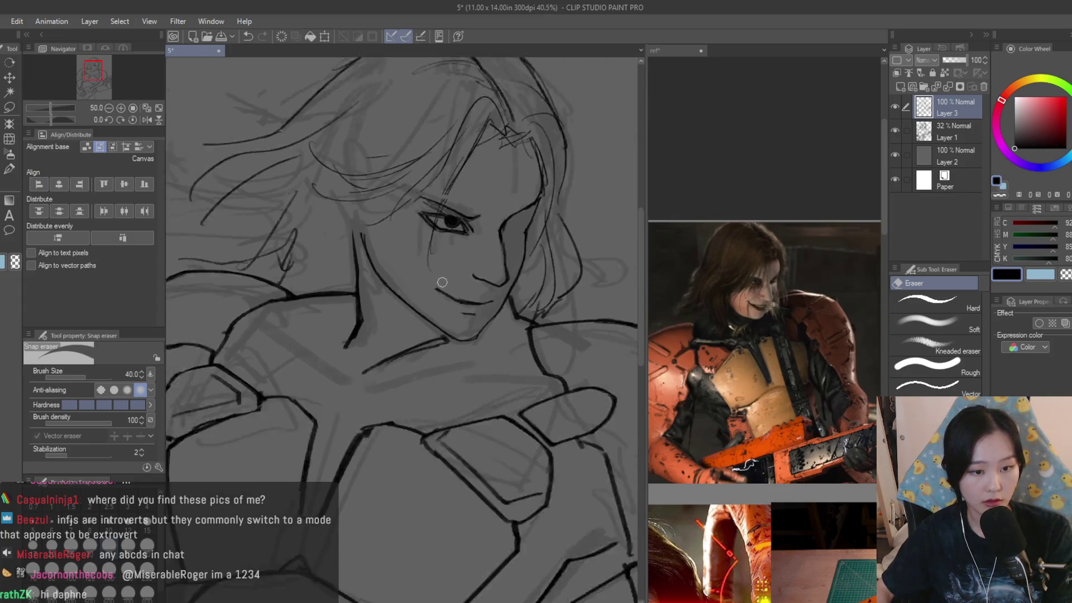
key(b)
scroll(364, 282, up, 1)
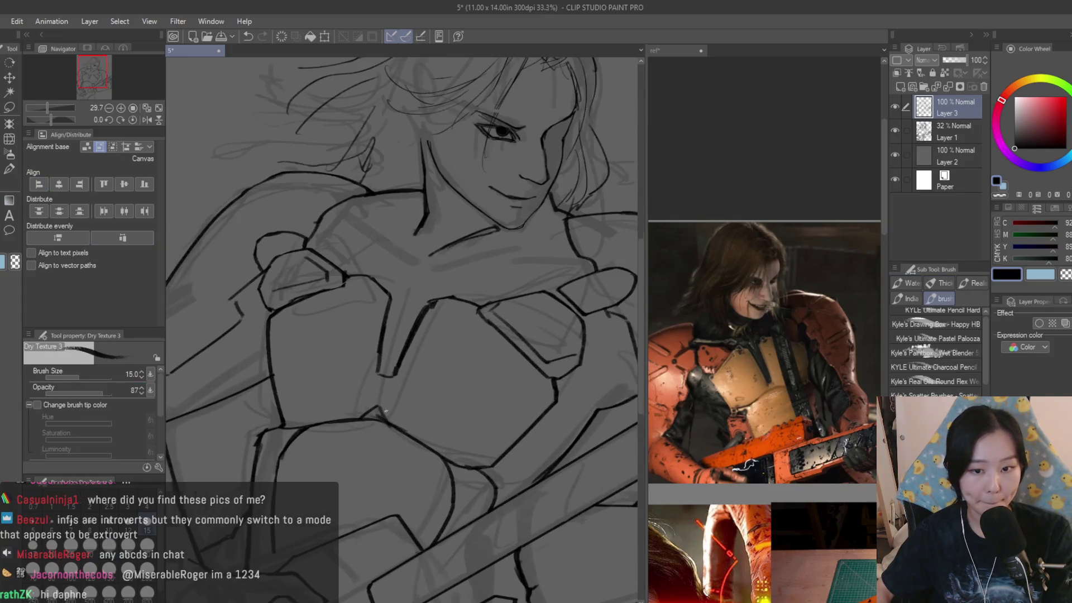
scroll(364, 282, down, 3)
scroll(640, 391, up, 1)
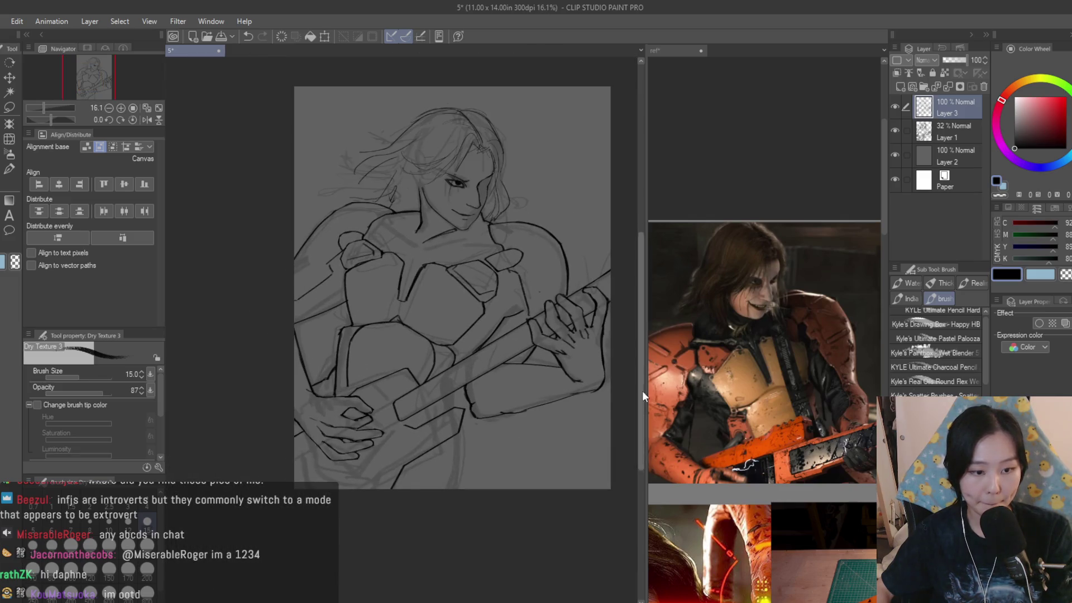
click(736, 317)
- Hide and re-show the Layer 1 sketch, and enlarge the brush to size 25
scroll(765, 430, down, 1)
click(588, 256)
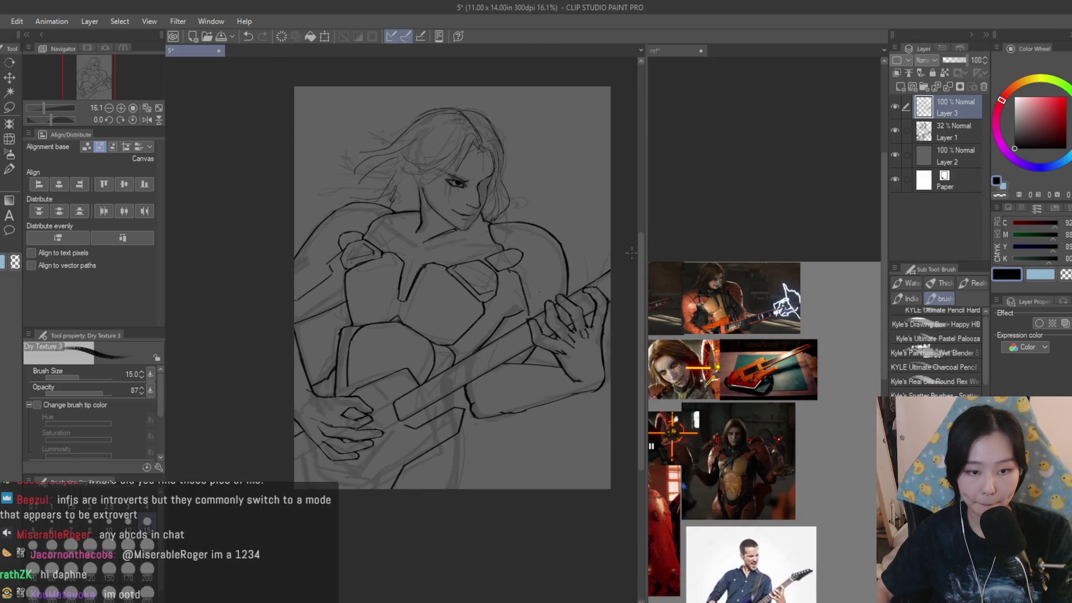
click(894, 133)
click(894, 133)
scroll(453, 385, up, 2)
key(bracketright)
key(bracketright)
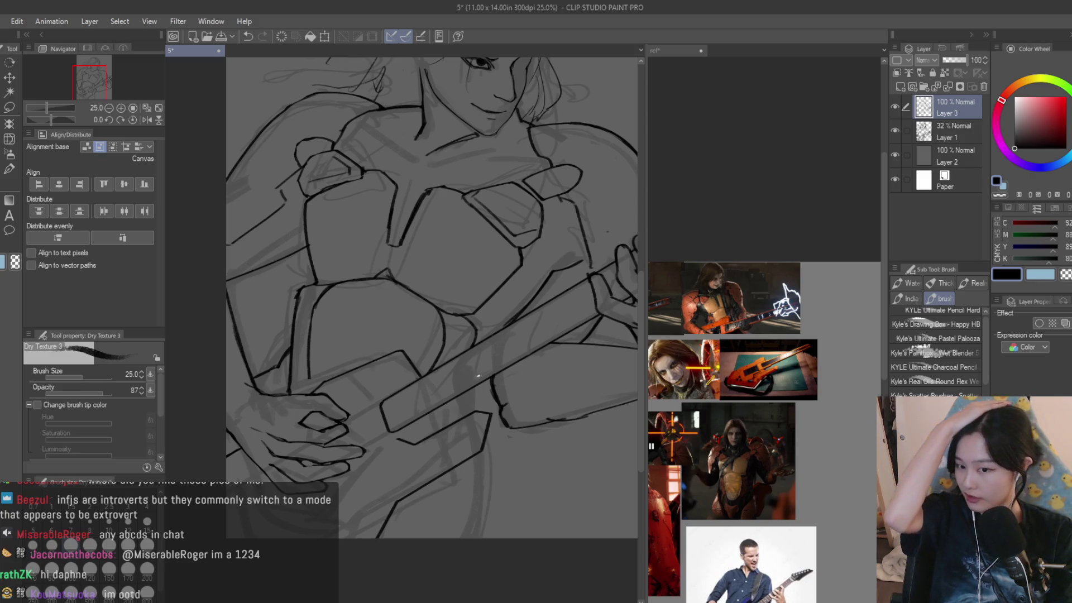
- Compare the sketch with the zoomed armor reference photos, ending back on the drawing document
click(803, 346)
scroll(803, 346, up, 2)
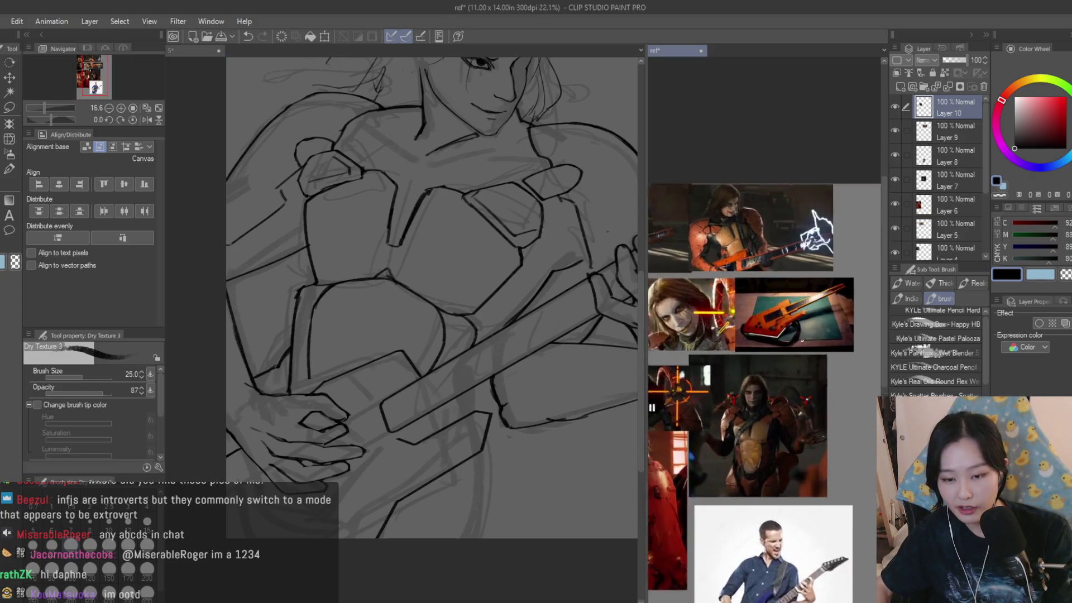
scroll(765, 391, down, 2)
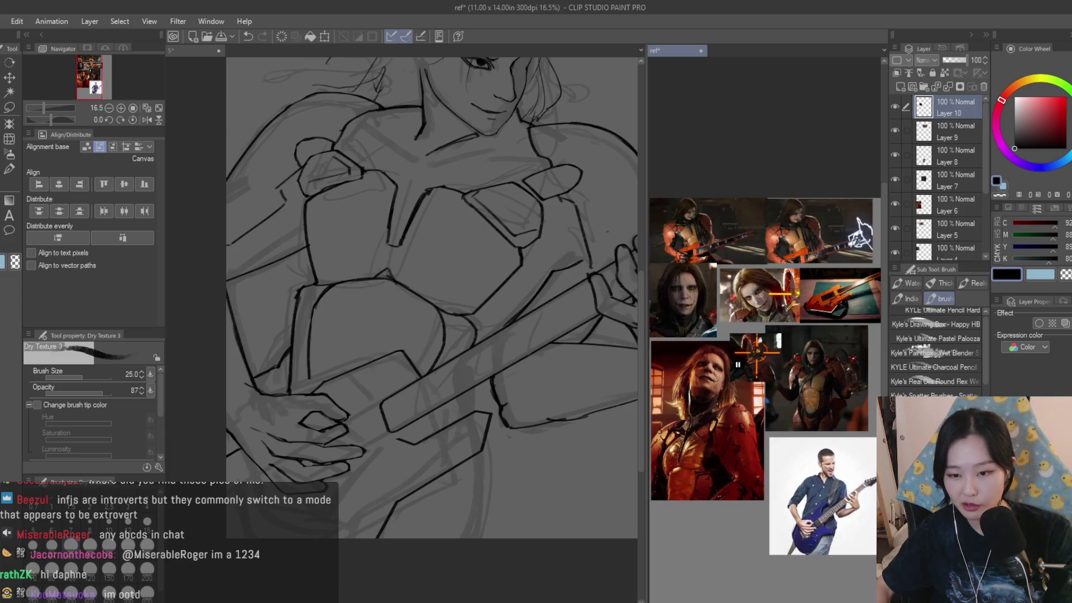
scroll(765, 346, up, 2)
scroll(765, 346, down, 4)
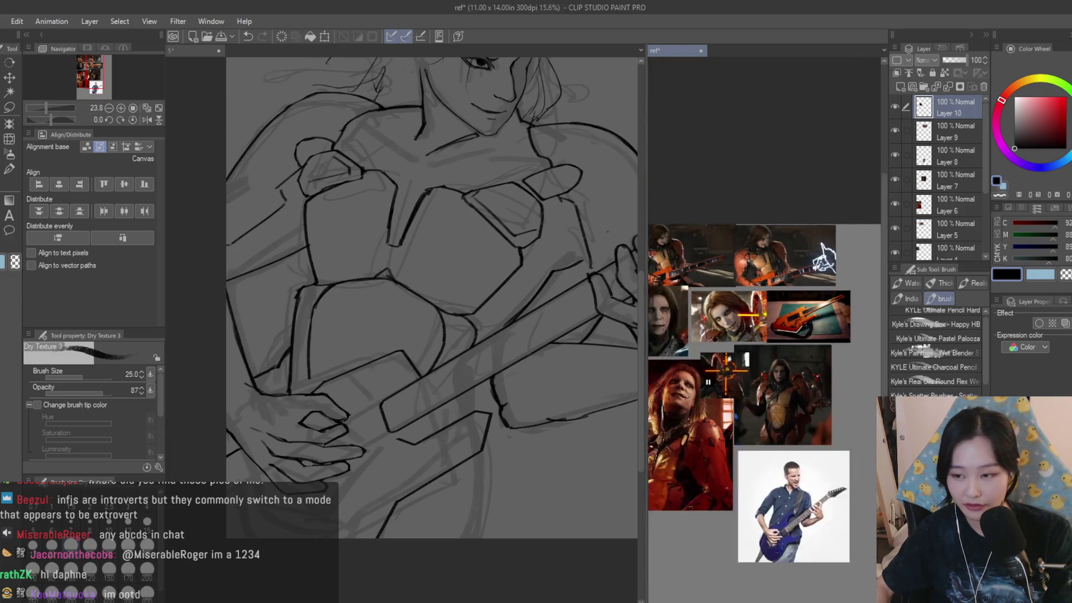
scroll(766, 346, up, 3)
click(550, 348)
click(773, 380)
scroll(773, 380, down, 4)
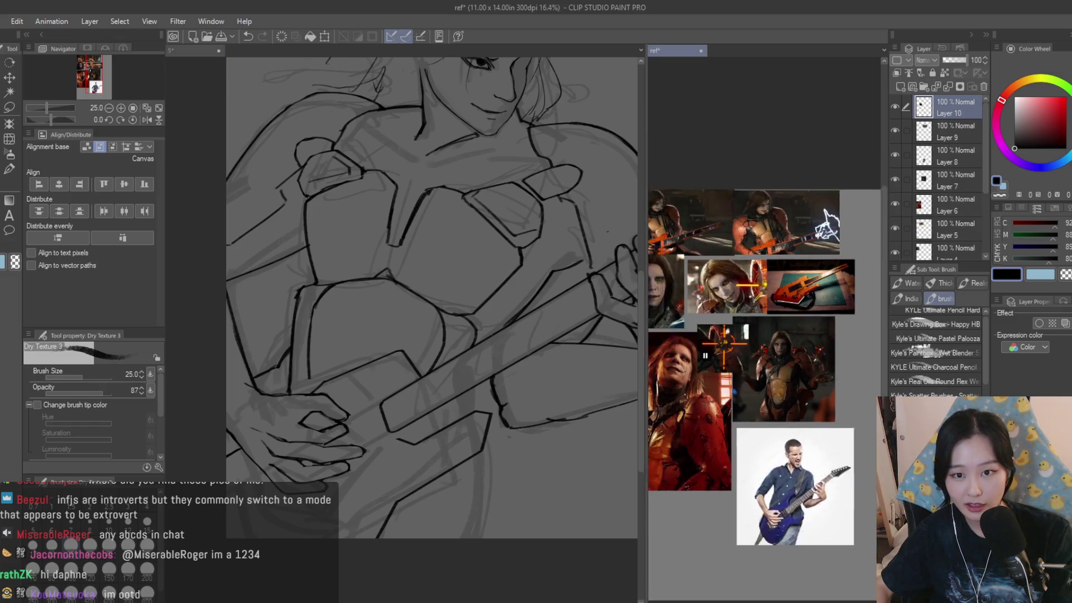
scroll(812, 349, up, 5)
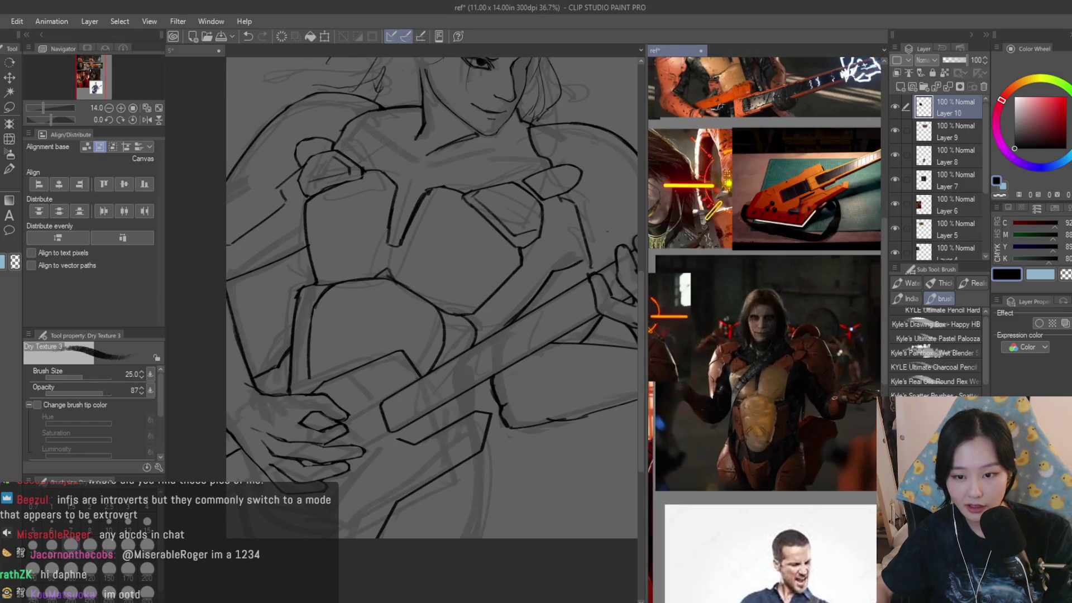
click(472, 408)
scroll(471, 408, up, 3)
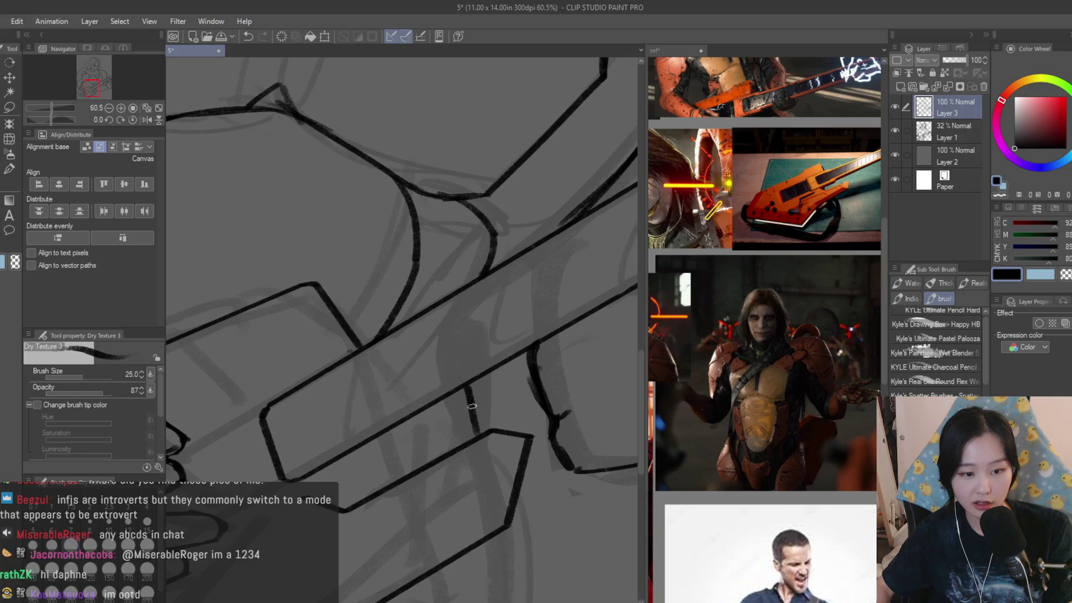
- Close the gap in the guitar outline and draw its right and long diagonal edges
scroll(525, 414, down, 2)
scroll(620, 424, up, 3)
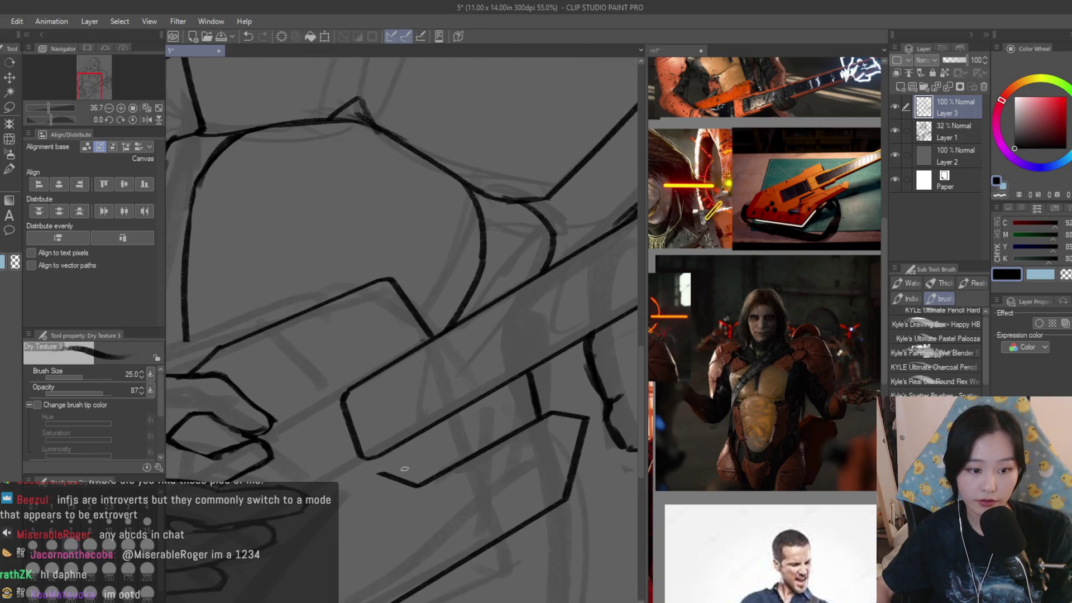
mouse_move(416, 440)
mouse_down()
mouse_move(499, 403)
mouse_move(343, 494)
mouse_up()
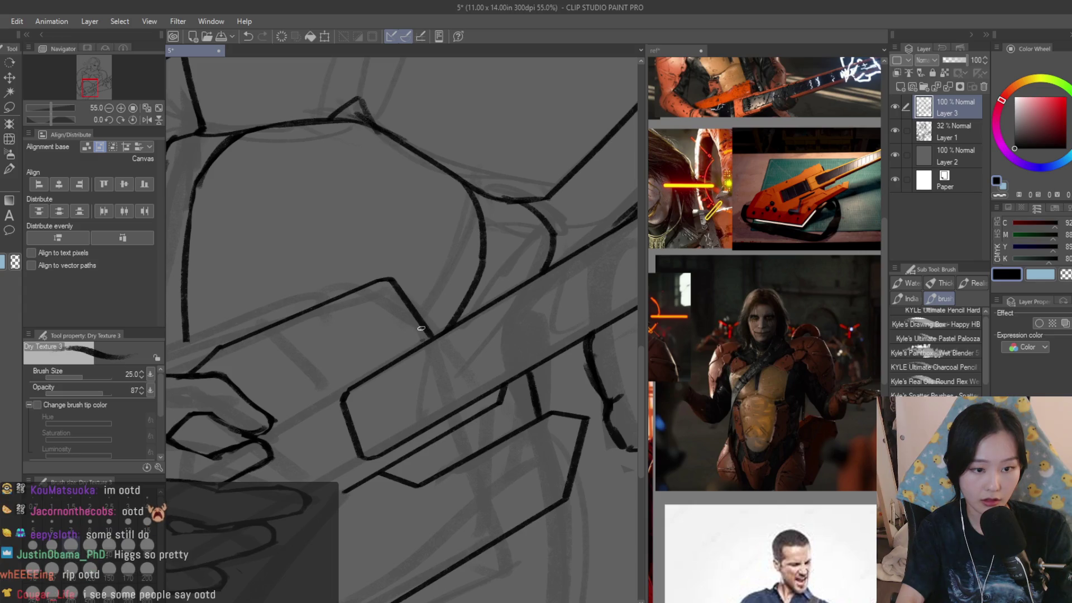
drag(475, 321, 501, 391)
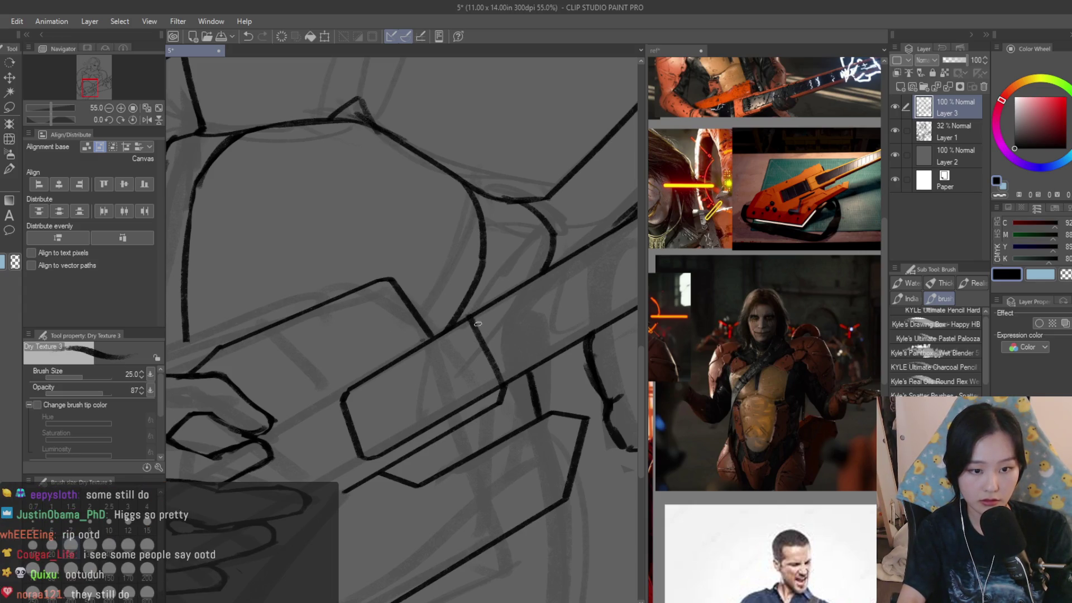
mouse_move(454, 310)
mouse_down()
mouse_move(360, 335)
mouse_move(292, 402)
mouse_move(322, 496)
mouse_up()
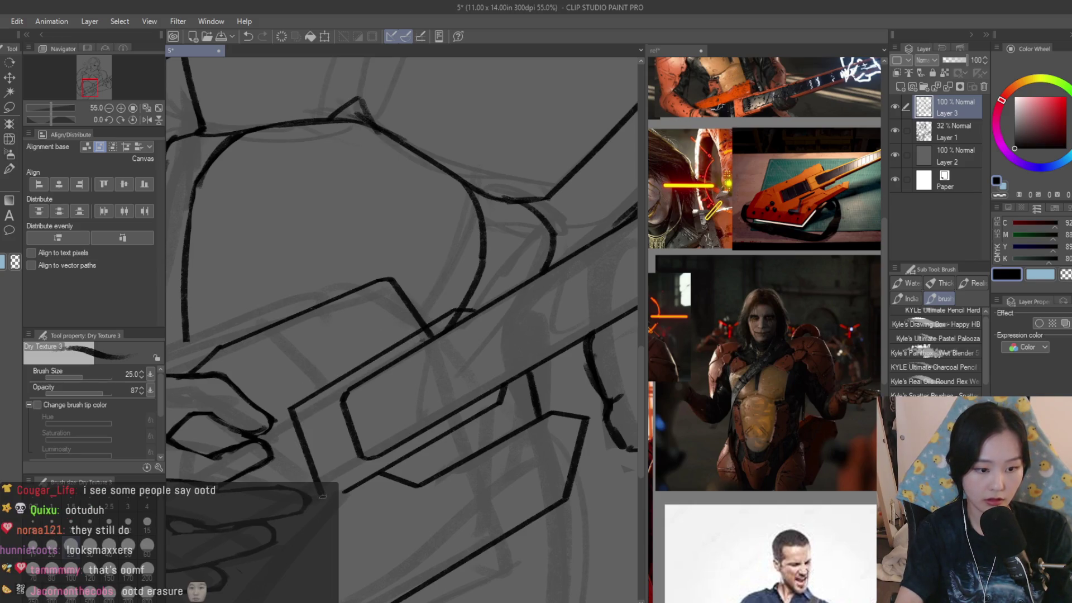
- Swap to the snap eraser and back to the textured brush, then bring the reference collage forward
scroll(543, 427, down, 7)
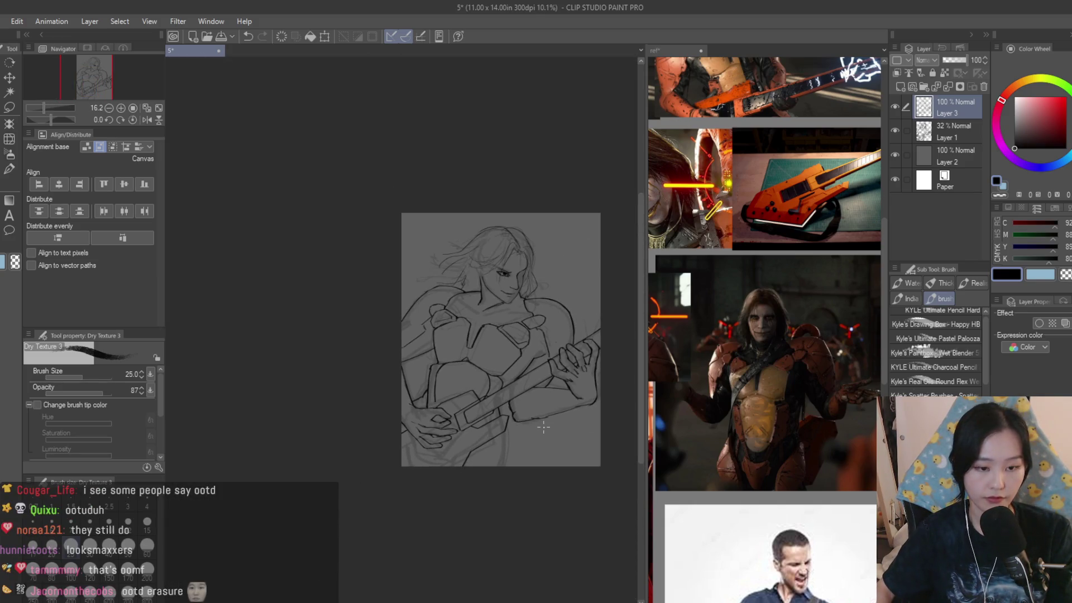
scroll(543, 427, up, 2)
key(e)
scroll(403, 462, up, 3)
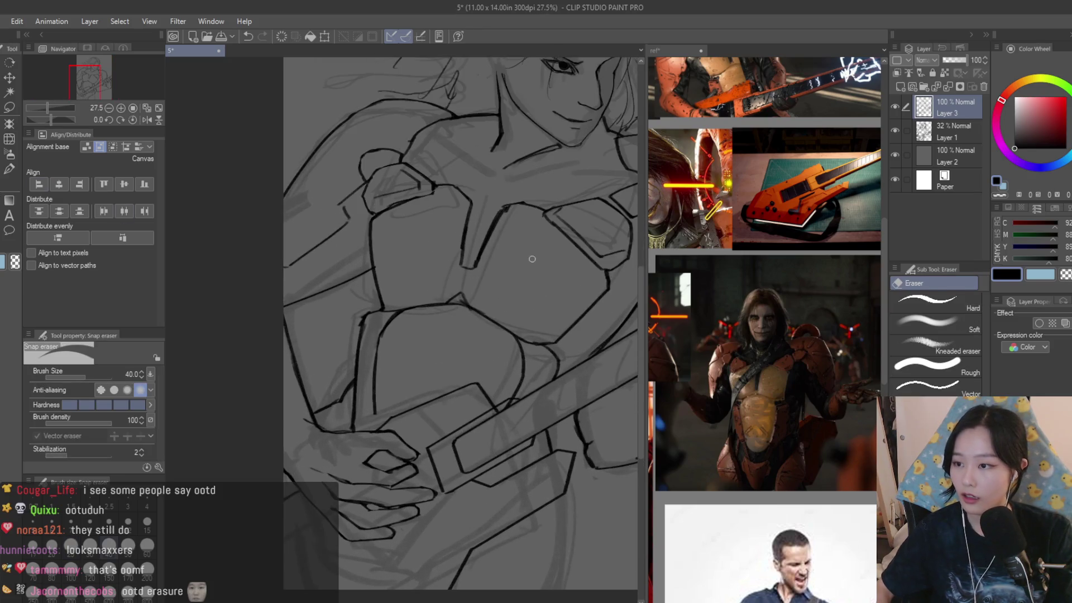
scroll(423, 452, up, 2)
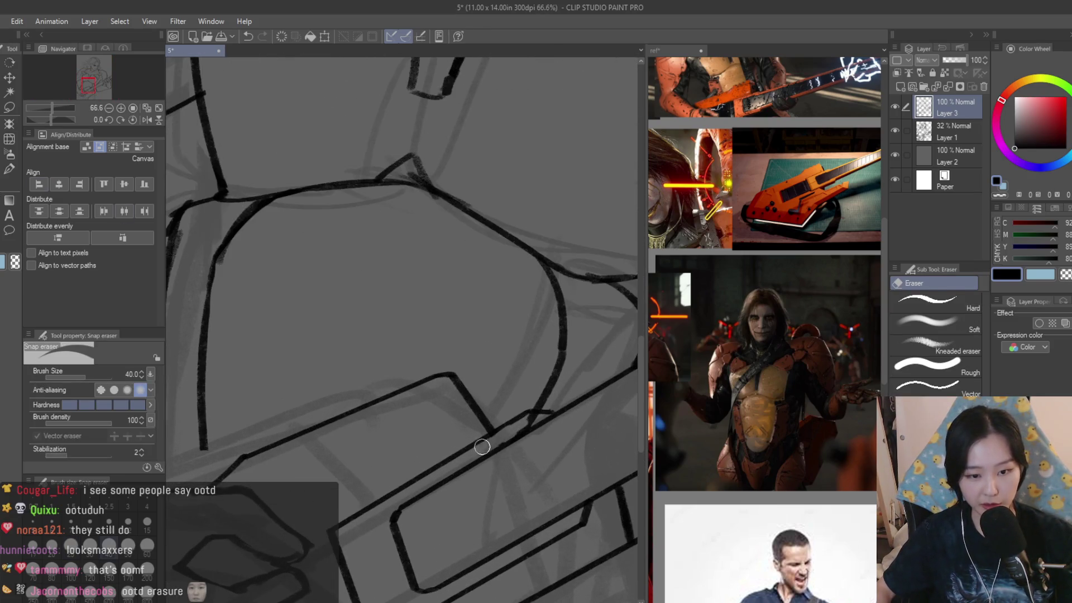
scroll(467, 458, down, 4)
scroll(466, 458, up, 1)
key(b)
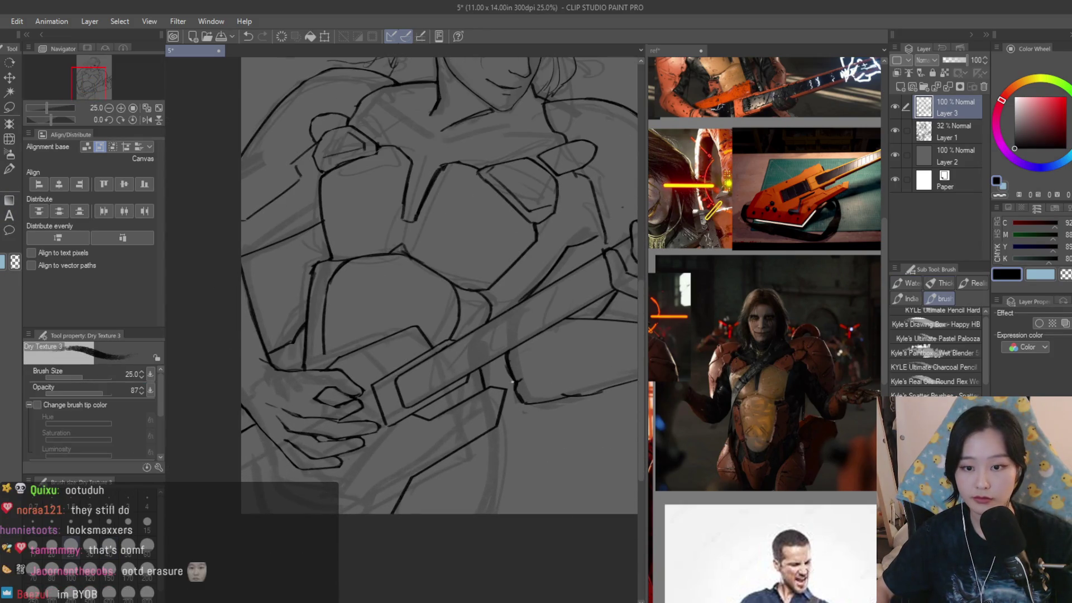
scroll(522, 442, down, 2)
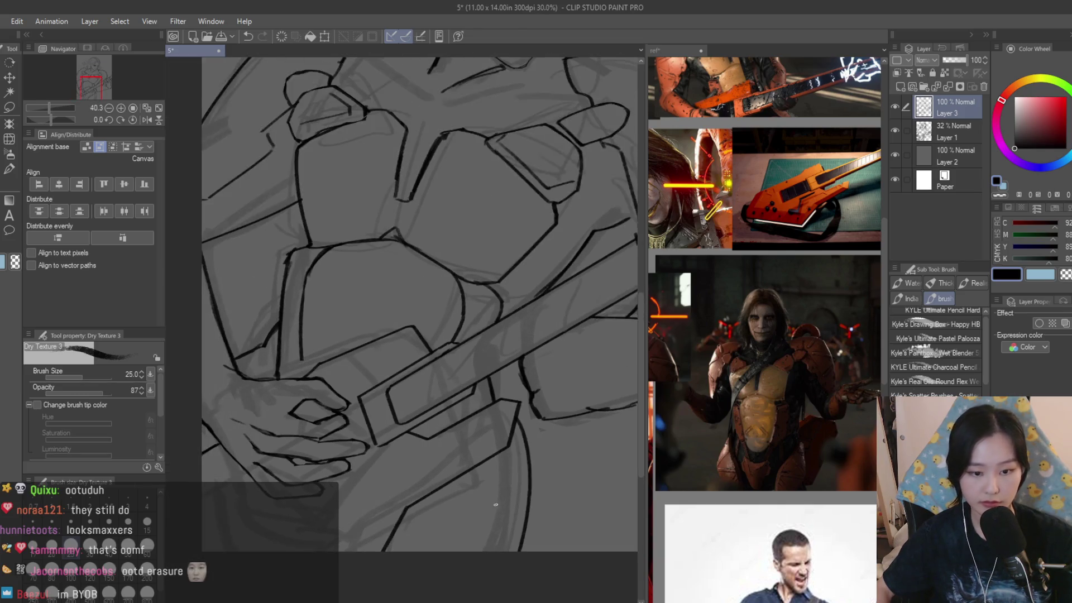
scroll(535, 518, up, 2)
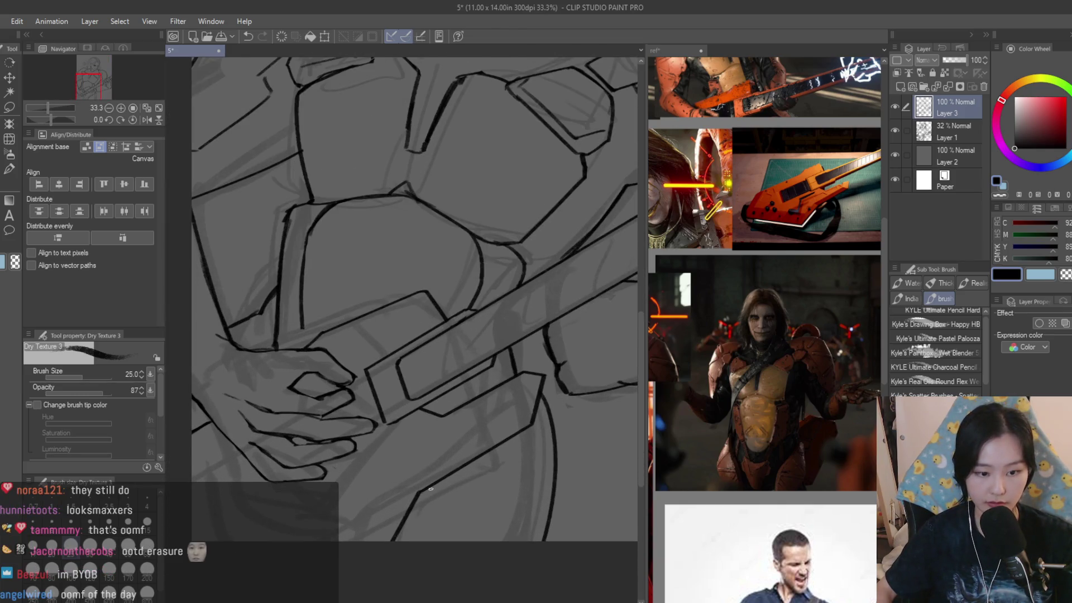
scroll(451, 480, down, 1)
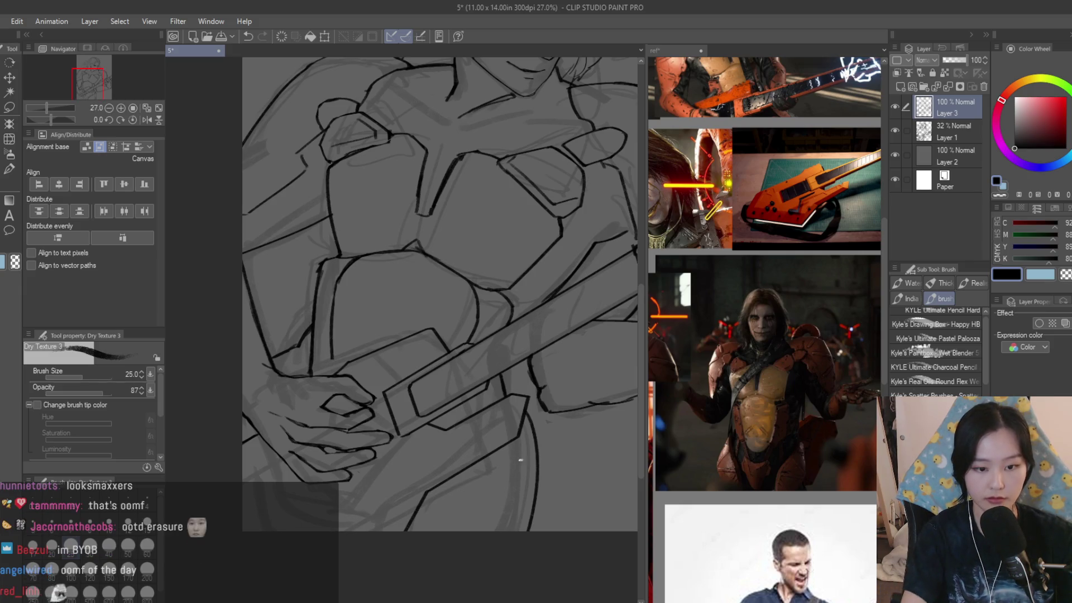
click(763, 435)
scroll(763, 435, down, 2)
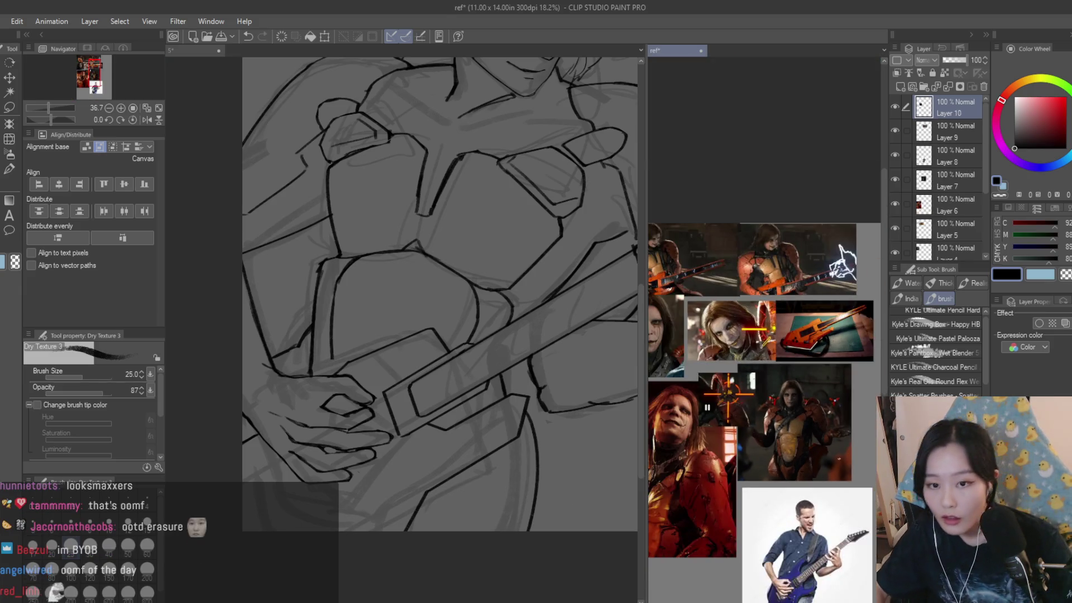
- Mirror-check the canvas, then retrace the lower guitar-body contour with dark strokes
scroll(765, 391, up, 2)
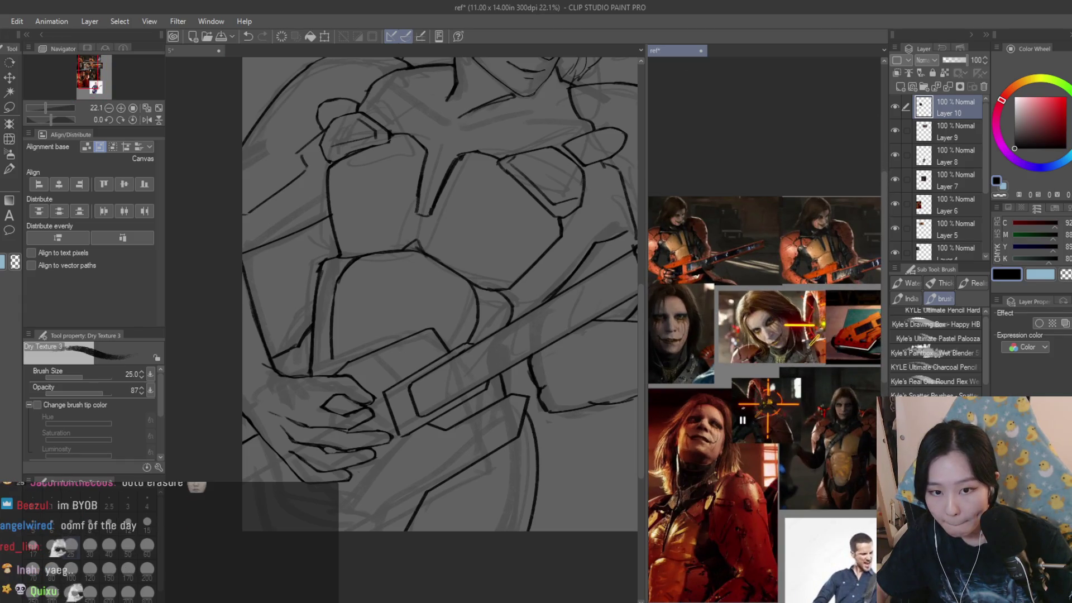
scroll(433, 431, down, 3)
key(h)
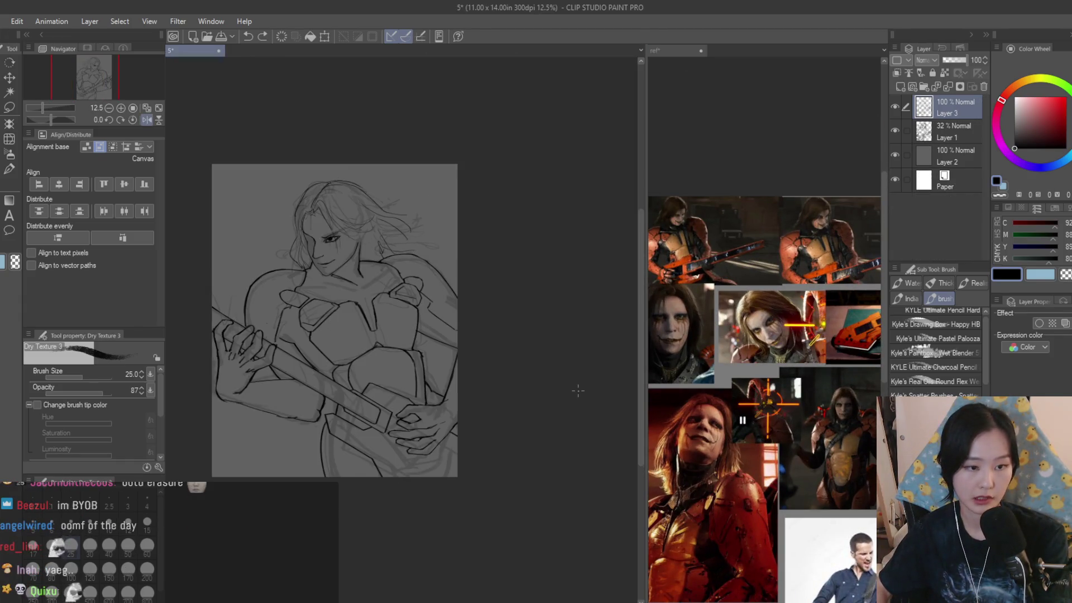
scroll(579, 391, up, 3)
key(h)
drag(501, 385, 492, 482)
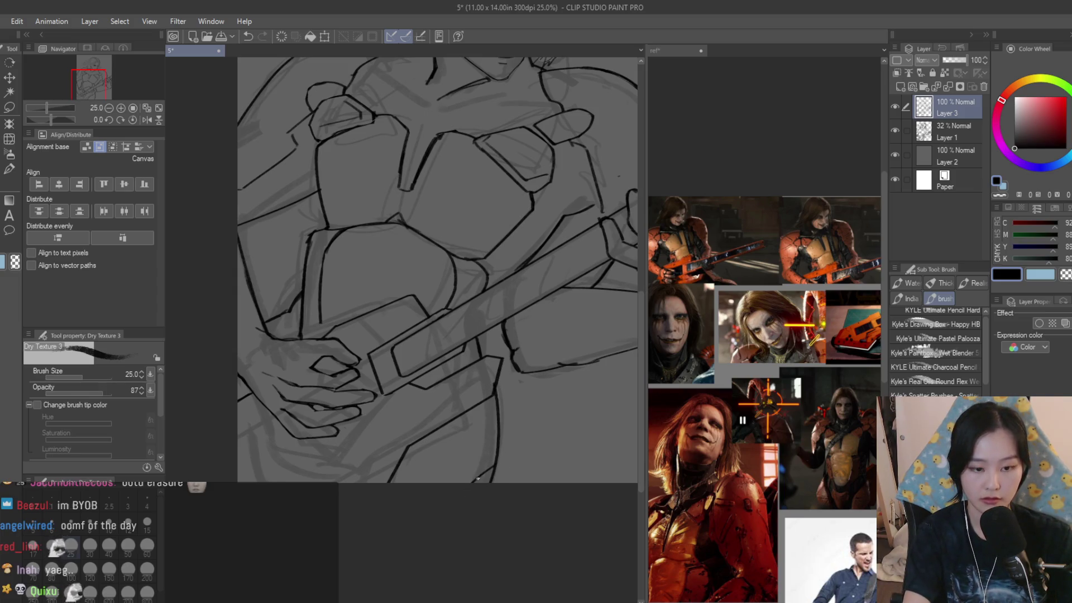
drag(501, 407, 493, 472)
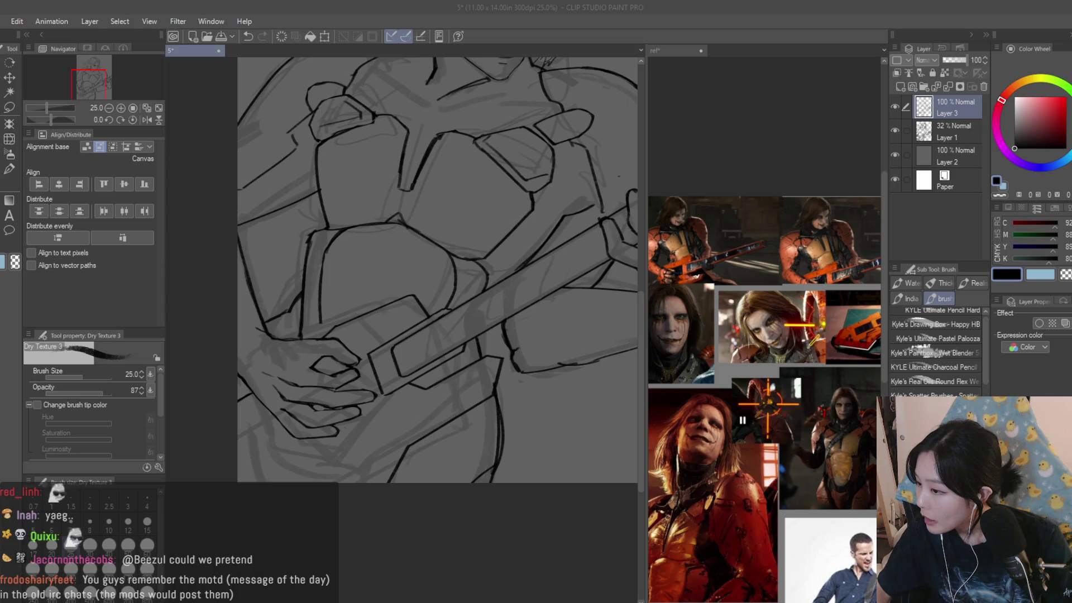
- Erase the duplicate inner stroke and redraw the curve as one bold line
scroll(514, 488, up, 4)
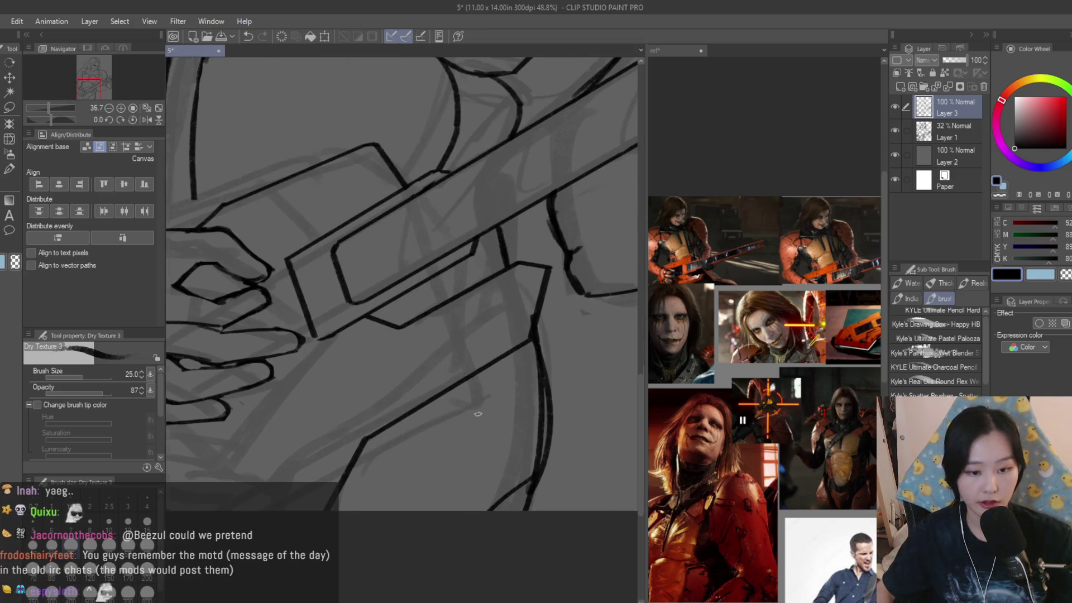
key(e)
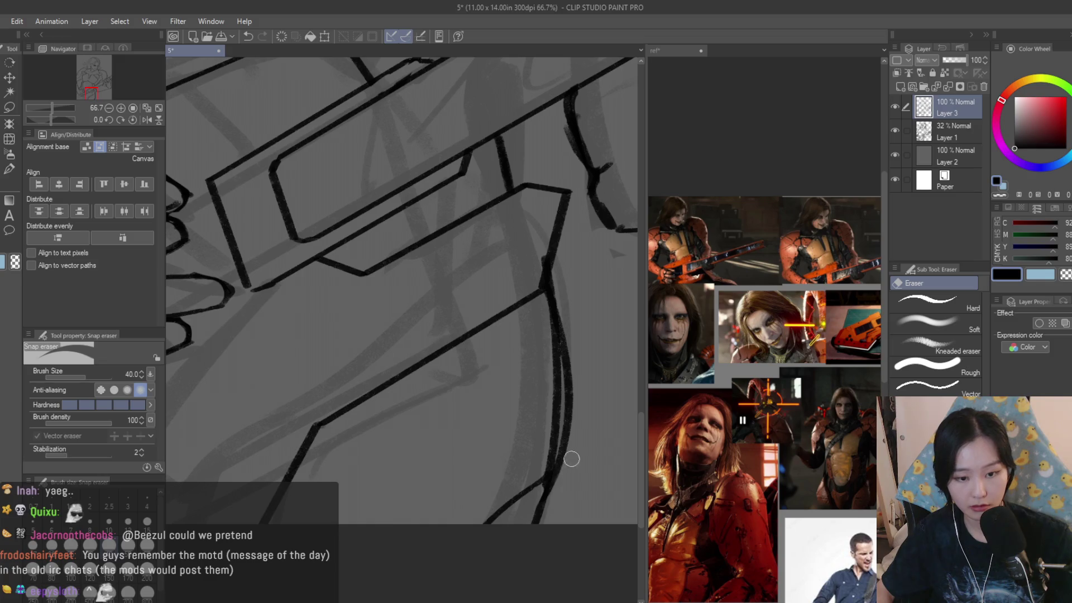
mouse_move(543, 368)
mouse_down()
mouse_move(553, 434)
mouse_move(537, 466)
mouse_up()
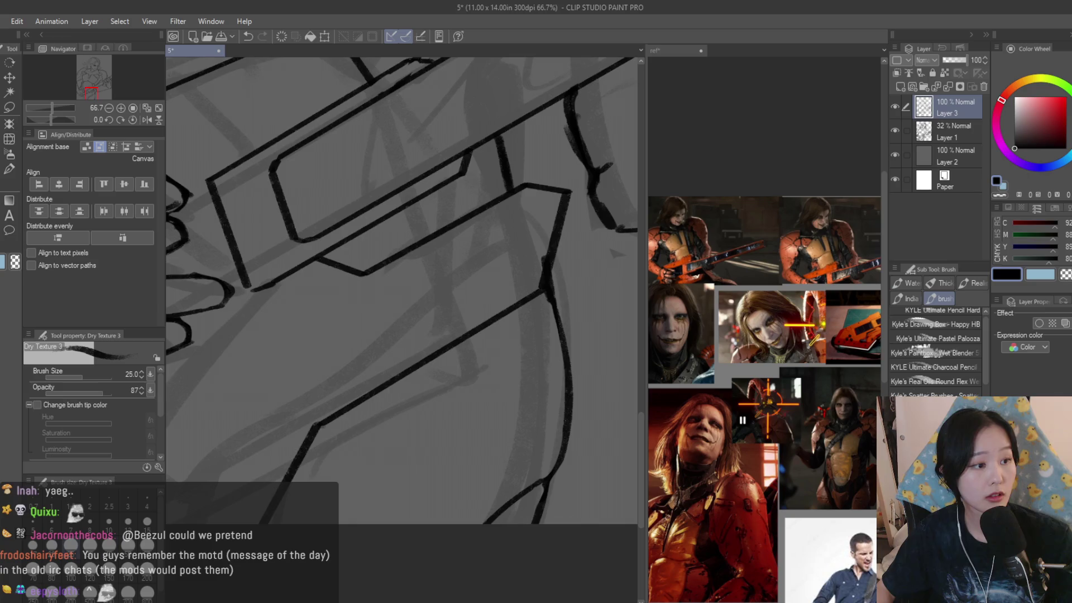
key(b)
scroll(545, 481, up, 1)
mouse_move(552, 268)
mouse_down()
mouse_move(575, 391)
mouse_move(539, 478)
mouse_up()
- Remove the doubled stroke, thicken the curved contour, and clean up its edges
key(e)
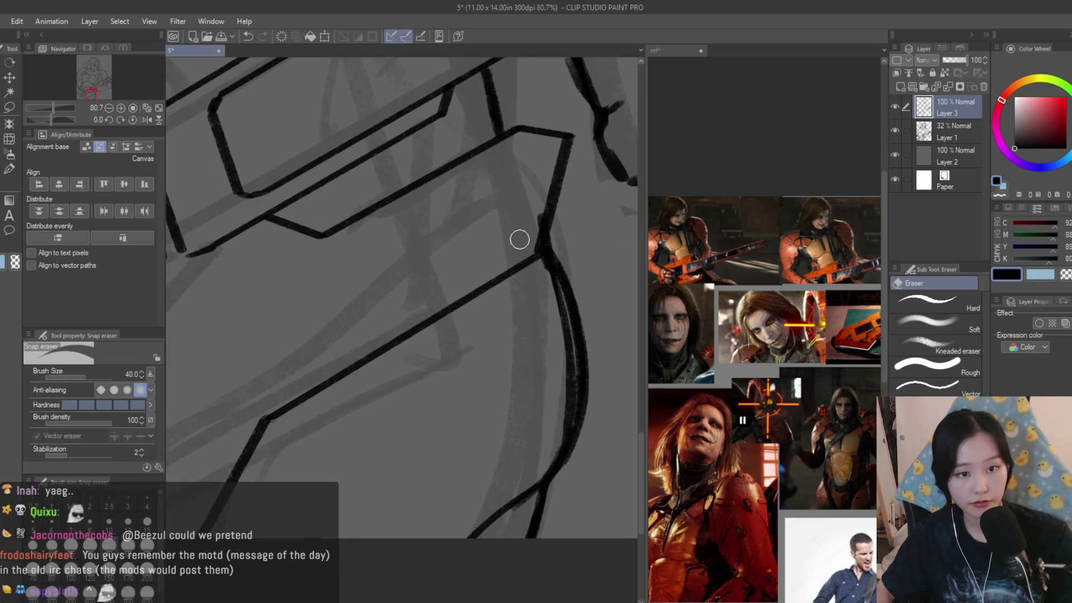
mouse_move(541, 216)
mouse_down()
mouse_move(570, 390)
mouse_move(553, 475)
mouse_up()
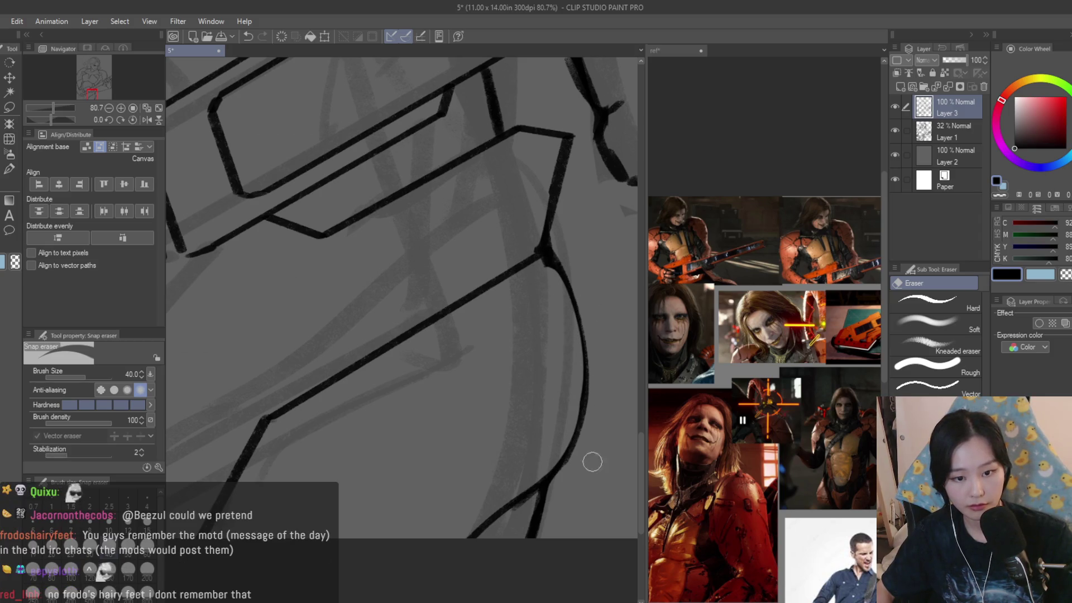
key(b)
mouse_move(551, 251)
mouse_down()
mouse_move(581, 411)
mouse_move(556, 472)
mouse_up()
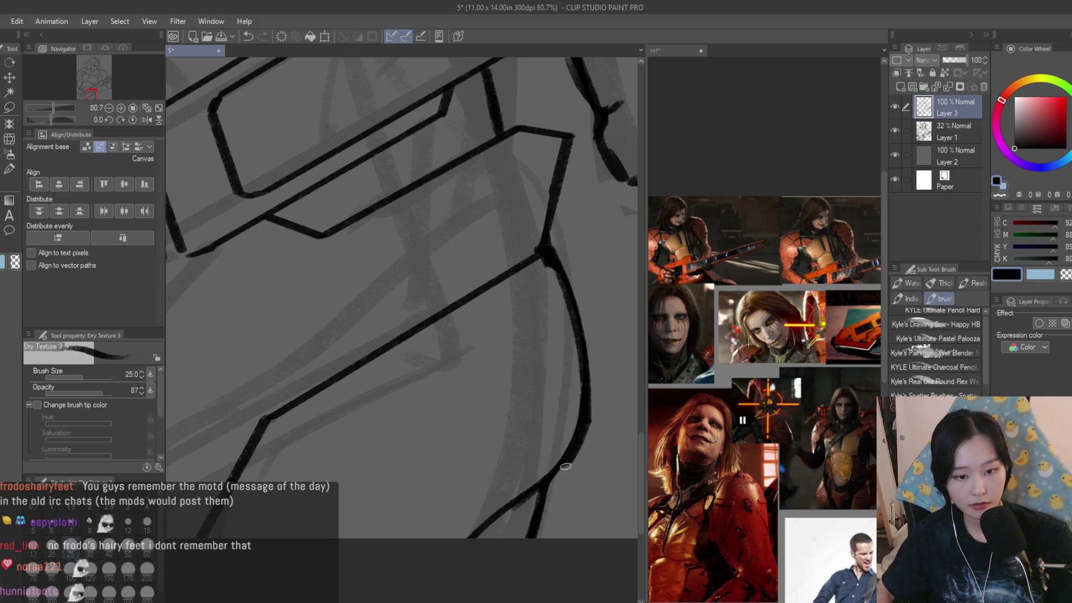
key(e)
mouse_move(545, 287)
mouse_down()
mouse_move(551, 275)
mouse_move(567, 398)
mouse_up()
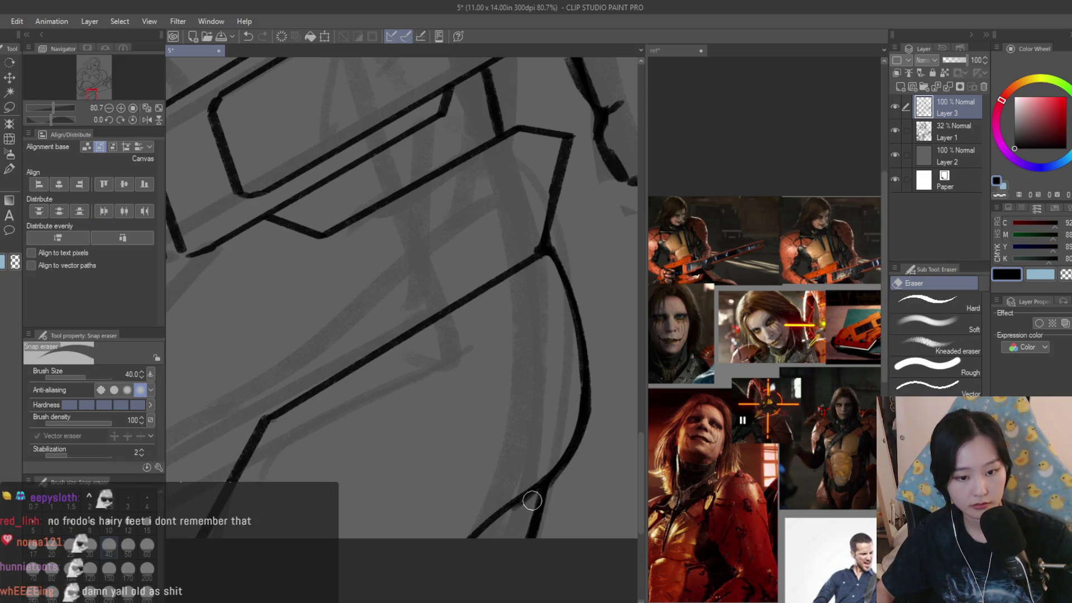
scroll(569, 473, down, 10)
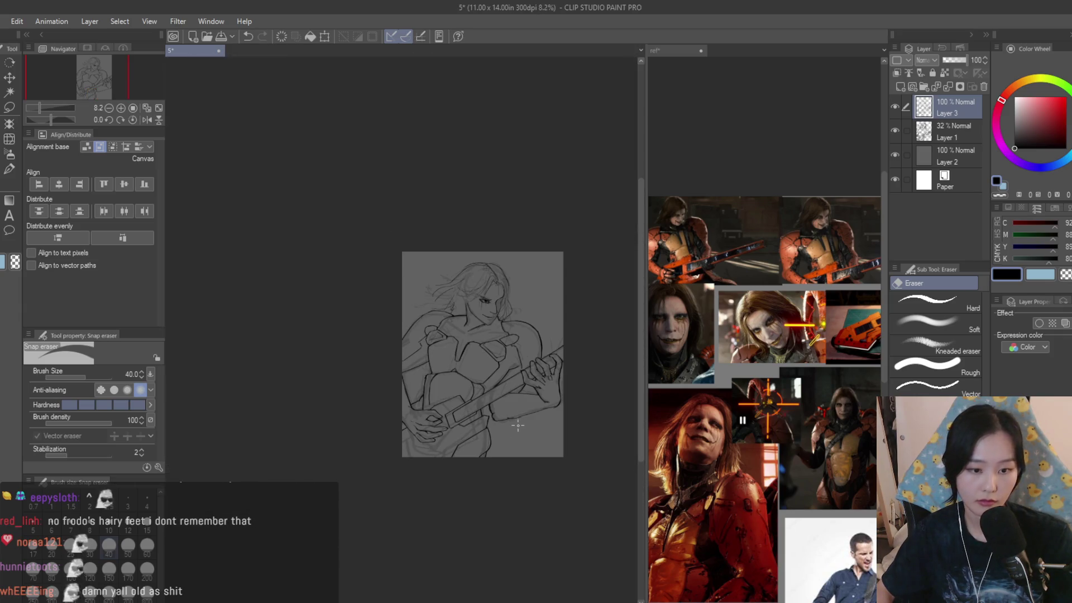
scroll(519, 426, up, 2)
scroll(469, 322, up, 2)
- Draw hair strands over the forehead and a line for the neck
key(b)
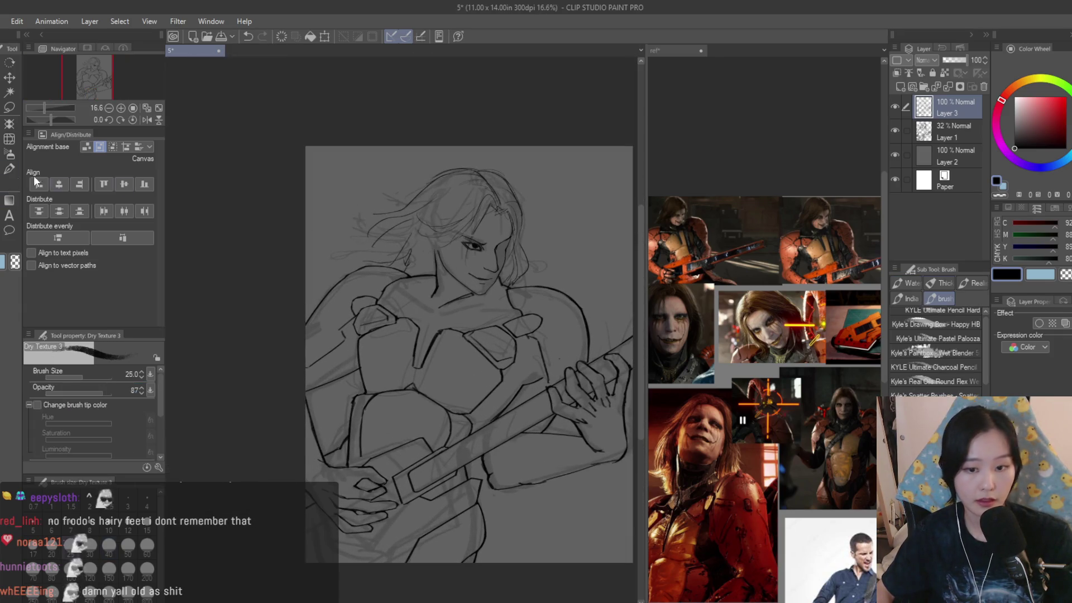
click(836, 217)
scroll(836, 217, up, 3)
scroll(461, 204, up, 3)
mouse_move(470, 194)
mouse_down()
mouse_move(339, 284)
mouse_move(369, 240)
mouse_move(328, 214)
mouse_up()
drag(464, 215, 360, 245)
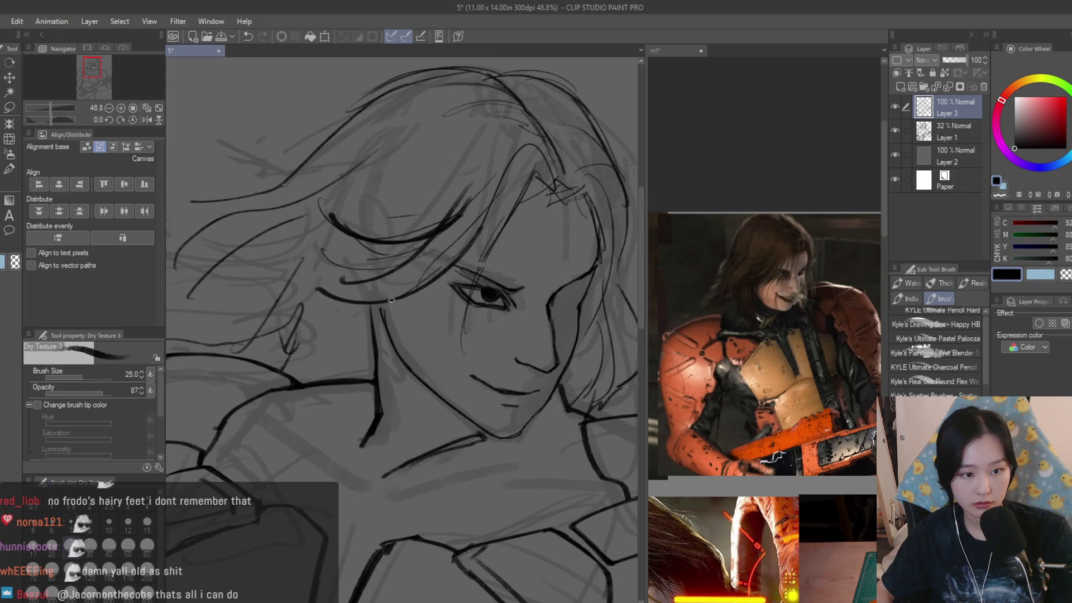
drag(413, 290, 343, 441)
- Add more neck and hair strokes below the face
scroll(343, 441, down, 3)
scroll(394, 402, up, 2)
scroll(434, 330, up, 1)
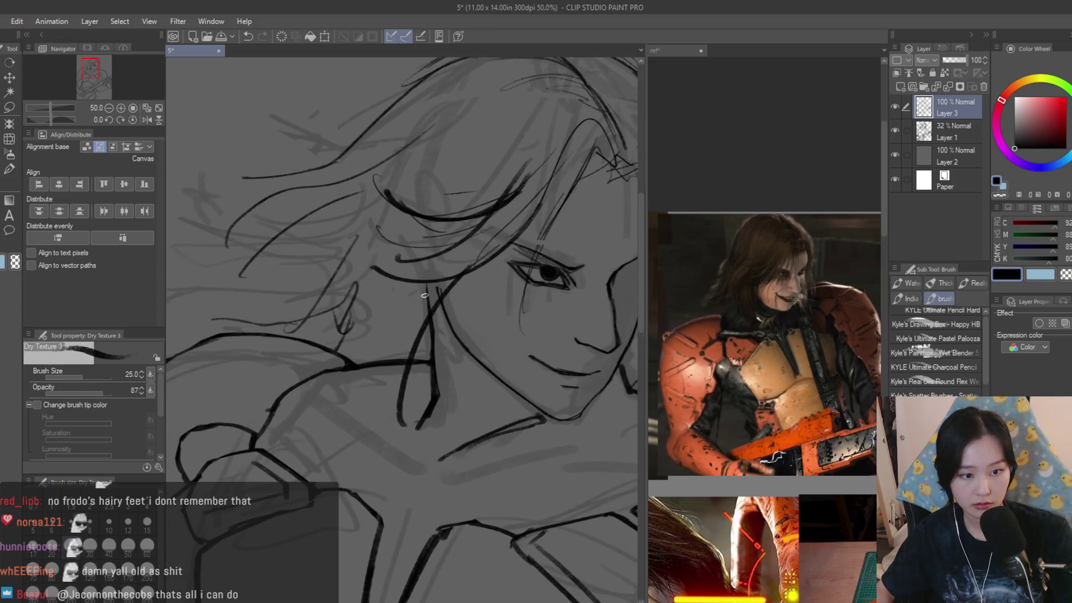
drag(427, 295, 385, 405)
drag(399, 279, 365, 362)
drag(371, 266, 355, 330)
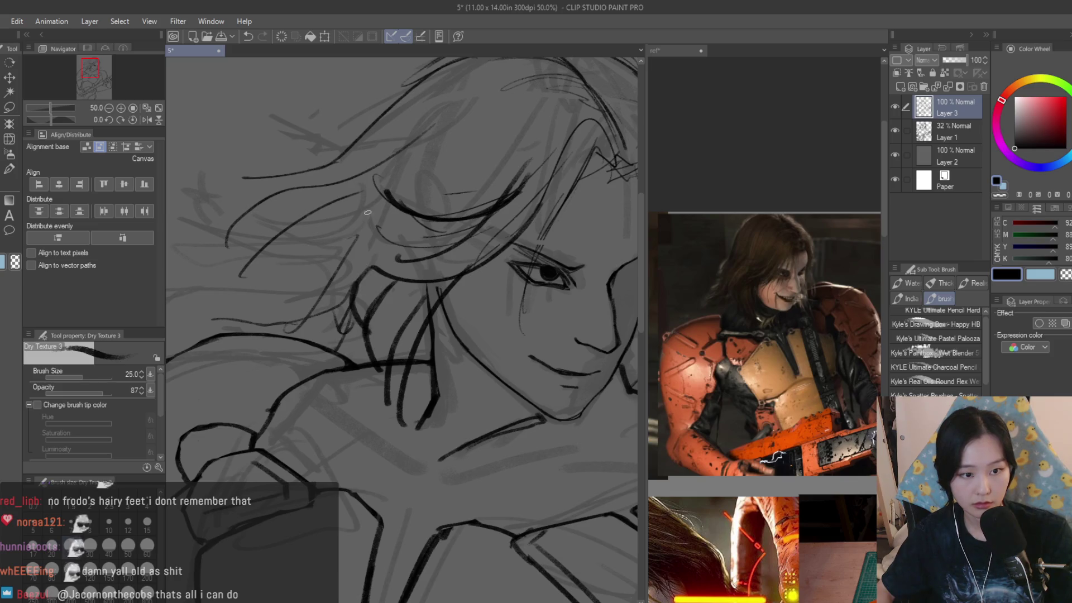
- Add flowing hair strands along the left side of the face
drag(343, 219, 198, 259)
drag(296, 260, 219, 312)
drag(336, 301, 292, 312)
scroll(343, 248, down, 2)
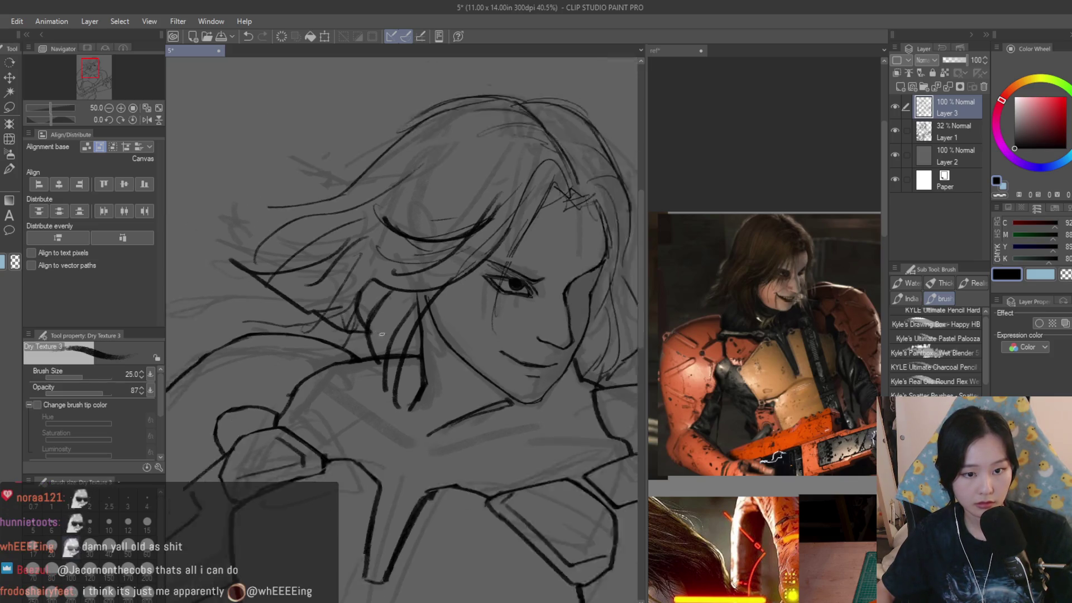
drag(394, 206, 341, 228)
drag(285, 199, 326, 244)
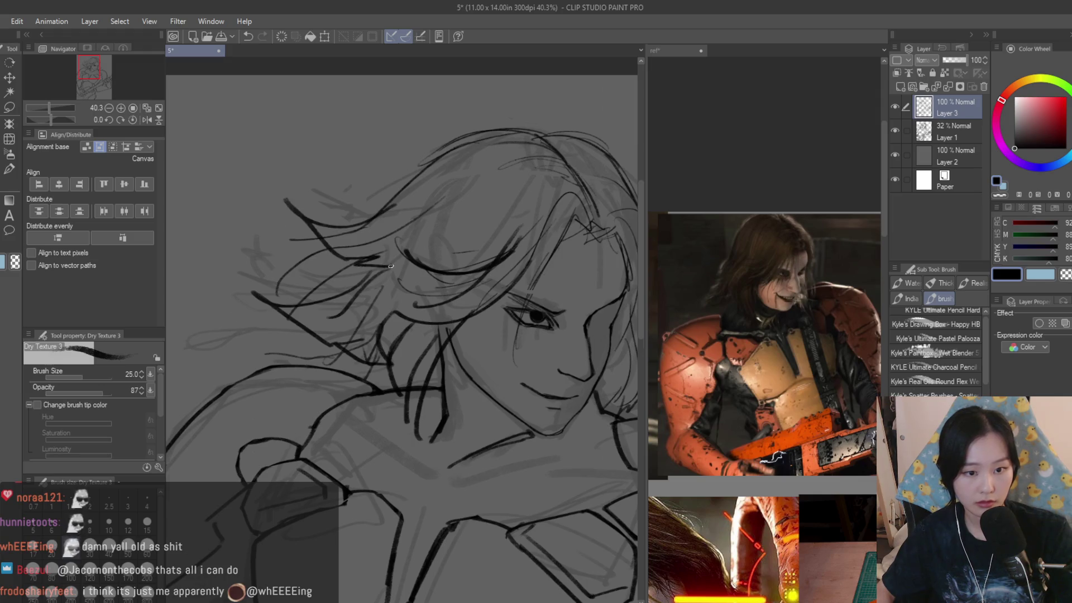
scroll(539, 310, down, 5)
scroll(403, 254, up, 5)
key(e)
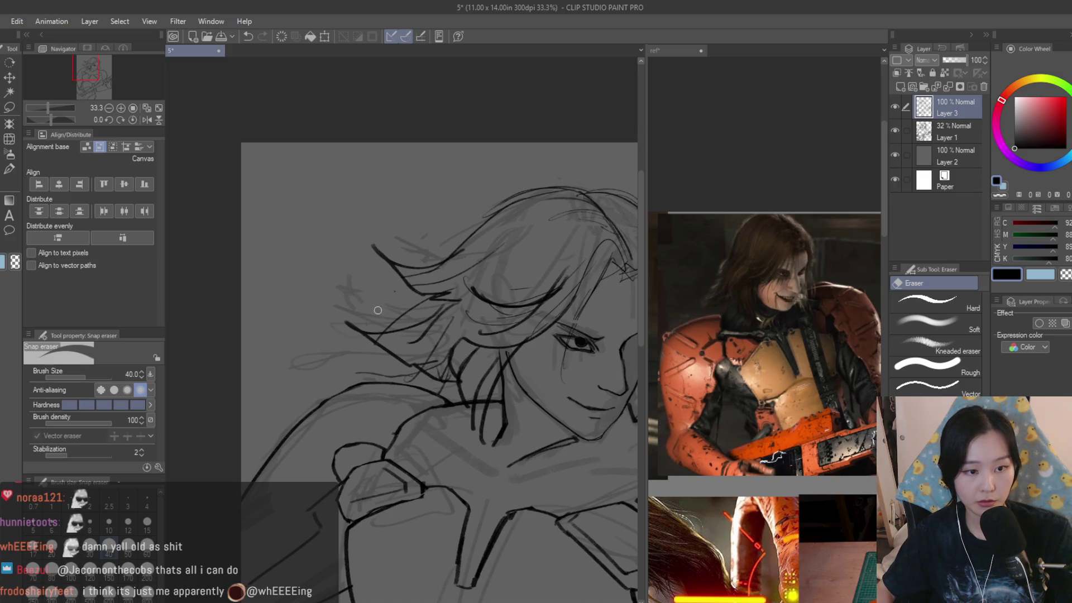
scroll(372, 317, down, 5)
scroll(372, 316, up, 1)
scroll(760, 314, down, 3)
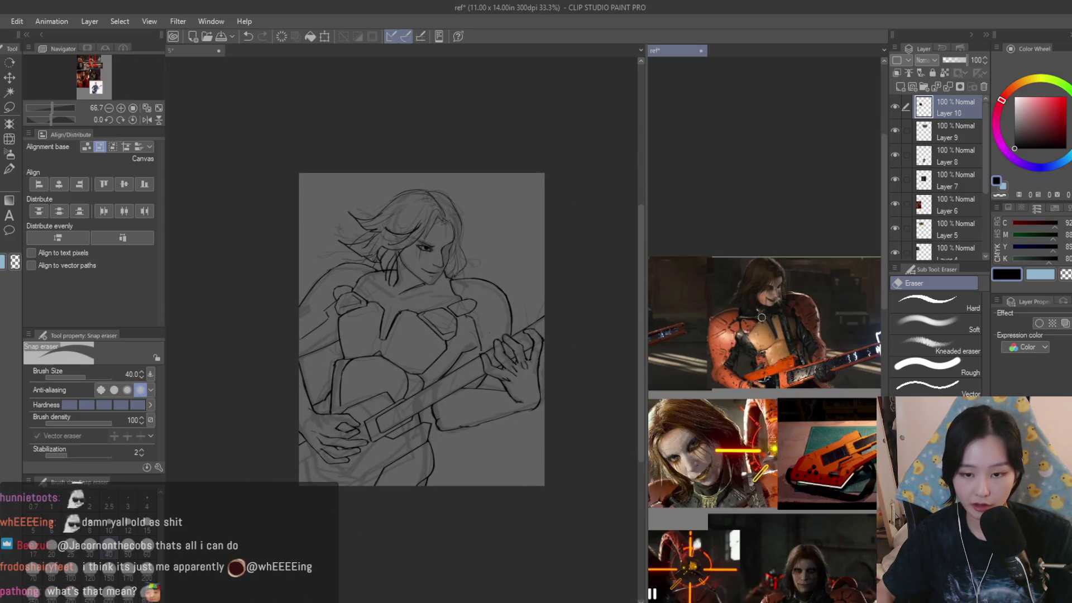
- Return to the guitarist sketch with the textured brush, zoomed in on the fretting hand
scroll(737, 392, up, 1)
scroll(765, 391, up, 1)
click(578, 296)
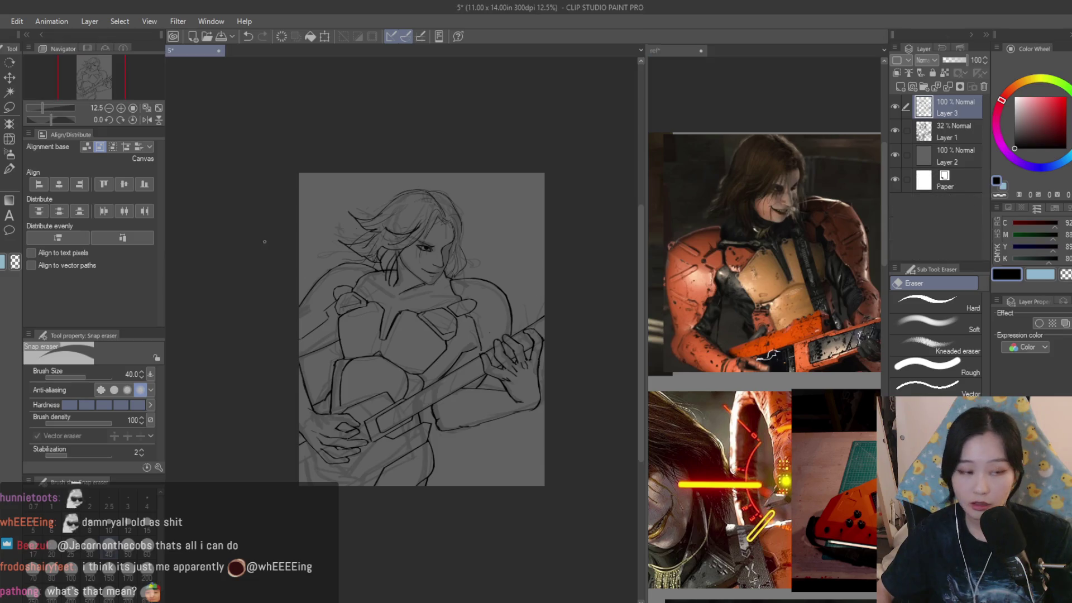
key(b)
scroll(571, 373, up, 1)
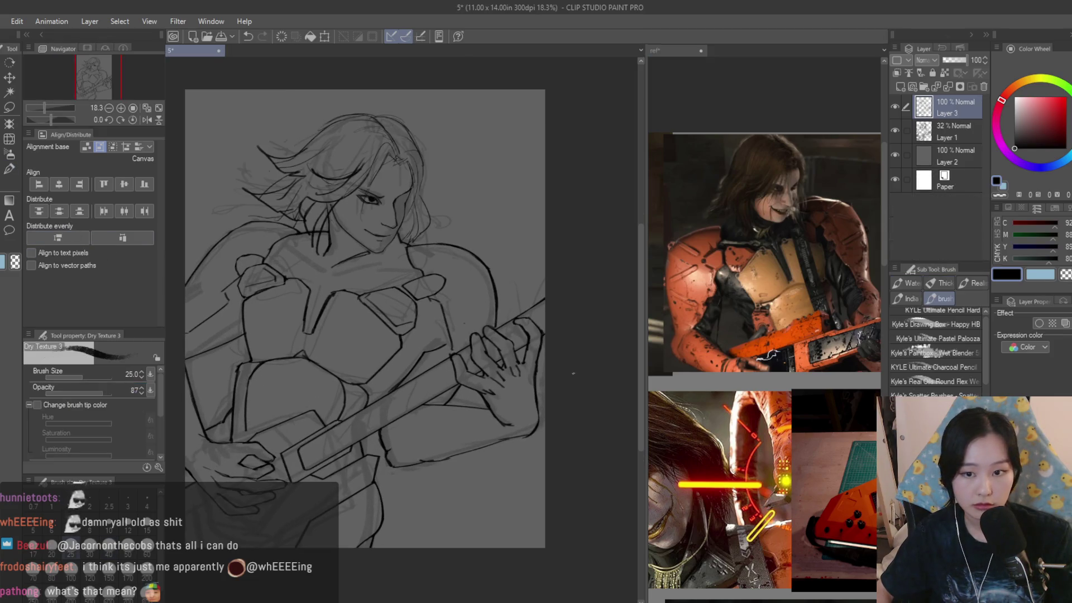
scroll(425, 358, up, 3)
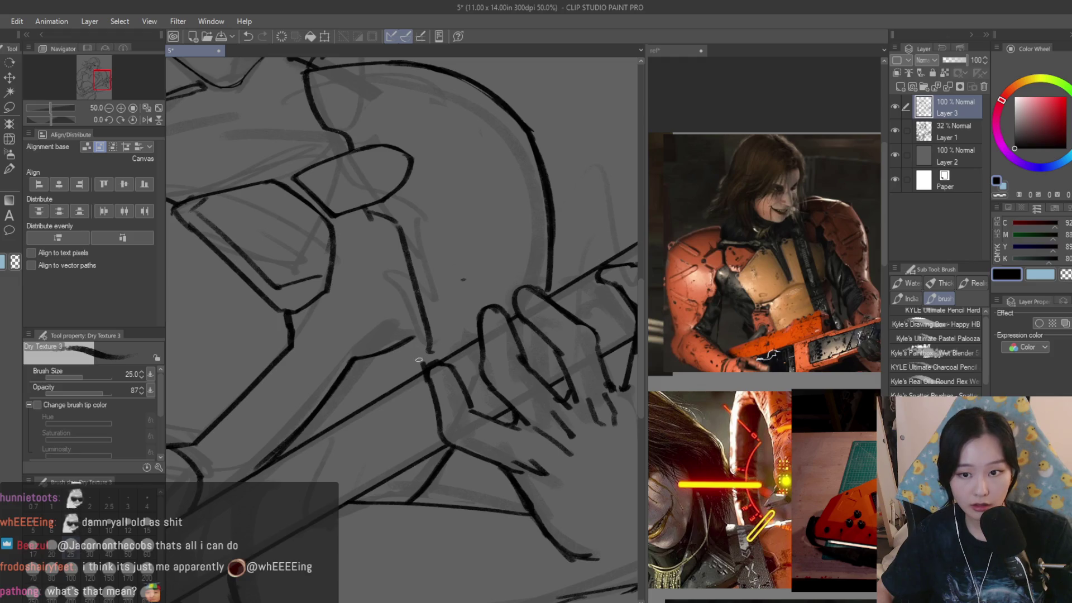
scroll(400, 363, down, 3)
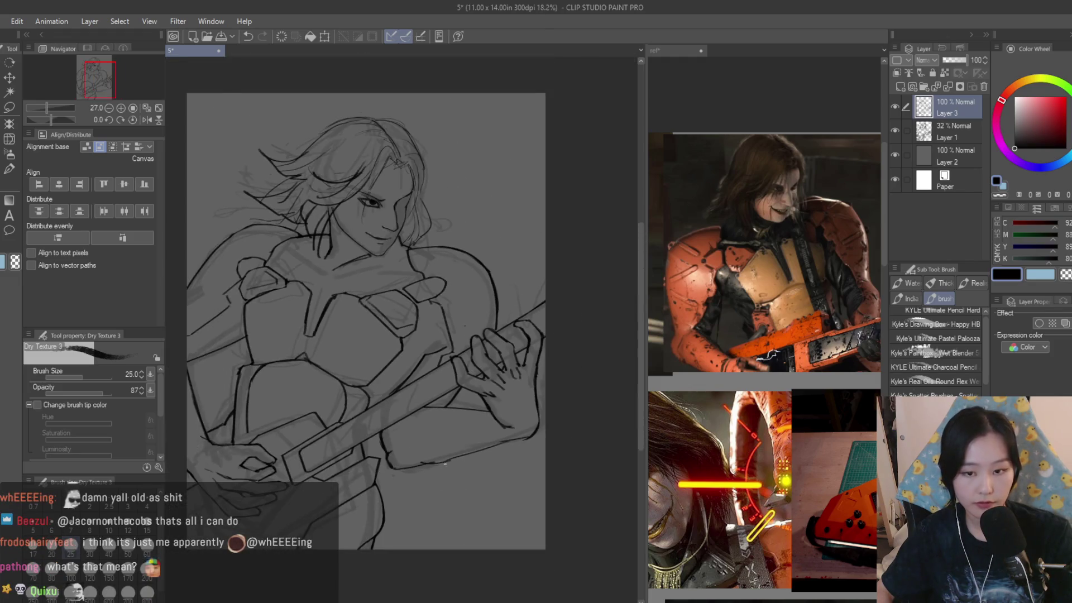
scroll(369, 307, up, 1)
scroll(765, 369, down, 1)
scroll(765, 391, up, 2)
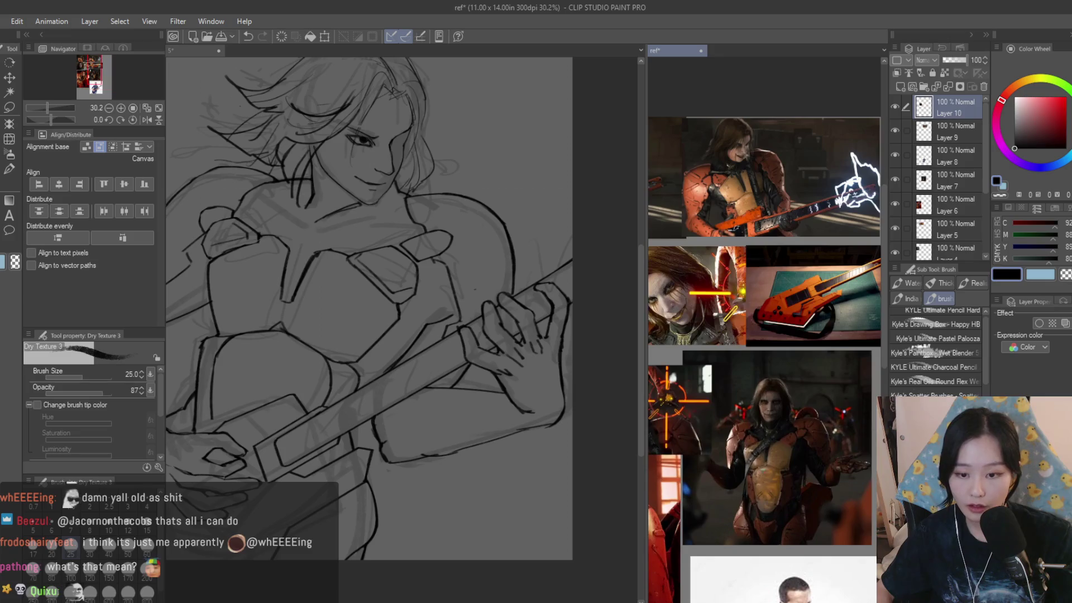
click(510, 487)
scroll(454, 442, up, 2)
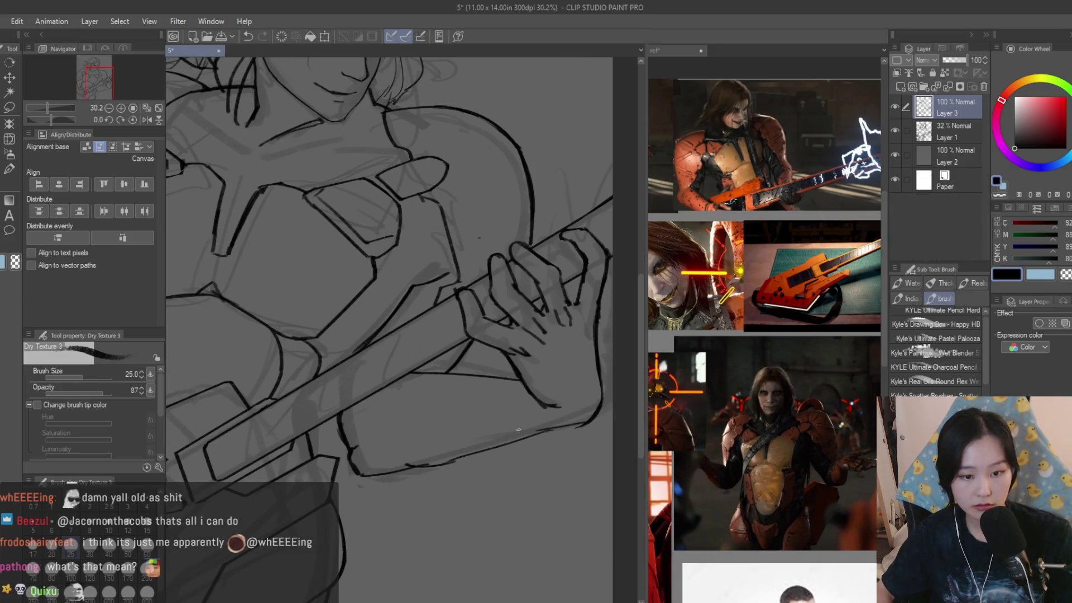
- Sketch a line below the fretting hand and bring the reference collage forward
drag(483, 379, 380, 419)
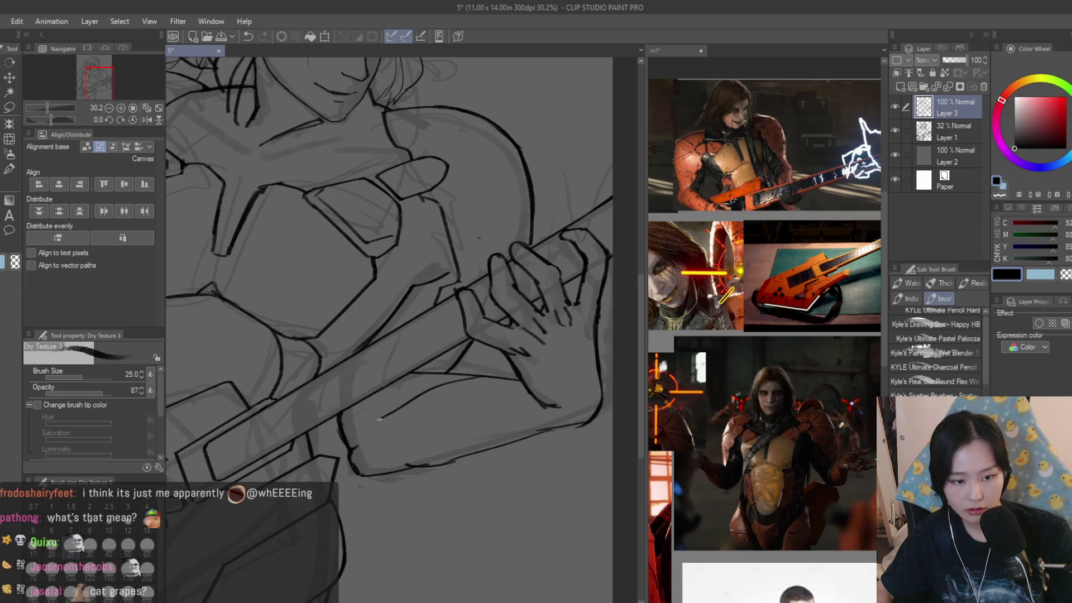
scroll(353, 416, down, 5)
scroll(353, 416, up, 1)
click(772, 377)
scroll(772, 377, down, 2)
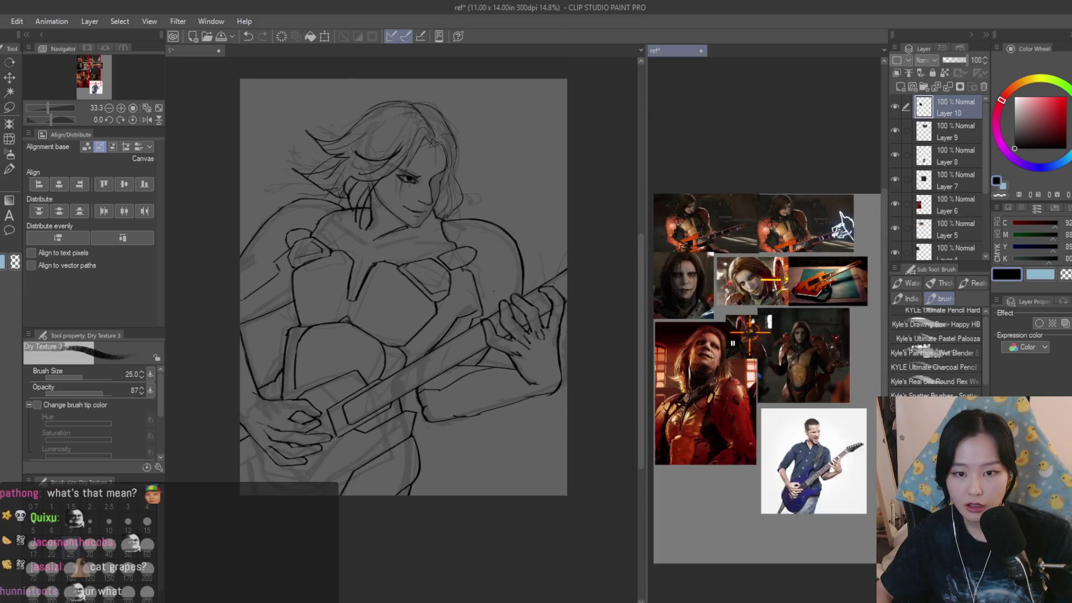
scroll(773, 376, up, 3)
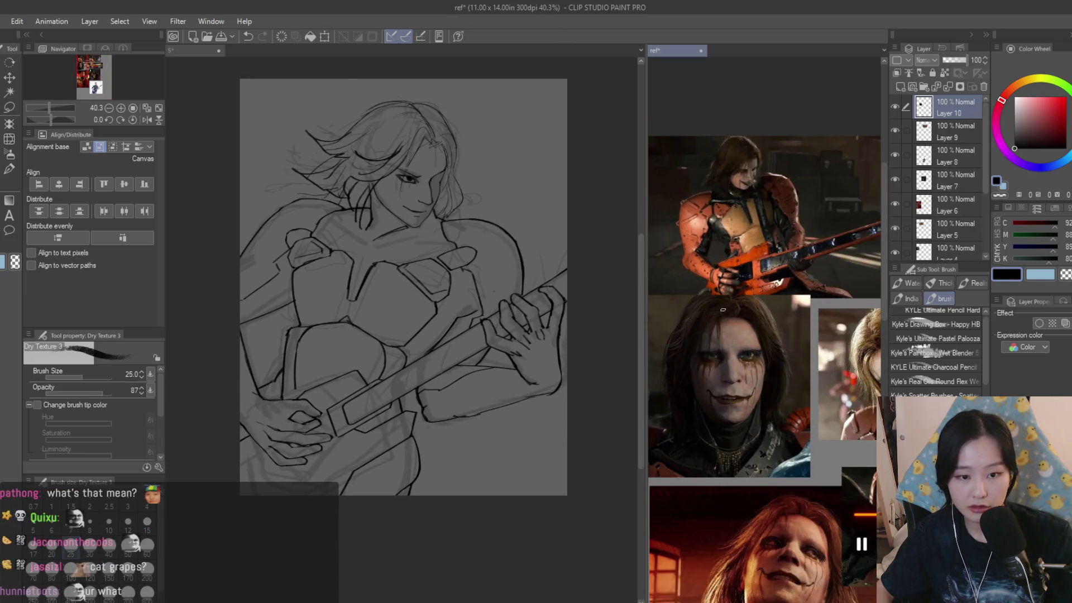
scroll(531, 393, up, 2)
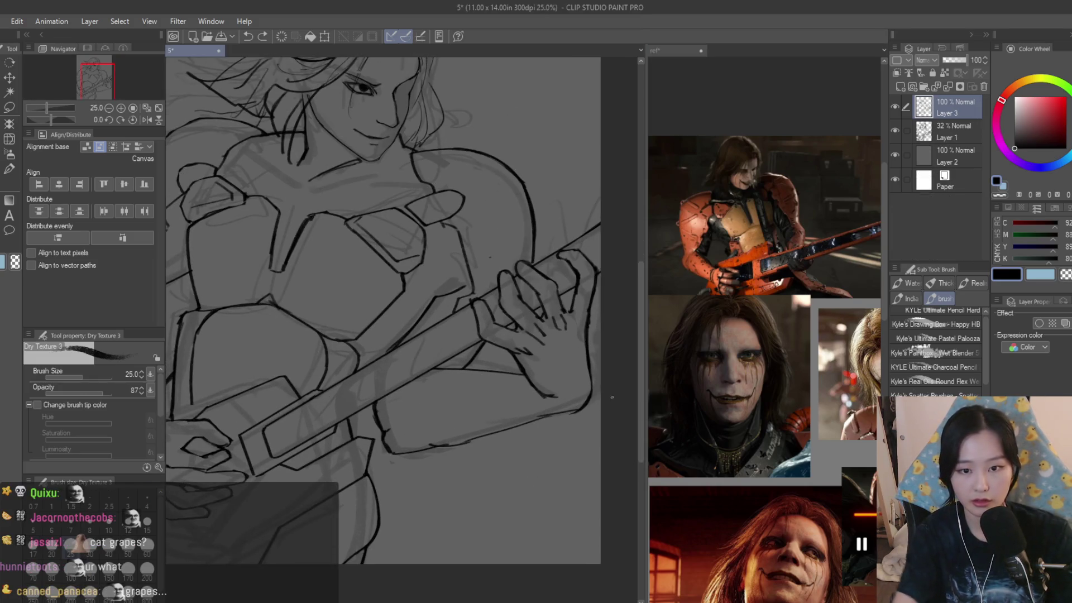
scroll(528, 396, up, 3)
- Try several strokes along the hand's lower edge, undoing the unsatisfactory ones
drag(525, 406, 628, 377)
key(ctrl+z)
key(ctrl+z)
mouse_move(474, 360)
mouse_down()
mouse_move(544, 403)
mouse_move(592, 414)
mouse_up()
mouse_move(626, 379)
mouse_down()
mouse_move(508, 406)
mouse_move(564, 423)
mouse_up()
key(ctrl+z)
drag(630, 306, 615, 398)
key(ctrl+z)
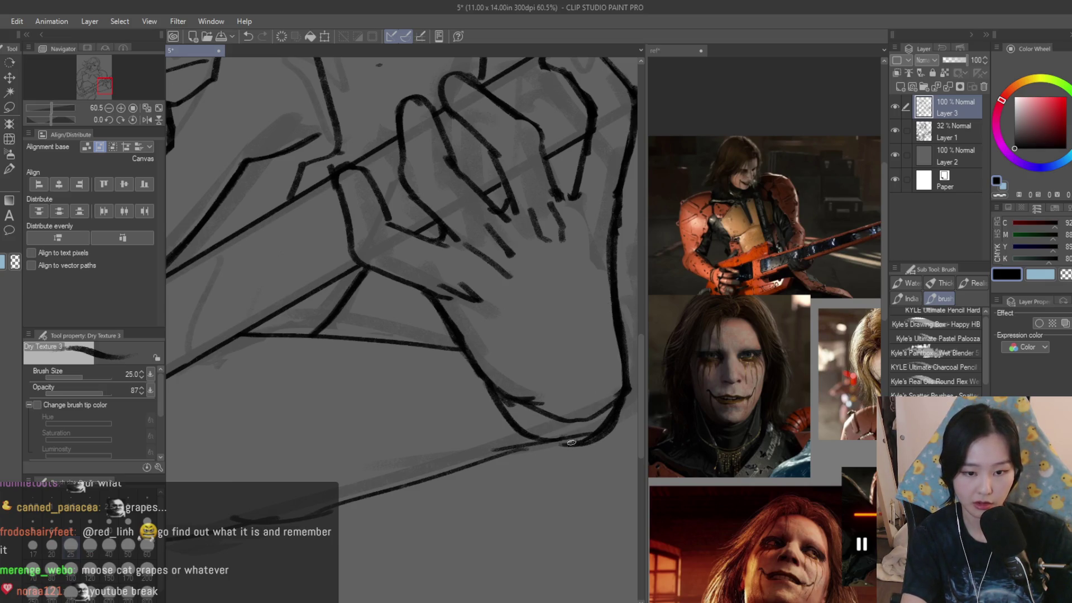
- Draw and undo another lower-edge line, then return to the drawing window
scroll(527, 408, down, 2)
mouse_move(527, 408)
mouse_down()
mouse_move(346, 406)
mouse_move(540, 398)
mouse_up()
key(ctrl+z)
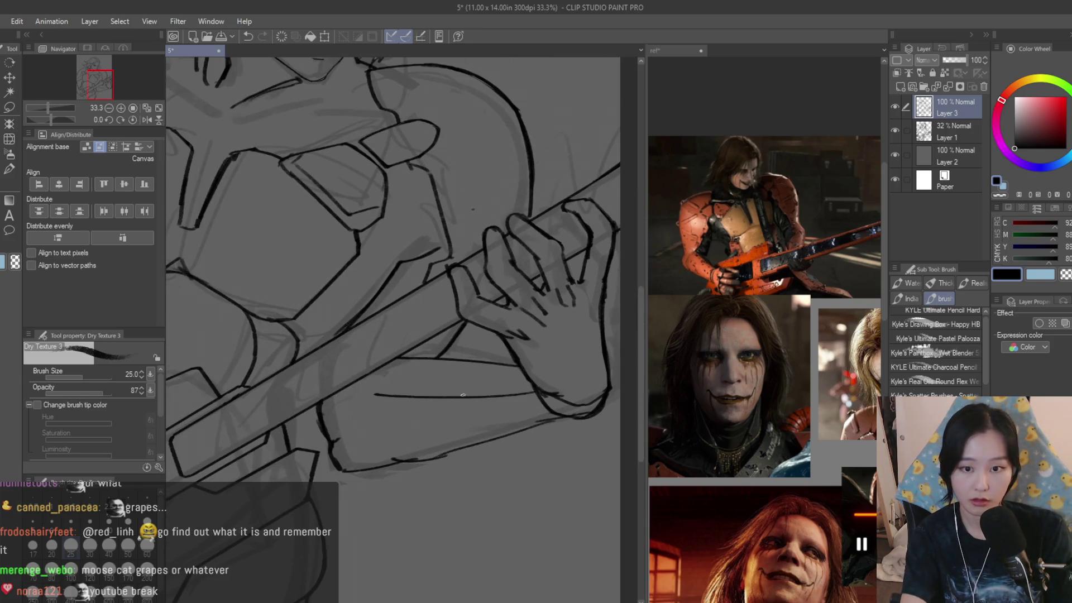
scroll(421, 395, up, 1)
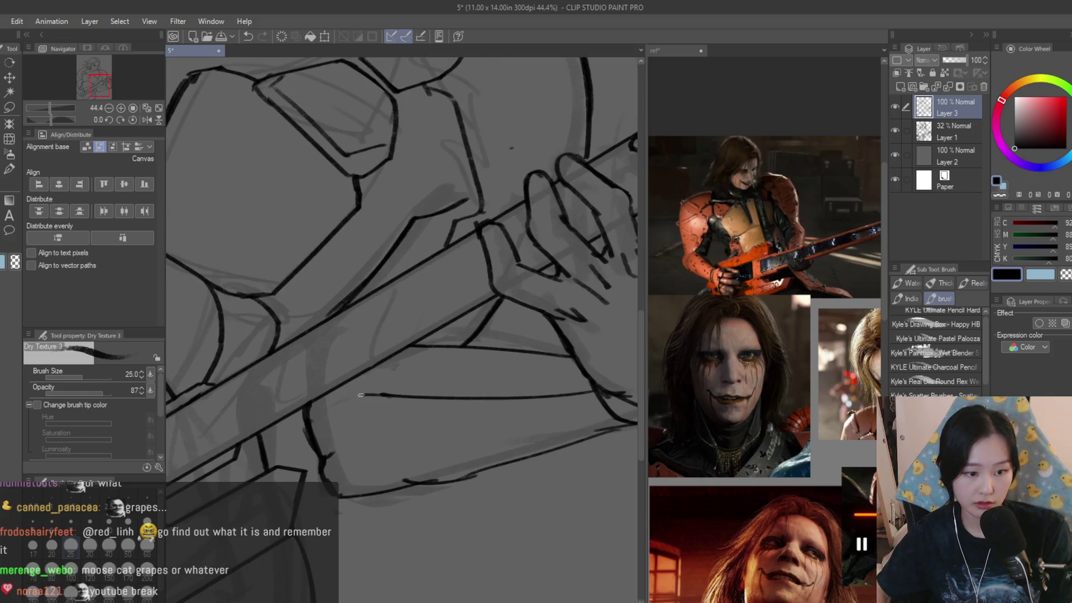
scroll(306, 414, down, 2)
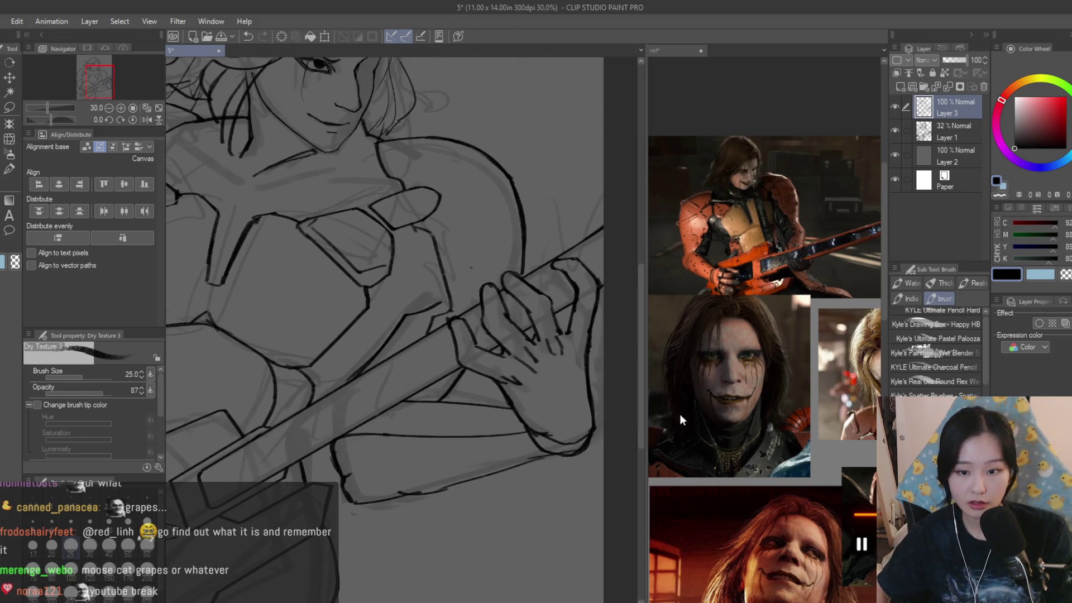
scroll(659, 425, down, 3)
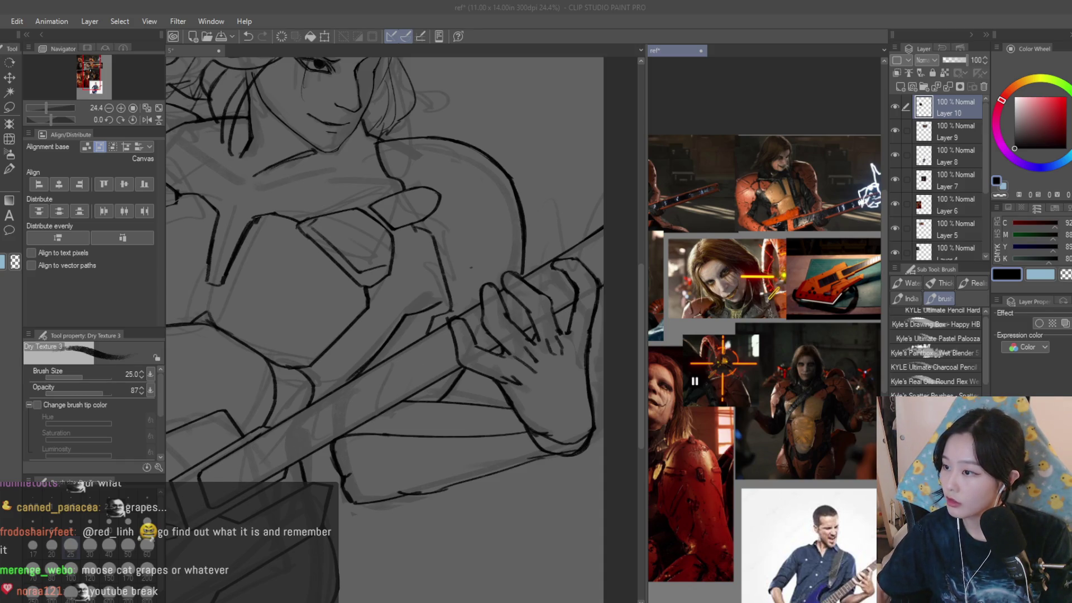
click(535, 231)
- Flip the canvas horizontally, undo the old stroke and redraw an upward-sweeping curve under the forearm
key(h)
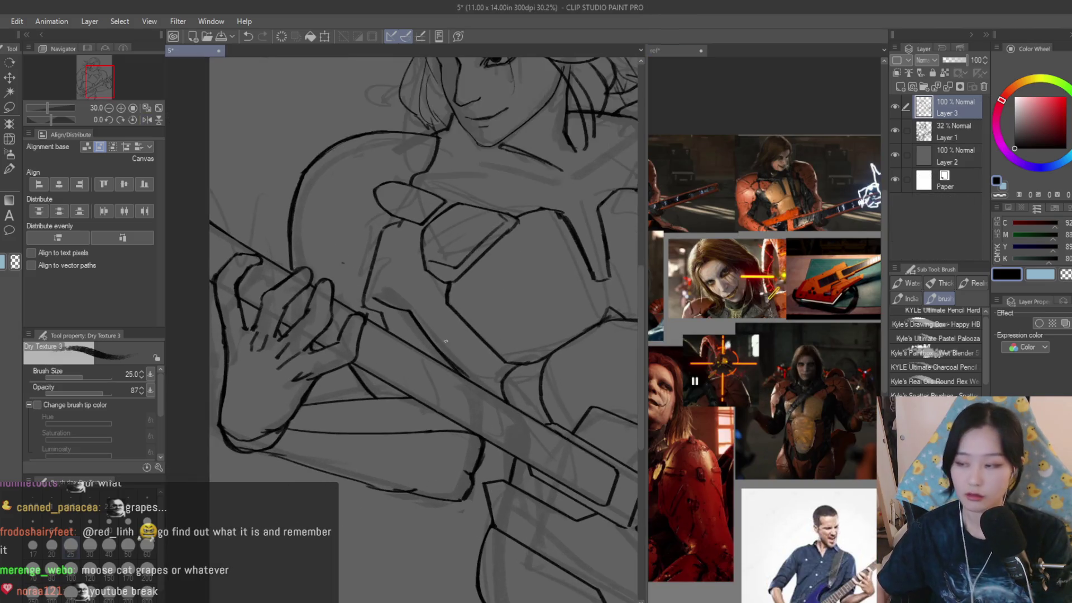
key(ctrl+z)
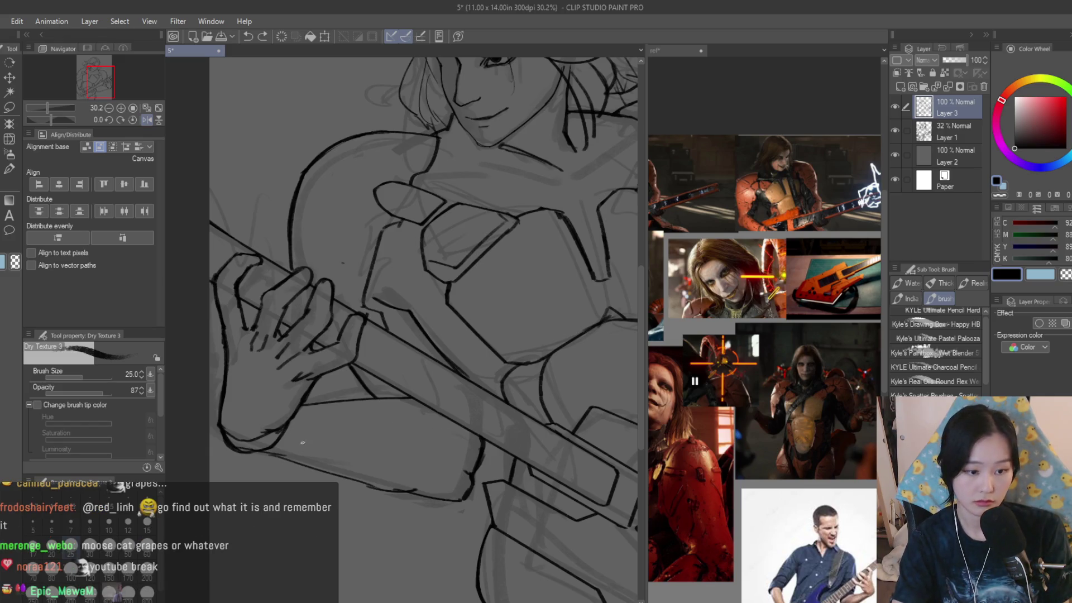
drag(297, 415, 414, 448)
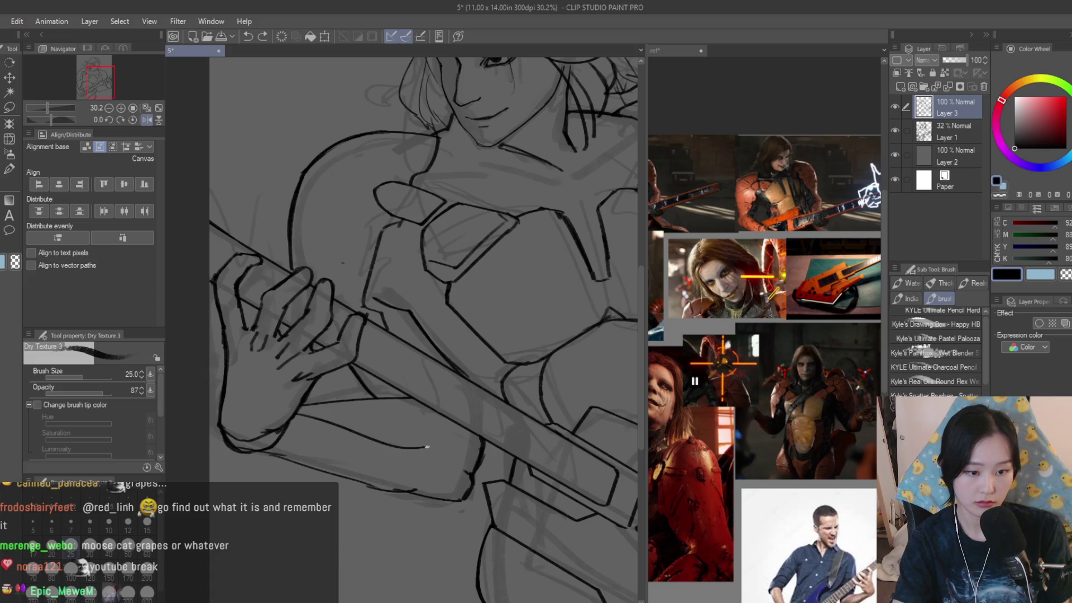
key(ctrl+z)
drag(289, 419, 450, 423)
key(ctrl+z)
drag(287, 420, 448, 418)
- Add a short dark stroke near the hand, toggling to the eraser and back to Dry Texture
scroll(448, 418, down, 2)
scroll(360, 354, up, 8)
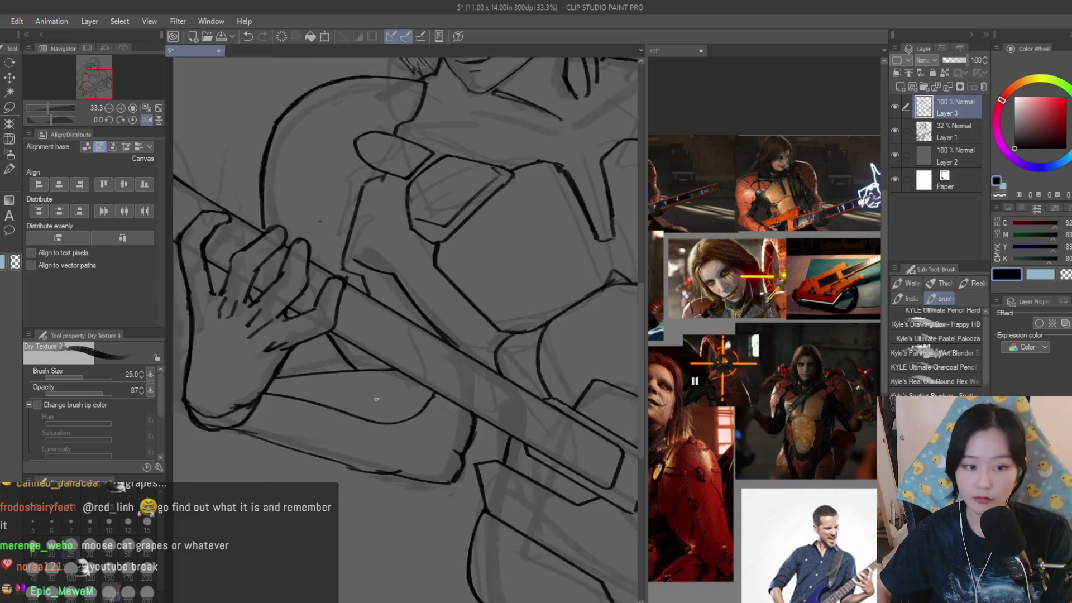
scroll(360, 353, down, 6)
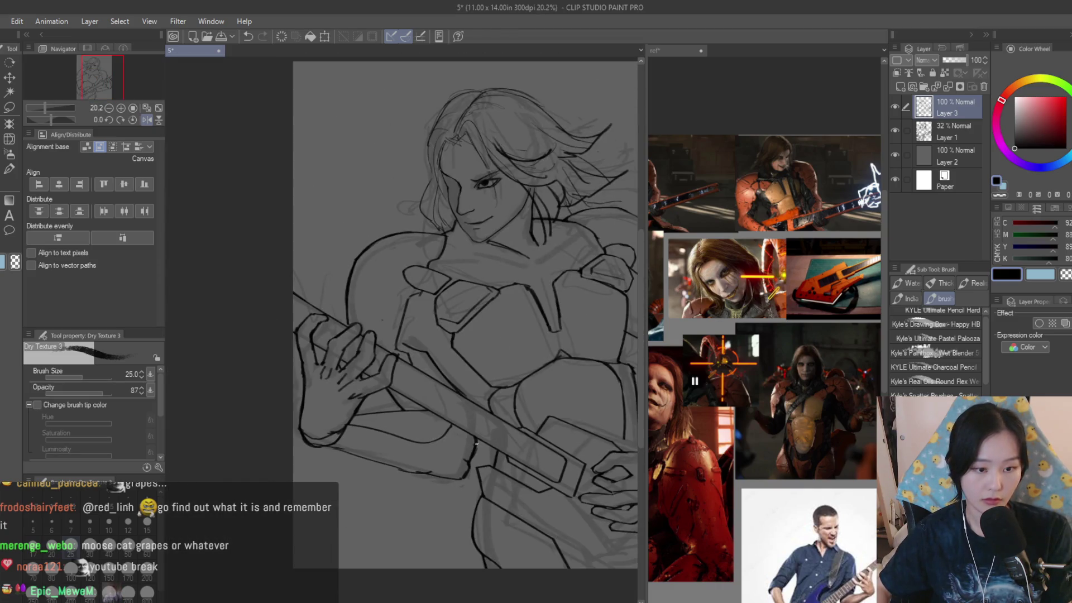
scroll(476, 443, up, 5)
scroll(446, 432, down, 3)
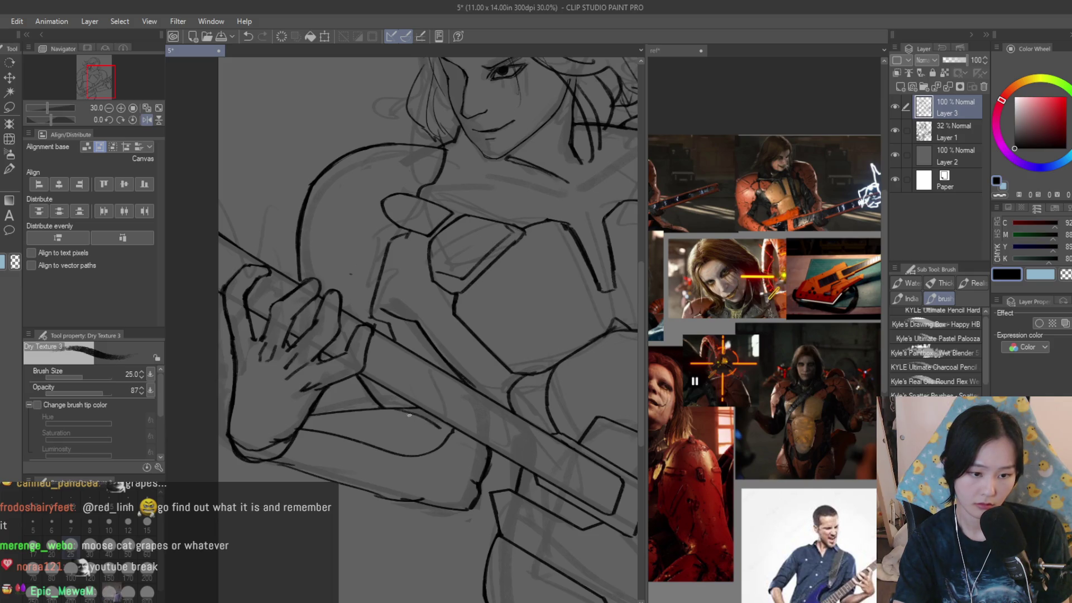
drag(374, 407, 410, 430)
key(e)
scroll(424, 416, up, 3)
scroll(425, 416, down, 3)
key(b)
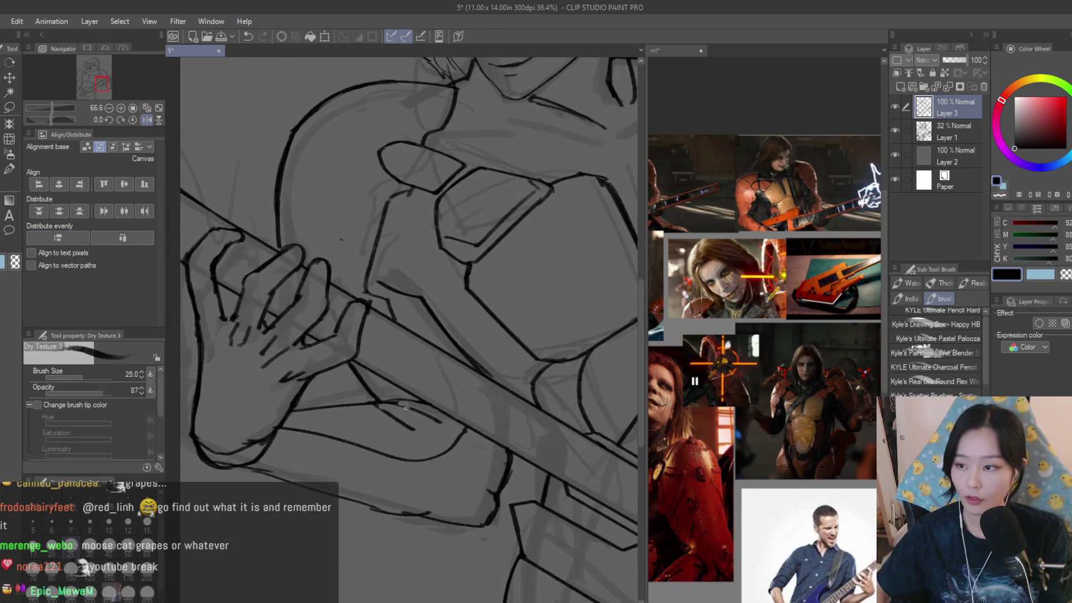
scroll(402, 411, down, 4)
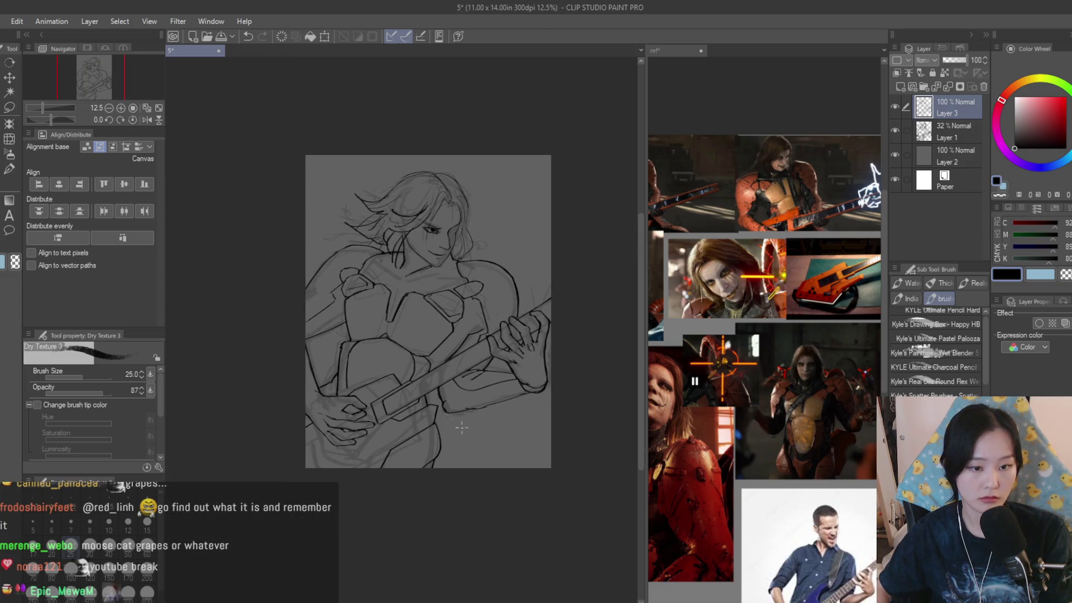
- Zoom in on the hand and draw a curved stroke along its lower edge with Dry Texture 3
scroll(427, 257, up, 2)
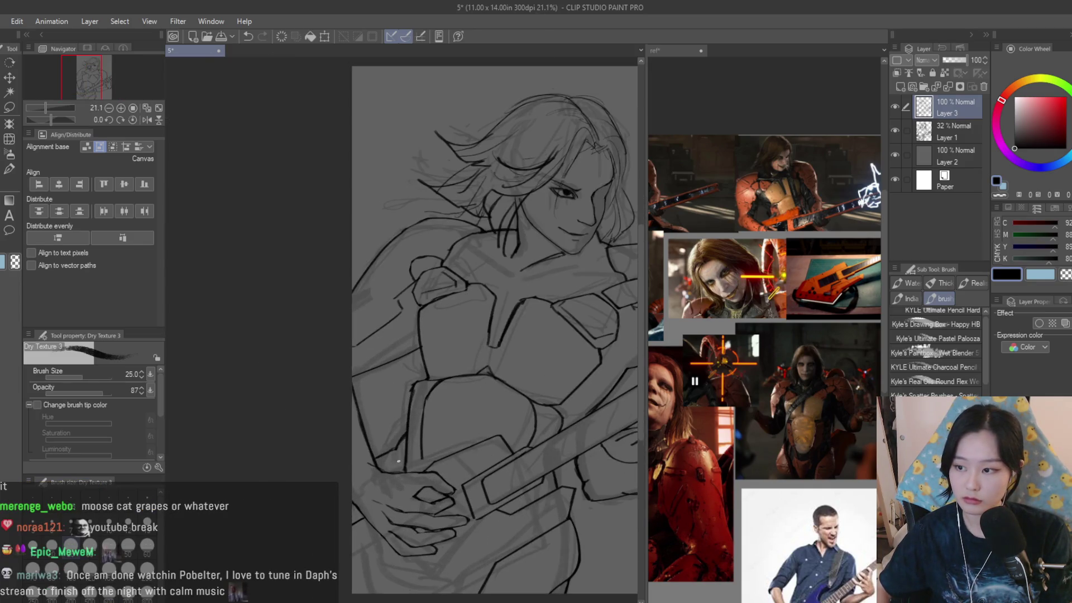
scroll(454, 419, down, 1)
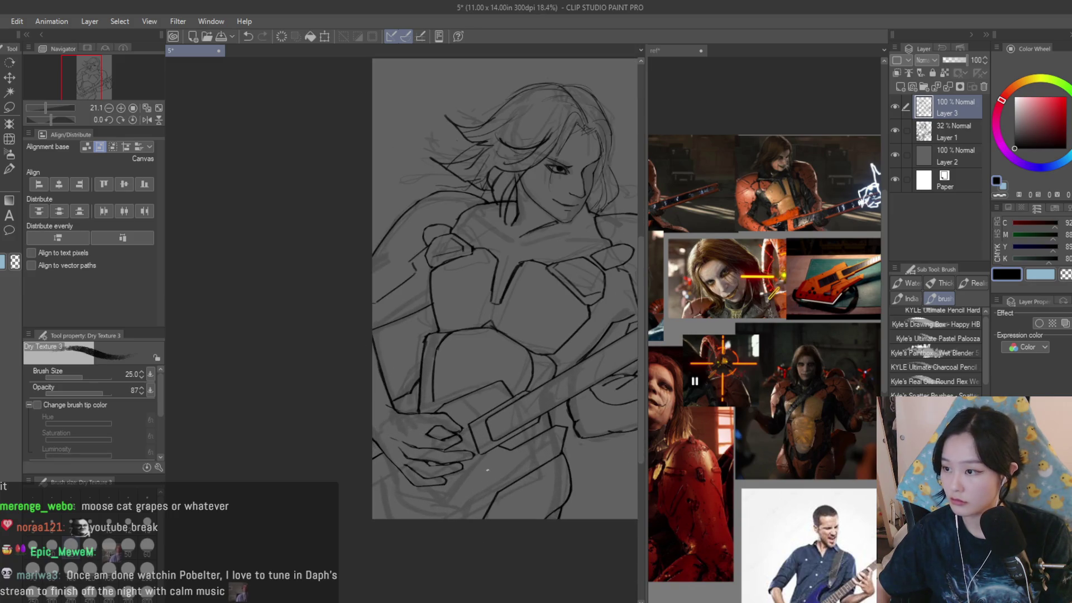
scroll(464, 452, up, 2)
scroll(463, 452, down, 3)
scroll(488, 395, up, 6)
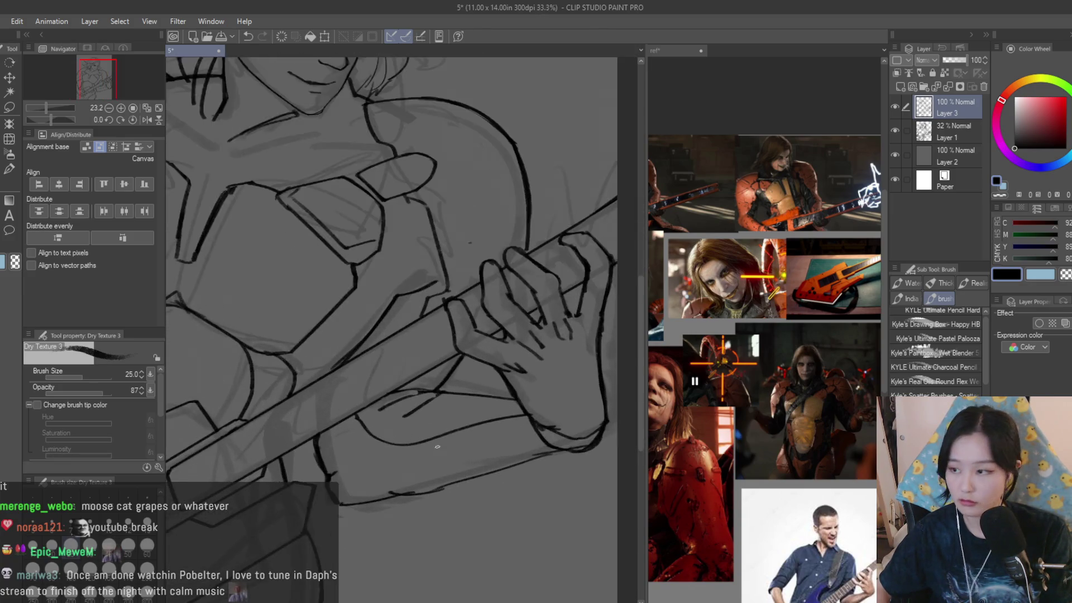
scroll(486, 386, up, 1)
drag(502, 370, 460, 433)
- Touch up the hand contour with a short added stroke after a brief switch to the Snap eraser
key(e)
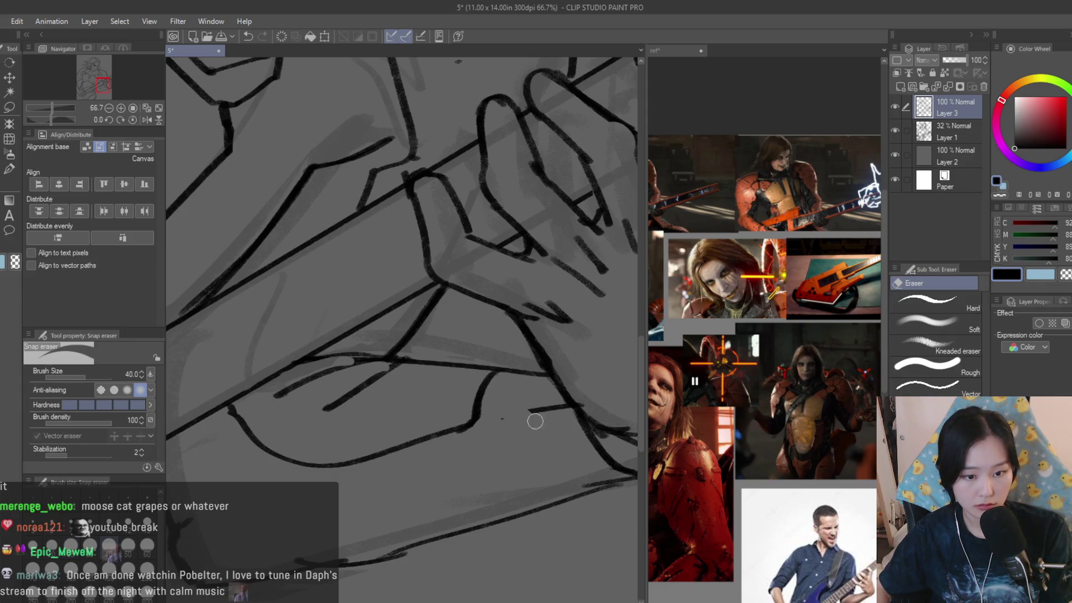
scroll(479, 432, down, 2)
scroll(529, 385, up, 3)
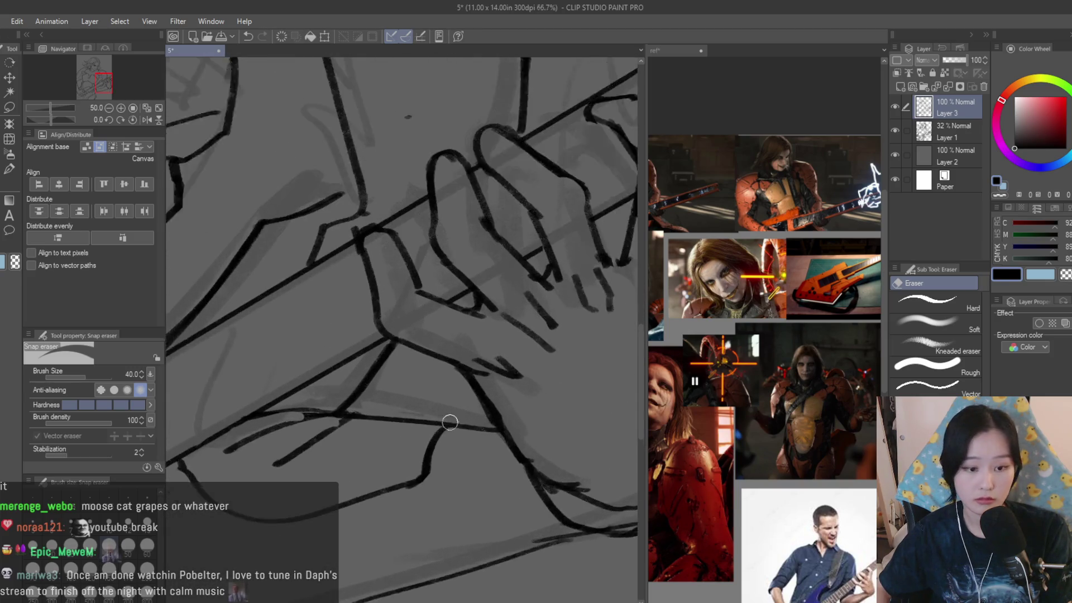
key(b)
drag(471, 430, 514, 427)
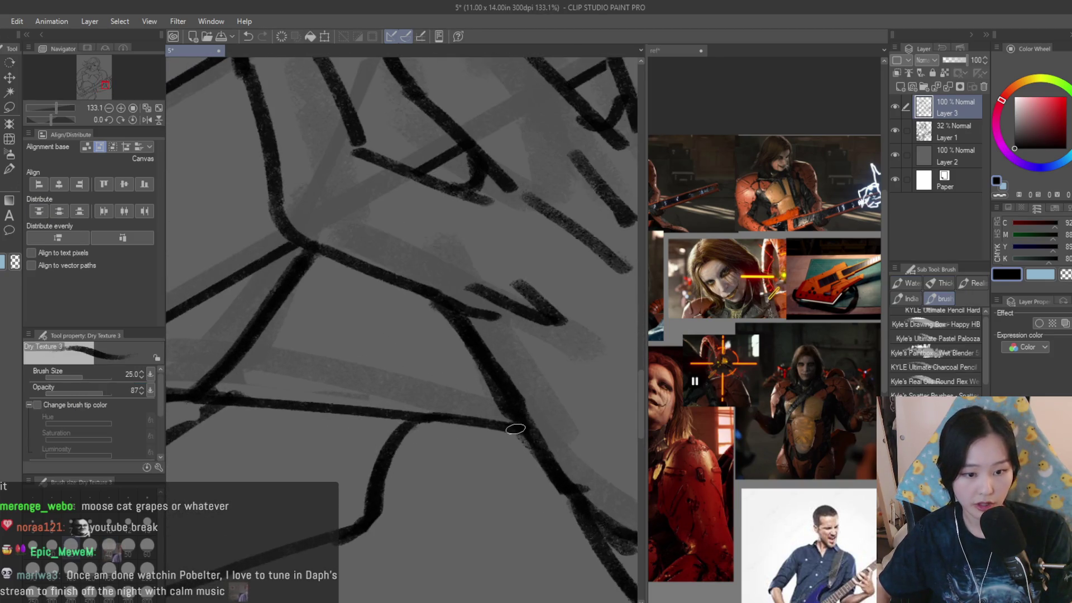
scroll(514, 426, down, 4)
scroll(541, 376, down, 3)
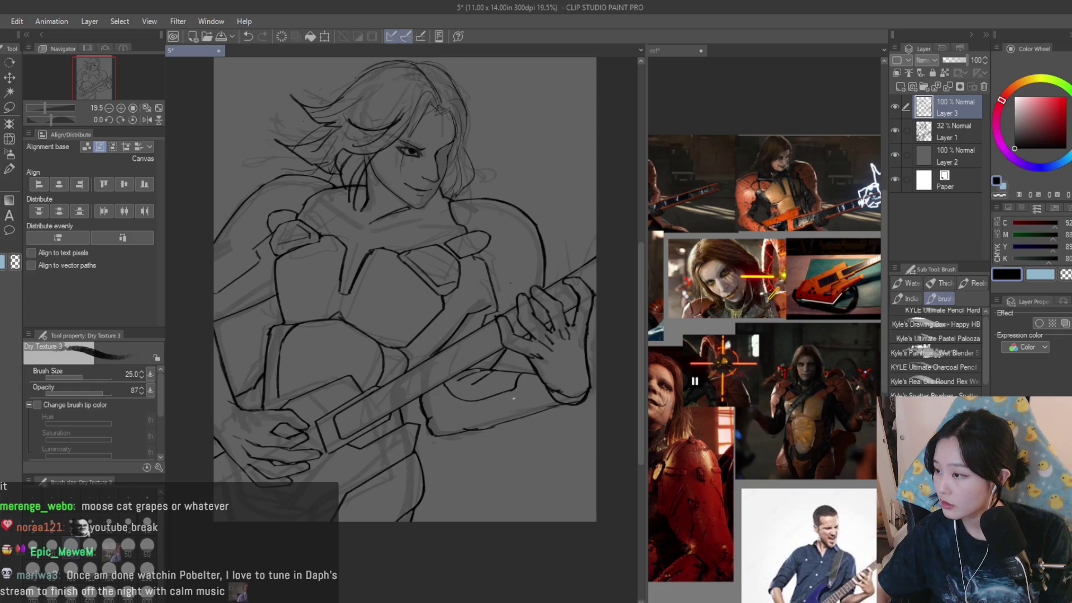
scroll(577, 379, down, 3)
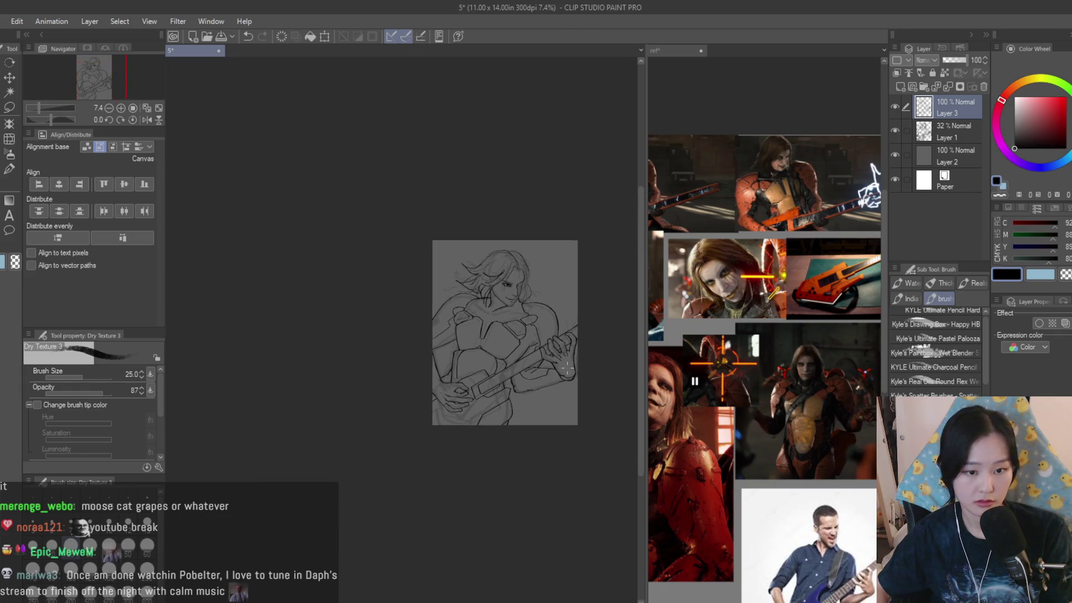
scroll(577, 379, up, 1)
scroll(314, 329, up, 4)
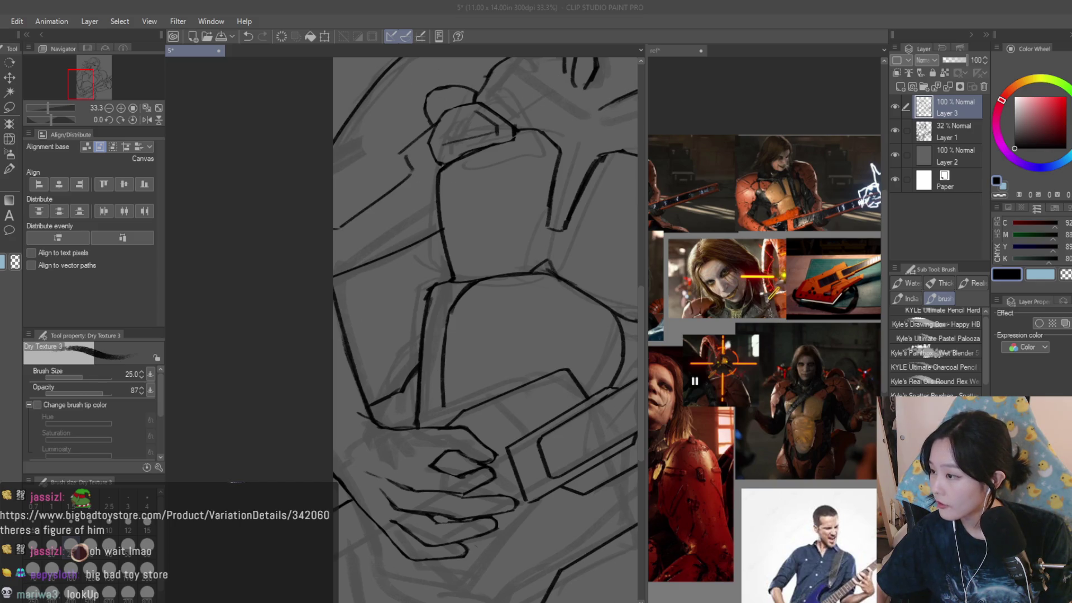
- Erase the lower-right part of the stray curved line below the guitar neck with the Snap eraser
scroll(478, 334, down, 4)
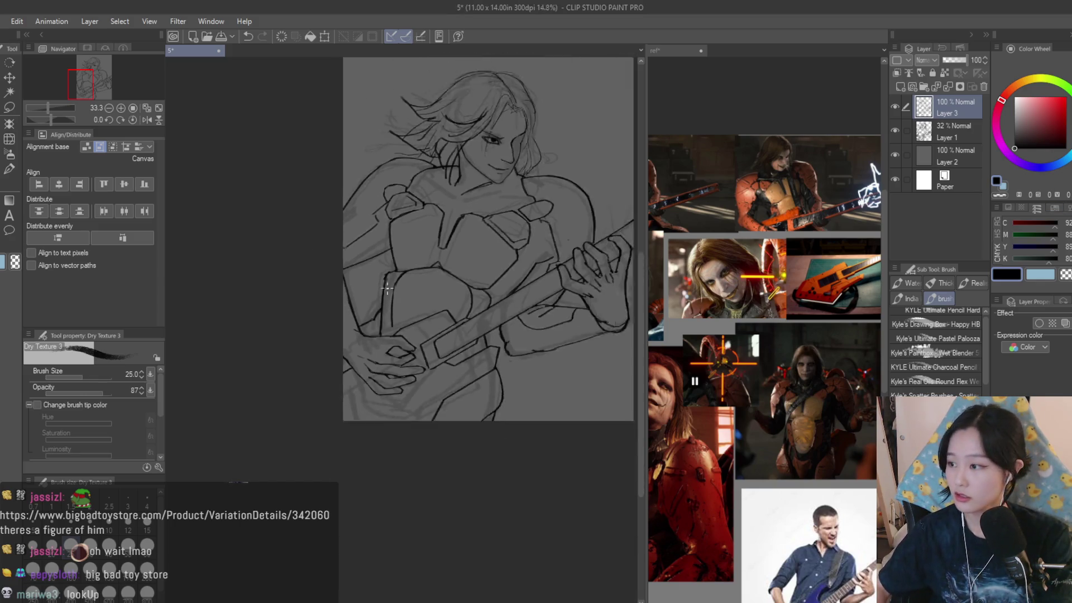
scroll(430, 335, up, 2)
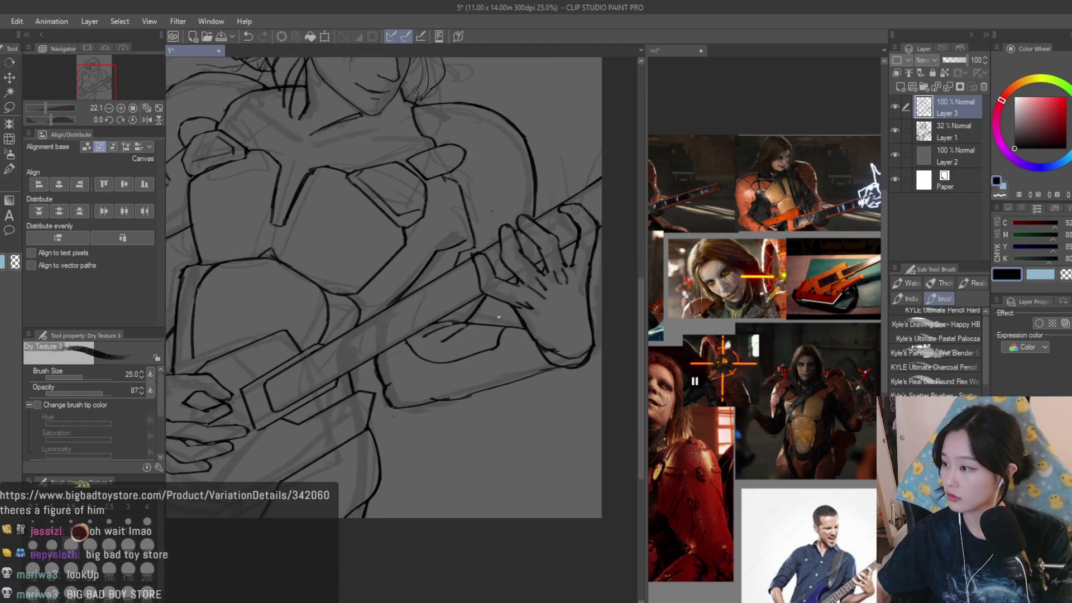
key(e)
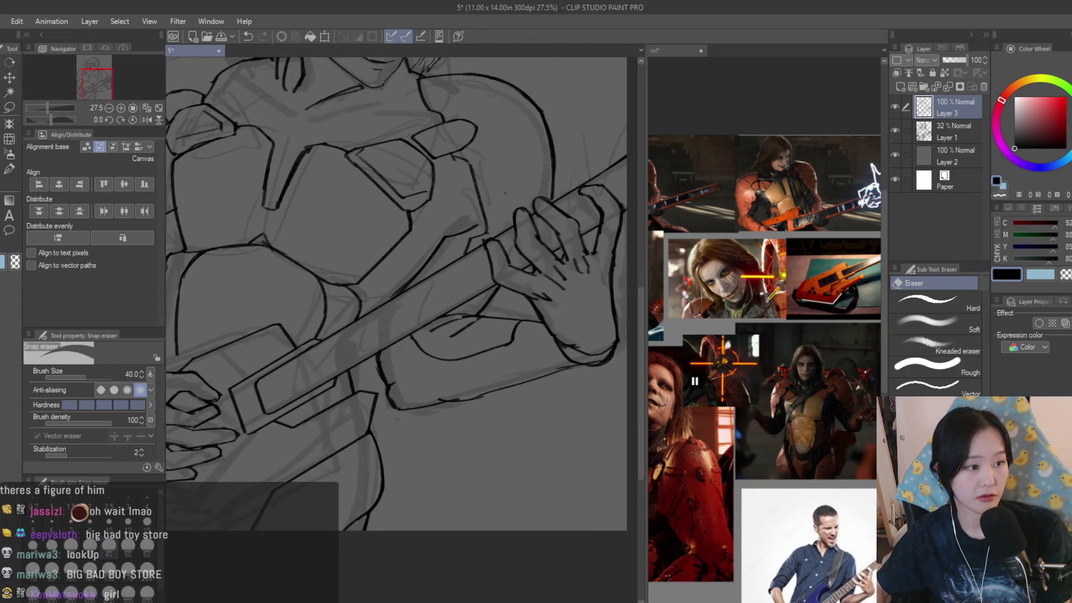
scroll(525, 357, up, 1)
scroll(525, 357, up, 1)
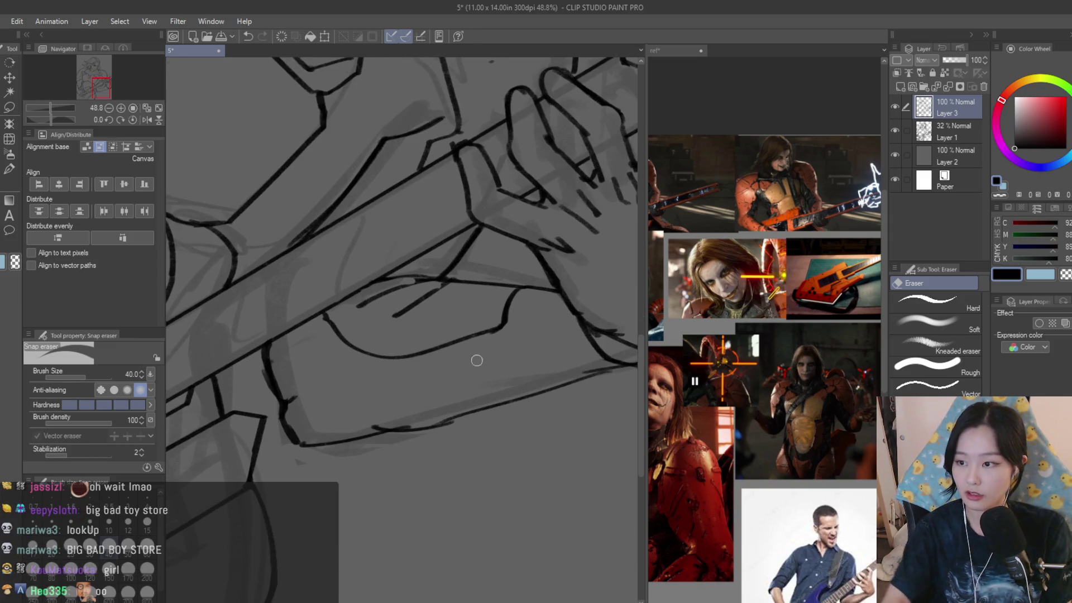
mouse_move(438, 371)
mouse_down()
mouse_move(500, 311)
mouse_move(371, 359)
mouse_move(426, 304)
mouse_up()
scroll(371, 359, up, 1)
- With Dry Texture 3, extend the curved forearm stroke downward and draw the forearm's lower outline
key(b)
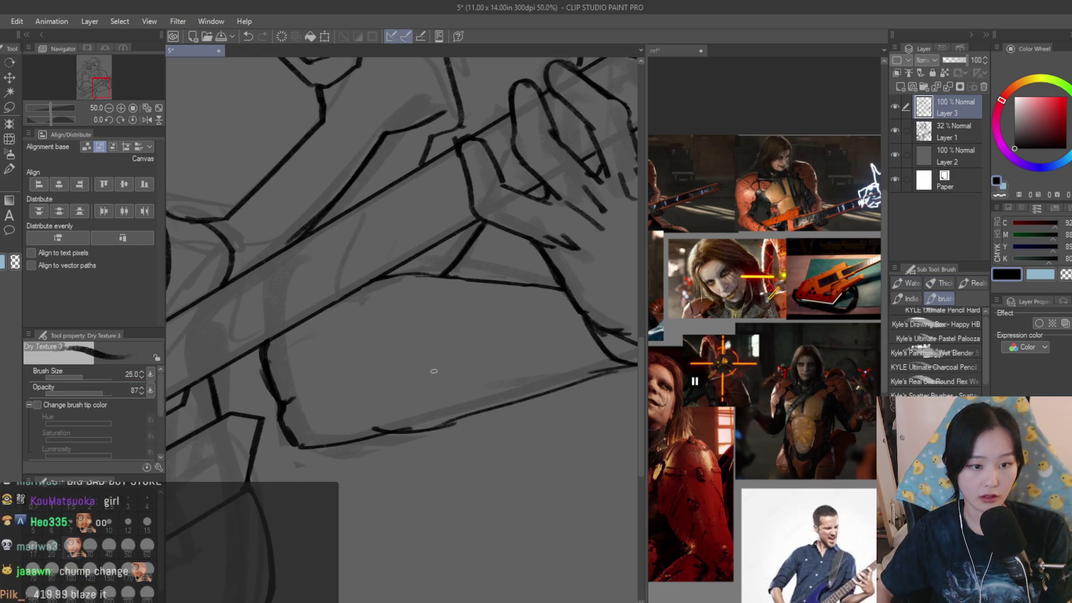
scroll(267, 339, up, 1)
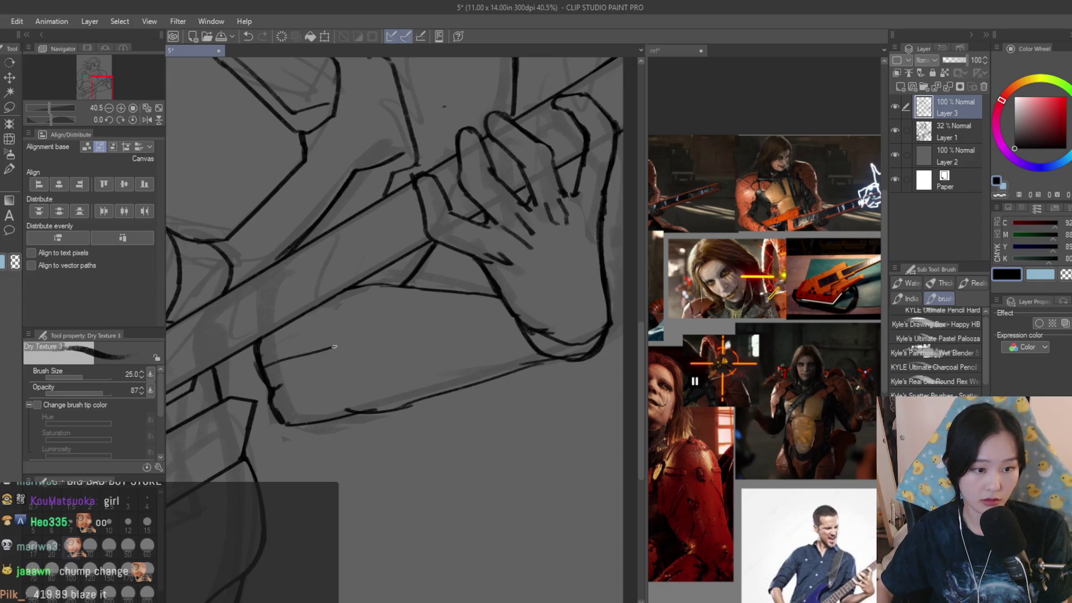
drag(467, 354, 479, 388)
scroll(308, 372, down, 2)
scroll(307, 372, up, 2)
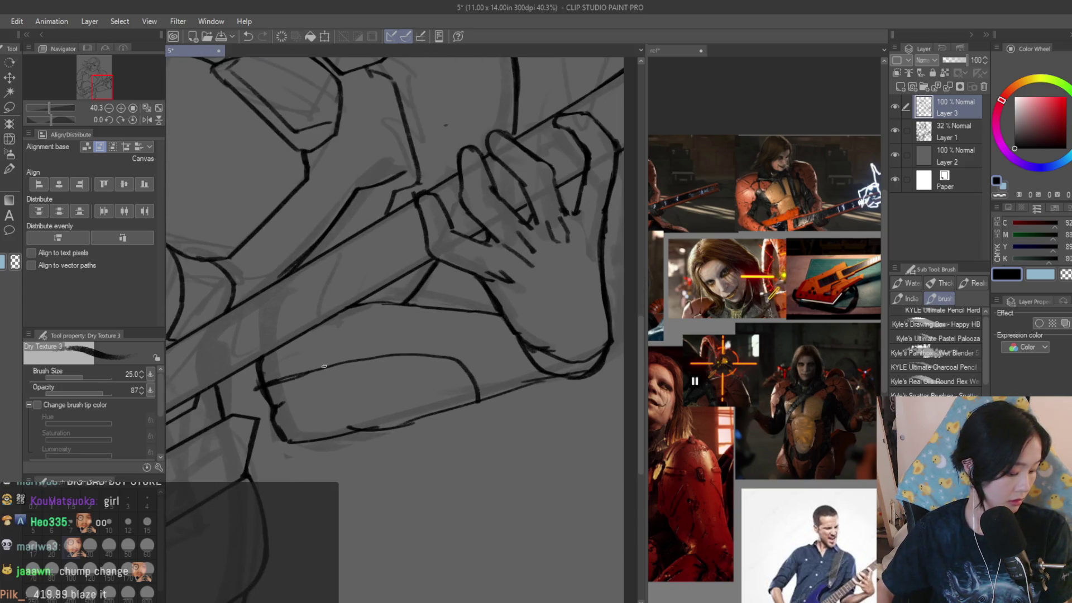
drag(280, 368, 438, 360)
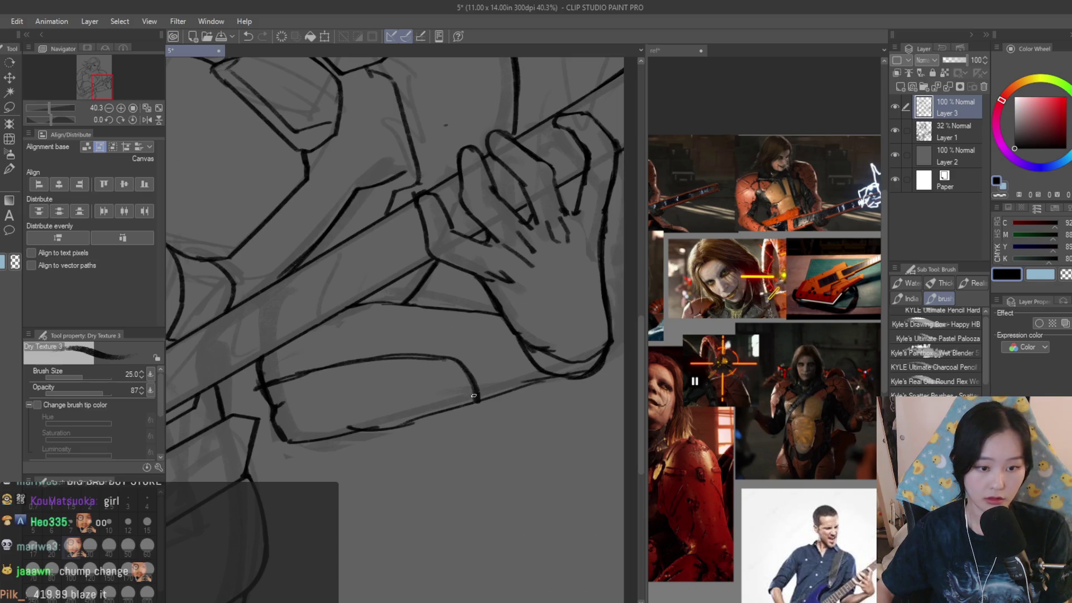
- Add two short crease strokes detailing the forearm shape
scroll(487, 380, up, 2)
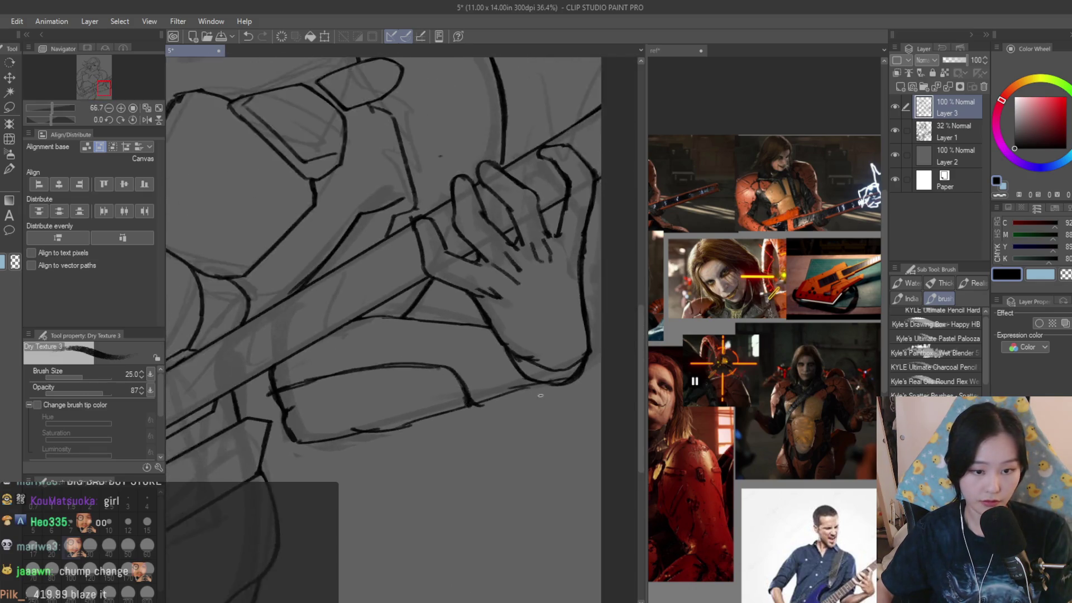
key(e)
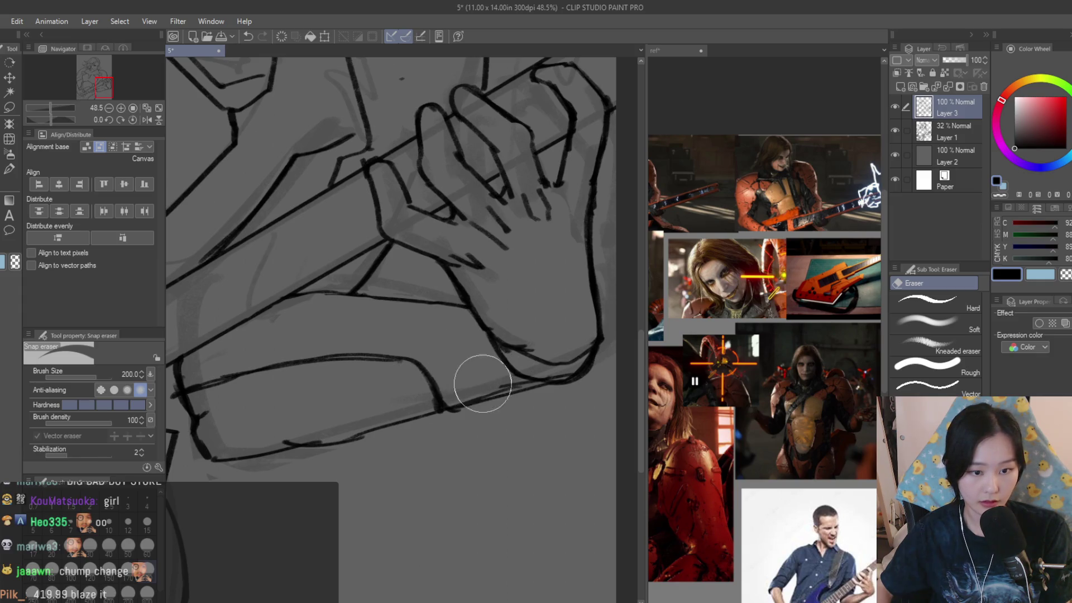
scroll(484, 380, down, 3)
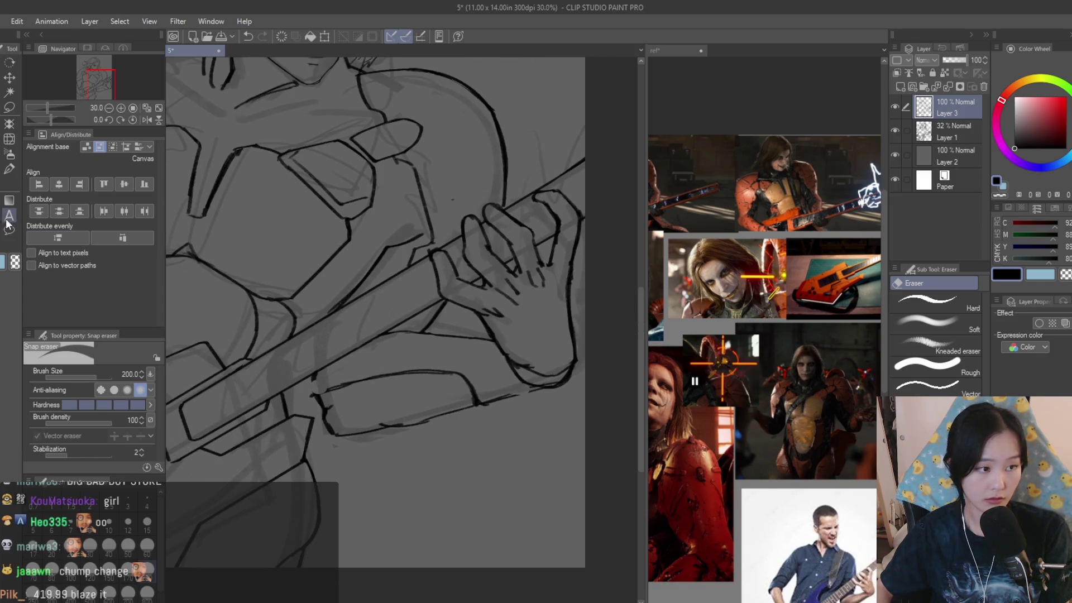
key(b)
scroll(303, 376, up, 3)
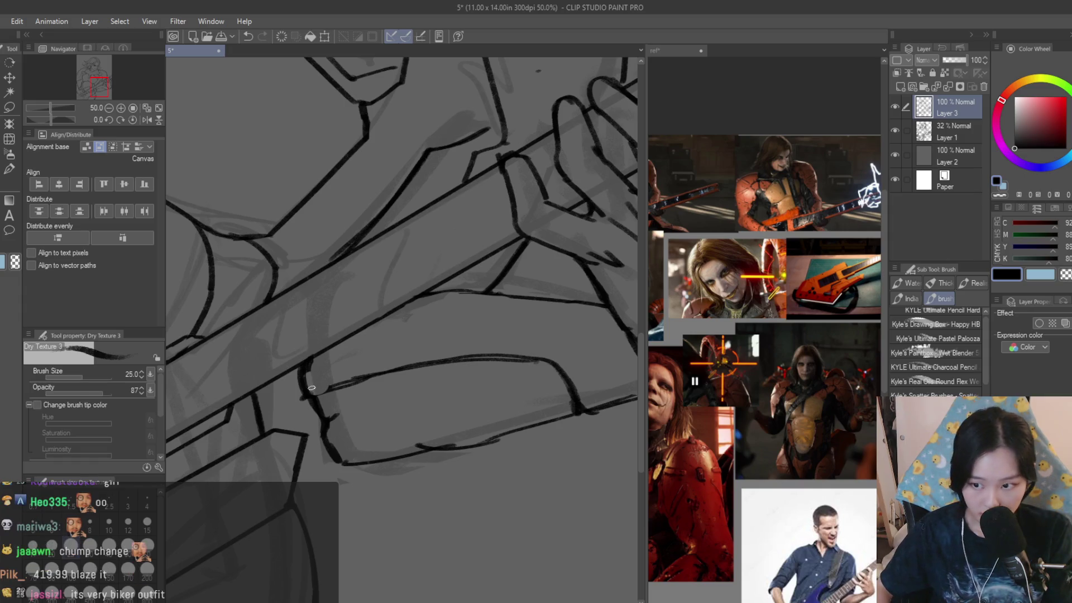
scroll(471, 439, down, 6)
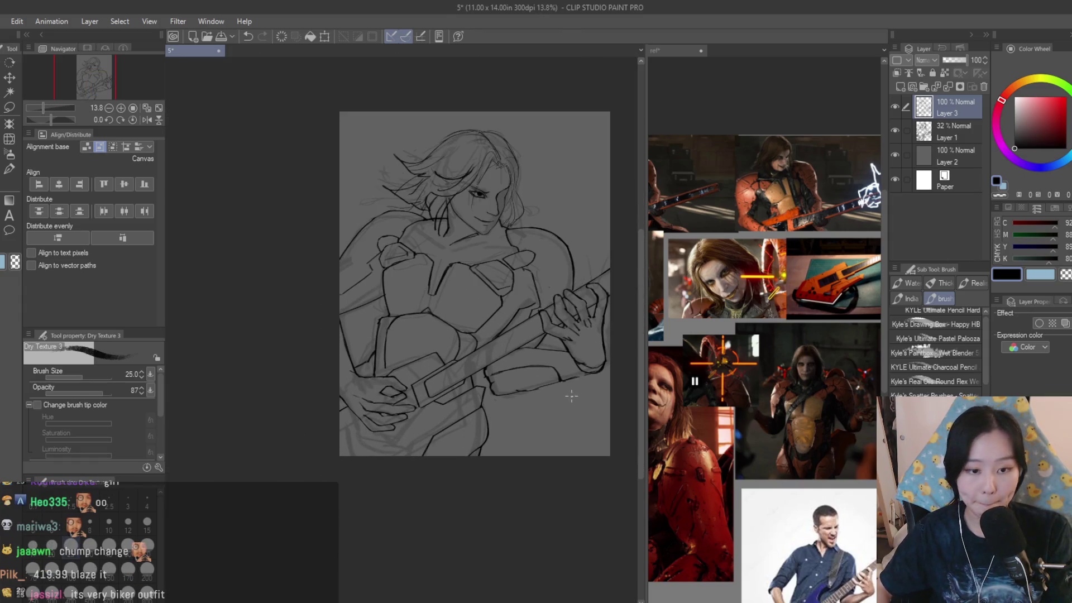
scroll(572, 397, up, 5)
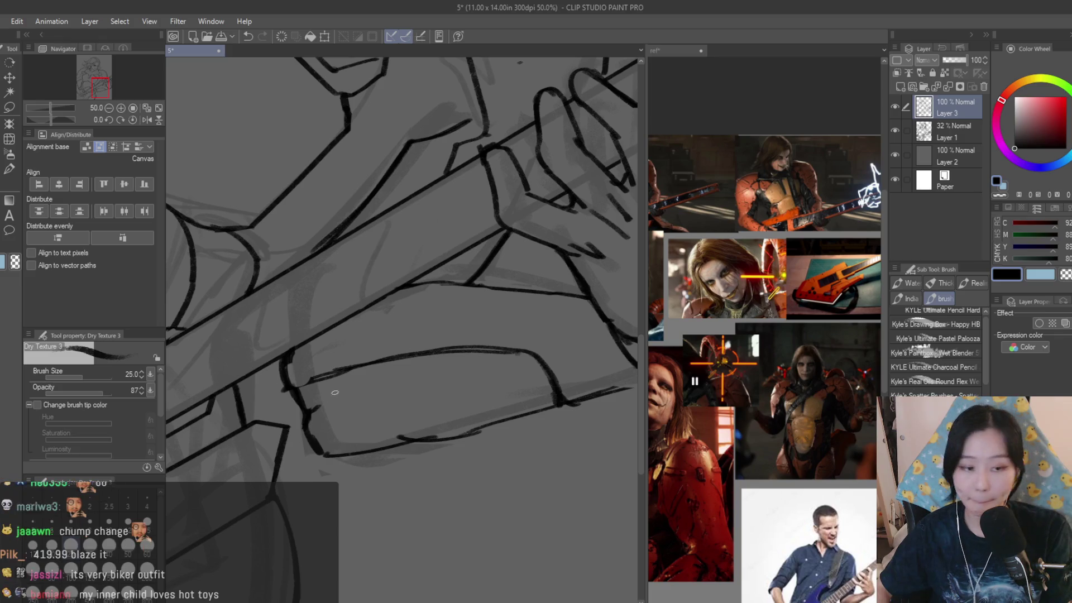
drag(347, 387, 332, 420)
drag(364, 379, 353, 414)
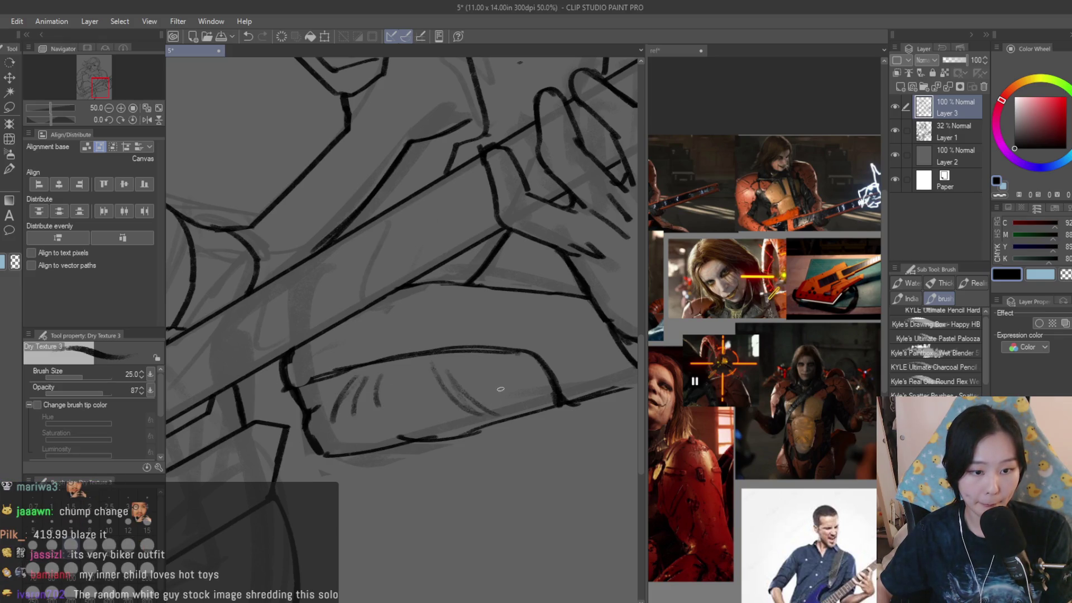
- Darken the underside of the finger with a Dry Texture 3 stroke
scroll(501, 393, down, 3)
scroll(501, 393, up, 4)
drag(467, 419, 532, 397)
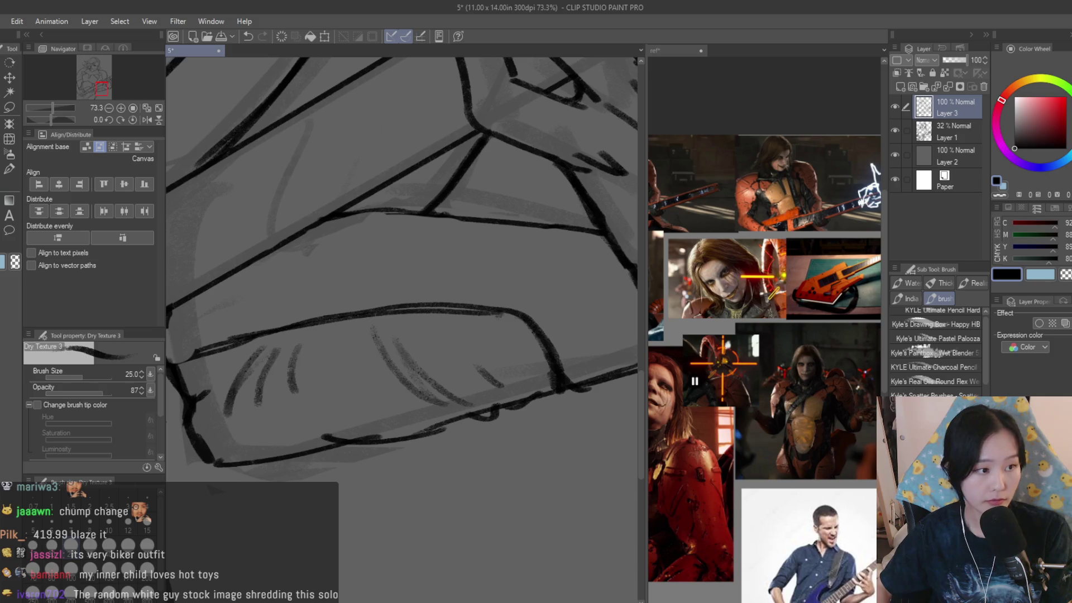
key(e)
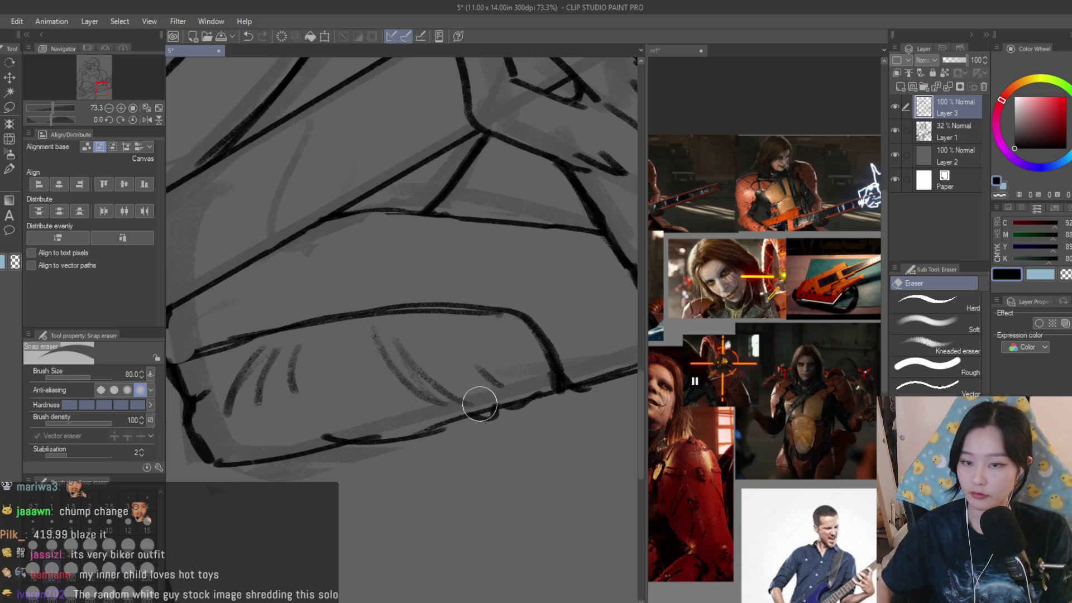
- Bring the reference collage document forward and look it over
click(831, 490)
scroll(831, 490, down, 5)
scroll(782, 391, up, 3)
scroll(749, 335, down, 2)
scroll(725, 347, up, 4)
scroll(724, 347, down, 3)
scroll(724, 347, up, 3)
scroll(724, 347, down, 2)
scroll(723, 348, up, 2)
scroll(723, 348, down, 6)
scroll(585, 366, down, 5)
scroll(586, 366, up, 6)
- Save the drawing with Ctrl+S and hide the faint Layer 1 rough sketch
key(b)
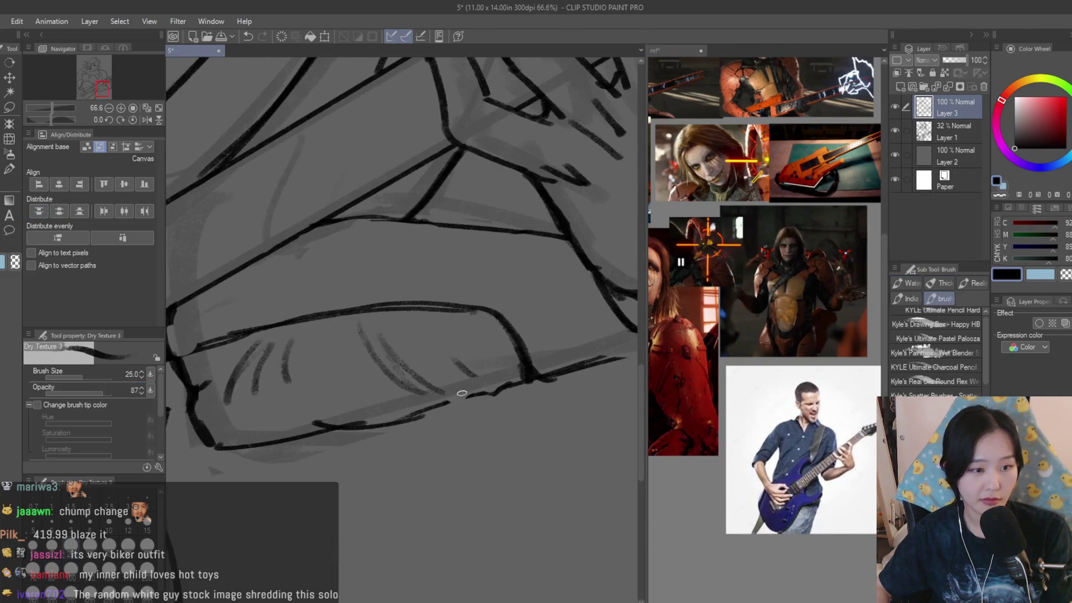
scroll(371, 398, down, 6)
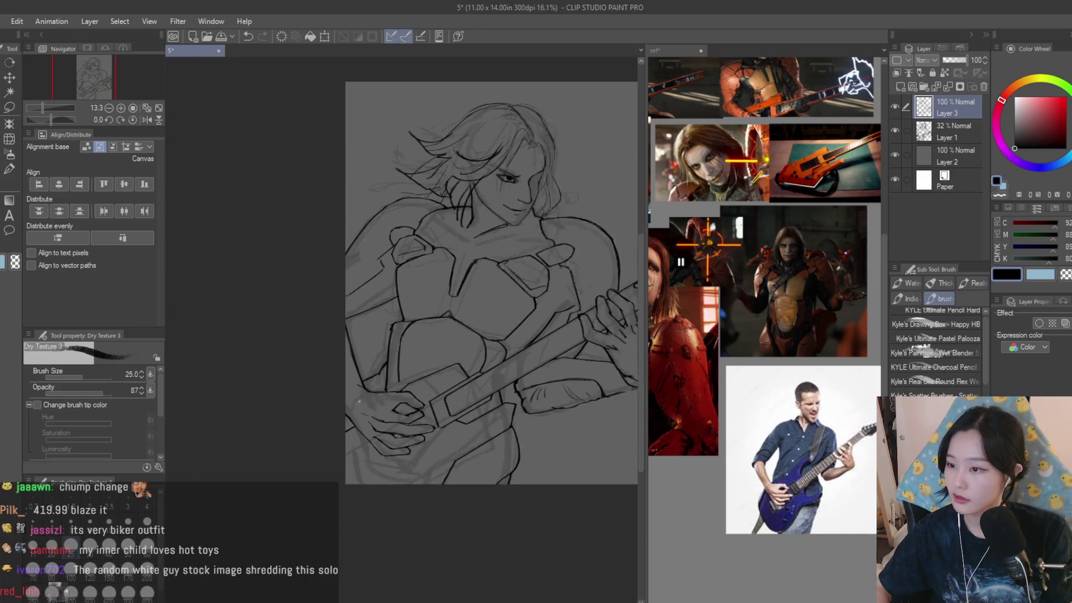
scroll(370, 398, up, 1)
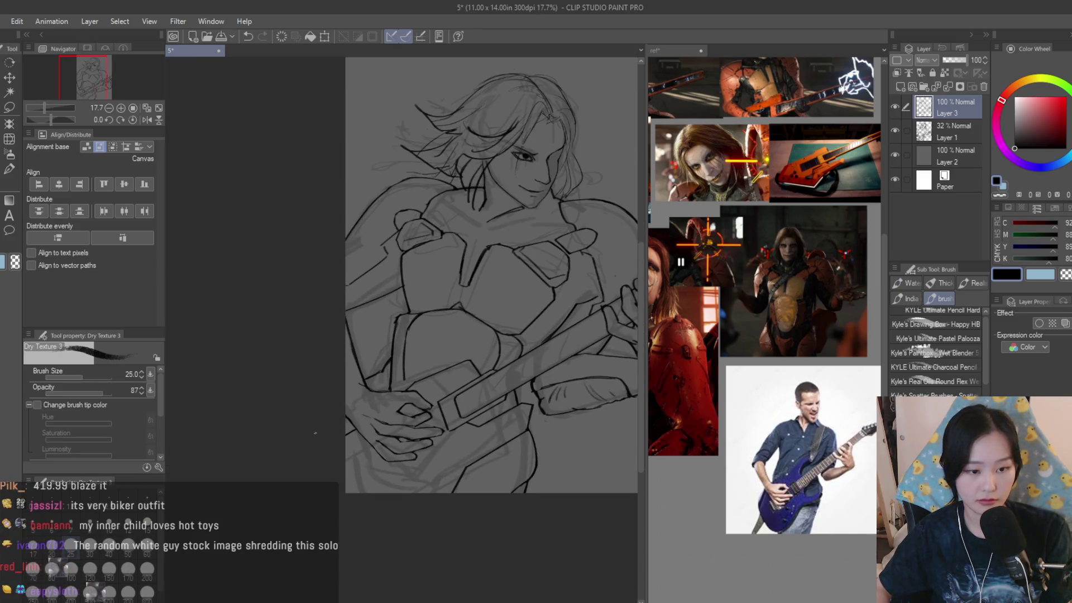
scroll(331, 435, up, 6)
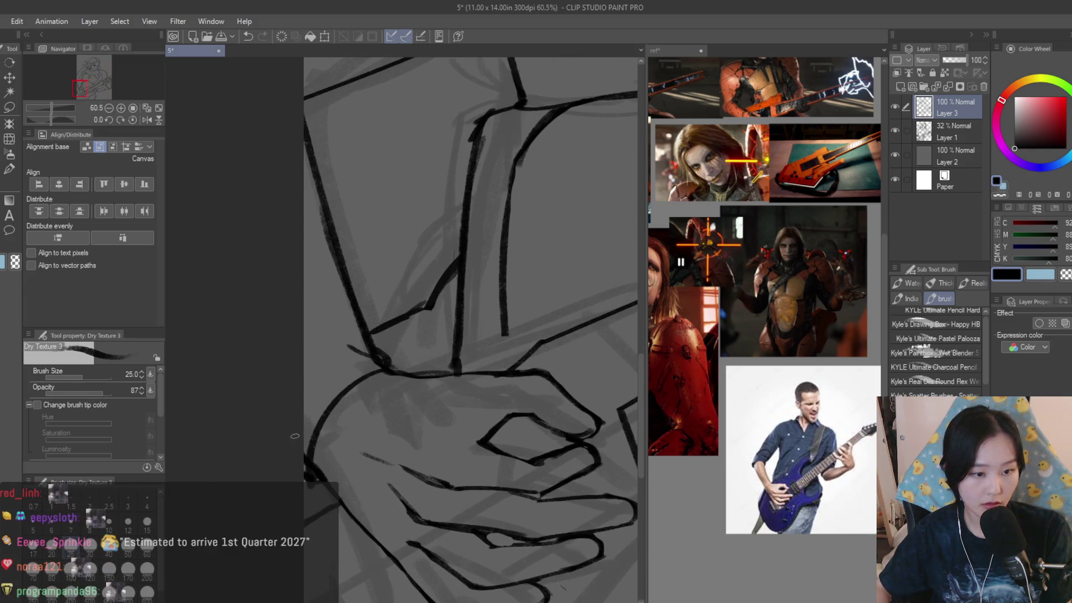
click(3, 190)
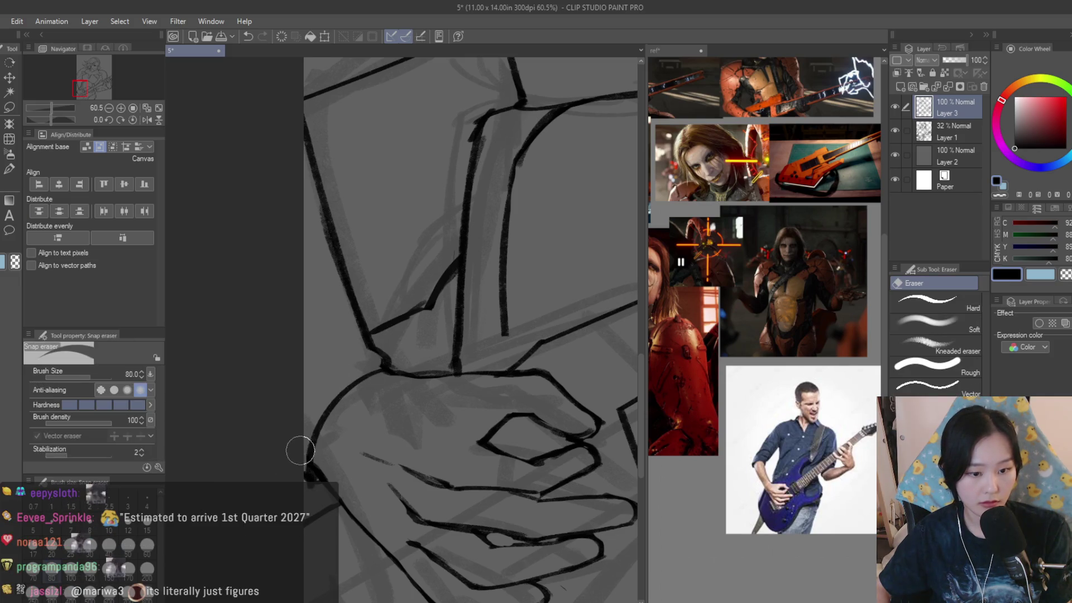
scroll(373, 440, down, 7)
scroll(374, 441, down, 3)
scroll(493, 276, up, 3)
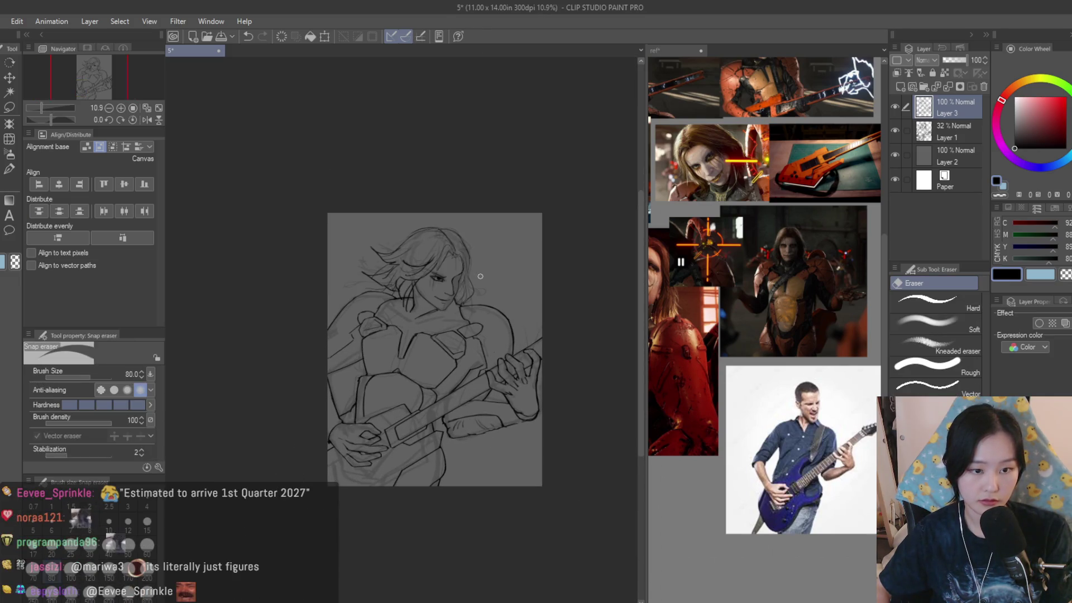
key(ctrl+s)
scroll(563, 262, down, 1)
scroll(563, 261, up, 1)
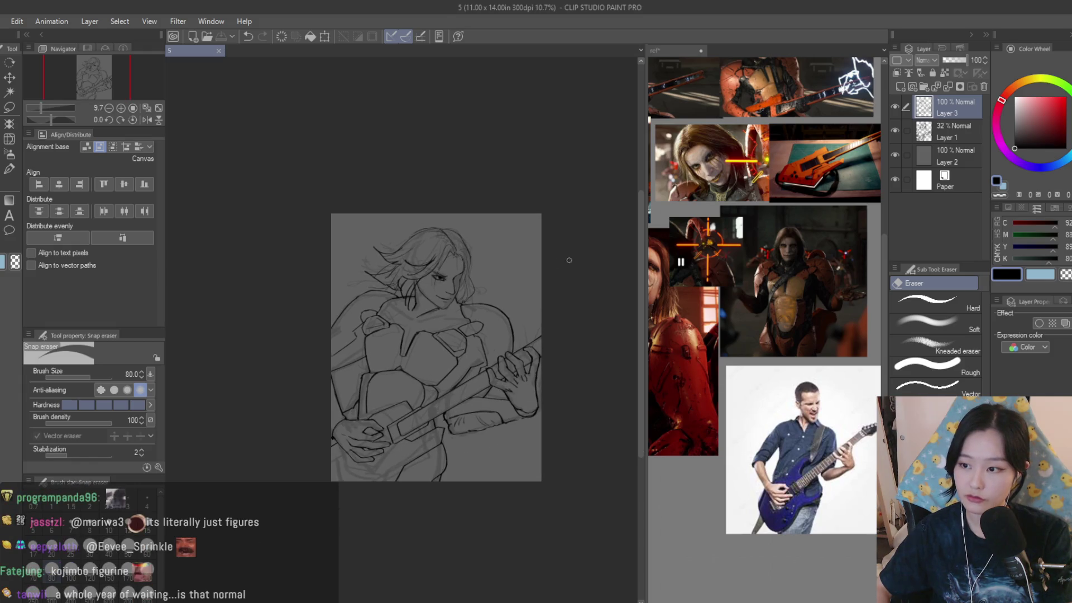
click(896, 133)
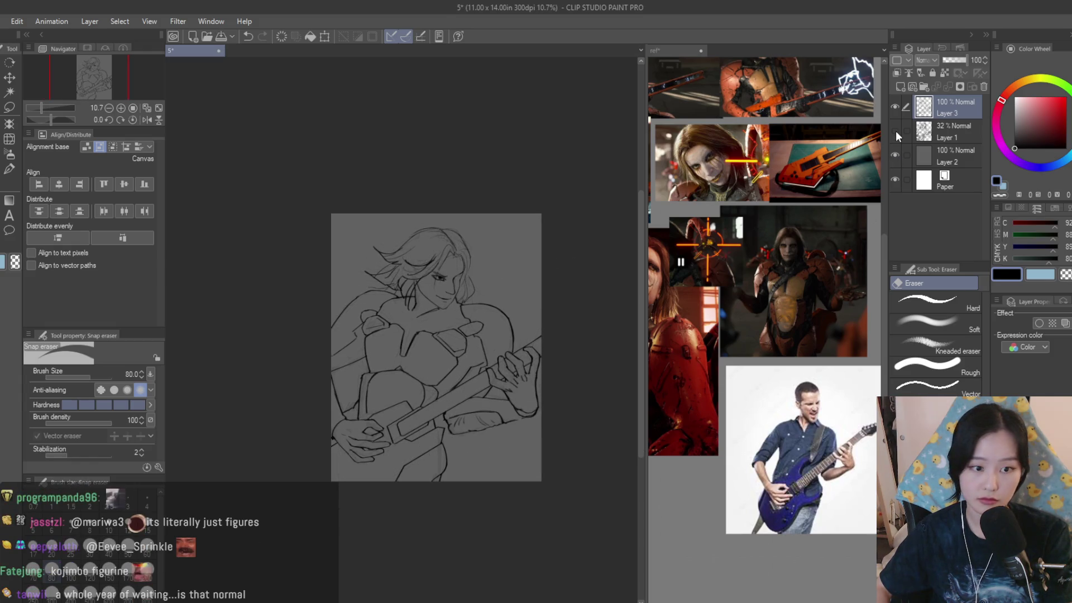
- Delete the hidden Layer 1, keeping Layer 3 line art, Layer 2 and Paper
click(950, 131)
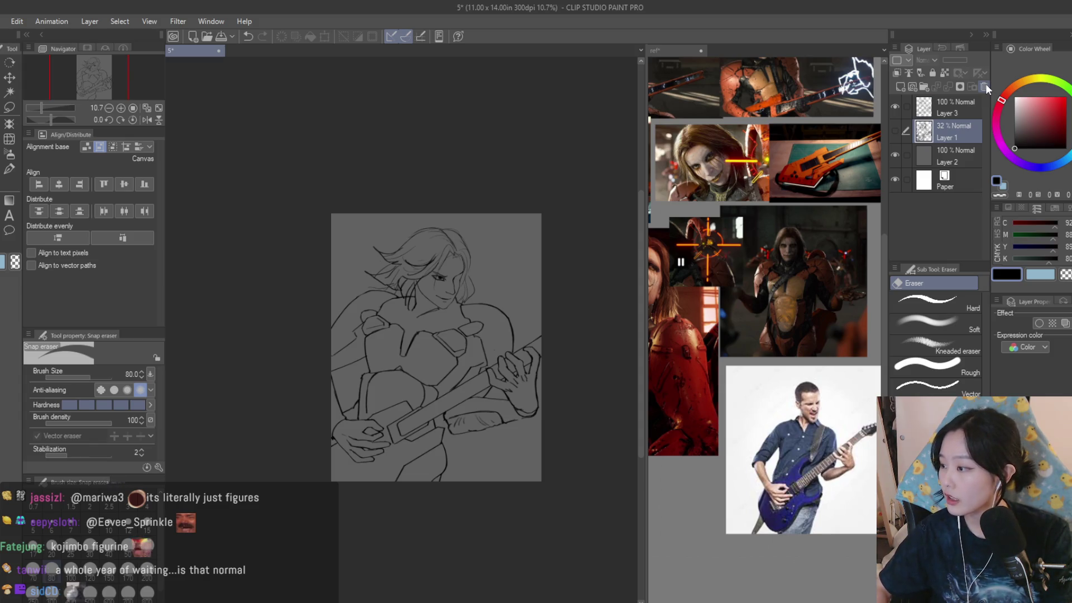
click(984, 87)
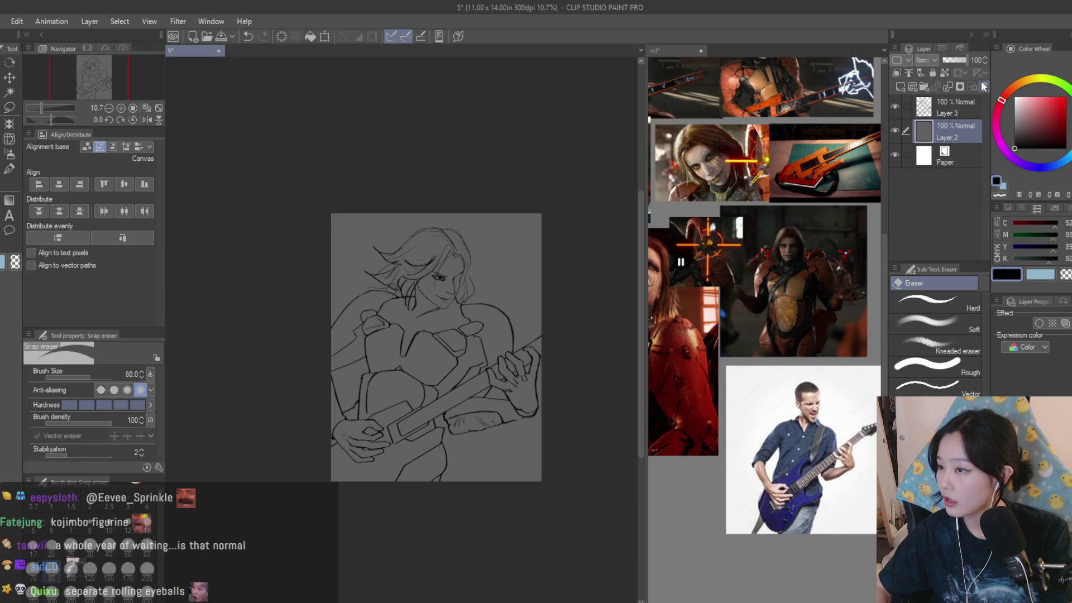
scroll(519, 218, down, 1)
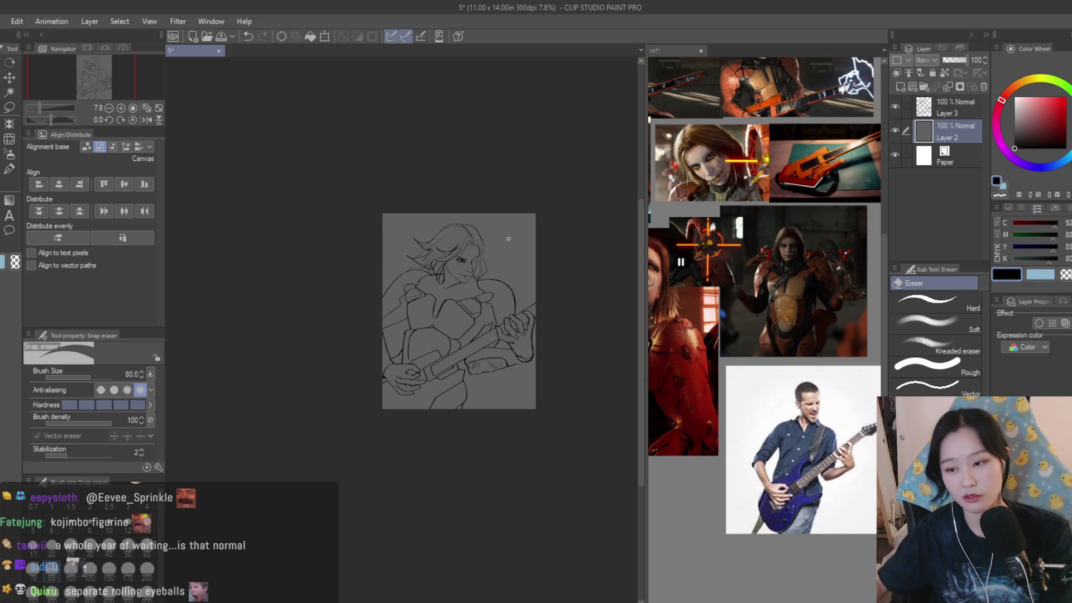
scroll(519, 260, up, 1)
scroll(519, 252, up, 3)
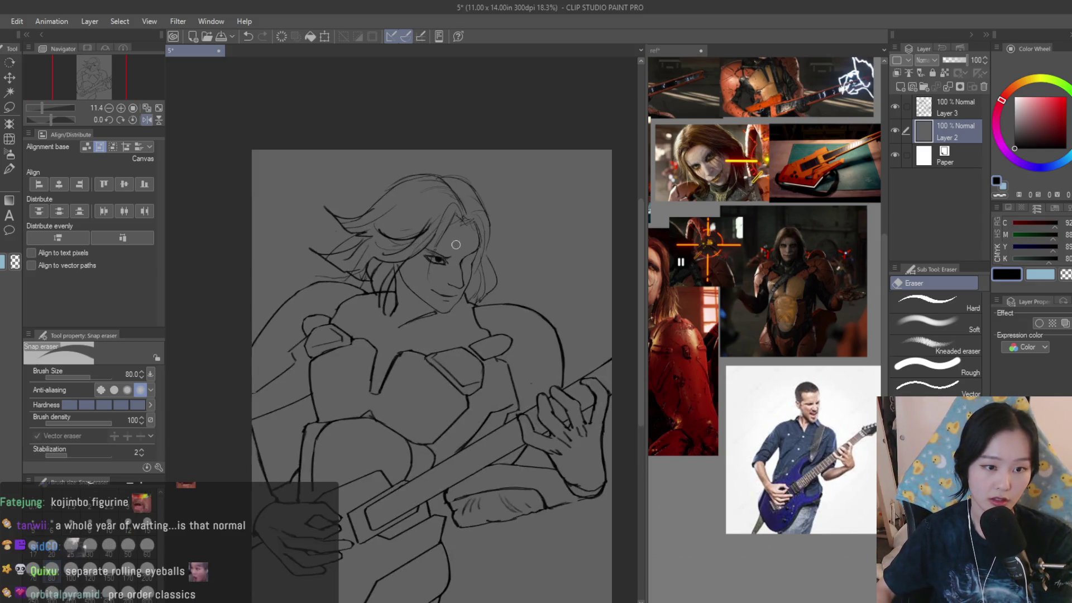
- Return to the guitarist drawing and undo the stray eraser mark beside the face
scroll(714, 200, up, 4)
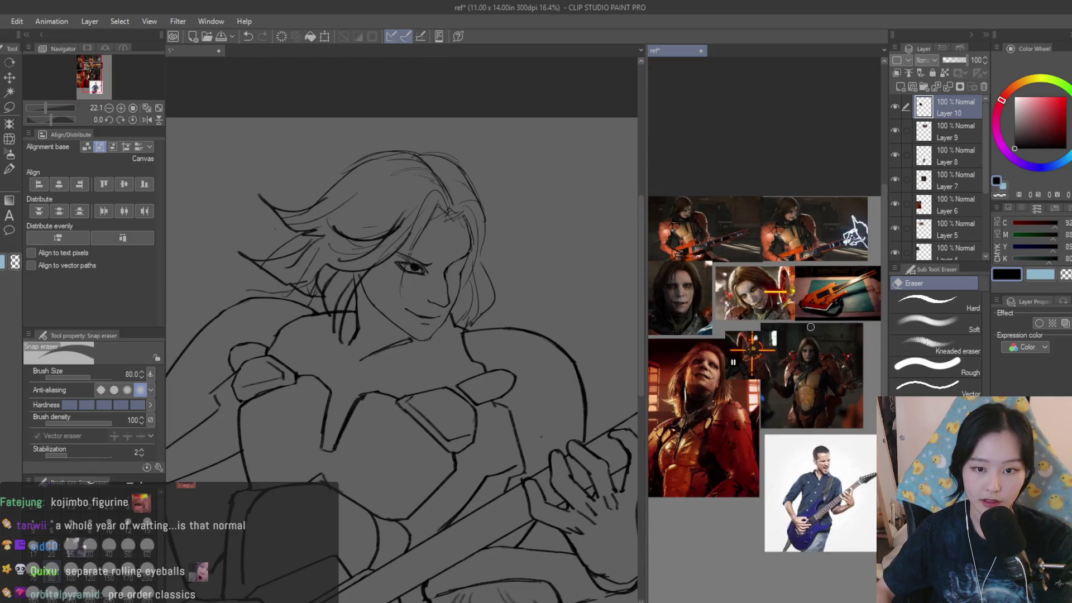
scroll(713, 201, up, 4)
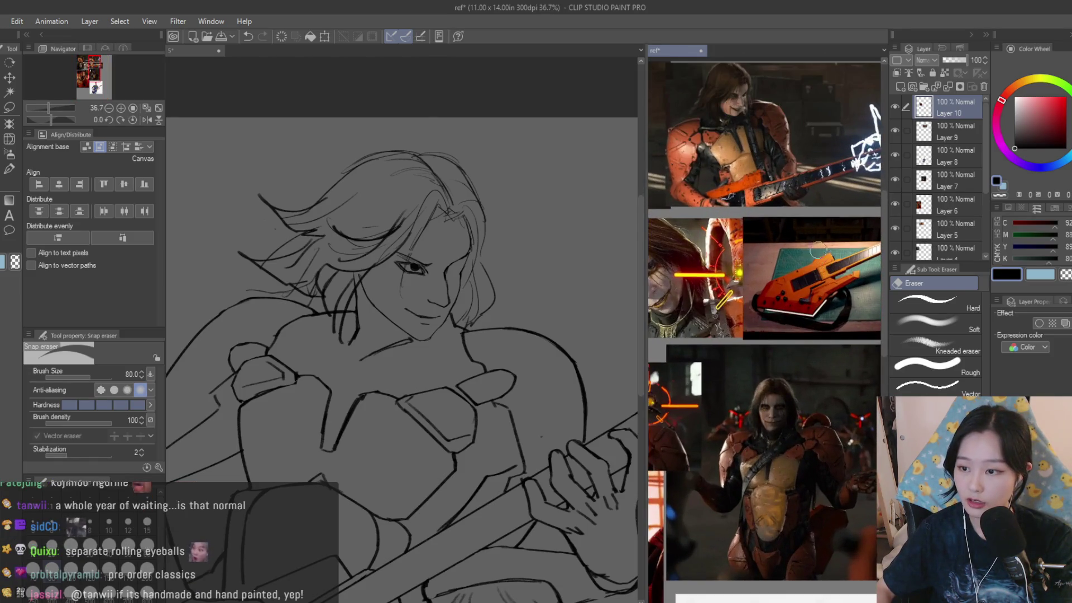
click(503, 159)
scroll(445, 206, up, 3)
drag(328, 316, 320, 297)
key(ctrl+z)
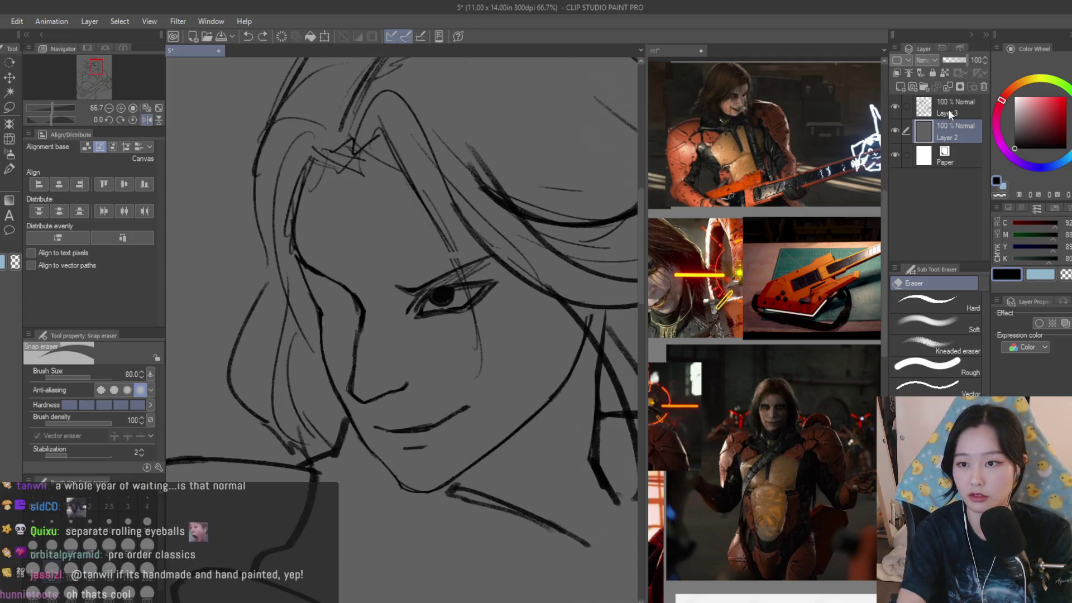
key(alt+bracketright)
scroll(596, 184, down, 4)
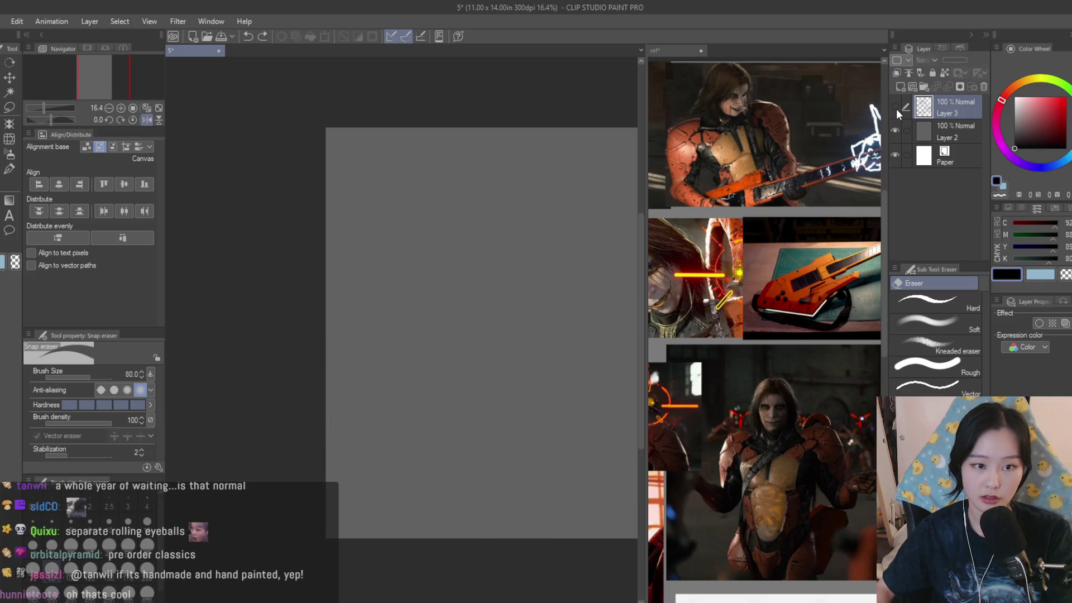
scroll(413, 243, up, 3)
- Add Dry Texture 3 strokes along the hair outline beside the face
key(b)
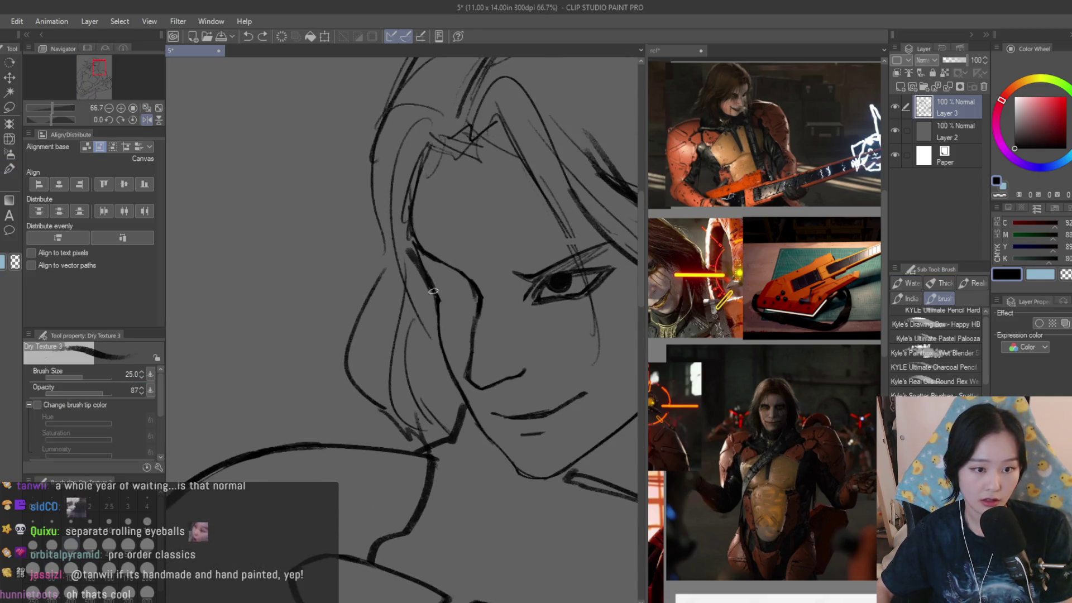
mouse_move(423, 268)
mouse_down()
mouse_move(407, 176)
mouse_move(416, 245)
mouse_up()
scroll(596, 312, down, 1)
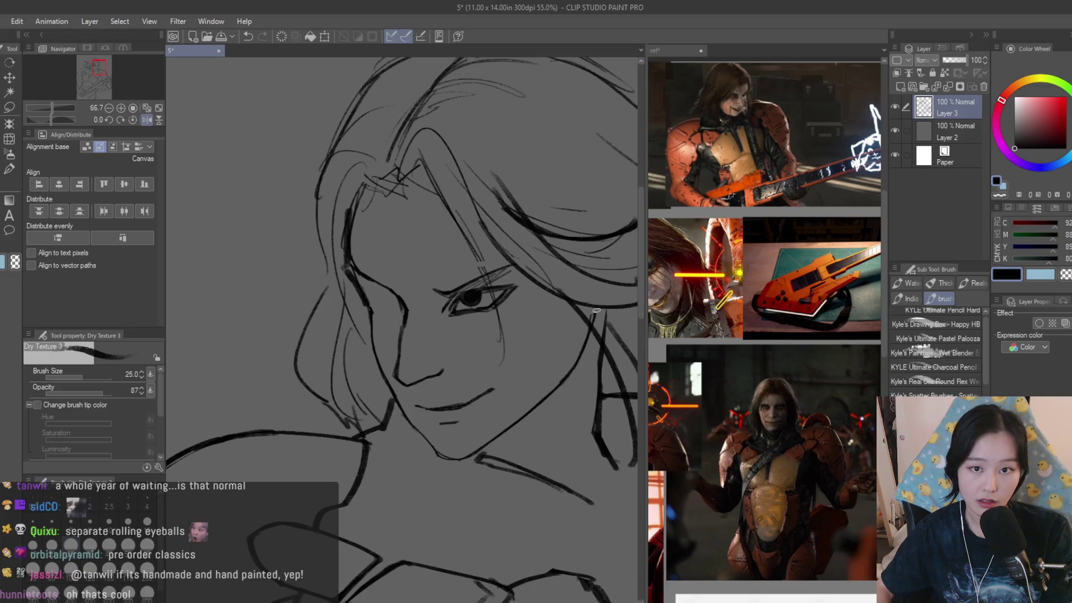
scroll(560, 266, down, 6)
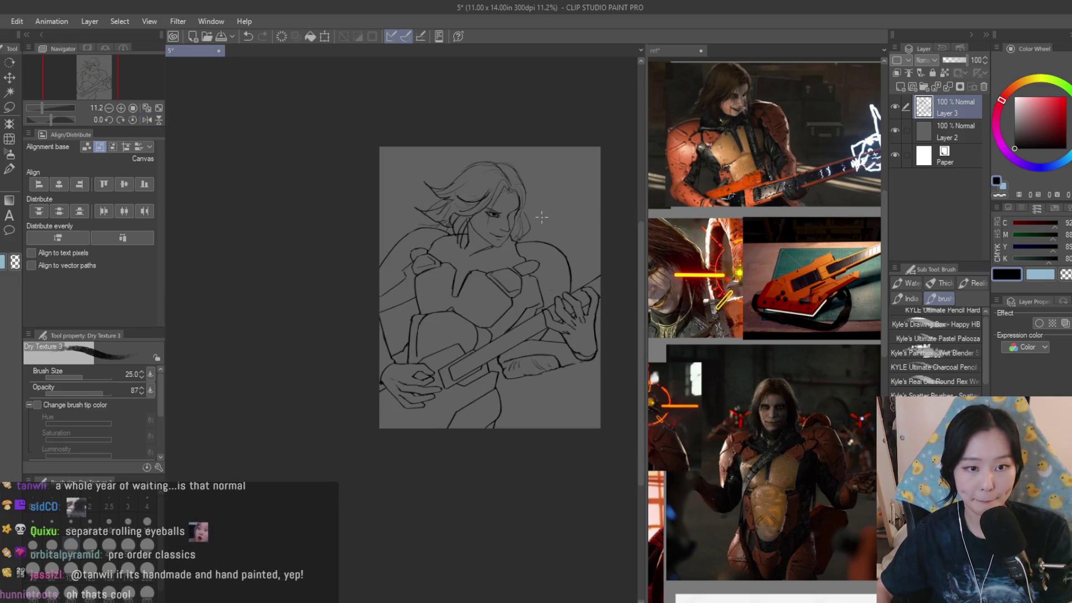
scroll(490, 414, up, 1)
scroll(670, 279, down, 1)
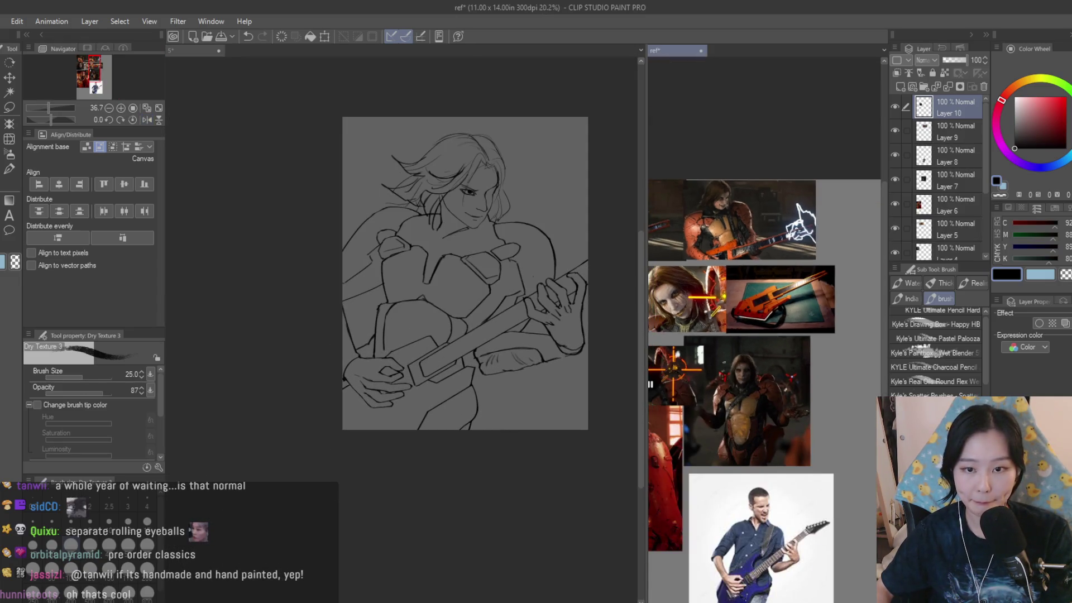
- Make Layer 2 the active drawing layer
click(943, 128)
scroll(551, 150, down, 2)
scroll(551, 150, up, 1)
scroll(551, 150, up, 2)
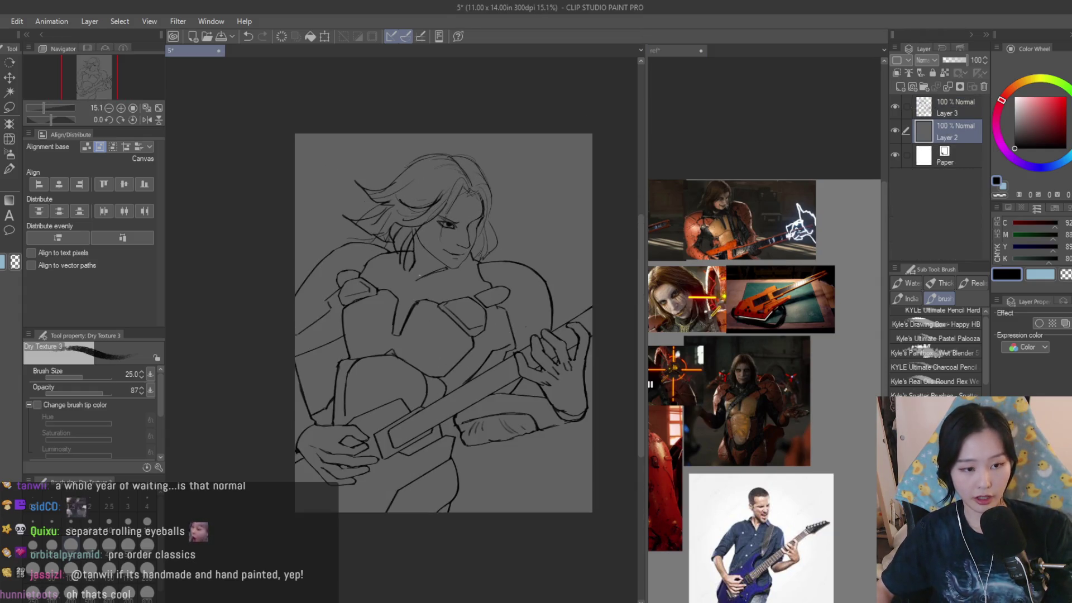
scroll(412, 284, up, 3)
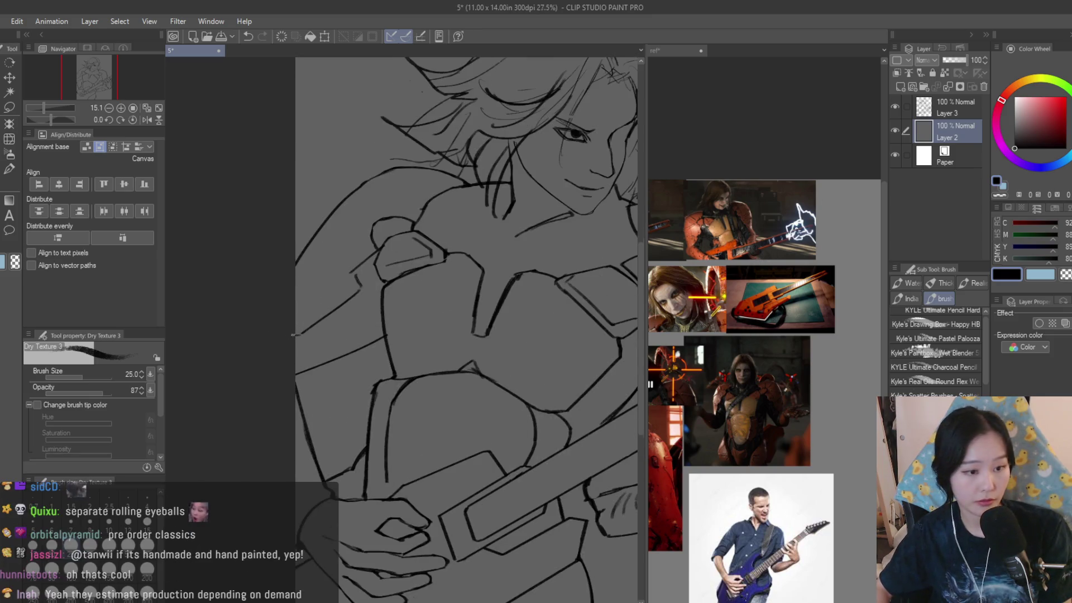
- Draw a rough rectangular buckle on the chest strap, then undo it with Layer 3 selected
scroll(363, 335, down, 3)
scroll(339, 375, up, 1)
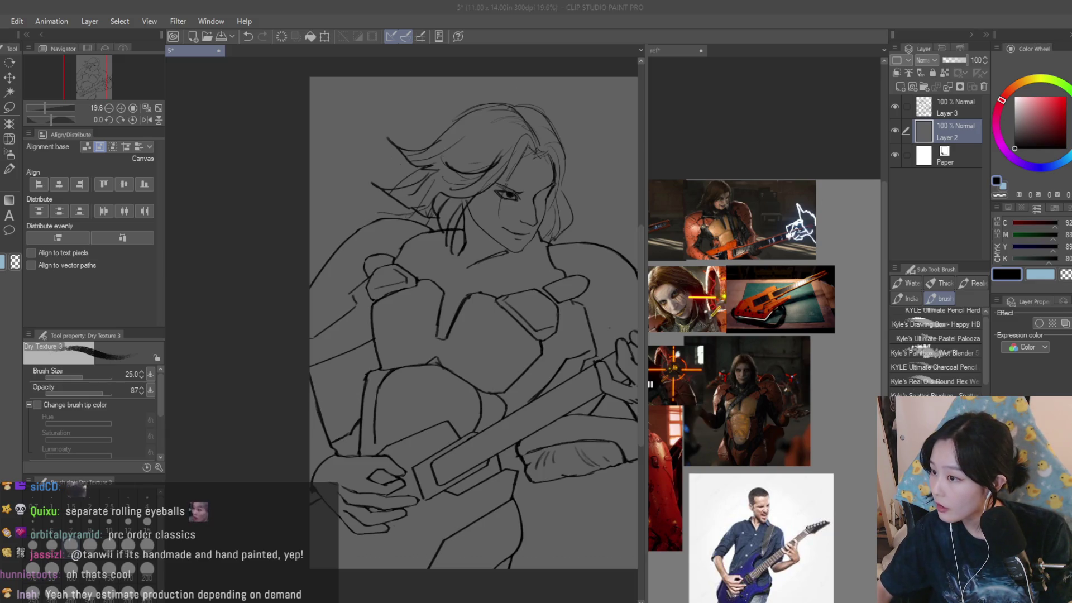
scroll(376, 325, up, 5)
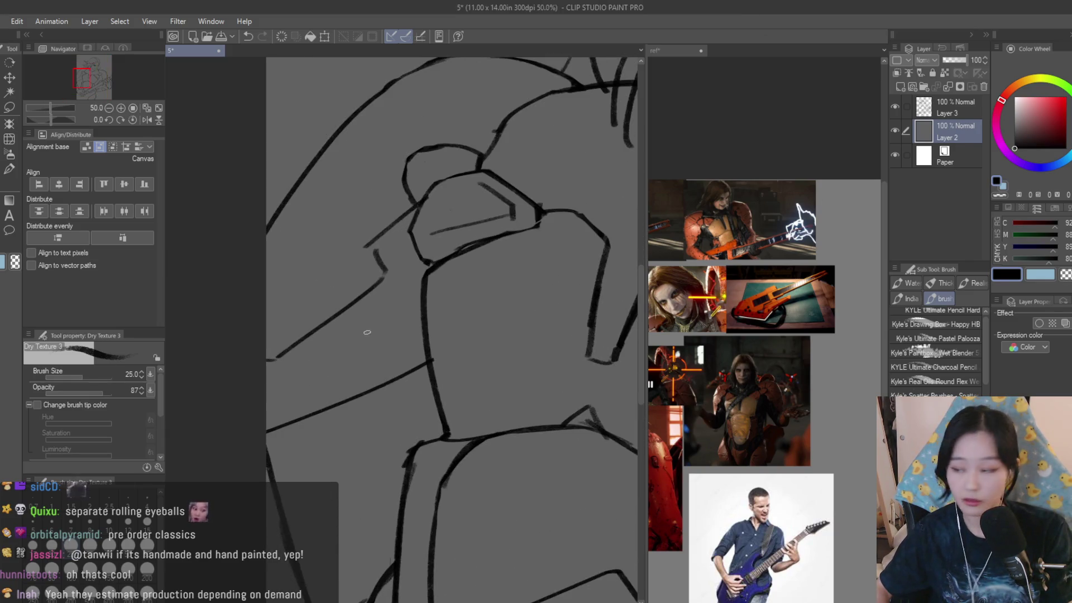
drag(318, 328, 386, 303)
drag(317, 329, 391, 435)
mouse_move(385, 303)
mouse_down()
mouse_move(438, 412)
mouse_move(383, 407)
mouse_up()
key(e)
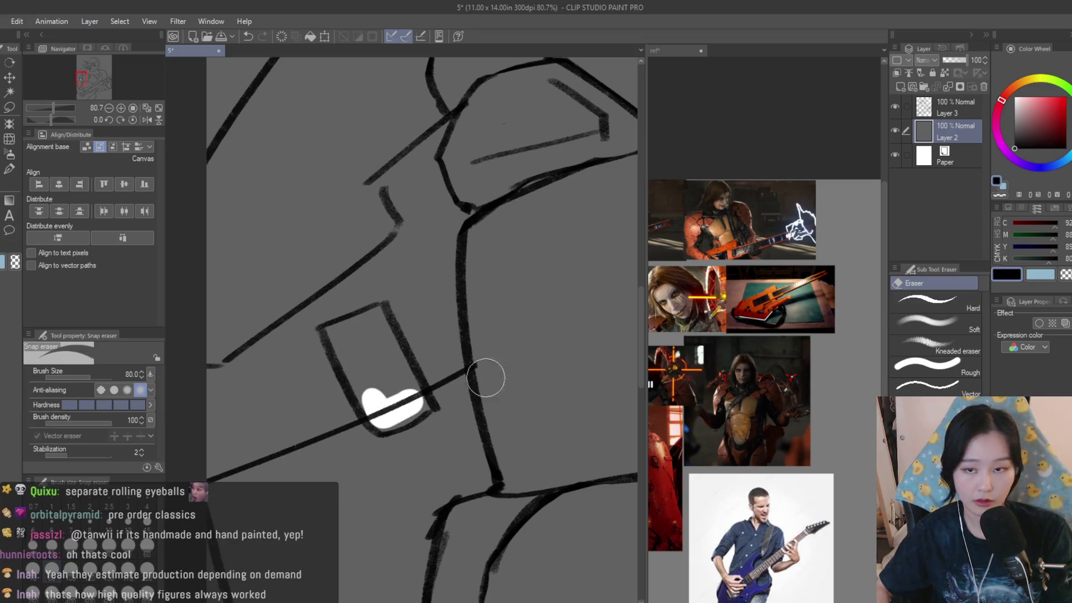
key(ctrl+z)
click(940, 106)
key(ctrl+z)
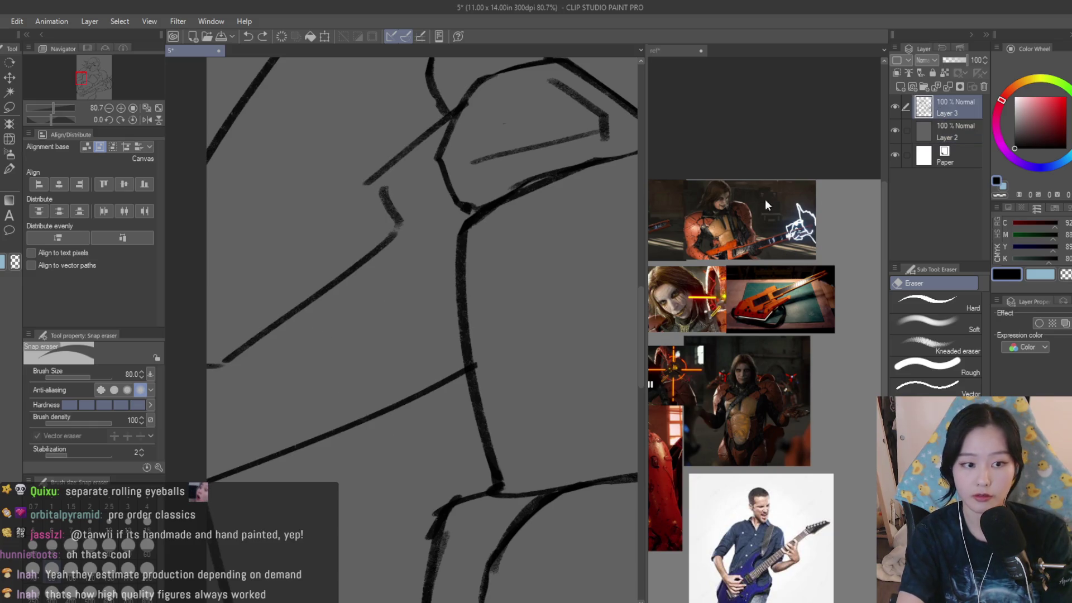
- Redraw the rectangular buckle outline on the chest strap with the Dry Texture 3 brush
key(b)
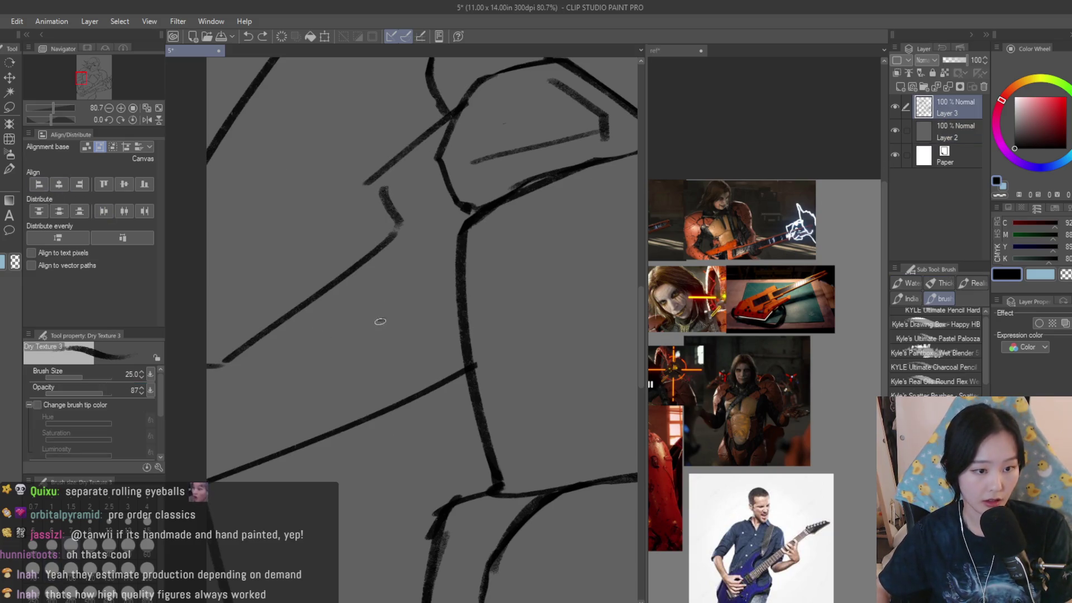
drag(385, 317, 324, 343)
drag(324, 343, 354, 427)
mouse_move(386, 318)
mouse_down()
mouse_move(425, 414)
mouse_move(354, 433)
mouse_up()
- Erase the stray part of the loop beside the buckle with the Snap eraser
key(e)
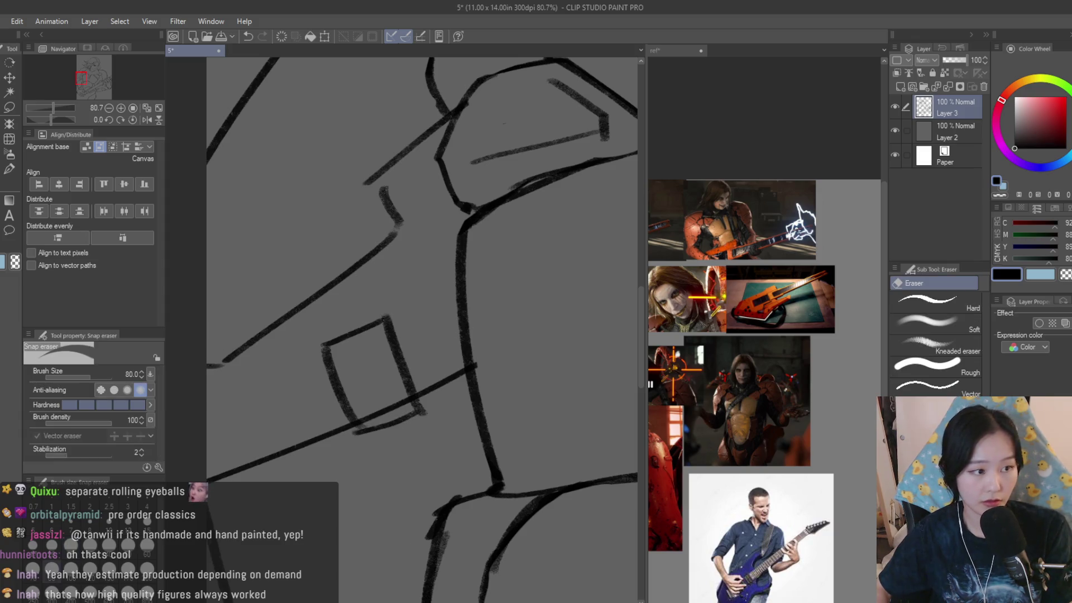
scroll(445, 342, down, 5)
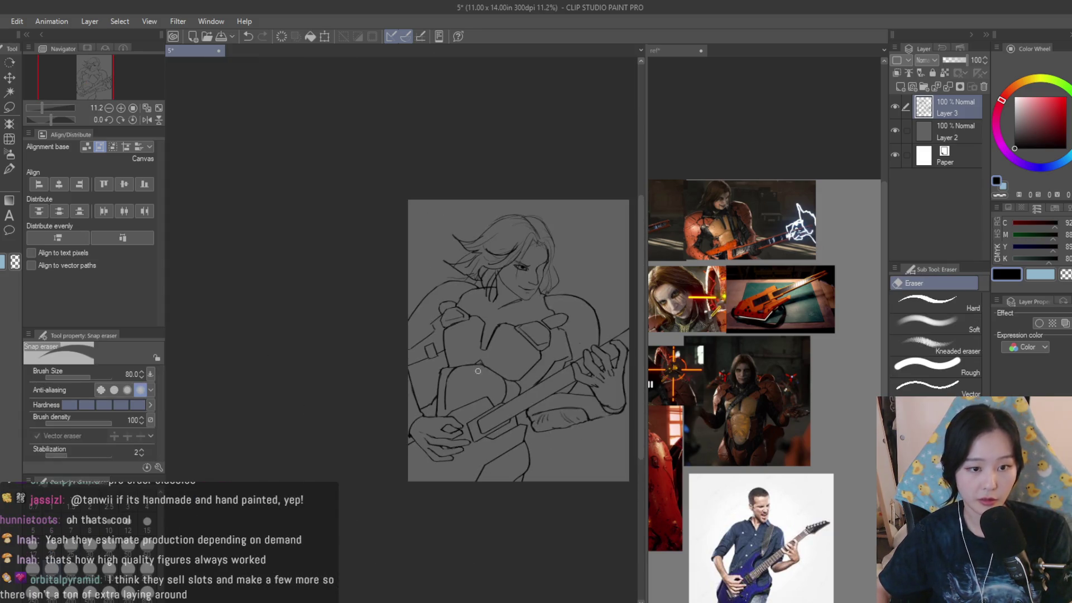
key(b)
scroll(379, 382, up, 2)
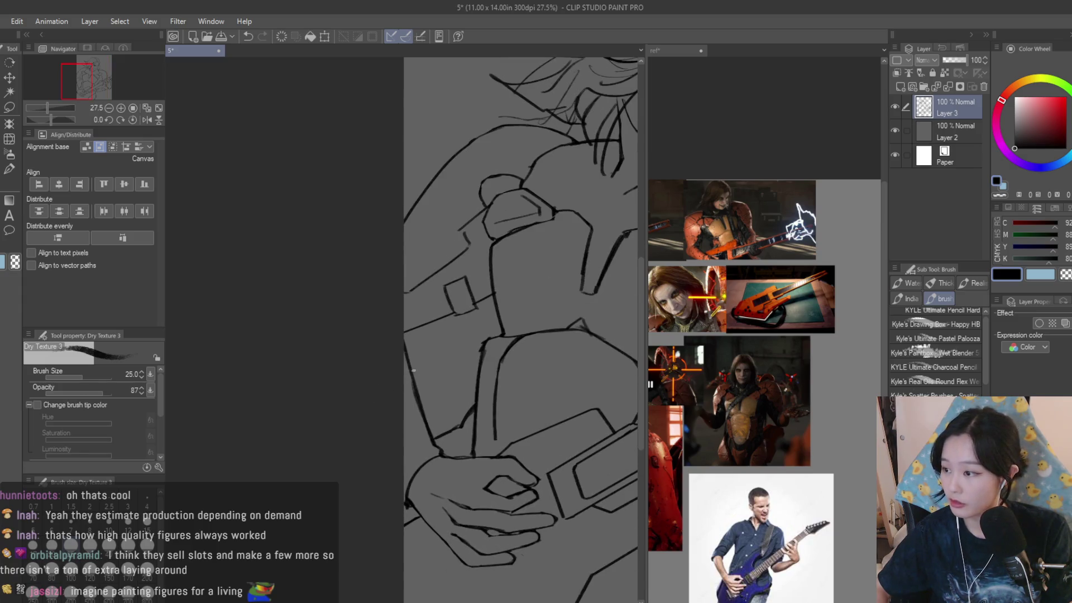
scroll(430, 302, up, 3)
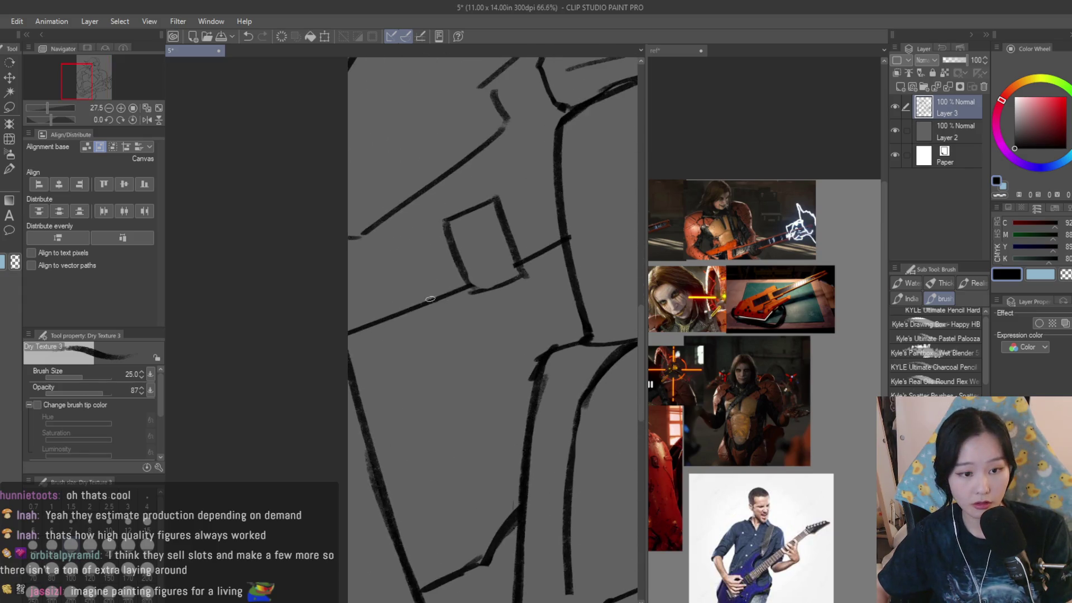
click(6, 203)
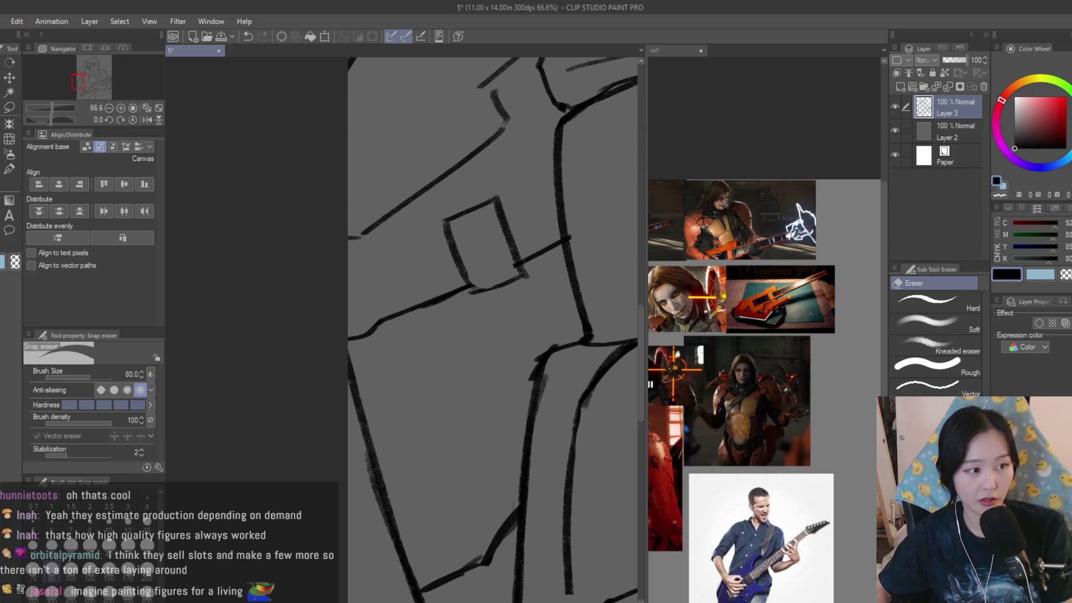
key(b)
key(e)
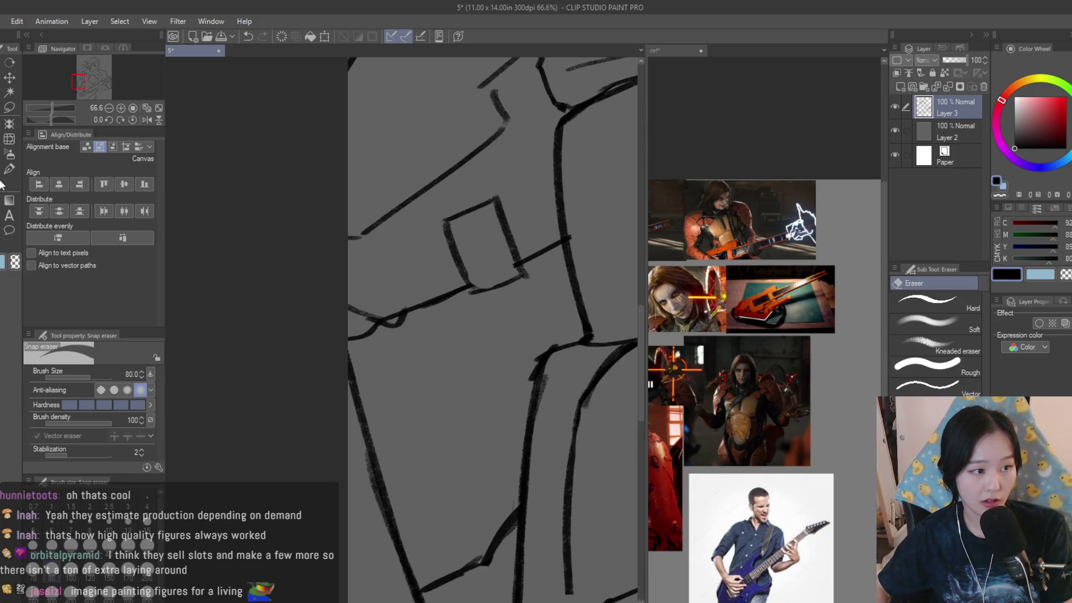
drag(396, 297, 405, 290)
scroll(508, 395, up, 2)
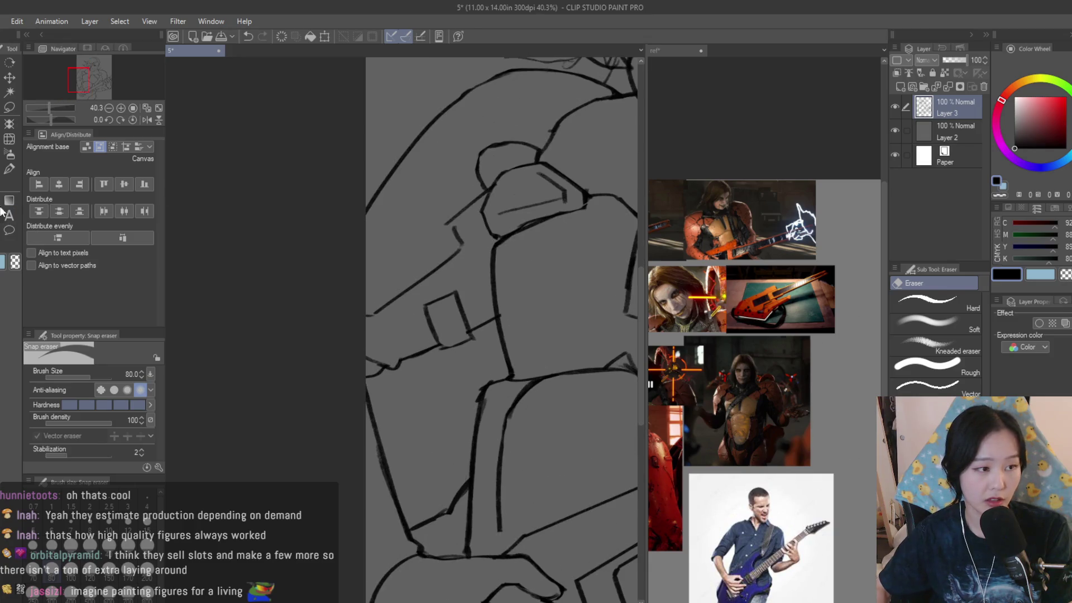
click(10, 169)
- Add a faint sketch stroke on the armour beside the strap
scroll(507, 311, up, 2)
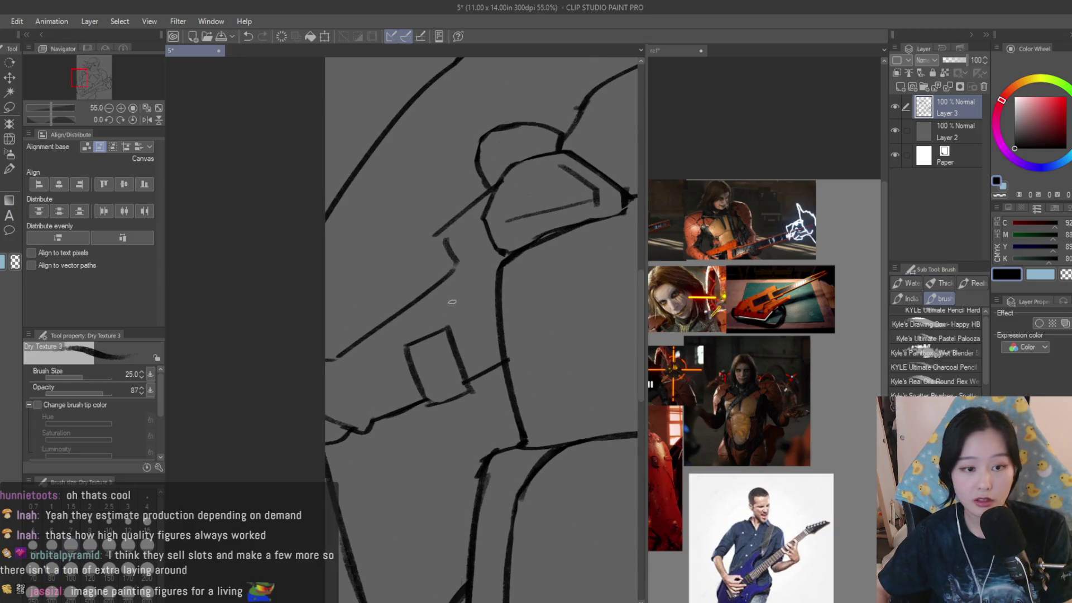
scroll(453, 343, down, 4)
scroll(396, 307, up, 3)
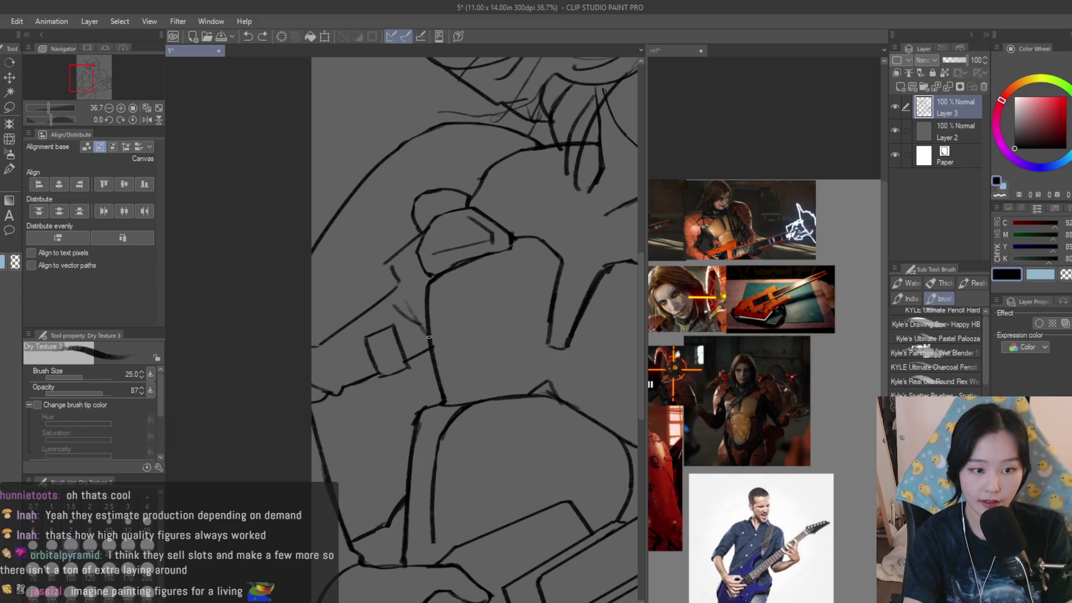
drag(389, 308, 424, 330)
scroll(419, 327, down, 2)
scroll(379, 351, up, 4)
scroll(369, 366, down, 5)
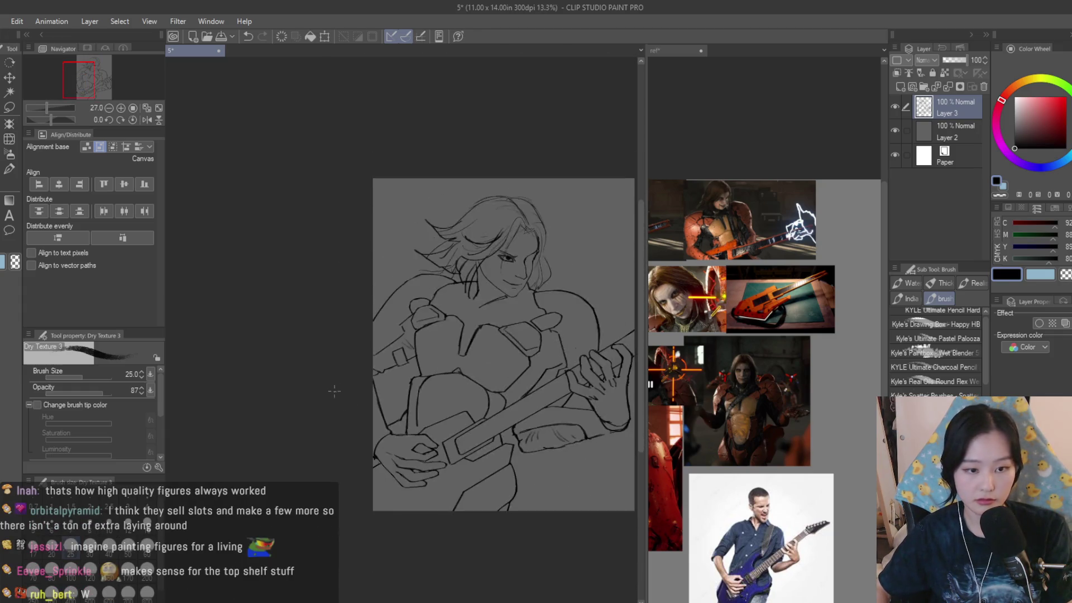
scroll(358, 373, up, 2)
scroll(358, 373, up, 3)
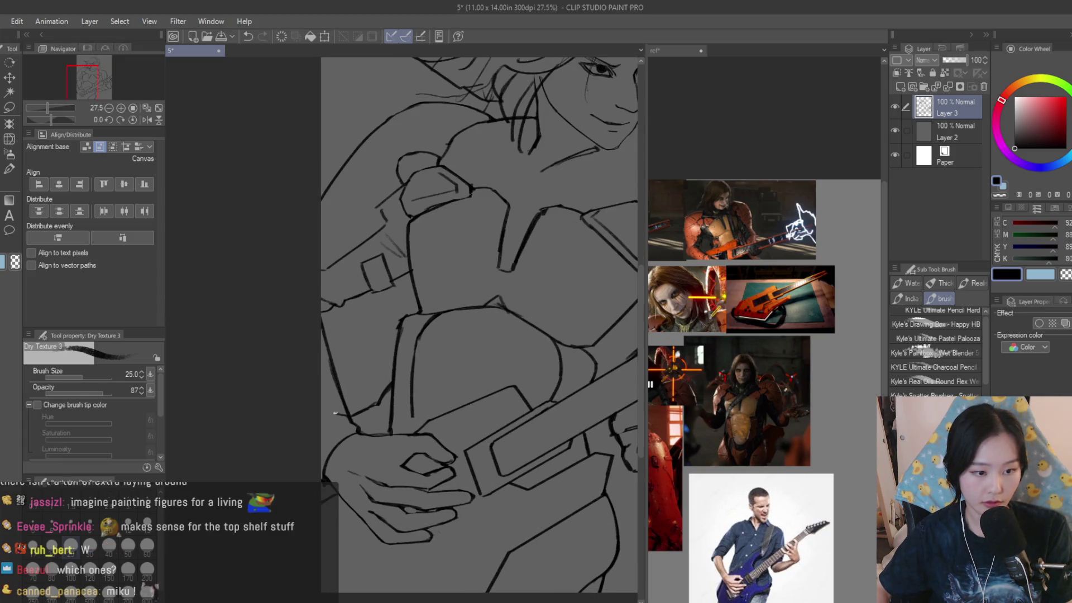
scroll(360, 396, down, 5)
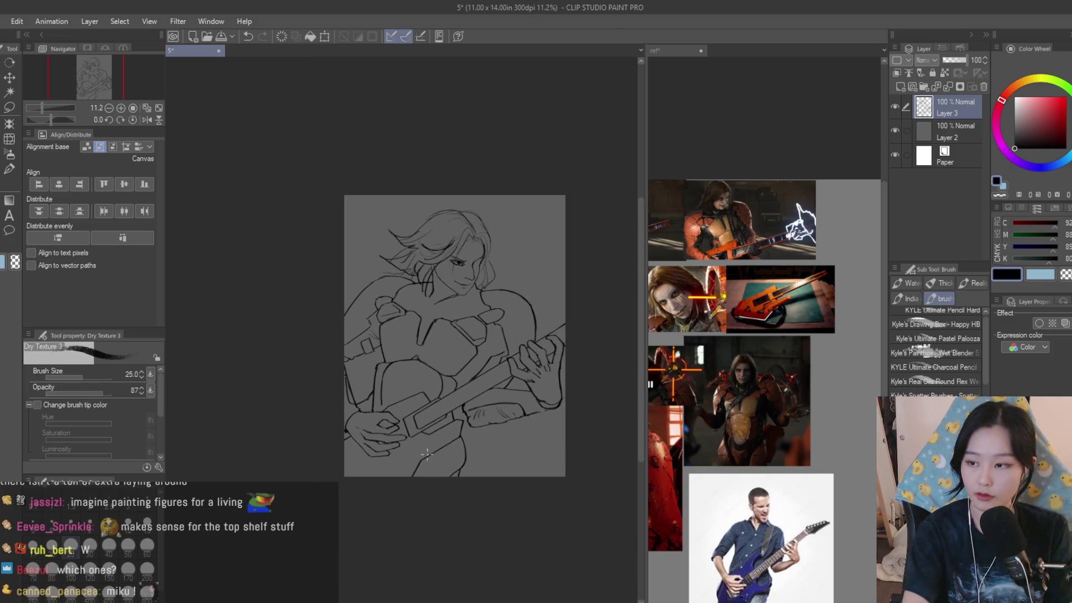
- Erase a stray line near the neck and shoulder, then zoom out to view the whole sketch
scroll(338, 383, up, 8)
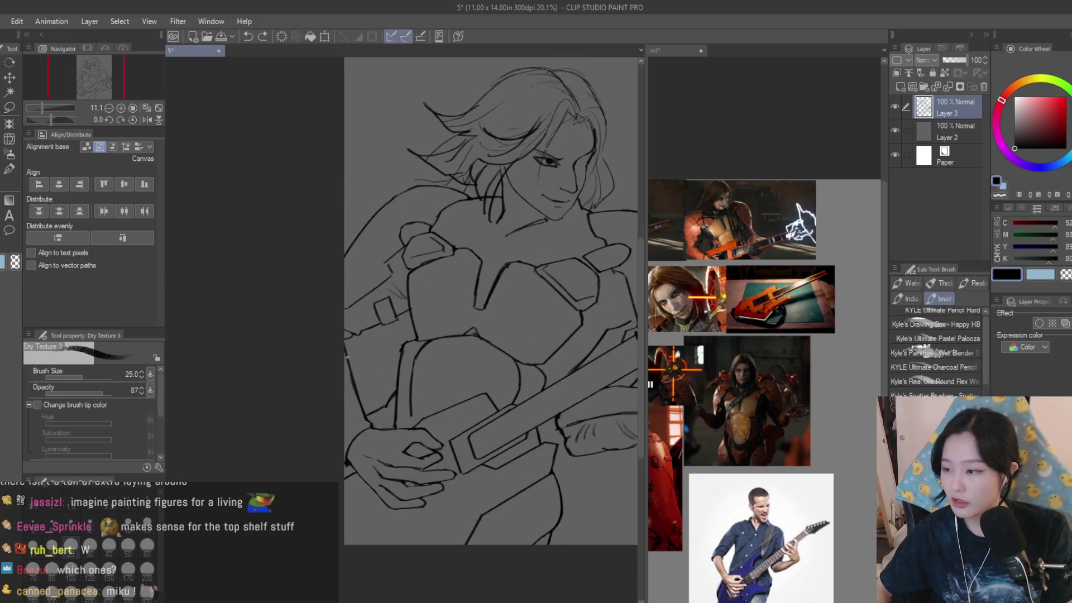
scroll(338, 383, down, 5)
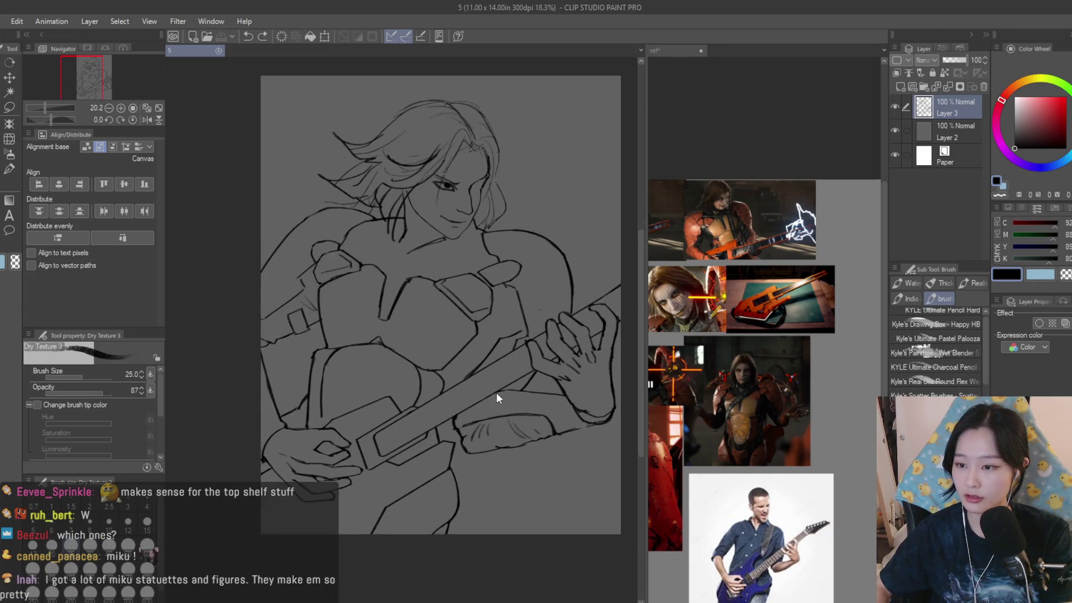
scroll(382, 284, up, 2)
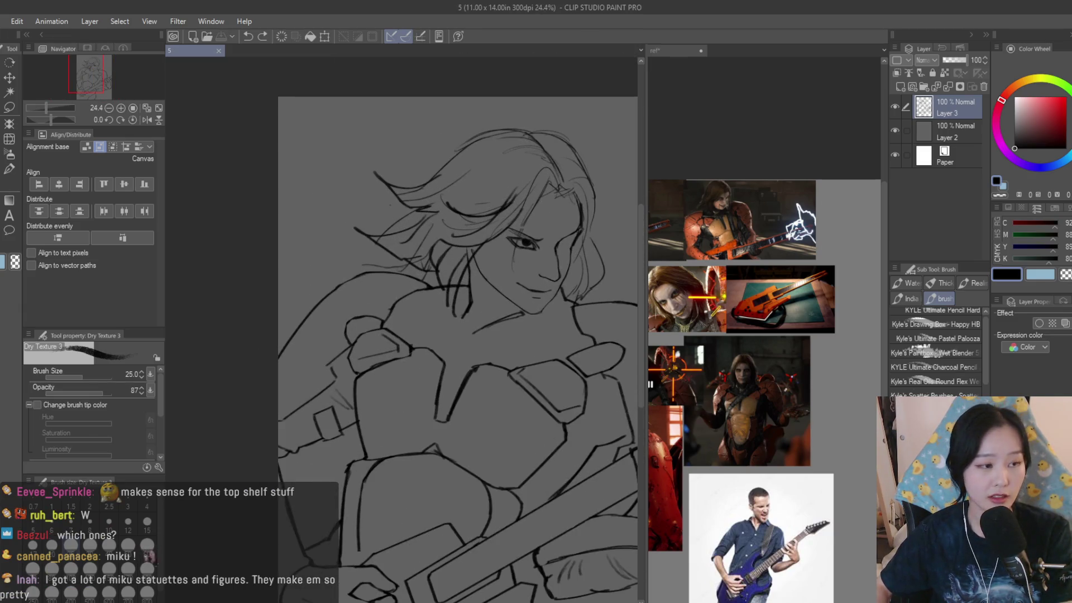
key(e)
scroll(490, 278, up, 5)
drag(490, 300, 459, 300)
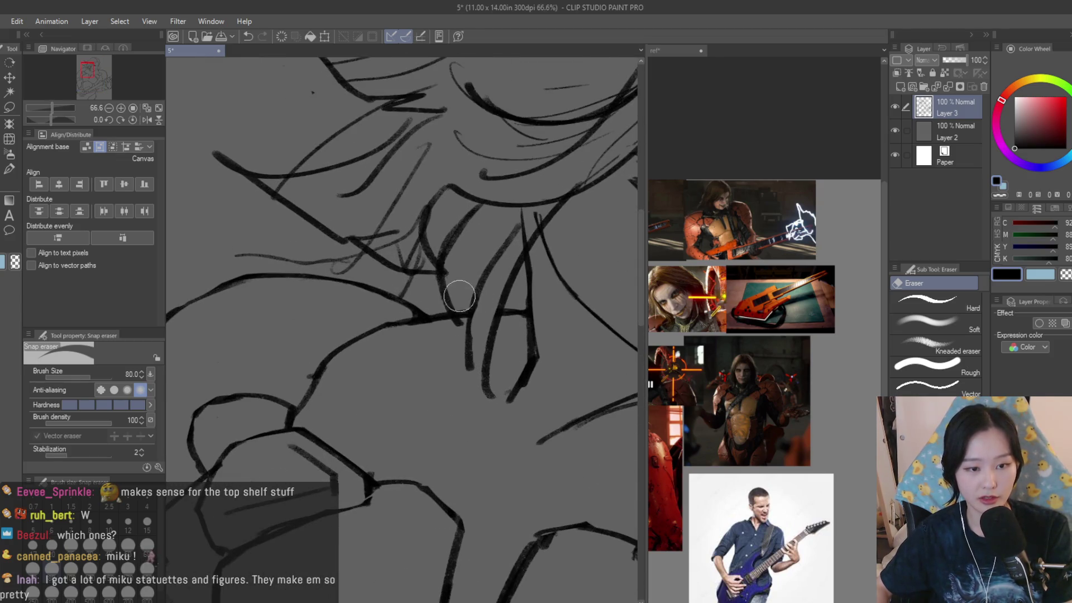
scroll(464, 314, down, 6)
scroll(580, 254, up, 6)
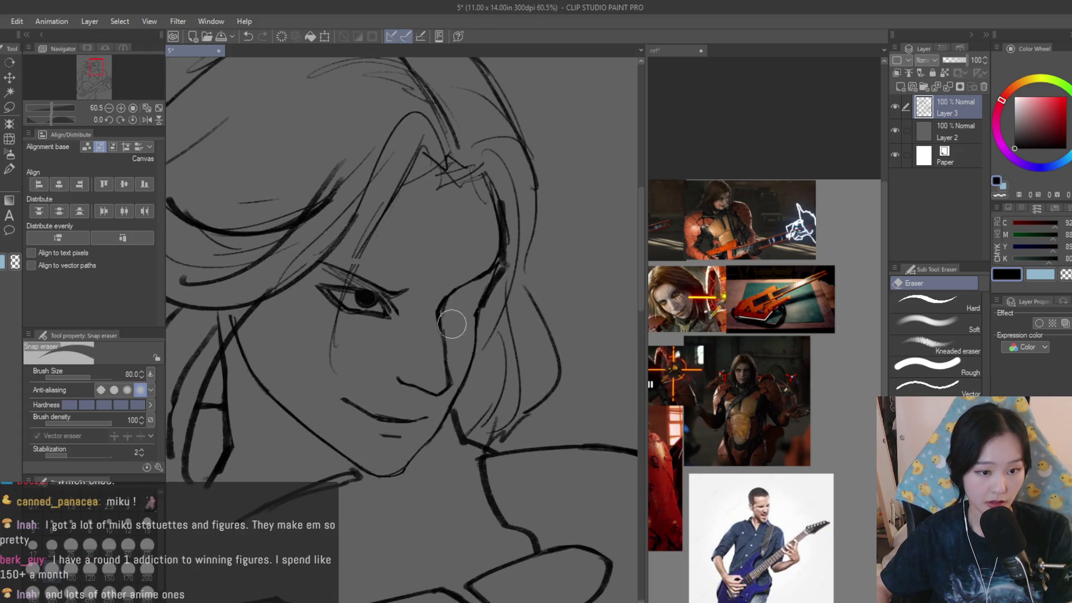
scroll(450, 327, down, 7)
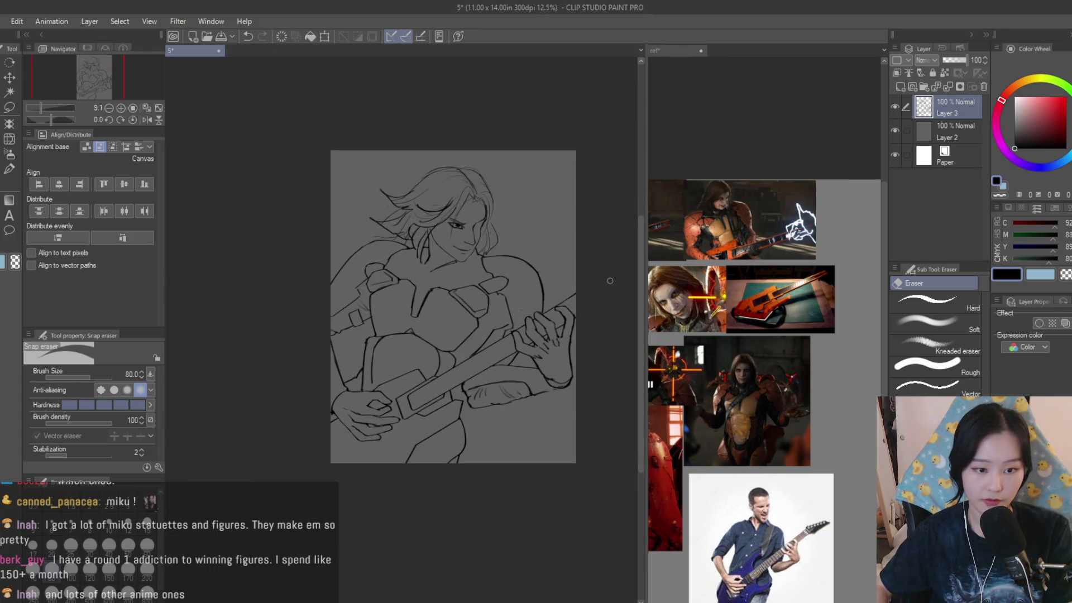
scroll(578, 258, down, 1)
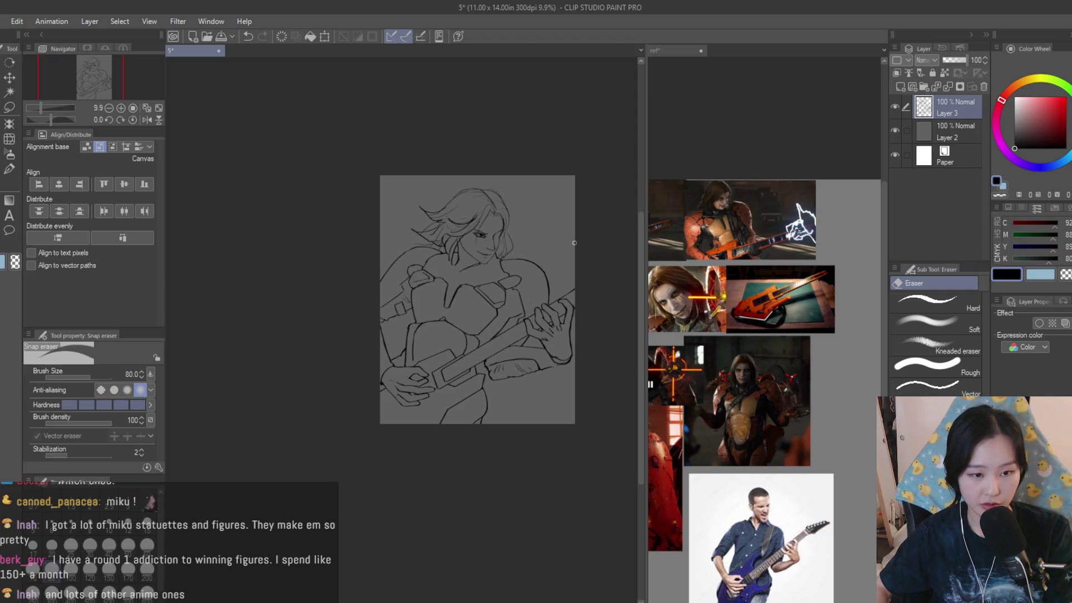
- Switch back to the Dry Texture 3 brush and add a new raster layer, Layer 1
click(9, 168)
scroll(431, 355, up, 8)
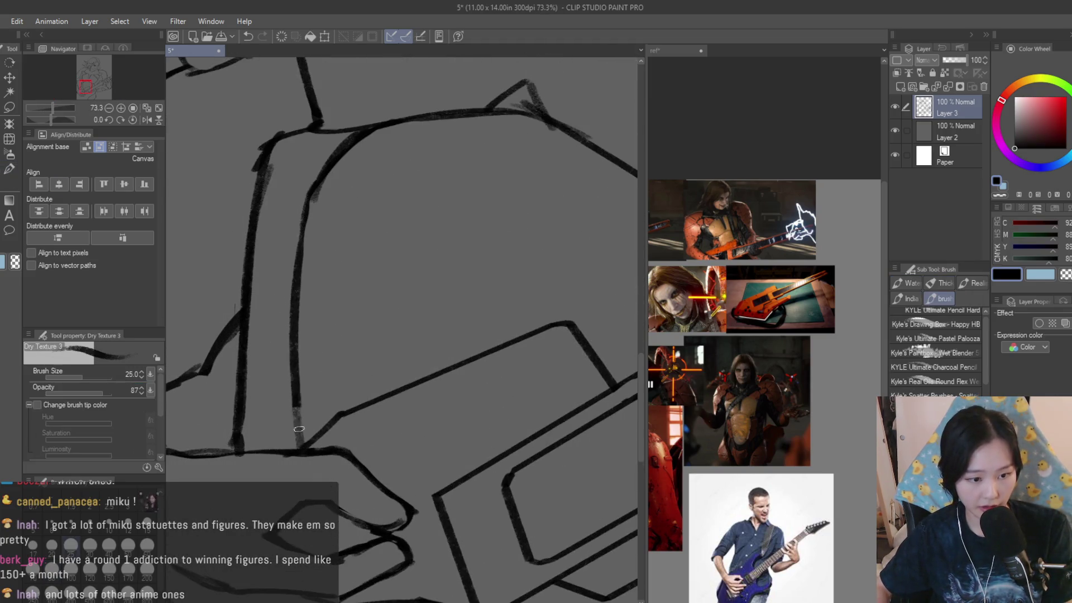
scroll(299, 441, down, 7)
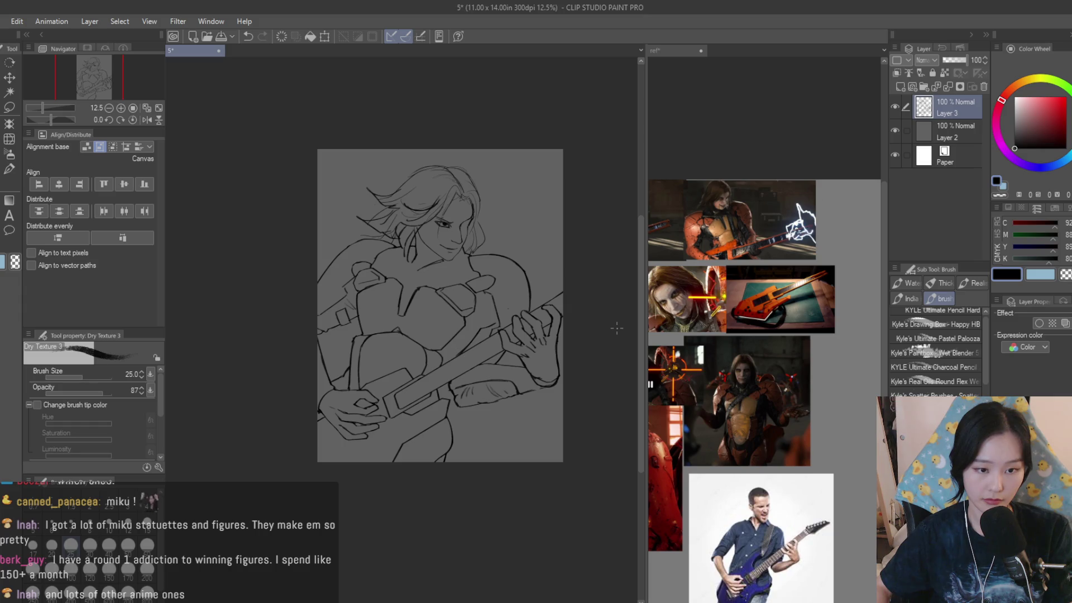
click(921, 85)
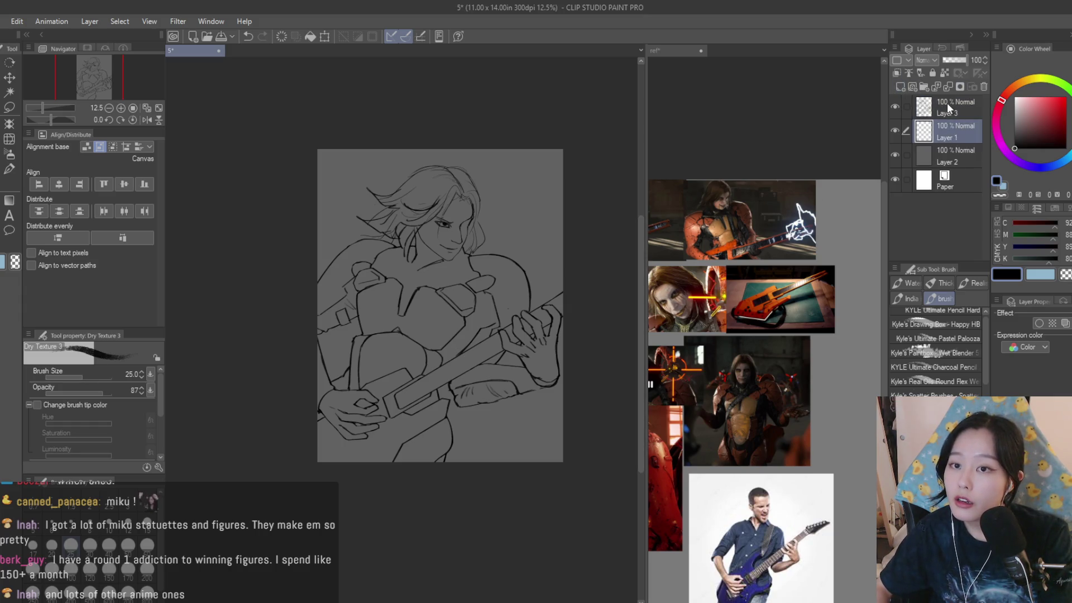
- On Layer 1, spray a dark red gradient across the canvas with the Soft airbrush
click(949, 132)
mouse_move(1035, 128)
mouse_down()
mouse_move(1040, 147)
mouse_move(1031, 139)
mouse_up()
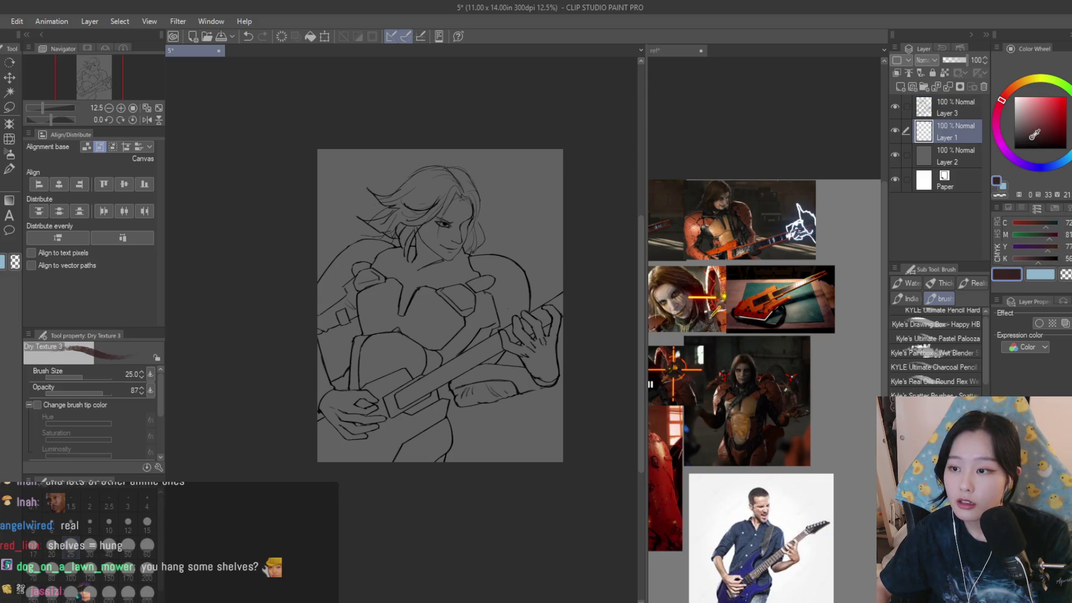
click(5, 160)
mouse_move(464, 145)
mouse_down()
mouse_move(456, 129)
mouse_move(559, 251)
mouse_move(637, 379)
mouse_move(610, 263)
mouse_move(299, 204)
mouse_move(447, 391)
mouse_up()
- Darken the top and lower-right of the background with dark blue-purple
click(1024, 142)
click(1040, 167)
drag(369, 146, 488, 147)
drag(494, 382, 520, 491)
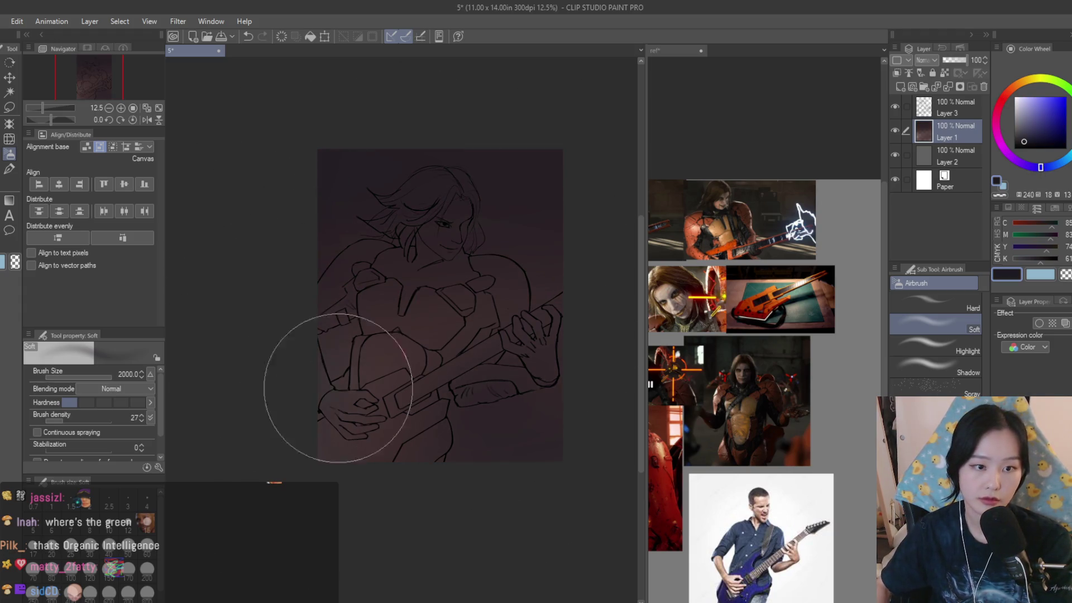
scroll(329, 207, up, 2)
- With the Turnip pen, block dark red over the face, discarding a thin test stroke
key(p)
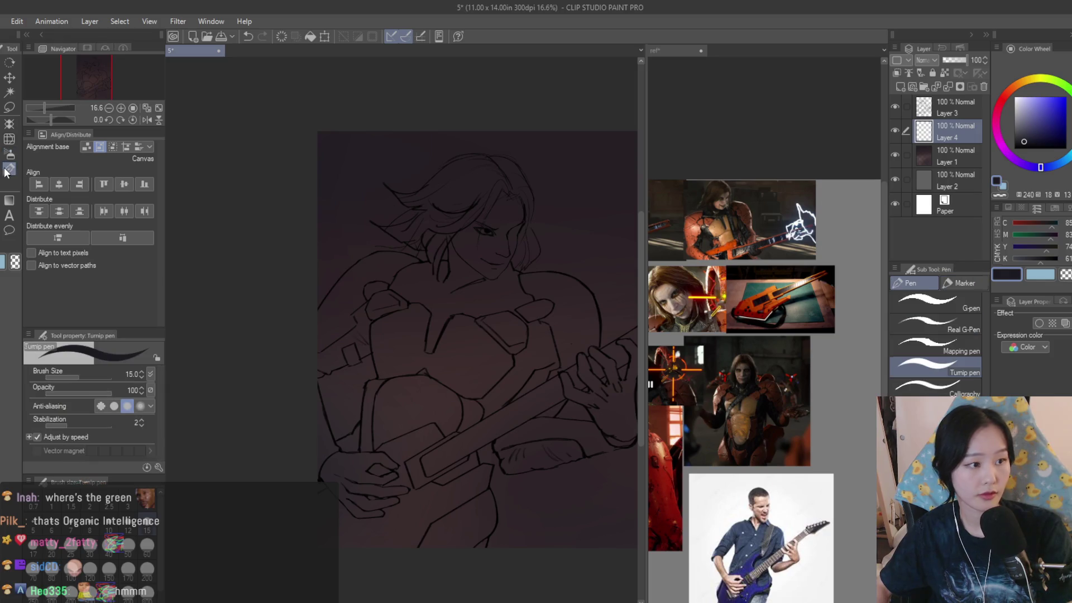
key(ctrl+Tab)
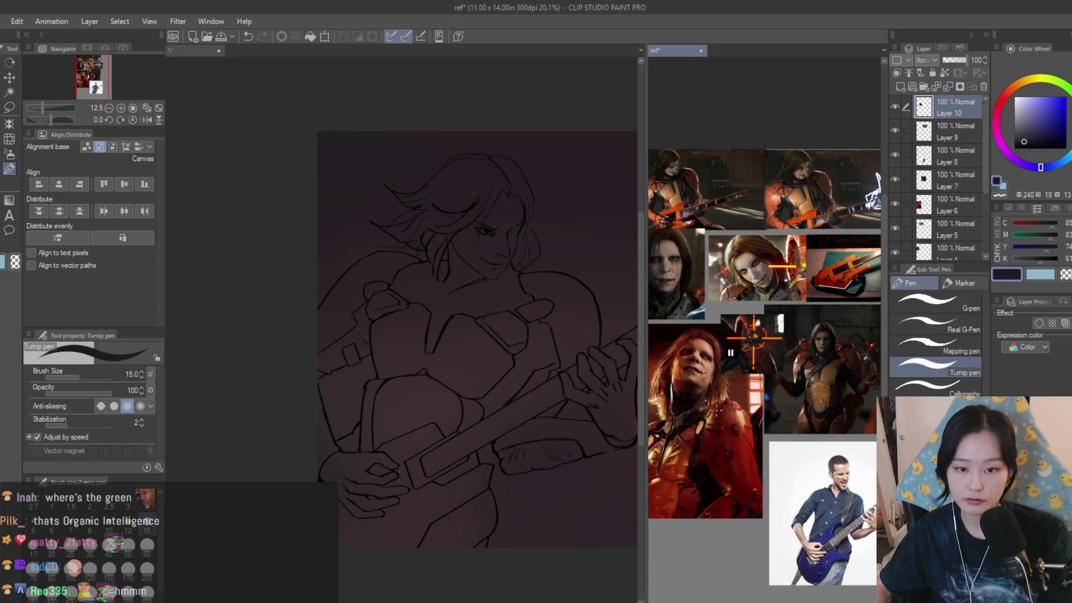
drag(489, 327, 453, 367)
scroll(453, 368, up, 2)
key(ctrl+z)
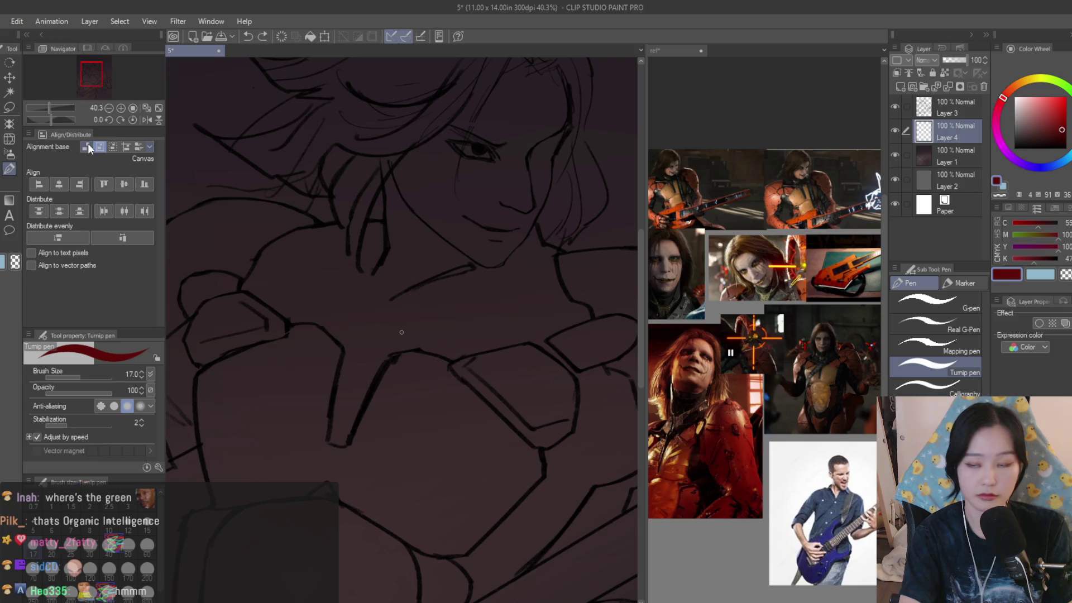
mouse_move(531, 179)
mouse_down()
mouse_move(502, 291)
mouse_move(544, 241)
mouse_move(522, 139)
mouse_move(356, 274)
mouse_up()
scroll(544, 241, down, 1)
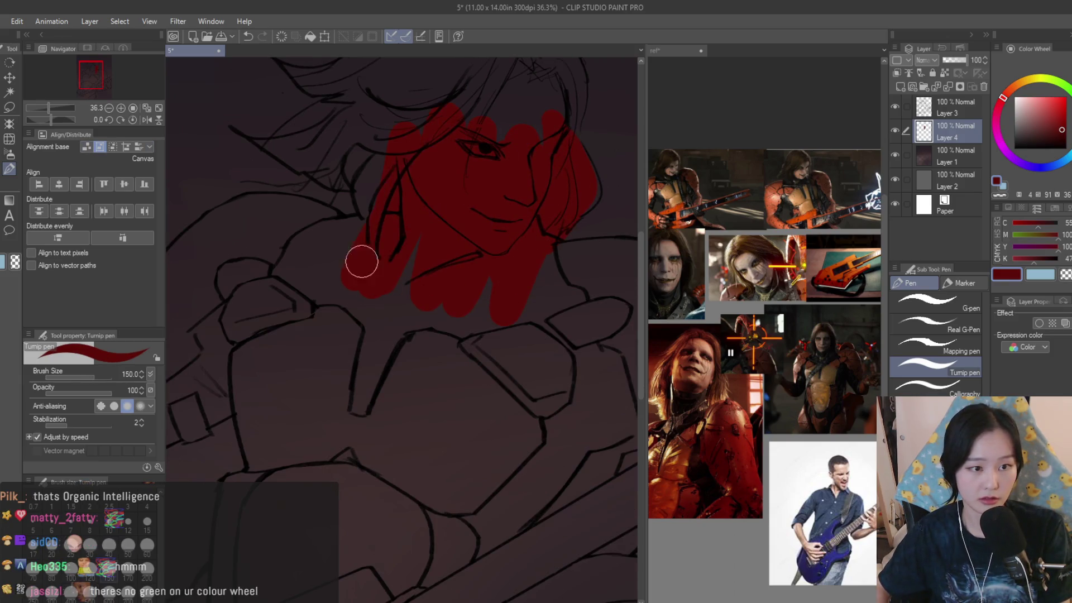
scroll(314, 189, up, 2)
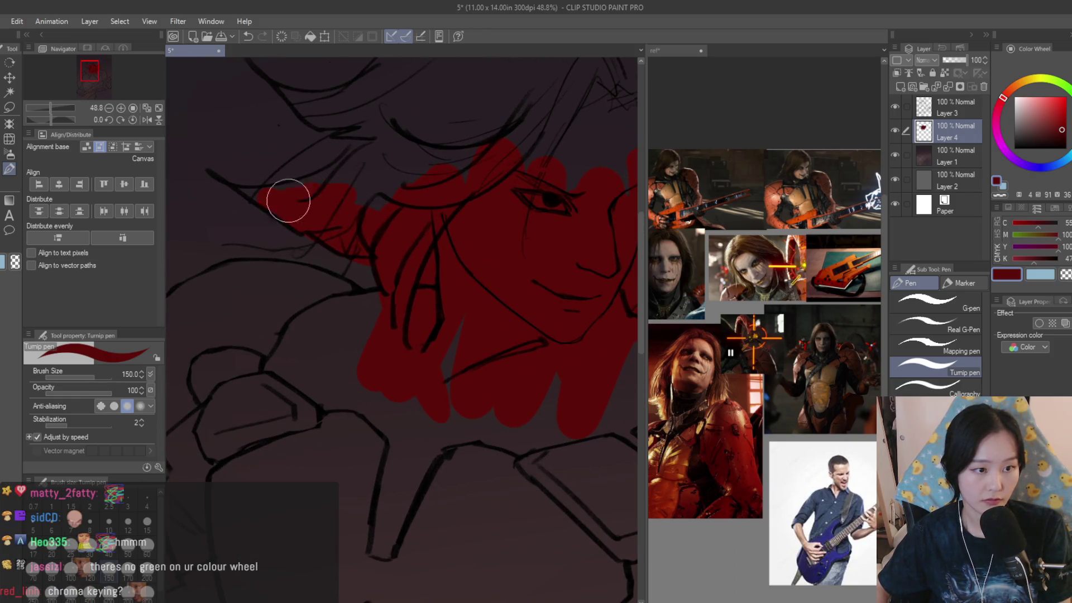
scroll(289, 178, down, 1)
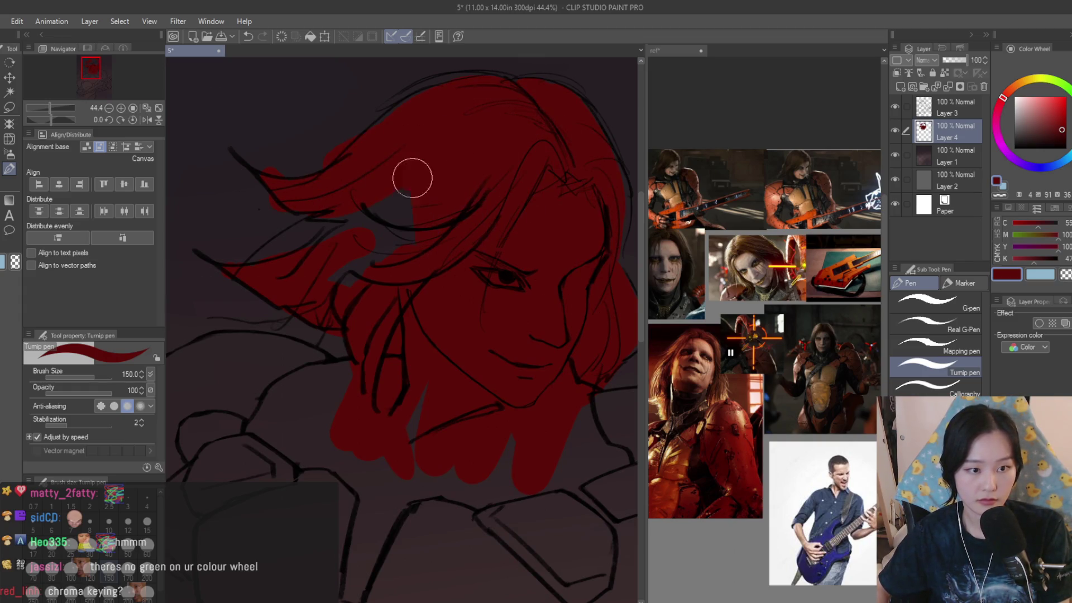
- Fill the grey gaps in the hair and along its lower-left edge with dark red
drag(413, 146, 294, 279)
drag(344, 466, 379, 402)
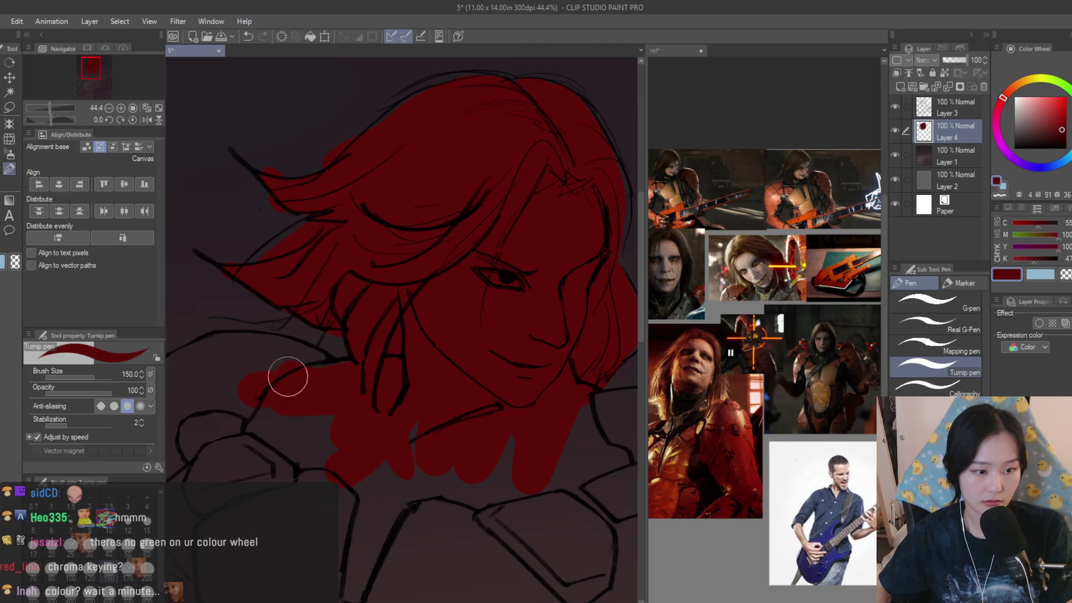
scroll(512, 342, down, 2)
scroll(408, 364, up, 1)
mouse_move(408, 364)
mouse_down()
mouse_move(294, 390)
mouse_move(400, 397)
mouse_move(390, 424)
mouse_up()
scroll(292, 259, down, 2)
scroll(570, 354, up, 2)
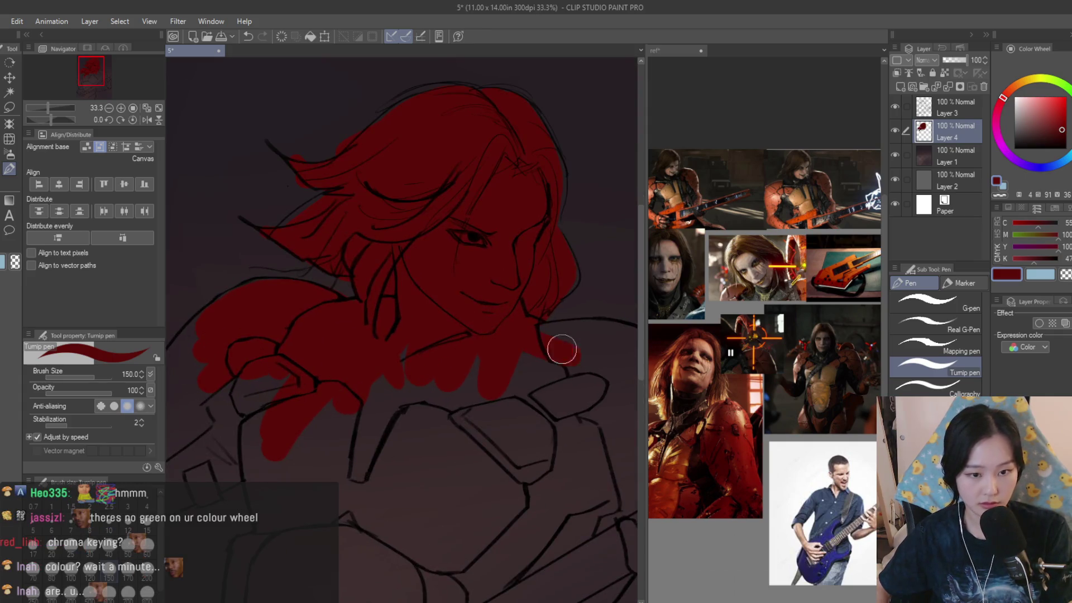
scroll(412, 318, down, 1)
scroll(412, 317, up, 1)
- Paint dark red down the shoulder and arm, over the fretting hand and guitar neck
mouse_move(416, 304)
mouse_down()
mouse_move(488, 328)
mouse_move(517, 466)
mouse_up()
mouse_move(576, 413)
mouse_down()
mouse_move(510, 455)
mouse_move(548, 450)
mouse_move(444, 491)
mouse_up()
drag(505, 357, 492, 441)
scroll(520, 306, down, 2)
scroll(520, 419, up, 2)
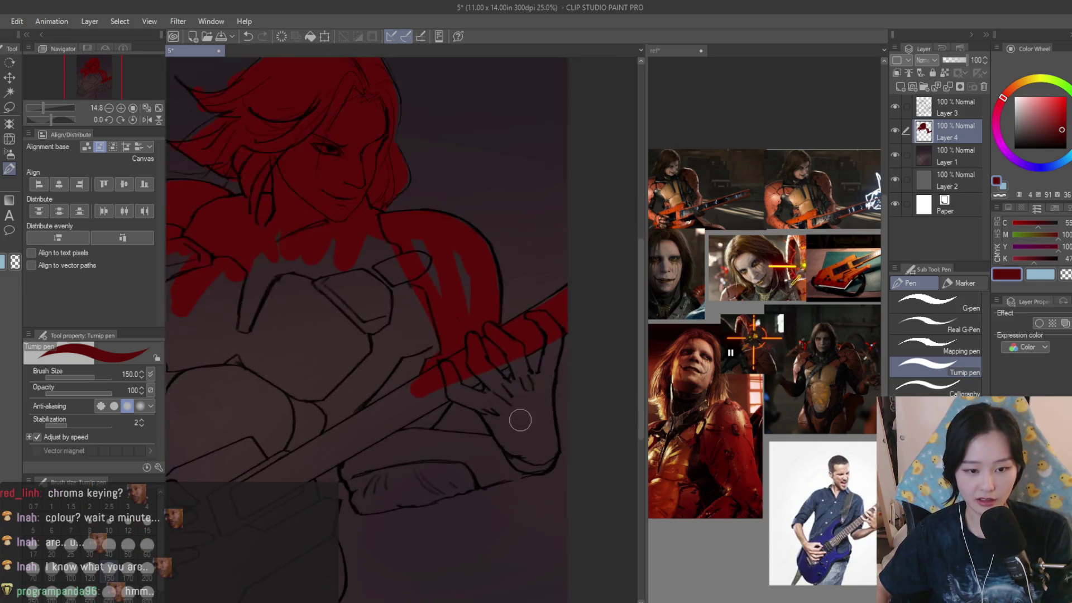
scroll(455, 358, up, 1)
scroll(456, 358, down, 1)
mouse_move(434, 387)
mouse_down()
mouse_move(508, 427)
mouse_move(542, 388)
mouse_move(592, 360)
mouse_move(521, 430)
mouse_move(562, 514)
mouse_move(517, 522)
mouse_up()
- Shrink the pen, erase red spills with transparent colour, and touch up near the fretting hand
key(bracketleft)
key(c)
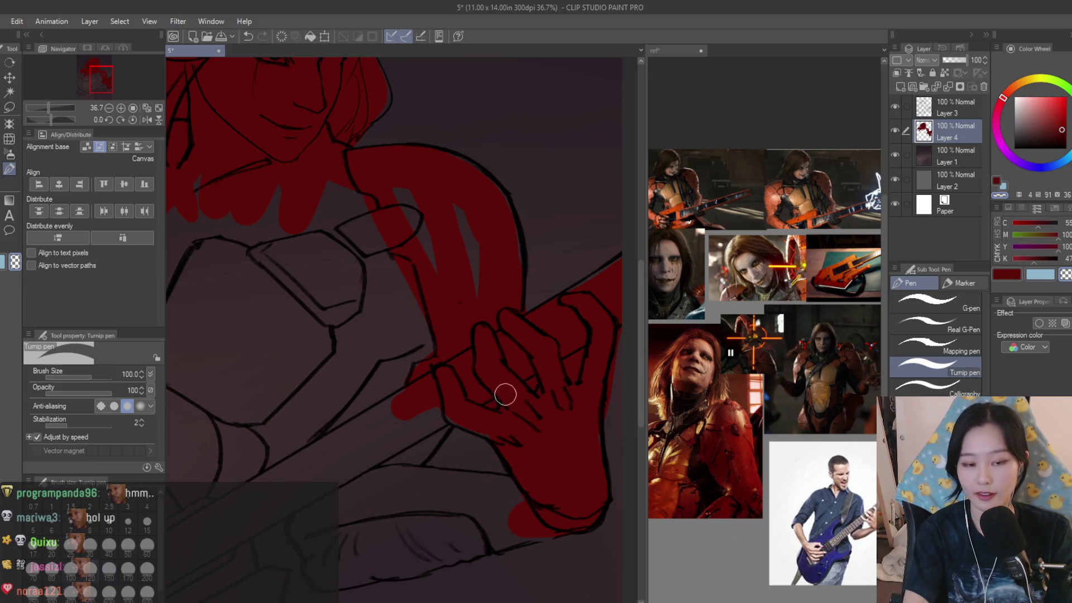
scroll(499, 407, up, 5)
scroll(519, 386, down, 2)
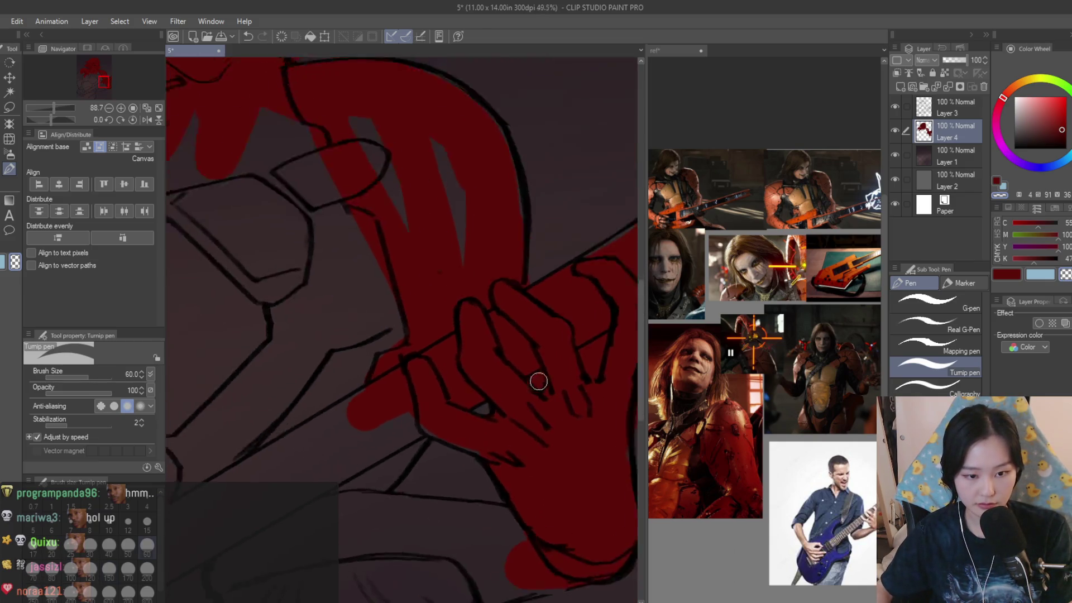
scroll(537, 379, up, 2)
scroll(526, 378, down, 2)
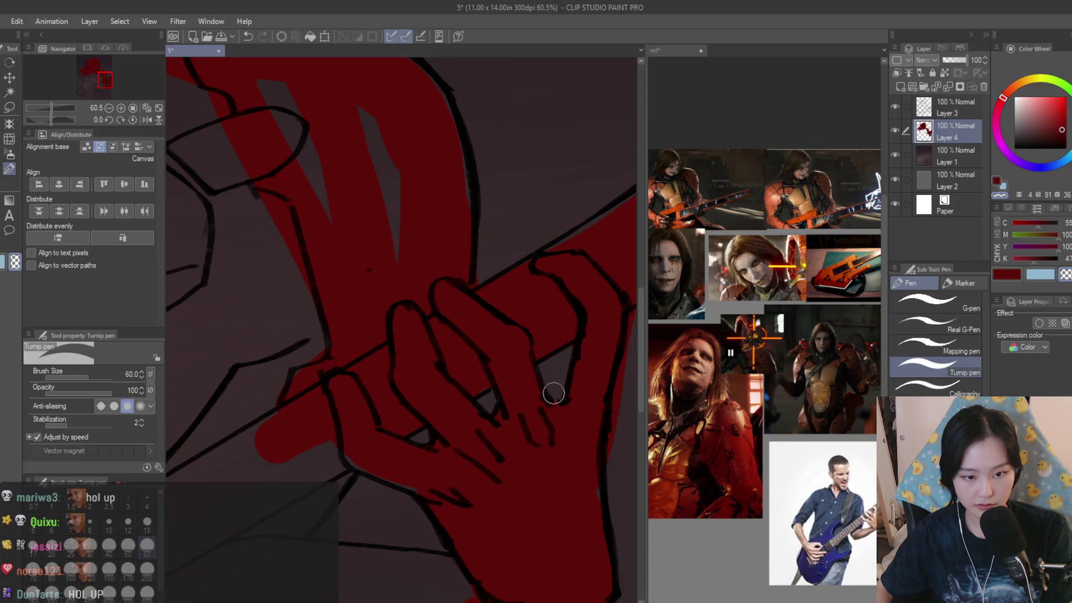
scroll(614, 350, down, 2)
key(c)
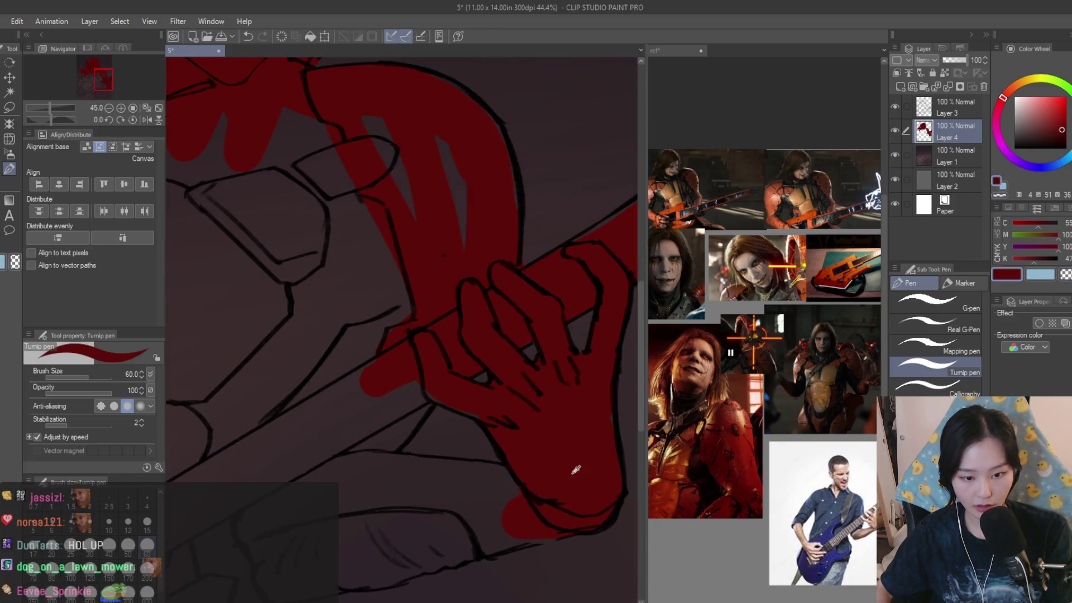
scroll(566, 315, up, 2)
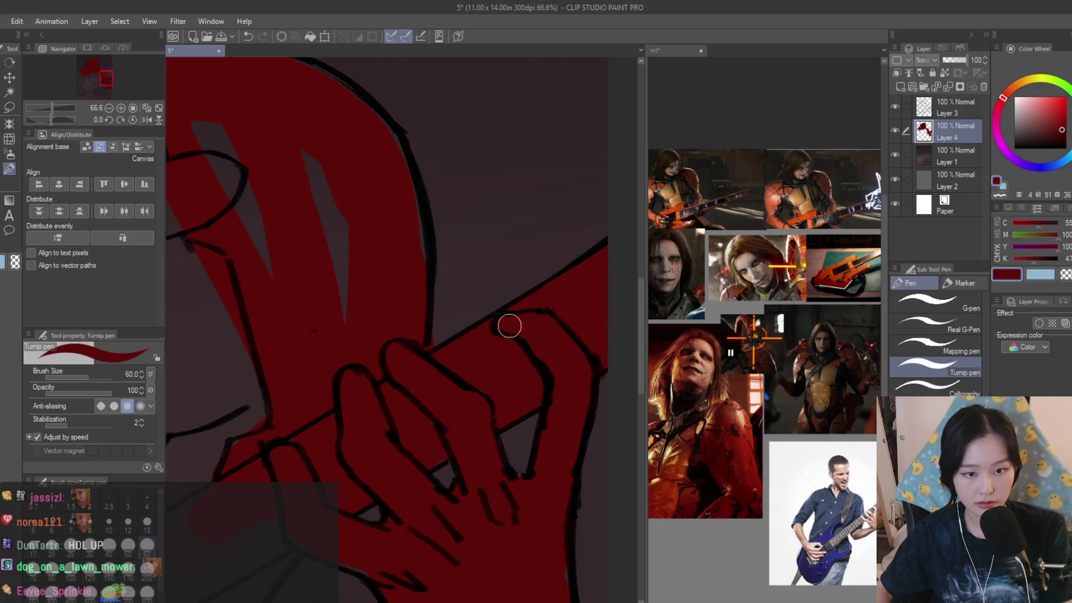
scroll(495, 328, down, 1)
scroll(459, 197, down, 3)
scroll(467, 412, up, 1)
drag(424, 461, 467, 412)
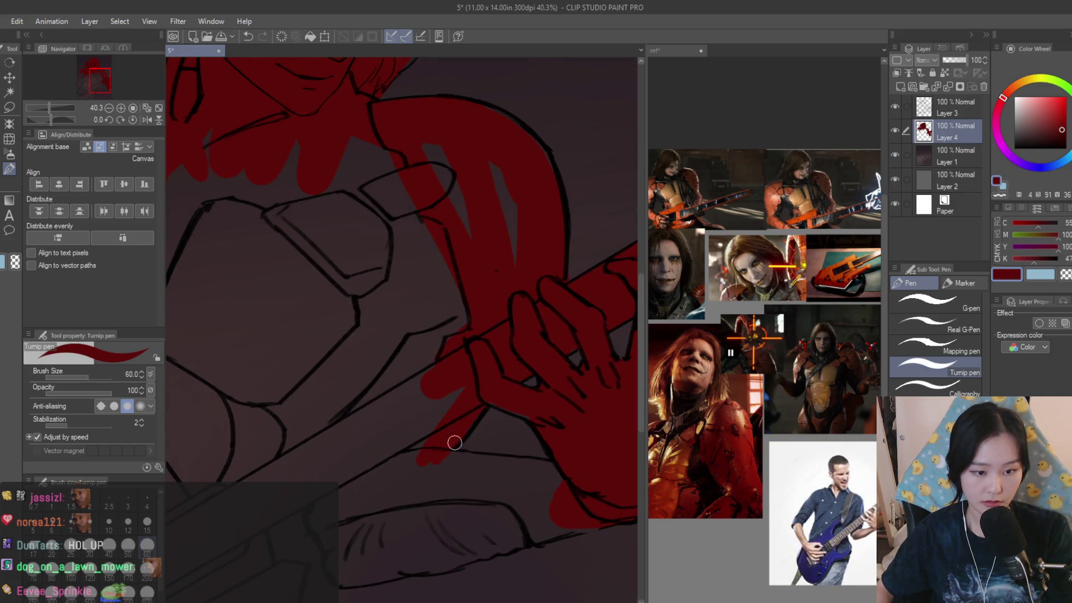
scroll(559, 402, down, 4)
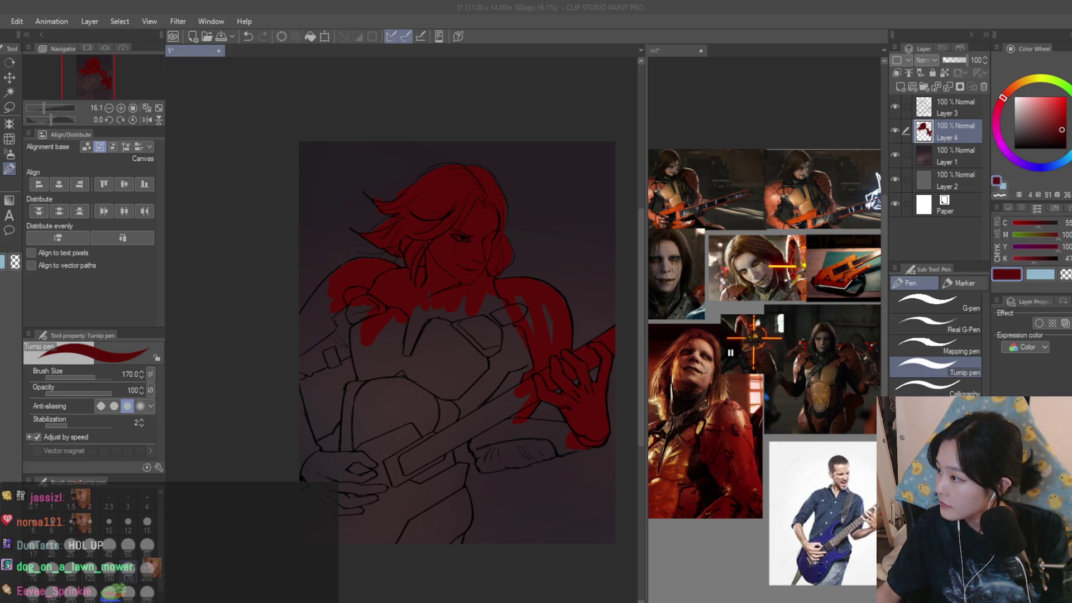
- Fill the right shoulder, torso and area around the guitar and hand with dark red
scroll(544, 363, up, 2)
mouse_move(522, 411)
mouse_down()
mouse_move(510, 391)
mouse_move(474, 378)
mouse_move(525, 253)
mouse_move(443, 240)
mouse_up()
scroll(519, 253, down, 2)
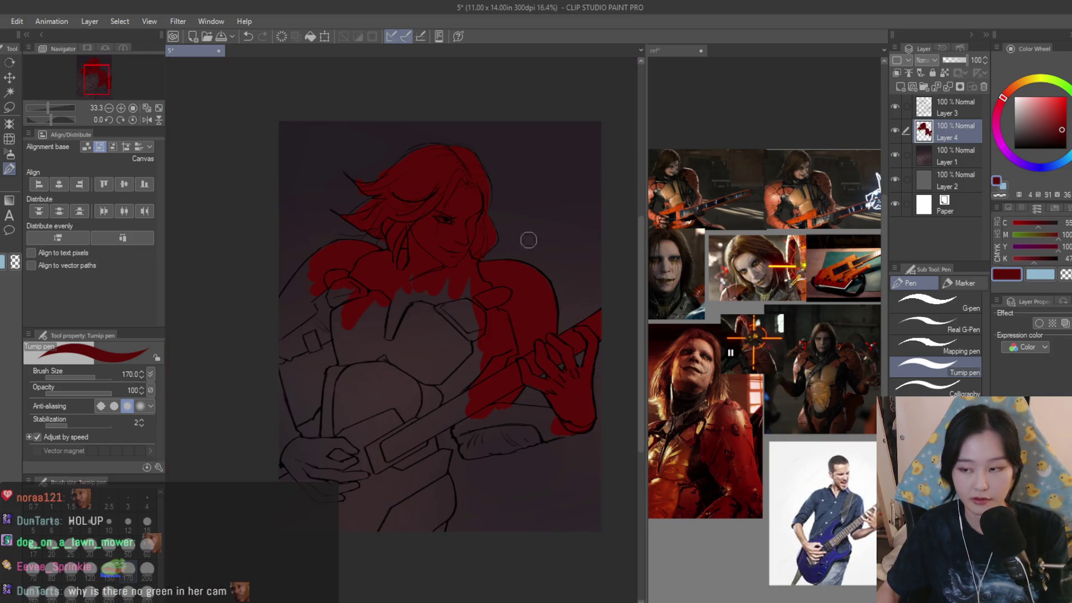
key(bracketright)
mouse_move(448, 303)
mouse_down()
mouse_move(395, 430)
mouse_move(361, 450)
mouse_move(318, 454)
mouse_move(373, 542)
mouse_up()
scroll(373, 542, up, 2)
mouse_move(426, 495)
mouse_down()
mouse_move(435, 478)
mouse_move(397, 450)
mouse_move(403, 347)
mouse_move(455, 277)
mouse_up()
scroll(424, 262, down, 2)
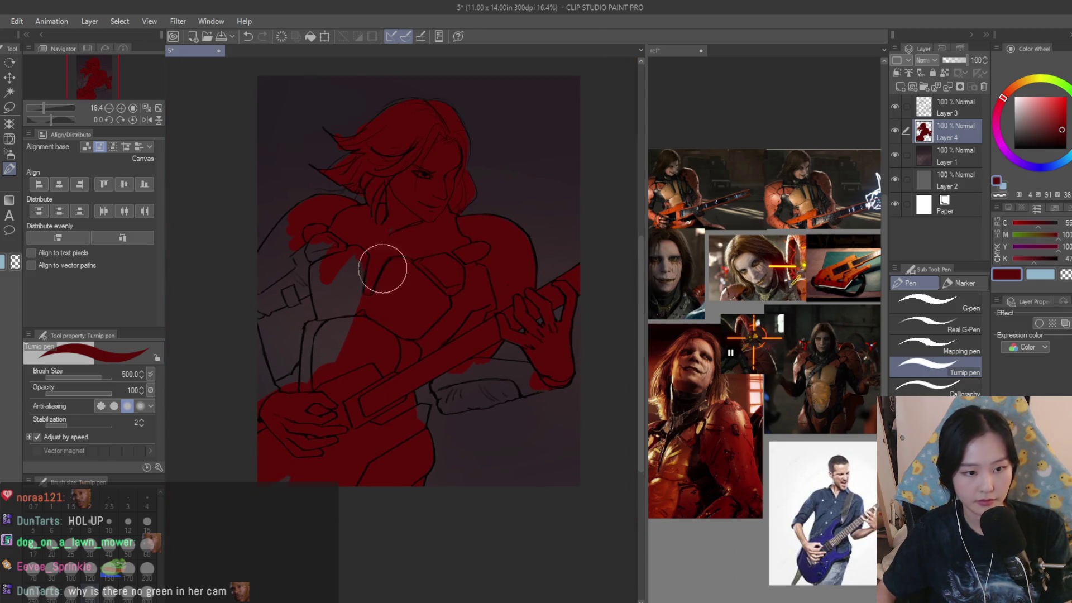
scroll(382, 218, up, 1)
- Paint dark red over the left shoulder, chest and up the left arm
mouse_move(424, 307)
mouse_down()
mouse_move(359, 259)
mouse_move(338, 260)
mouse_move(390, 324)
mouse_up()
scroll(316, 478, up, 2)
mouse_move(318, 430)
mouse_down()
mouse_move(323, 347)
mouse_move(354, 275)
mouse_move(331, 177)
mouse_move(256, 187)
mouse_move(257, 223)
mouse_move(235, 268)
mouse_up()
scroll(327, 229, down, 1)
drag(326, 229, 251, 290)
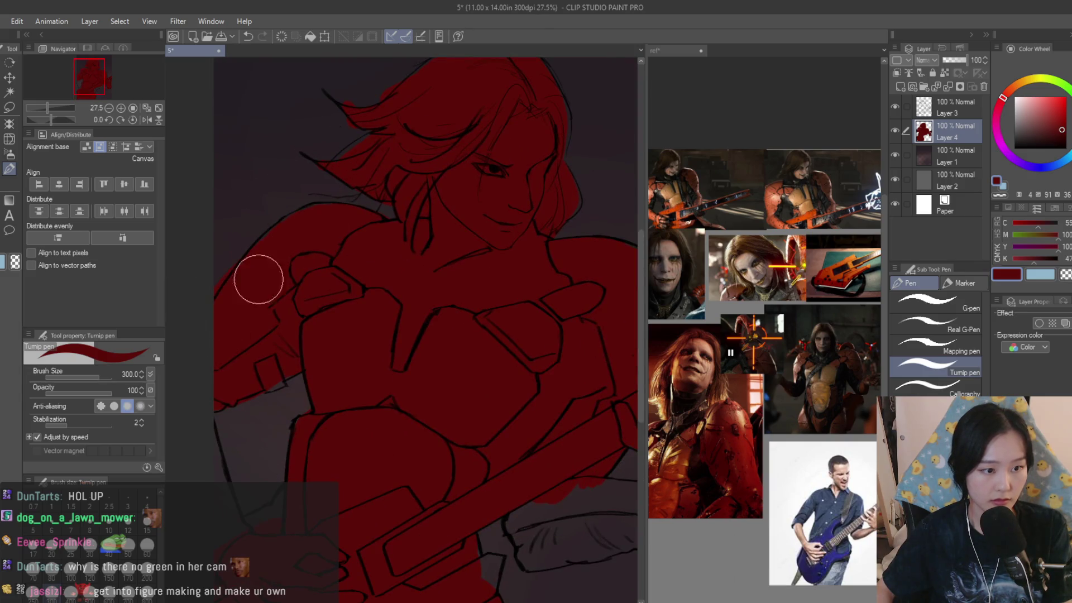
scroll(406, 255, down, 2)
click(1056, 275)
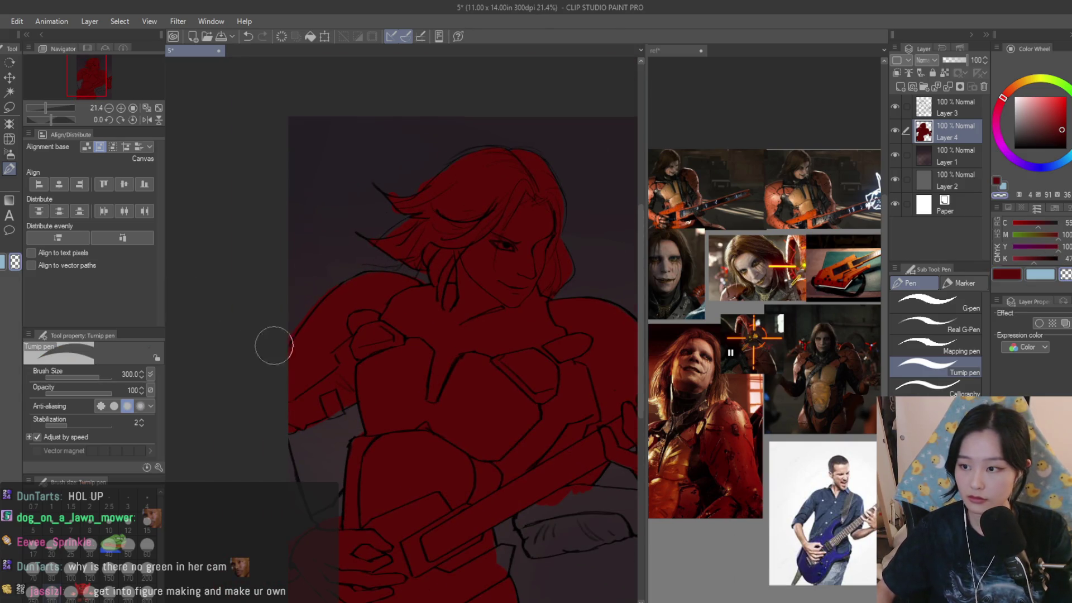
scroll(264, 238, up, 2)
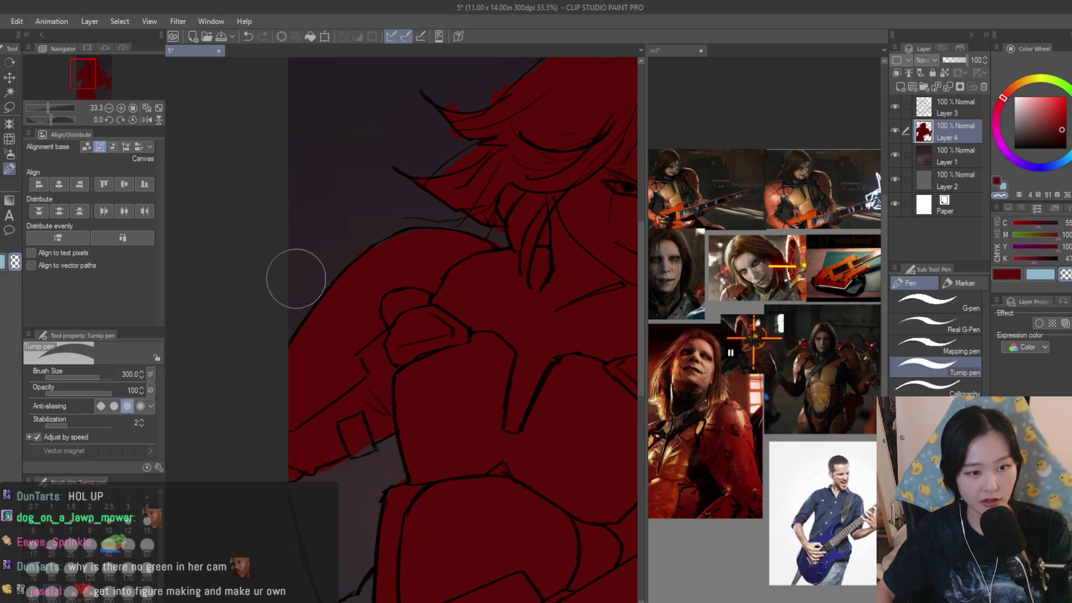
key(x)
scroll(497, 232, up, 2)
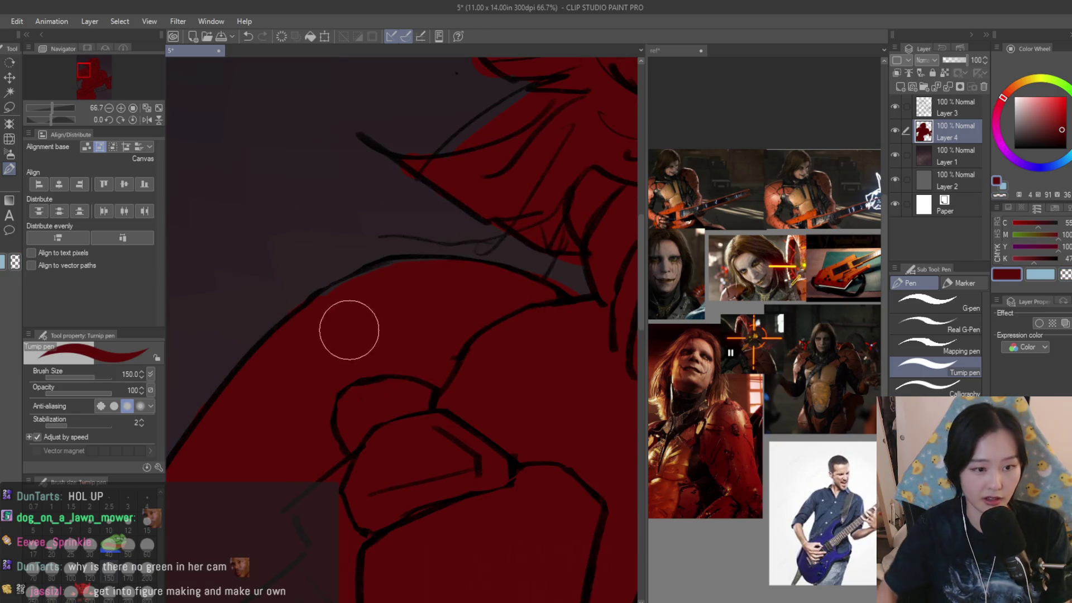
scroll(341, 315, down, 3)
scroll(412, 515, up, 2)
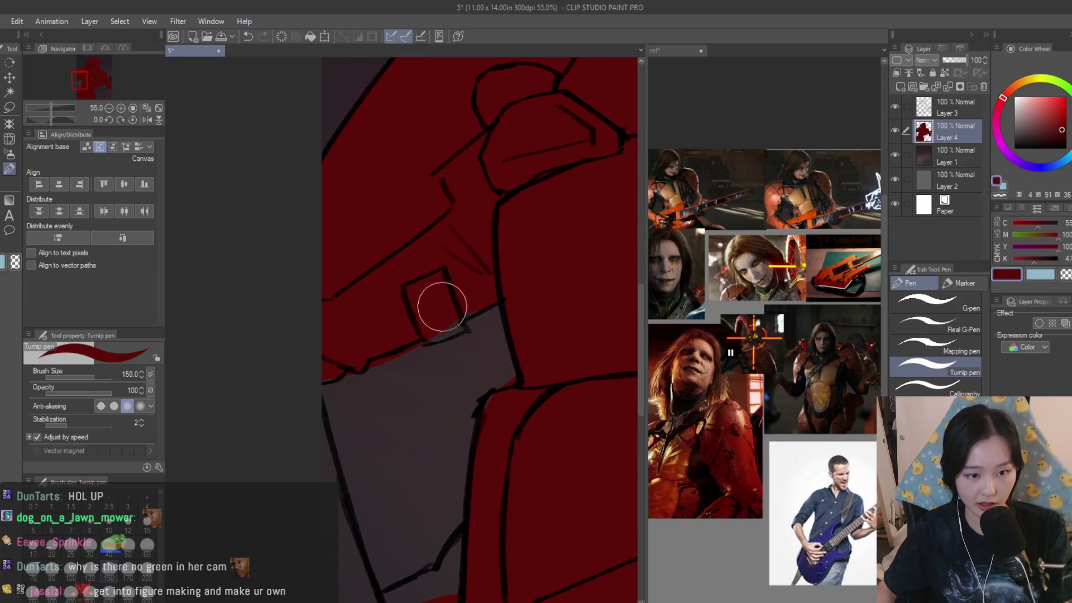
scroll(376, 412, down, 1)
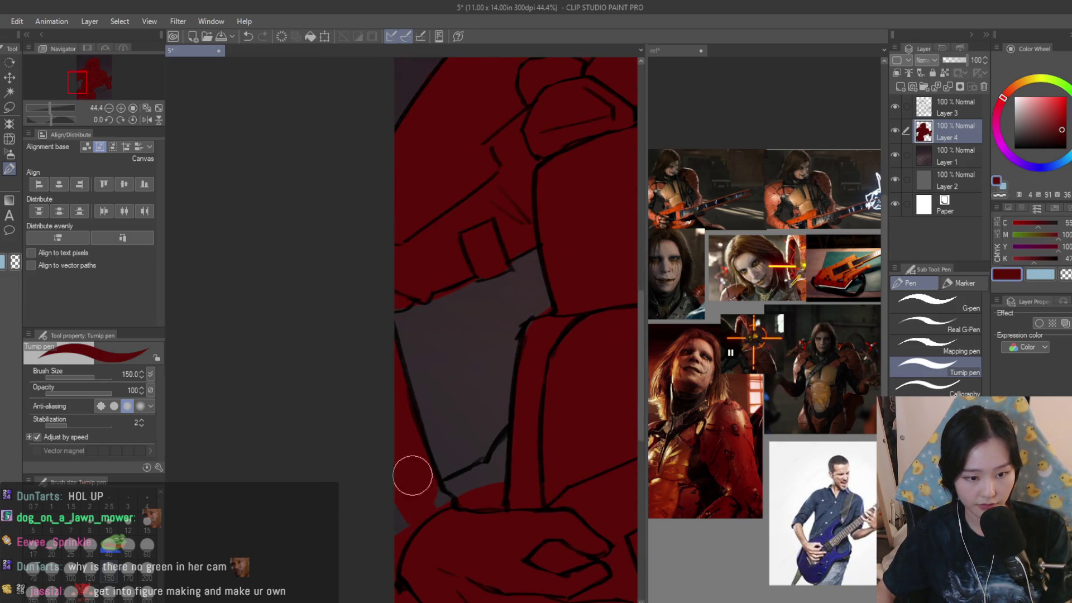
- Cover the grey gaps at the torso's lower edge and in the lower arm with red
drag(411, 524, 519, 469)
scroll(390, 477, down, 4)
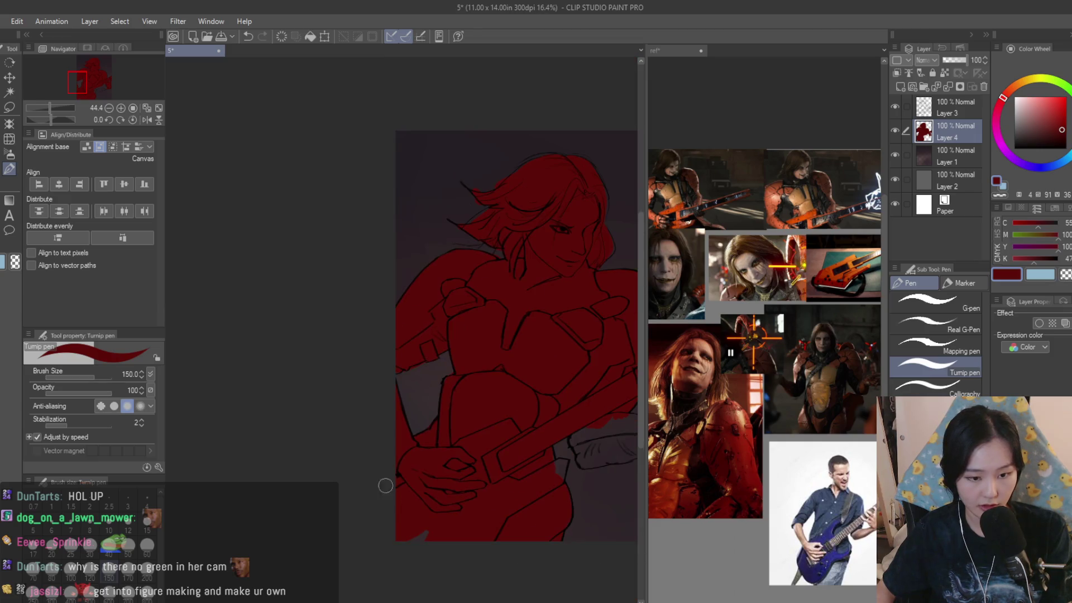
scroll(338, 441, down, 2)
scroll(469, 461, up, 6)
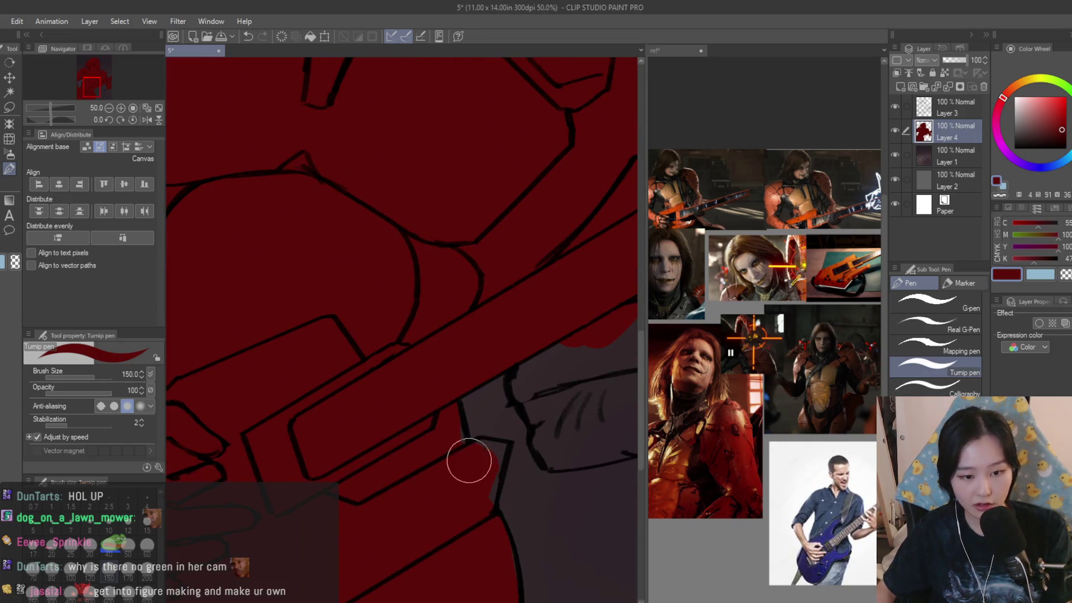
scroll(482, 501, down, 4)
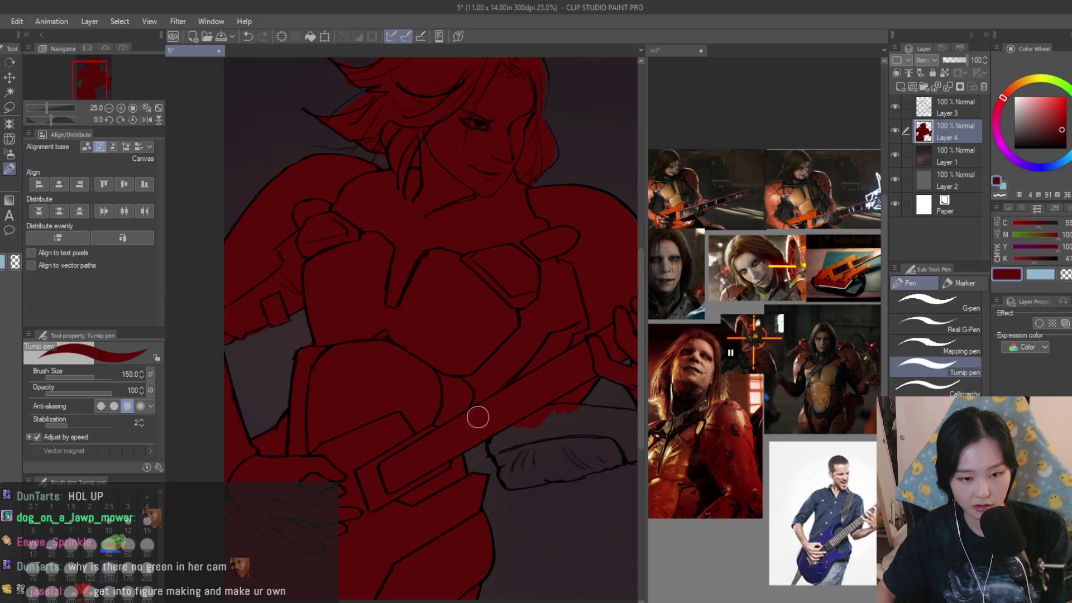
scroll(492, 419, up, 4)
mouse_move(430, 431)
mouse_down()
mouse_move(479, 447)
mouse_move(426, 450)
mouse_move(317, 489)
mouse_up()
mouse_move(252, 496)
mouse_down()
mouse_move(242, 467)
mouse_move(268, 400)
mouse_move(397, 436)
mouse_move(291, 372)
mouse_up()
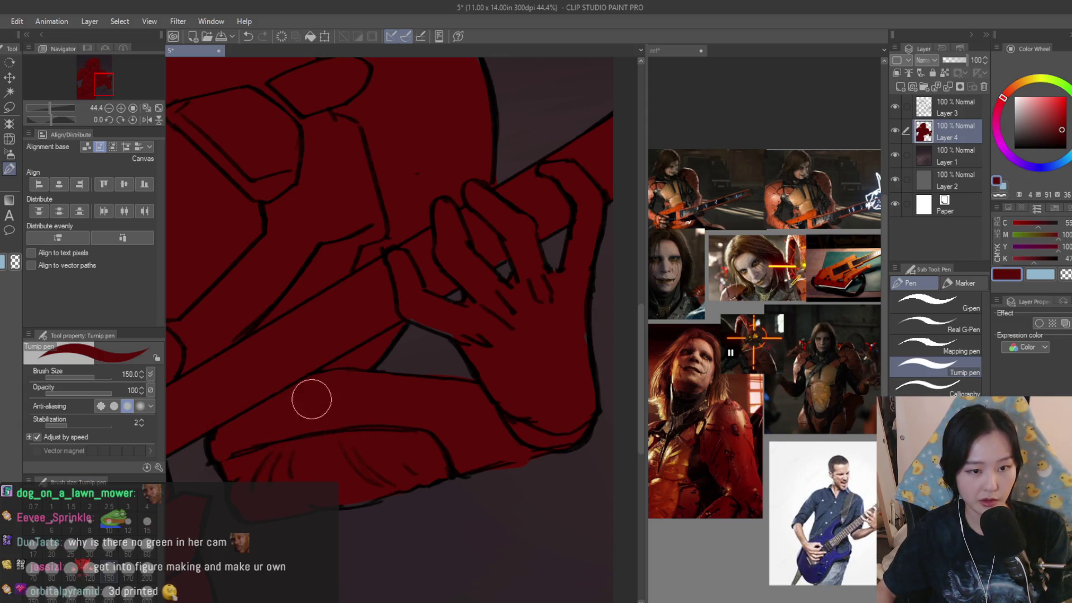
scroll(291, 372, down, 4)
scroll(348, 279, down, 1)
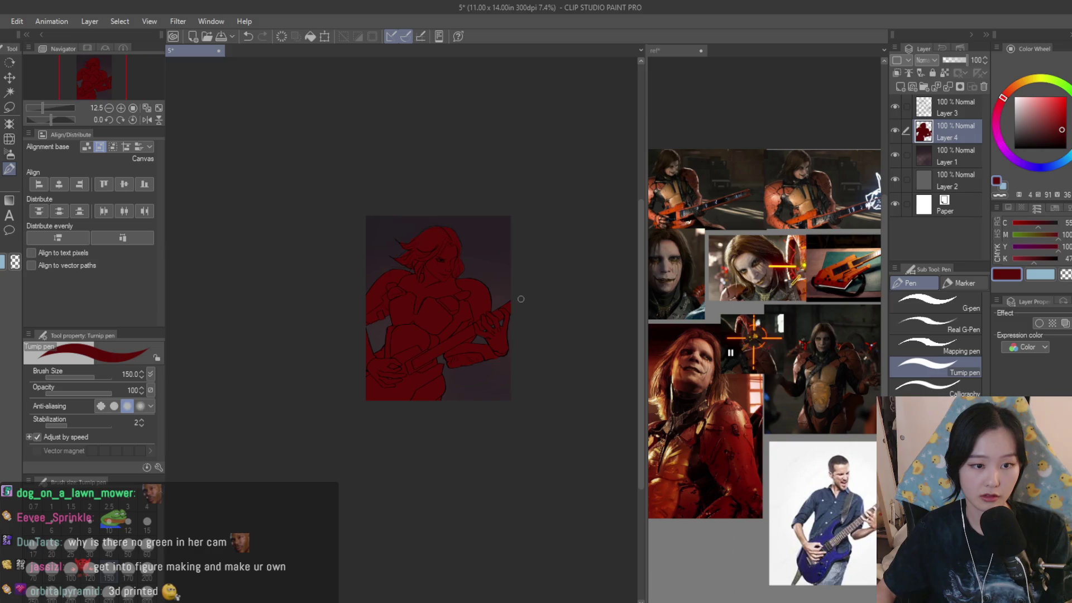
- Flip the canvas view horizontally to check the red silhouette
key(h)
key(h)
scroll(411, 299, up, 2)
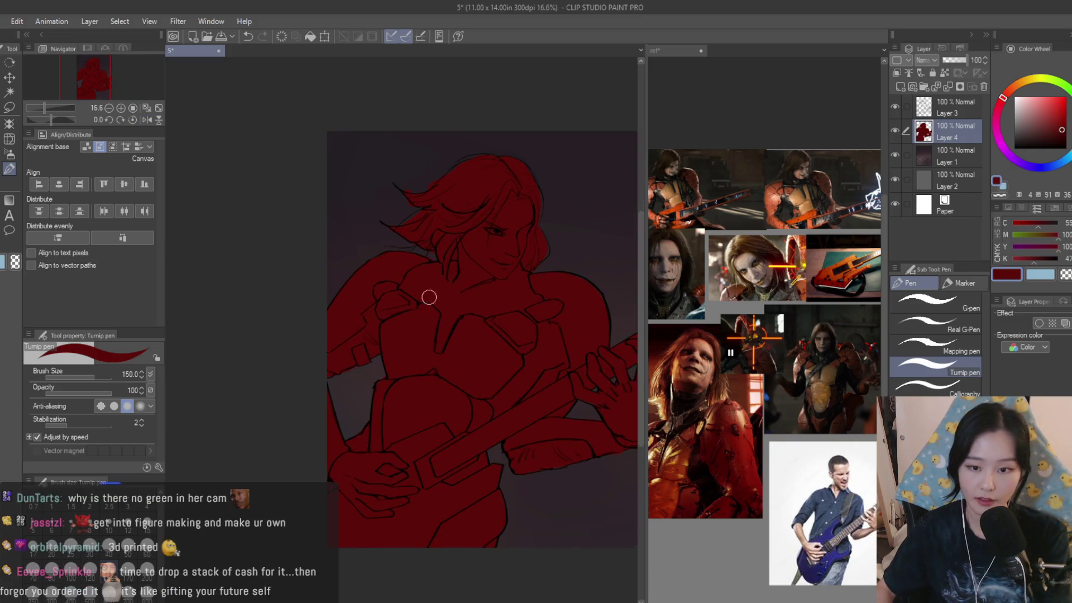
scroll(481, 478, up, 2)
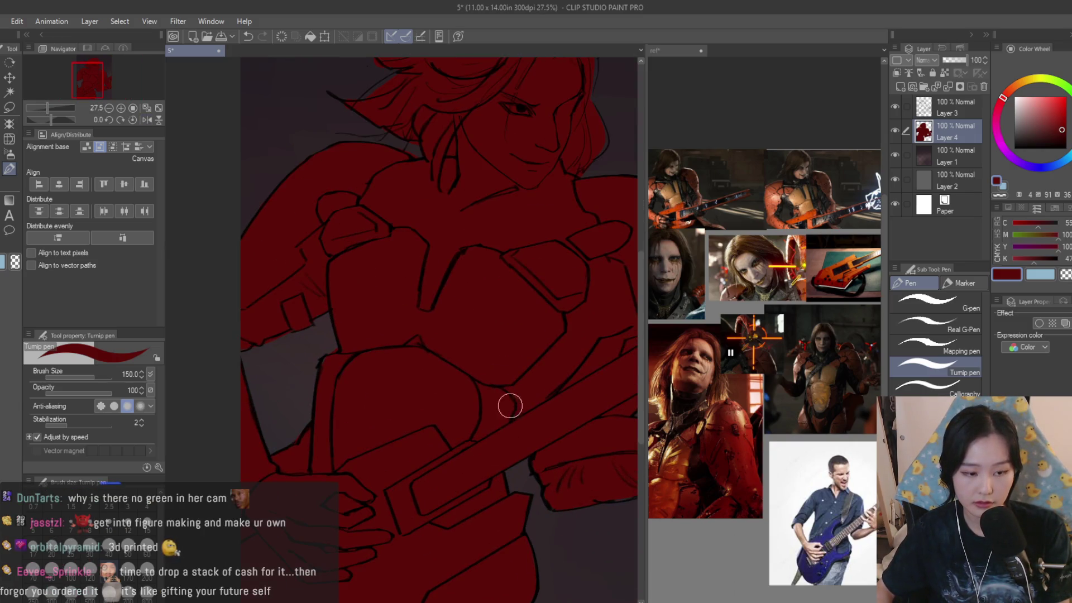
scroll(507, 404, down, 2)
scroll(527, 383, down, 2)
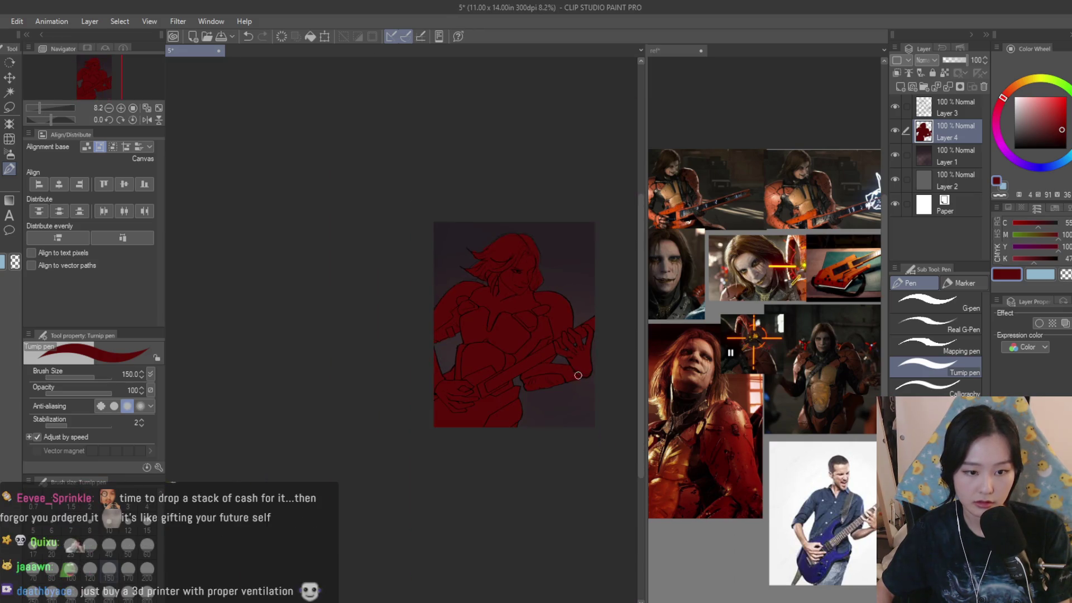
scroll(579, 375, down, 1)
scroll(583, 371, up, 4)
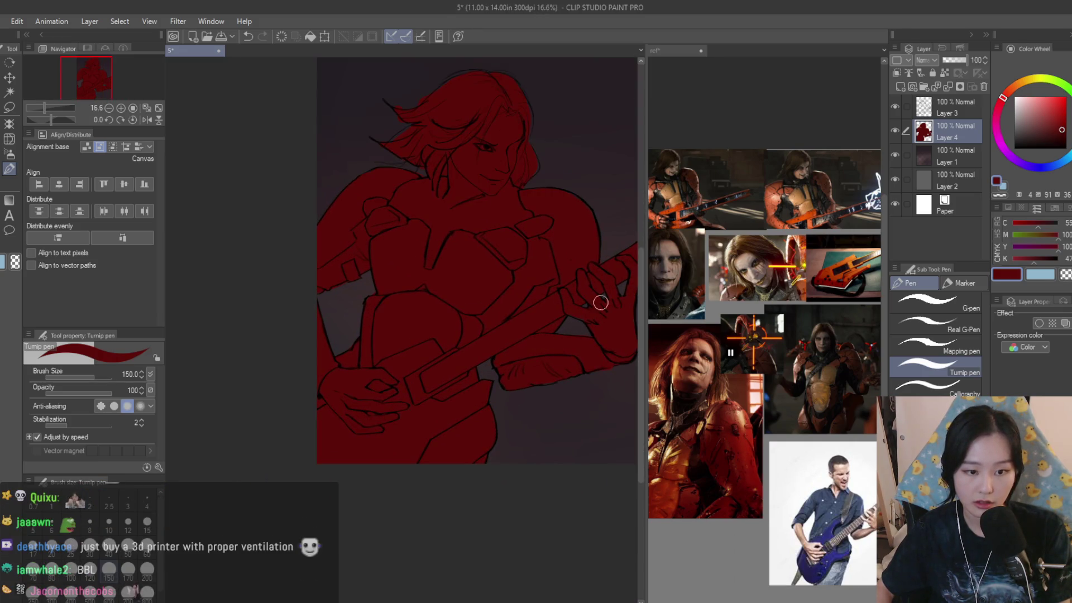
- Make line-art Layer 3 active with black, hide the red fill and dark background, and erase
click(927, 116)
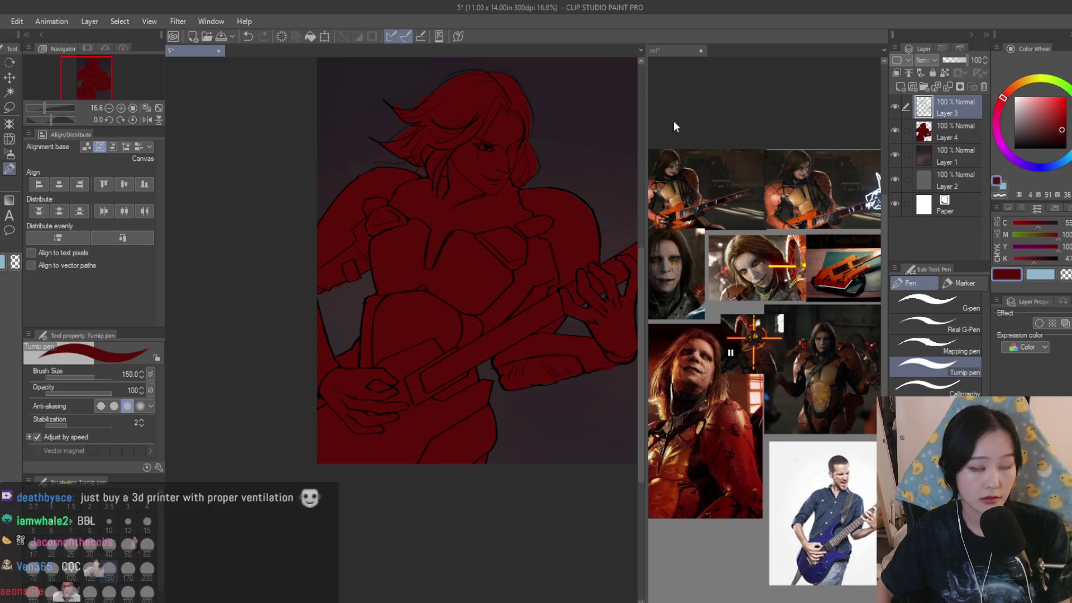
click(896, 131)
click(1015, 149)
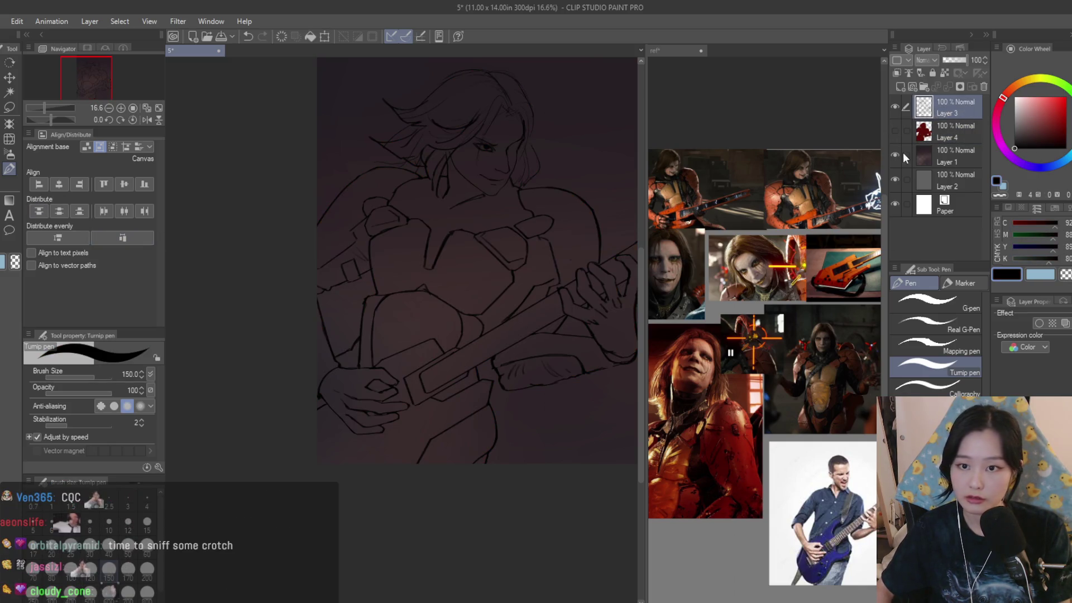
click(895, 155)
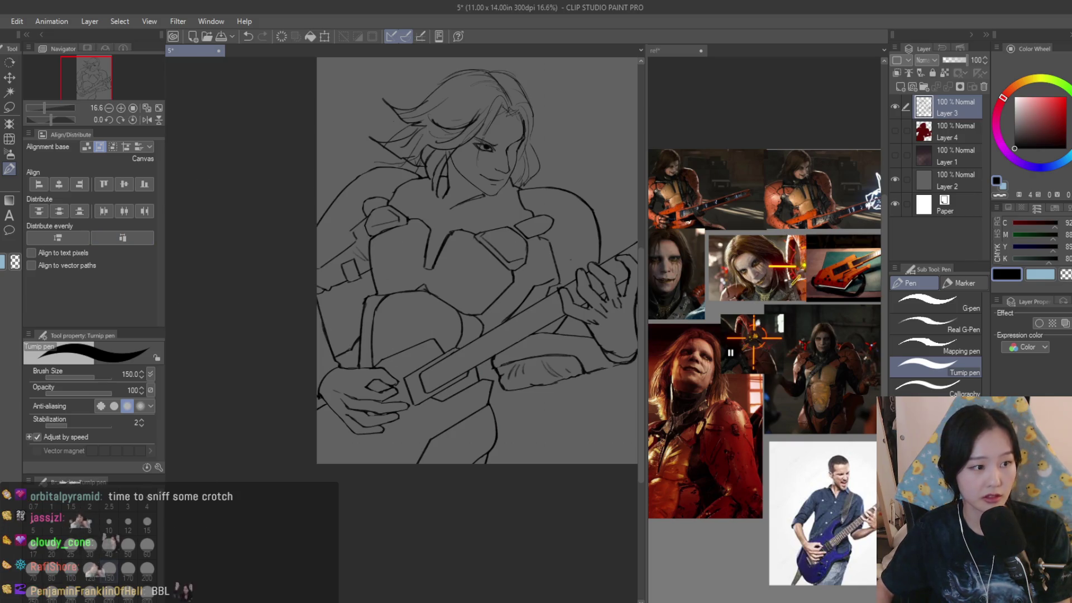
key(e)
scroll(460, 424, up, 8)
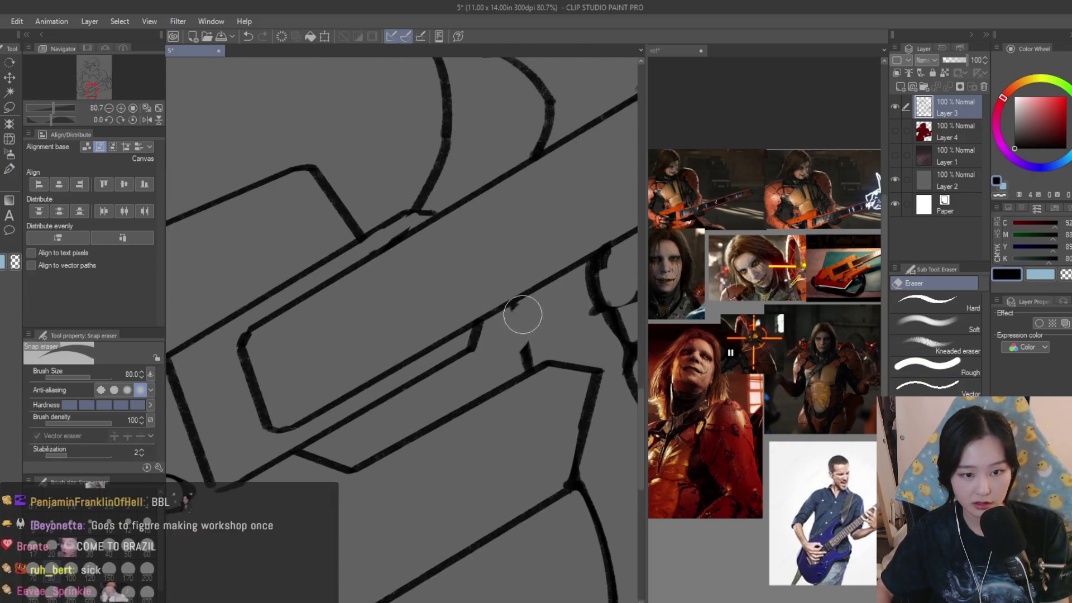
- Return to the Turnip pen, show the red fill again, sample the figure's dark red, and select Layer 4
click(8, 170)
click(895, 130)
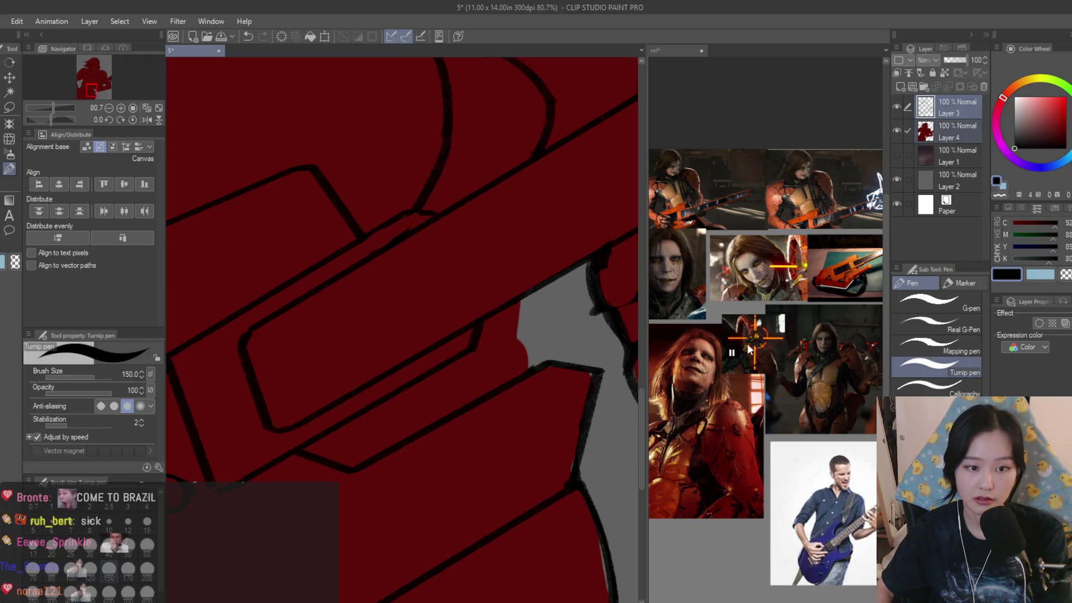
scroll(514, 376, down, 1)
alt+click(514, 376)
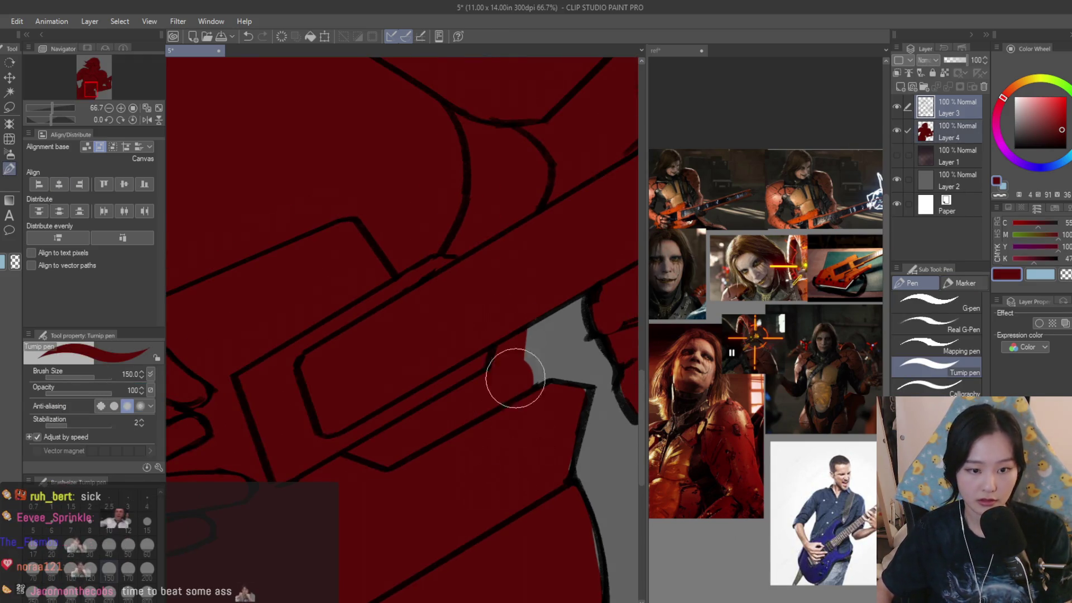
click(953, 139)
scroll(511, 506, down, 5)
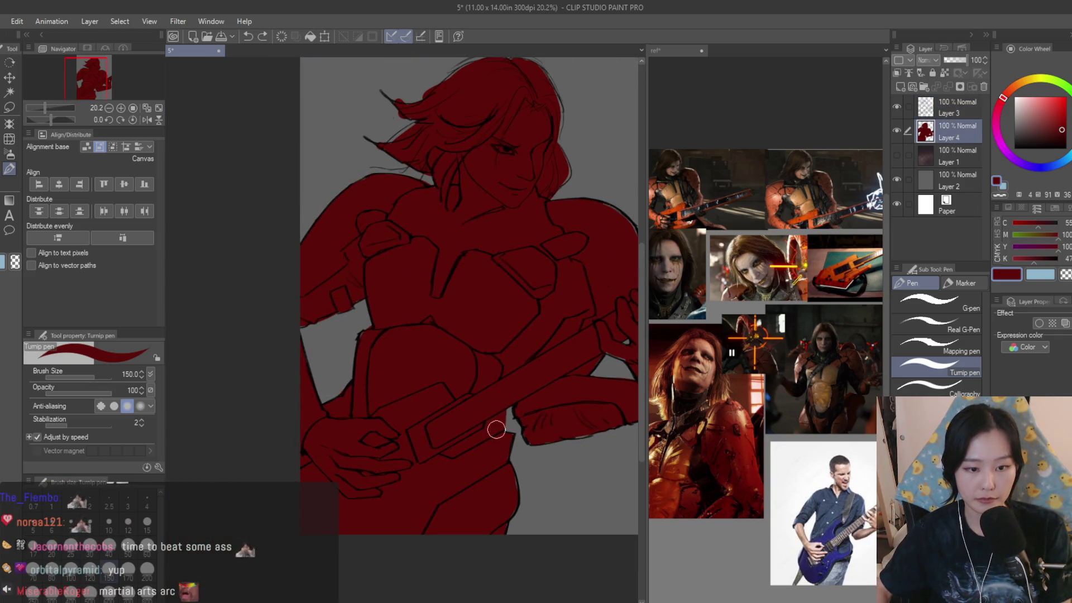
scroll(515, 373, down, 1)
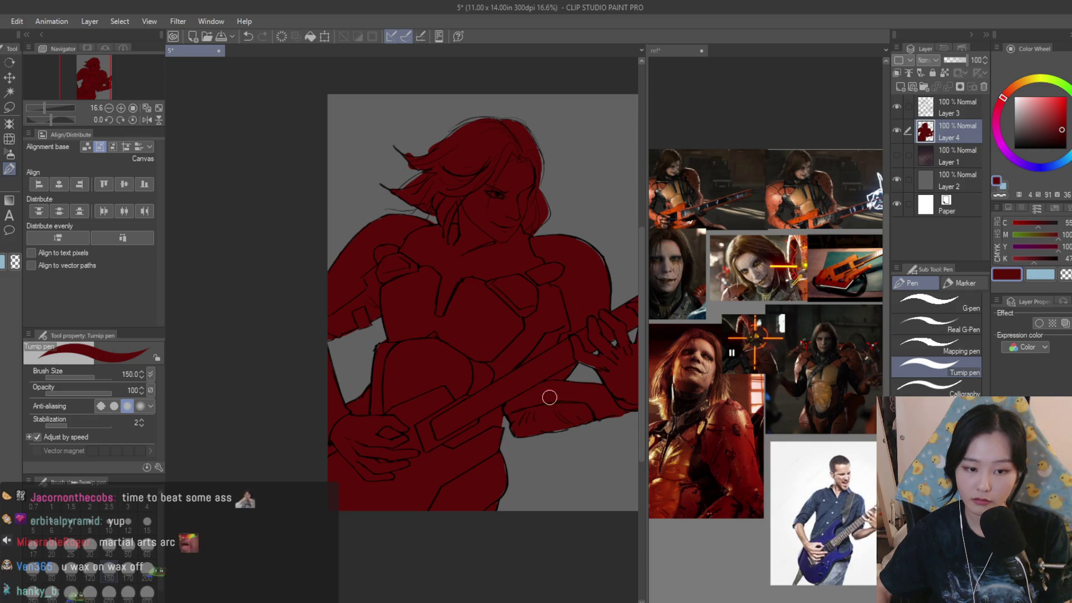
scroll(494, 417, down, 3)
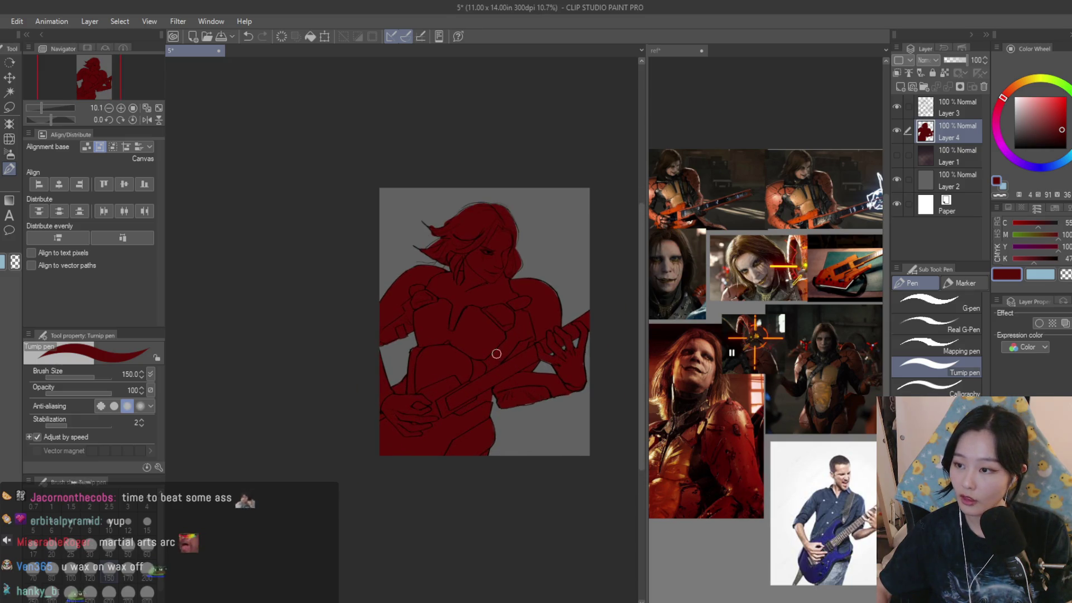
- Save, then show the dark background Layer 1, merge it into Layer 2, and save again
key(ctrl+s)
click(906, 156)
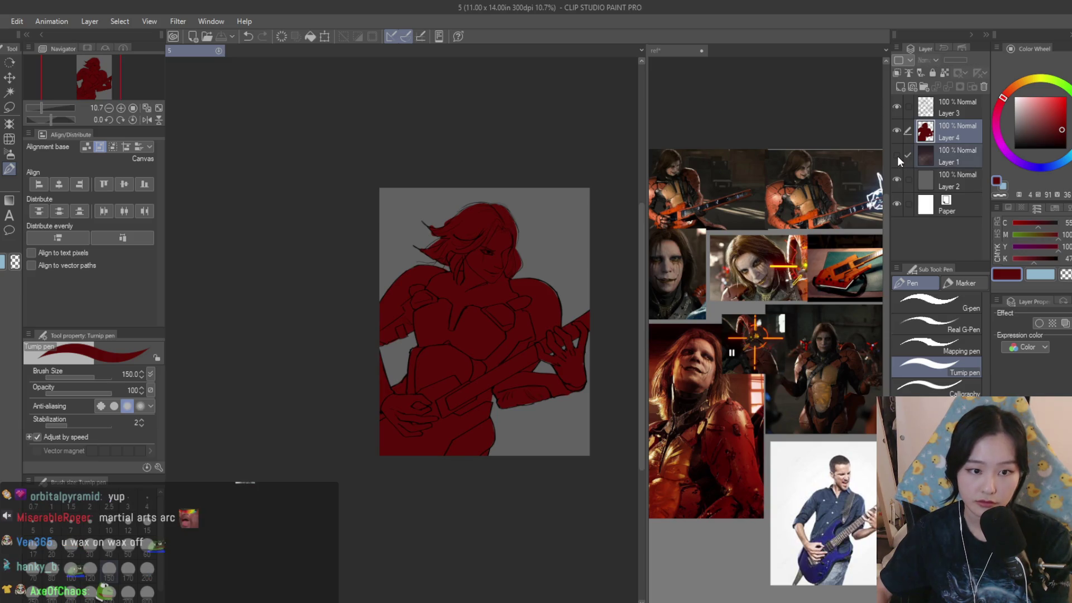
click(897, 155)
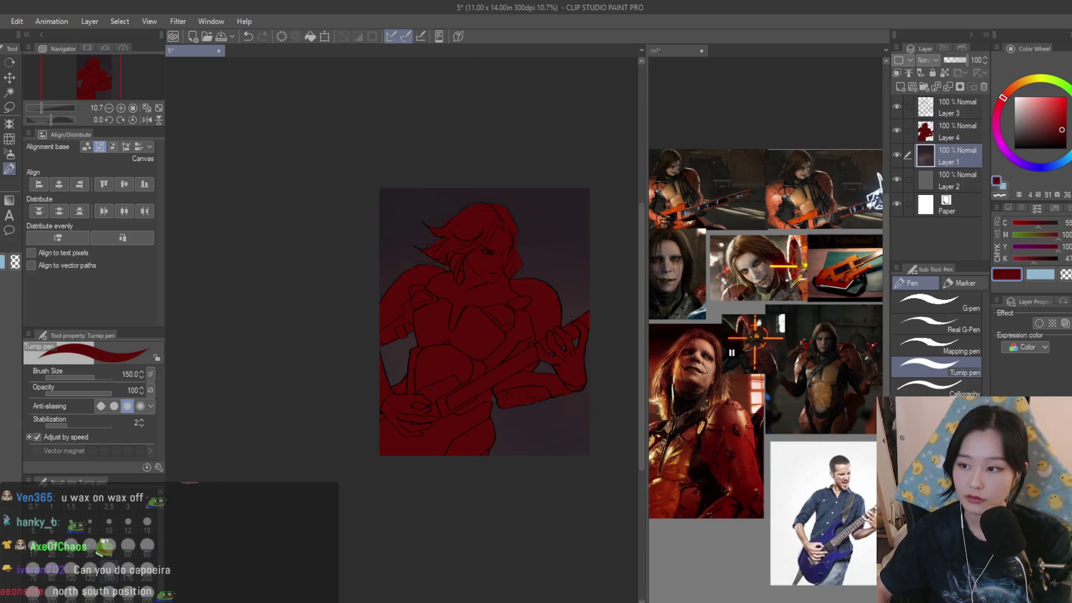
key(ctrl+e)
scroll(581, 251, up, 2)
key(ctrl+s)
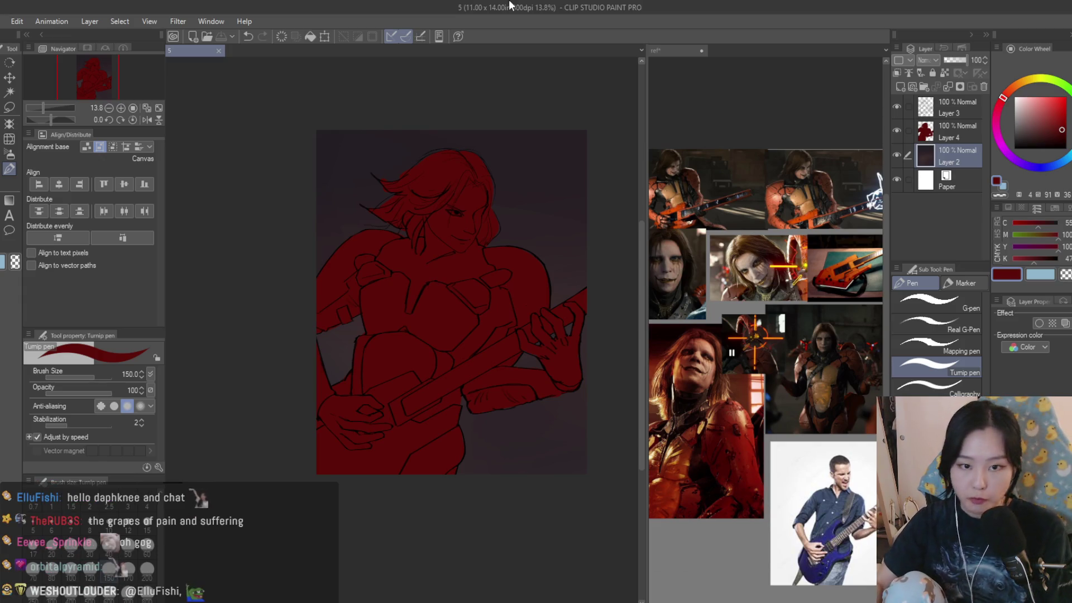
- Scroll the canvas view with the background now merged into Layer 2
scroll(531, 304, up, 2)
- With the soft airbrush at a smaller size, spray a red-orange glow near the hair
click(781, 363)
scroll(563, 260, up, 2)
click(9, 153)
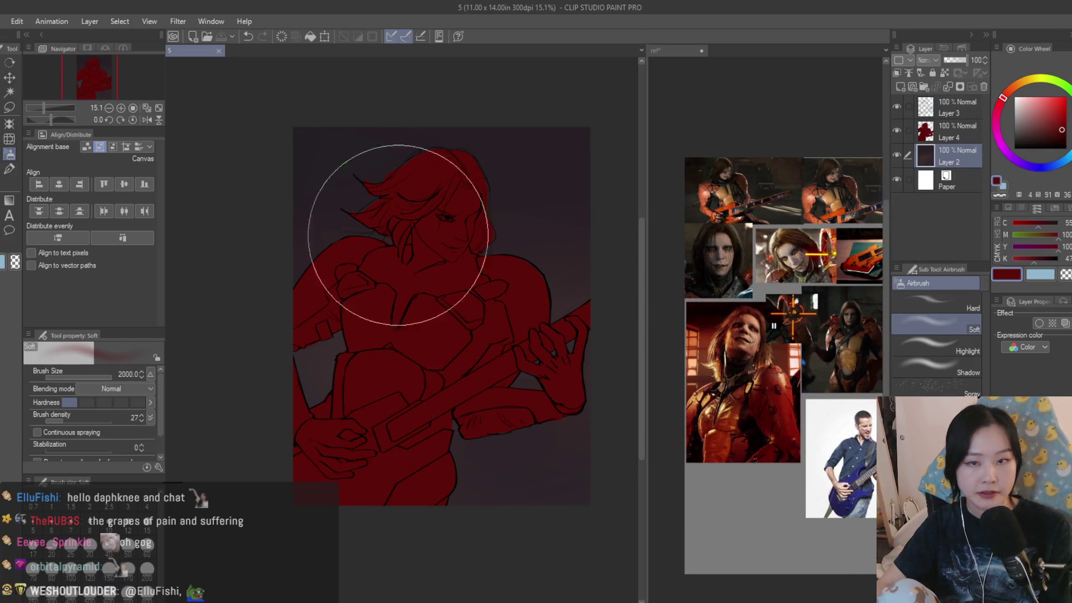
click(1026, 84)
click(1010, 89)
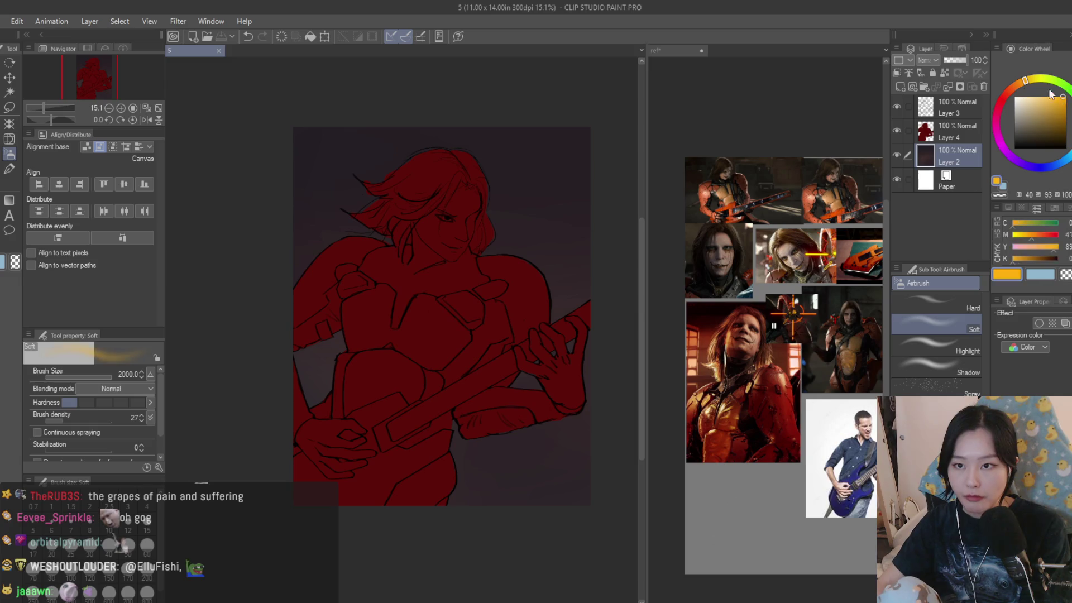
click(1062, 112)
key(bracketleft)
key(bracketleft)
key(bracketleft)
drag(336, 234, 211, 180)
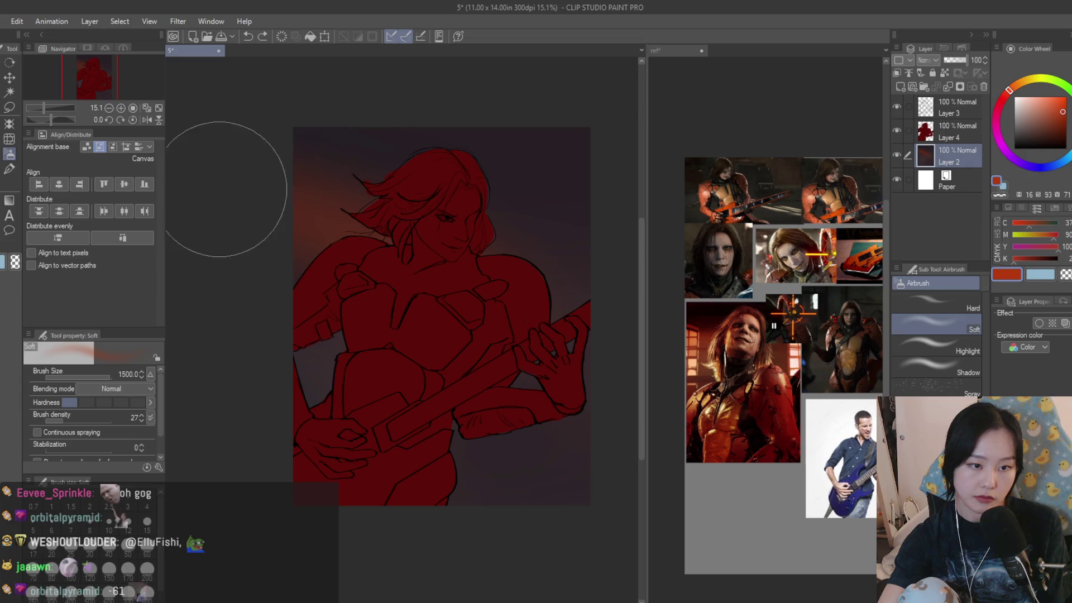
key(bracketright)
key(bracketright)
key(bracketright)
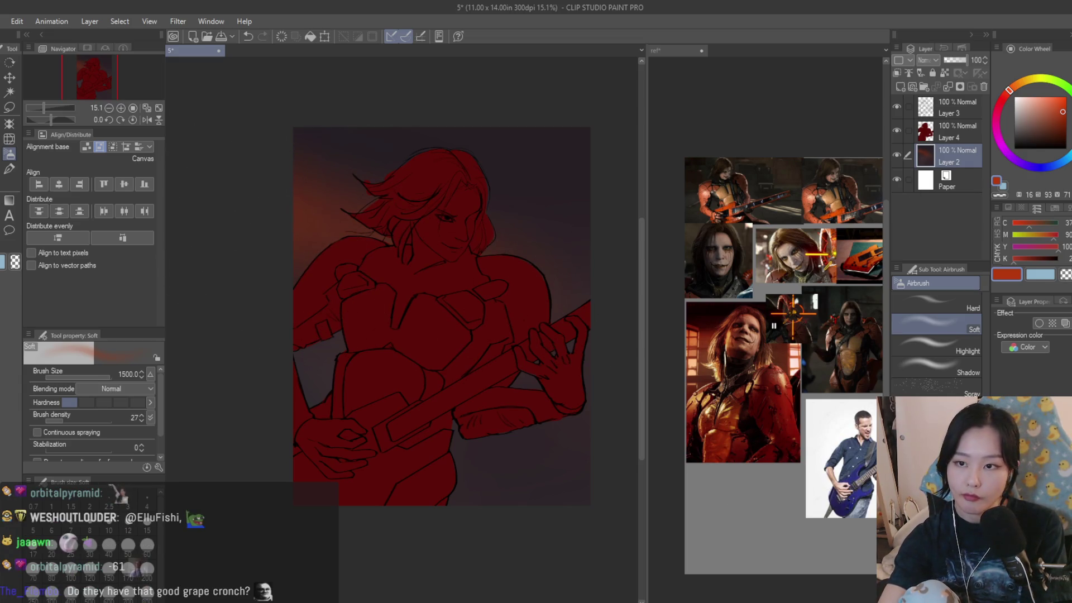
- Discard a trial teal glow at lower right, then spray orange over the upper-right background
drag(442, 335, 508, 383)
key(ctrl+z)
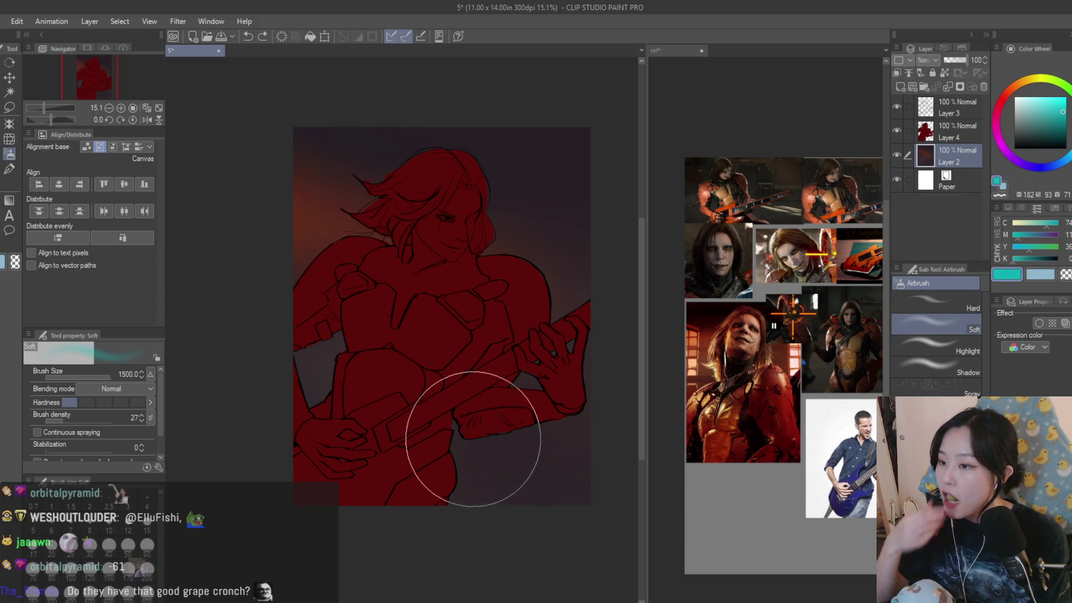
key(ctrl+y)
key(ctrl+z)
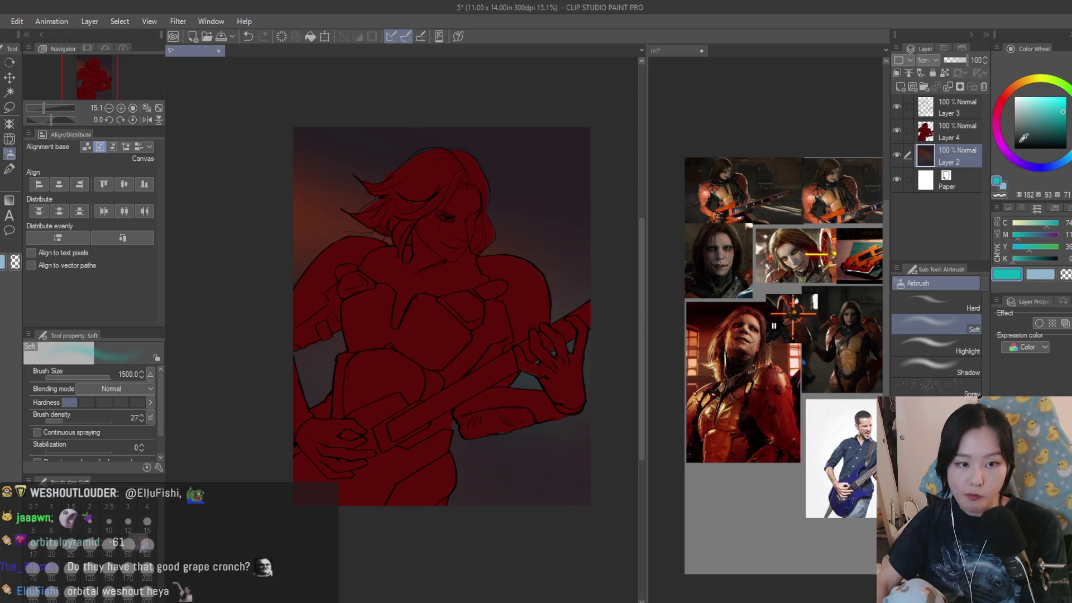
click(1031, 98)
click(1026, 82)
click(1018, 84)
click(1054, 96)
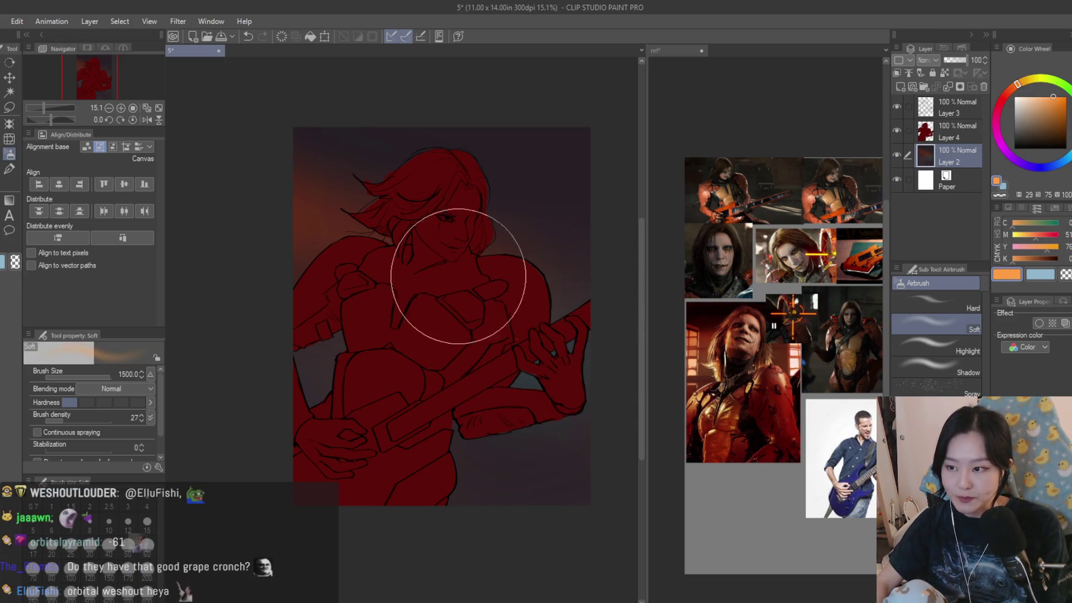
drag(455, 275, 593, 359)
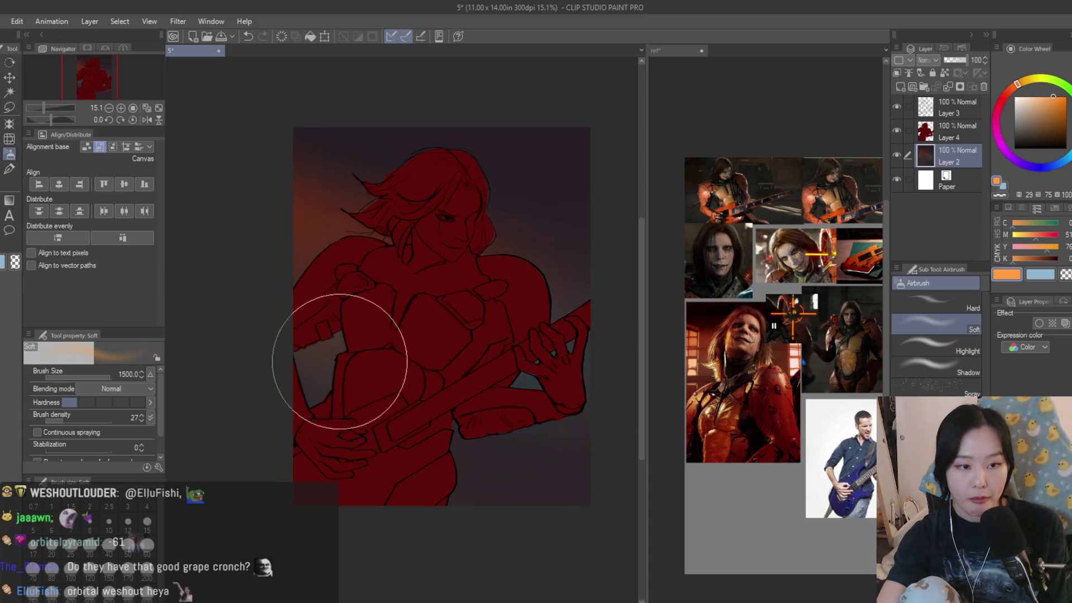
- Tint the lower-right background red-orange and turn the glow right of the figure deep red
click(1008, 91)
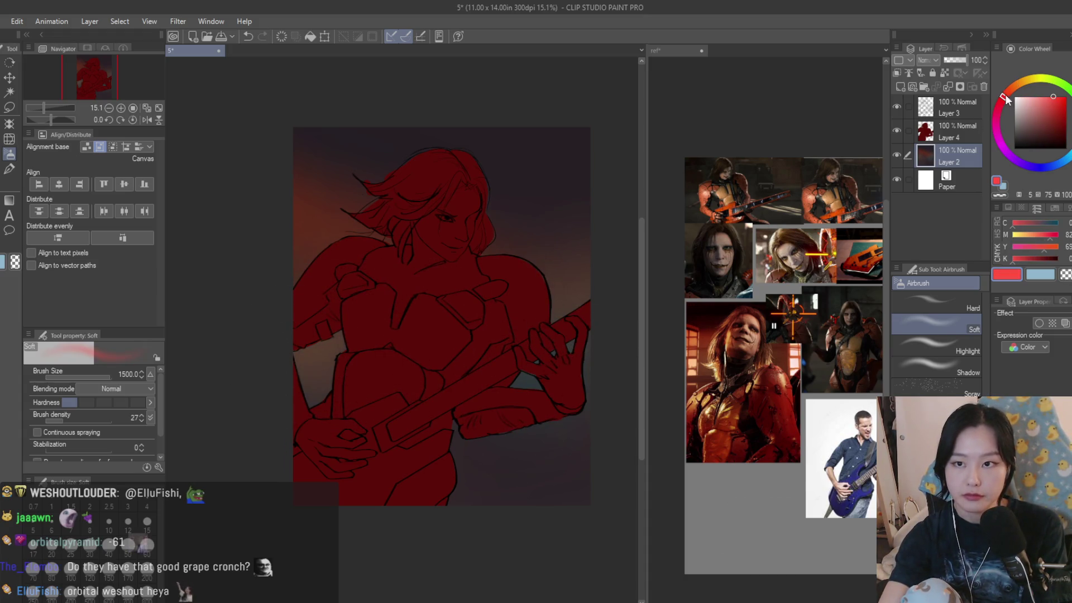
drag(536, 277, 562, 354)
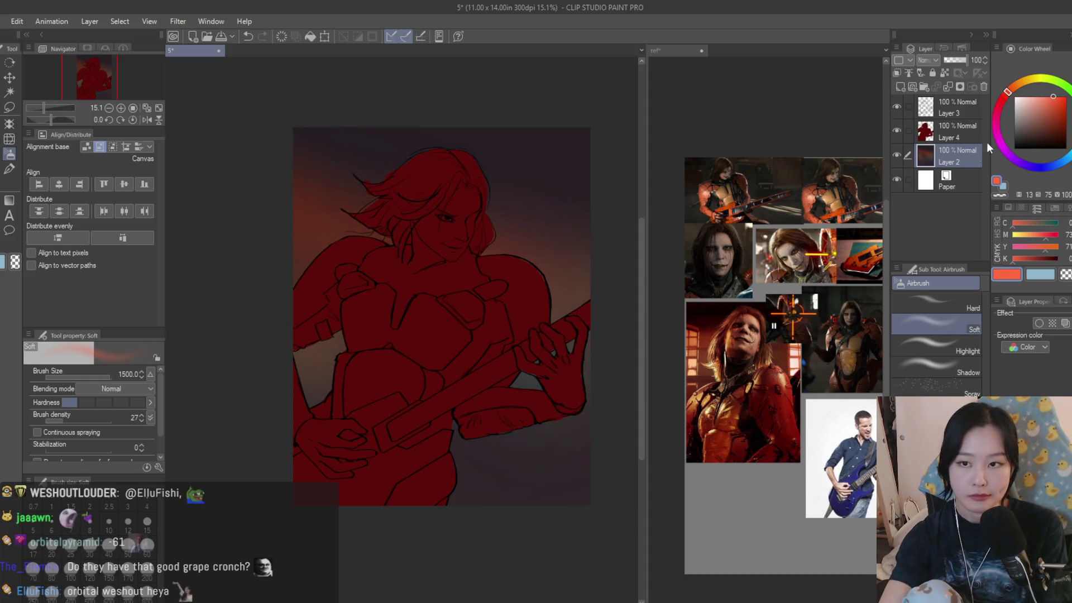
click(999, 114)
click(1000, 103)
click(1066, 116)
mouse_move(559, 278)
mouse_down()
mouse_move(574, 263)
mouse_move(610, 323)
mouse_up()
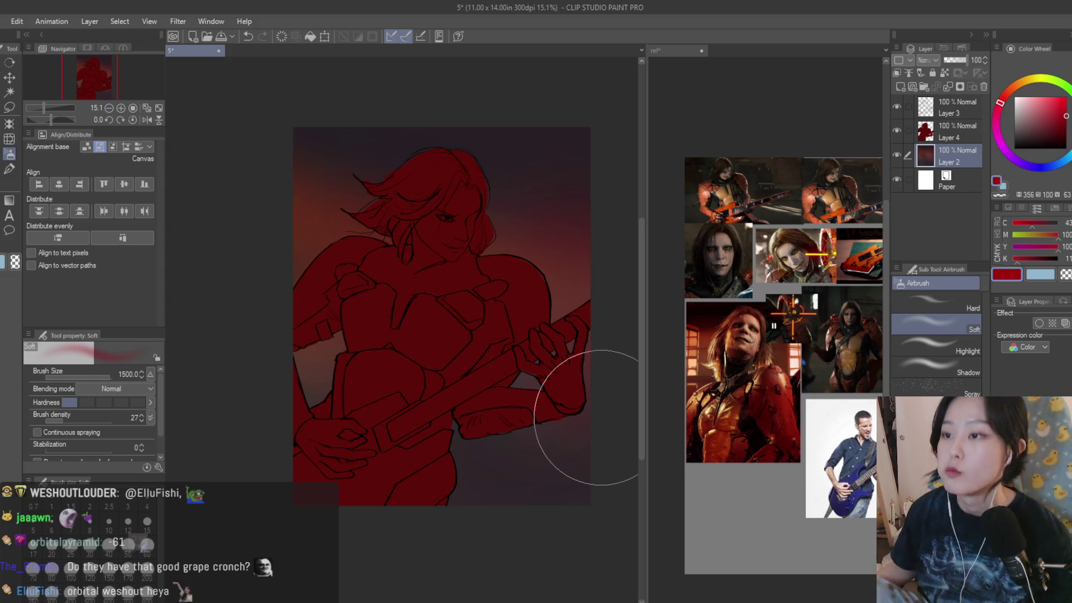
- Sample an orange-brown from the armour reference photo and return to the illustration canvas
scroll(568, 258, down, 2)
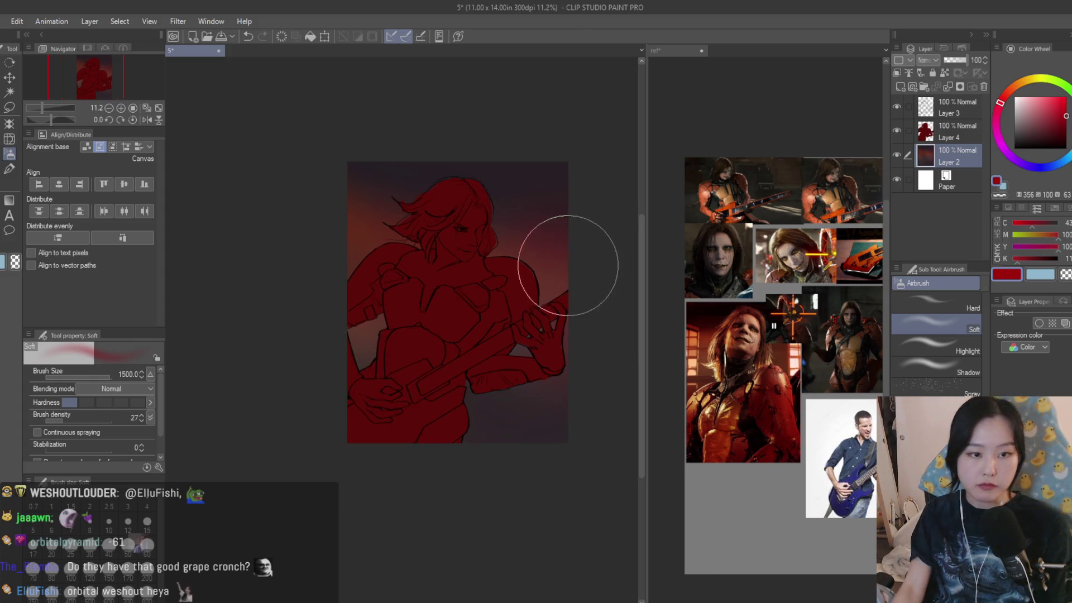
click(865, 159)
scroll(738, 310, up, 3)
scroll(759, 352, up, 5)
alt+click(789, 383)
click(383, 332)
scroll(383, 332, up, 1)
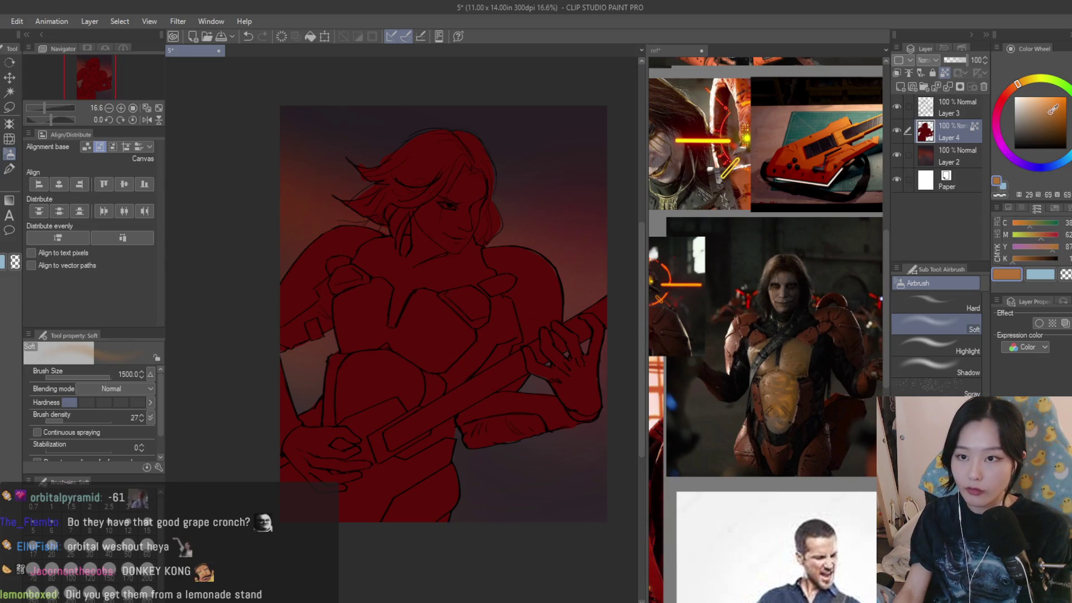
- Airbrush an orange glow onto the chest and darken the head and hair with dark blue
key(bracketleft)
key(bracketleft)
mouse_move(430, 304)
mouse_down()
mouse_move(407, 363)
mouse_move(451, 336)
mouse_move(350, 418)
mouse_move(369, 469)
mouse_up()
click(1032, 134)
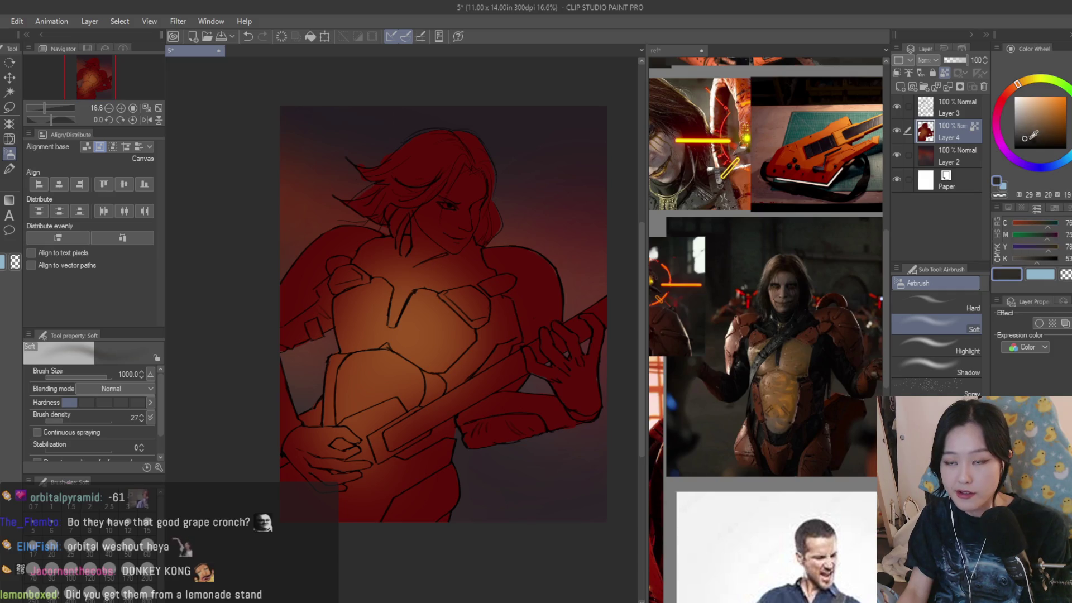
click(1060, 163)
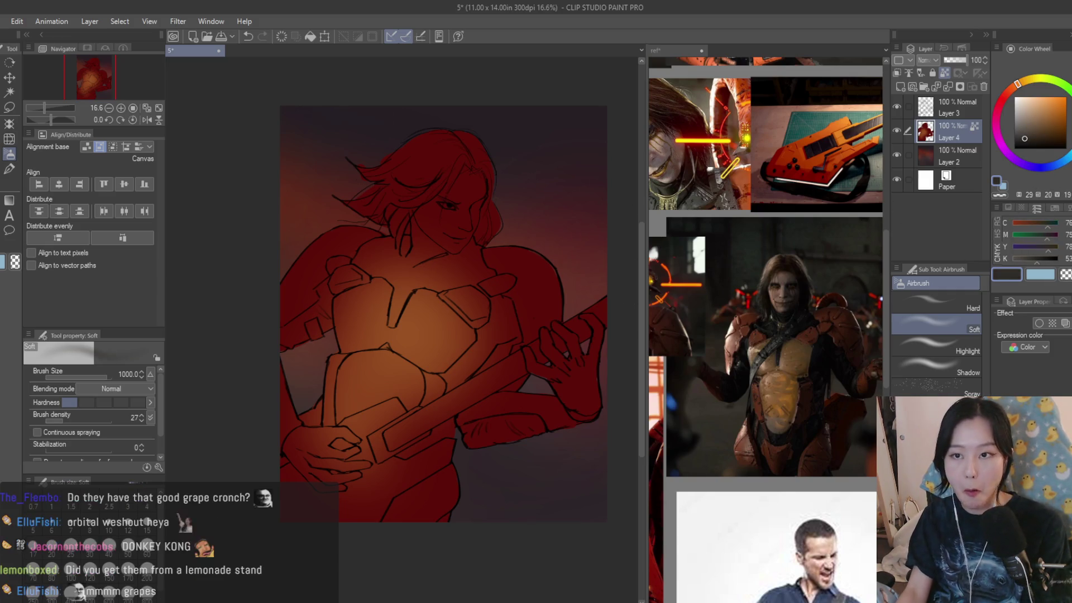
mouse_move(442, 262)
mouse_down()
mouse_move(462, 247)
mouse_move(448, 162)
mouse_move(400, 307)
mouse_move(454, 371)
mouse_move(421, 479)
mouse_move(265, 447)
mouse_move(240, 411)
mouse_move(280, 359)
mouse_move(438, 531)
mouse_move(522, 462)
mouse_up()
- Airbrush dark red over the right shoulder and hand, forearm, and left shoulder
click(1062, 123)
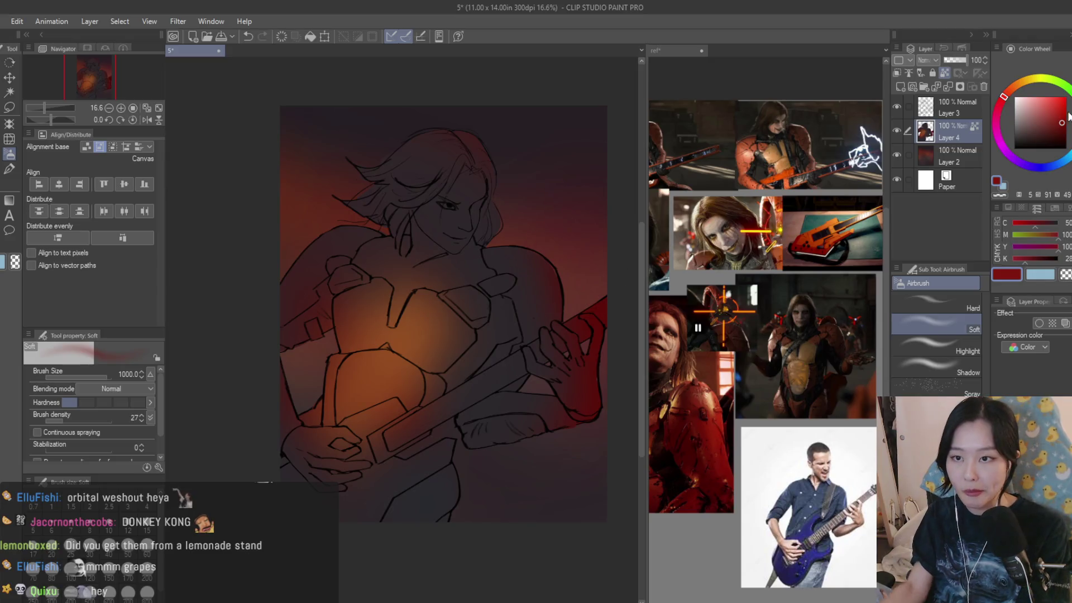
mouse_move(531, 220)
mouse_down()
mouse_move(565, 376)
mouse_move(569, 335)
mouse_move(471, 424)
mouse_up()
key(bracketleft)
key(bracketleft)
key(bracketleft)
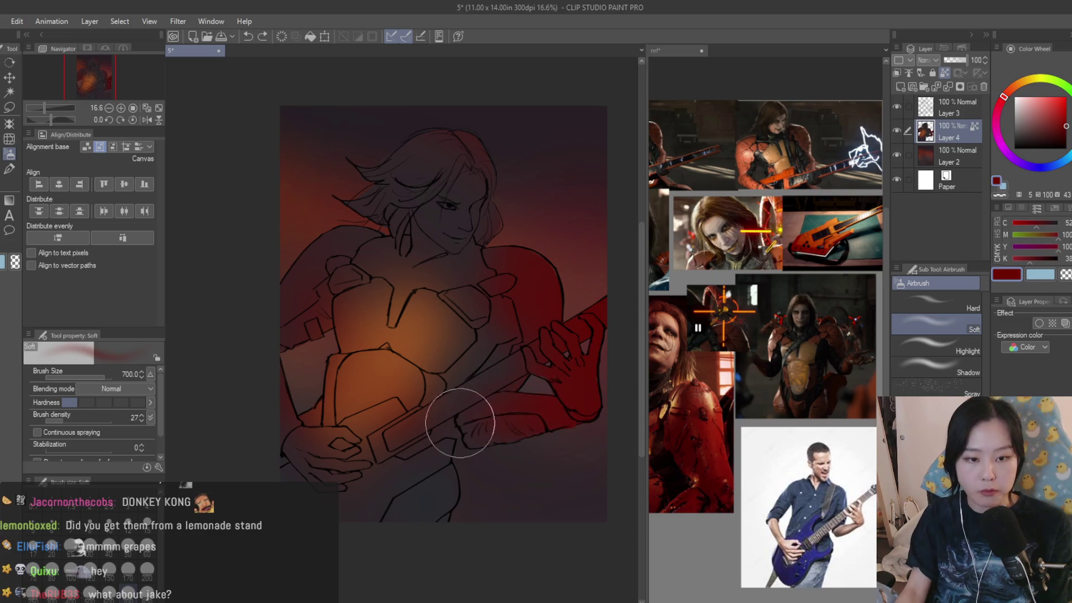
drag(258, 215, 313, 287)
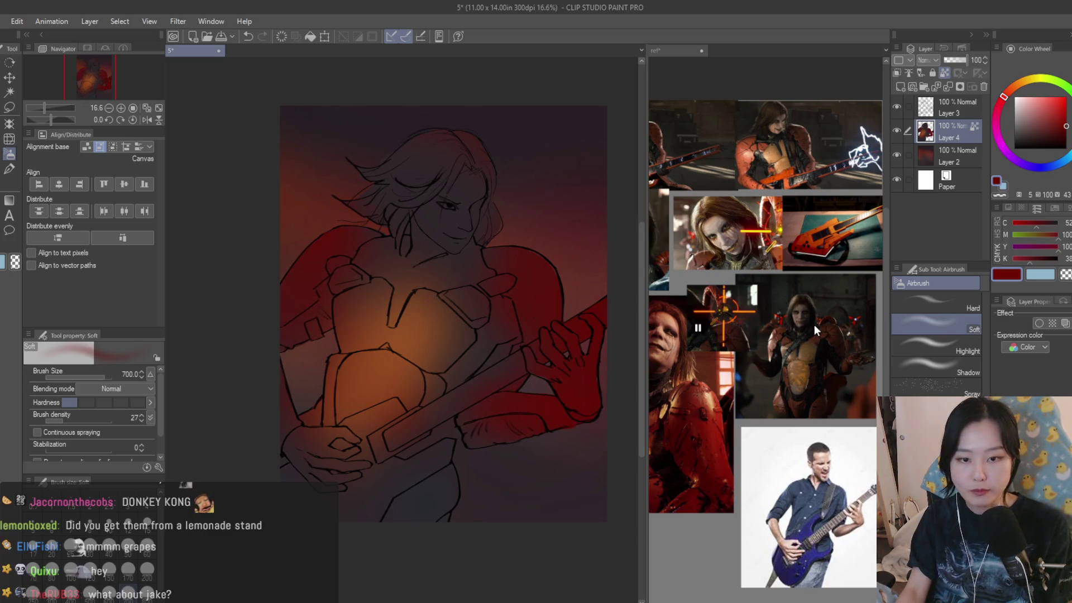
- Sample a tan skin tone from the face reference and airbrush light over the face
click(759, 232)
alt+click(719, 239)
scroll(720, 239, down, 2)
click(443, 179)
scroll(443, 179, up, 1)
mouse_move(443, 179)
mouse_down()
mouse_move(431, 179)
mouse_move(401, 310)
mouse_up()
key(bracketleft)
key(bracketleft)
key(ctrl+z)
mouse_move(479, 173)
mouse_down()
mouse_move(411, 196)
mouse_move(415, 347)
mouse_up()
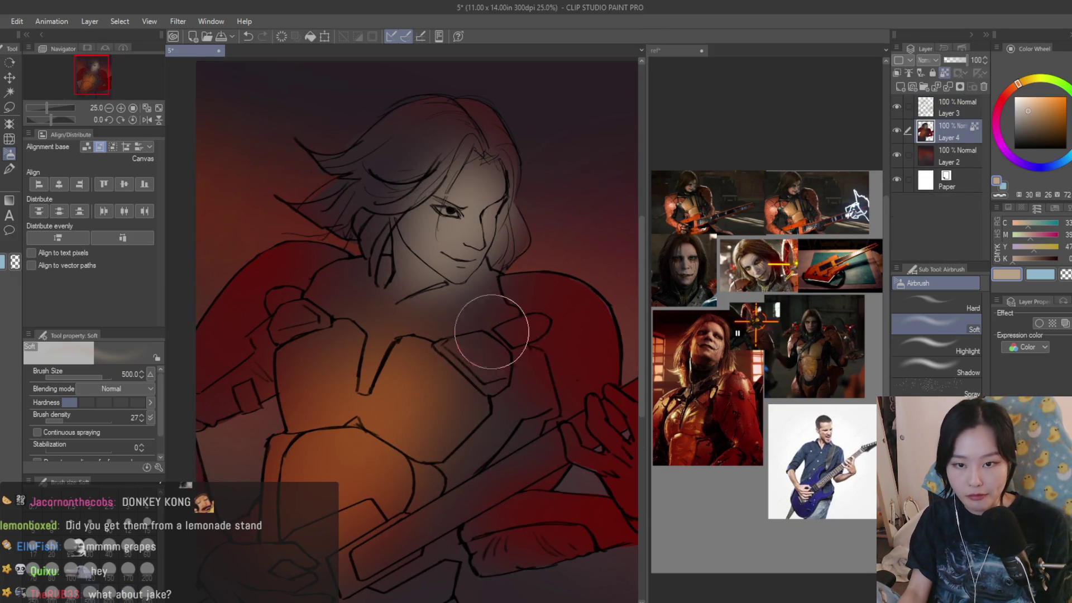
- Shade the neck, chin and left shoulder with a near-black blue airbrush
alt+click(531, 277)
drag(1034, 137, 1026, 143)
click(1037, 167)
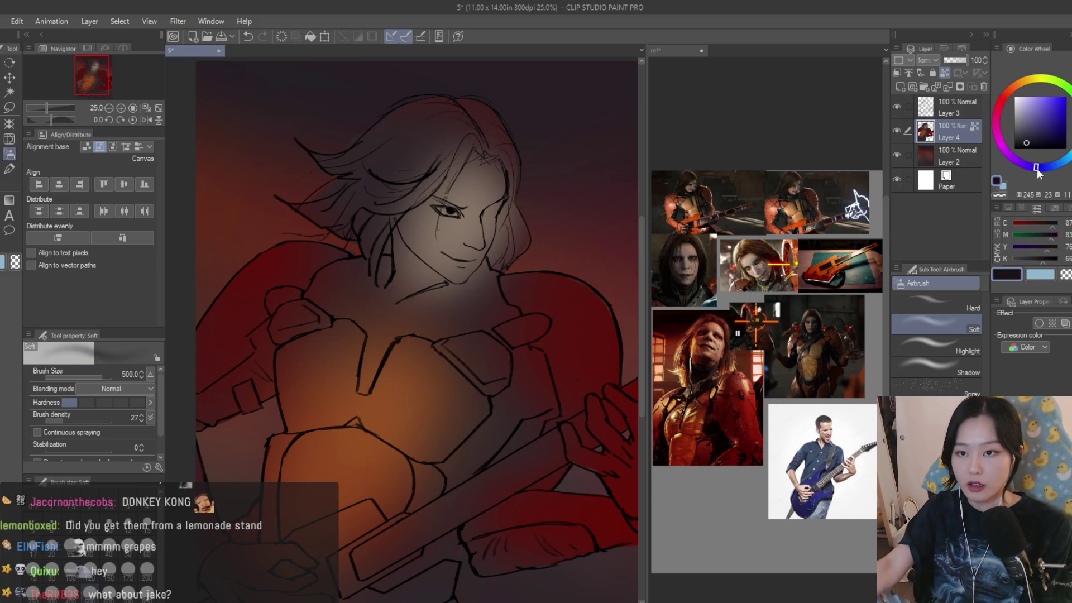
drag(435, 297, 383, 311)
key(bracketleft)
key(bracketleft)
key(bracketleft)
mouse_move(368, 246)
mouse_down()
mouse_move(377, 278)
mouse_move(445, 319)
mouse_move(508, 311)
mouse_up()
scroll(508, 311, down, 5)
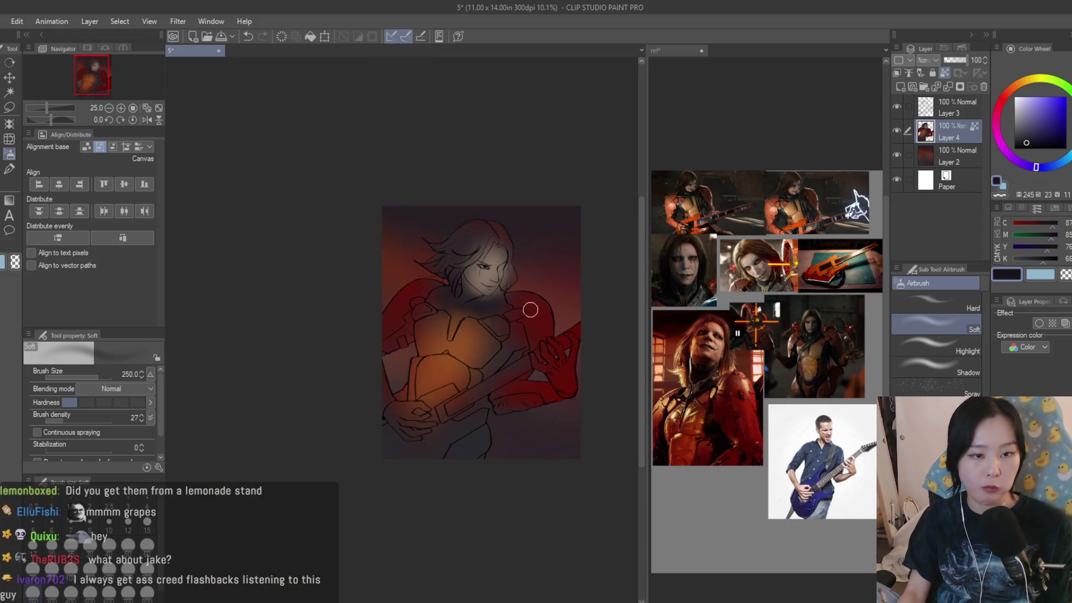
scroll(525, 325, up, 5)
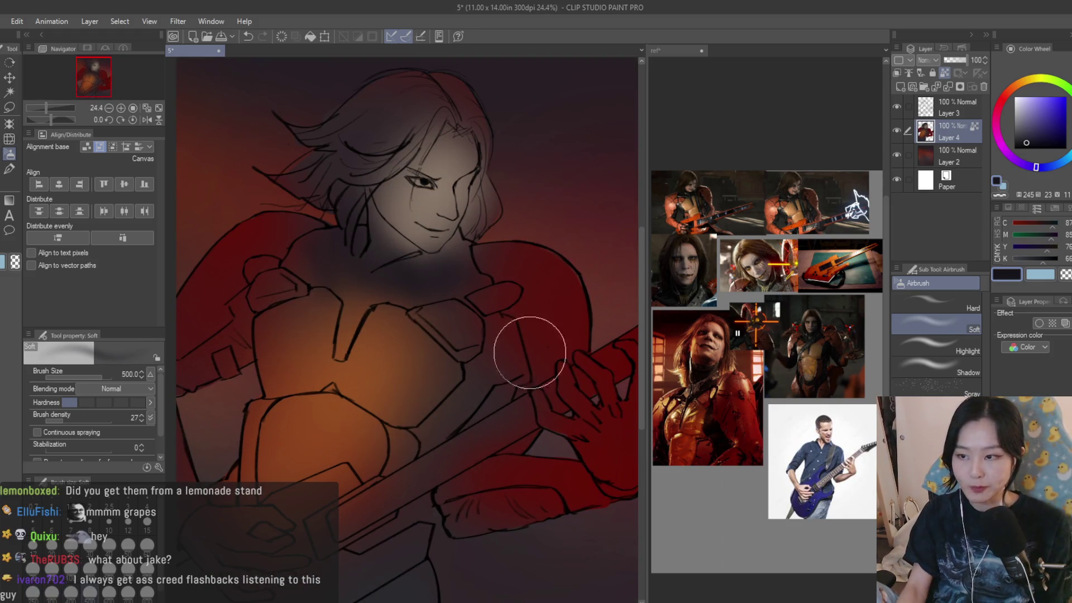
key(bracketright)
key(bracketright)
key(bracketright)
scroll(335, 243, up, 1)
drag(335, 239, 321, 254)
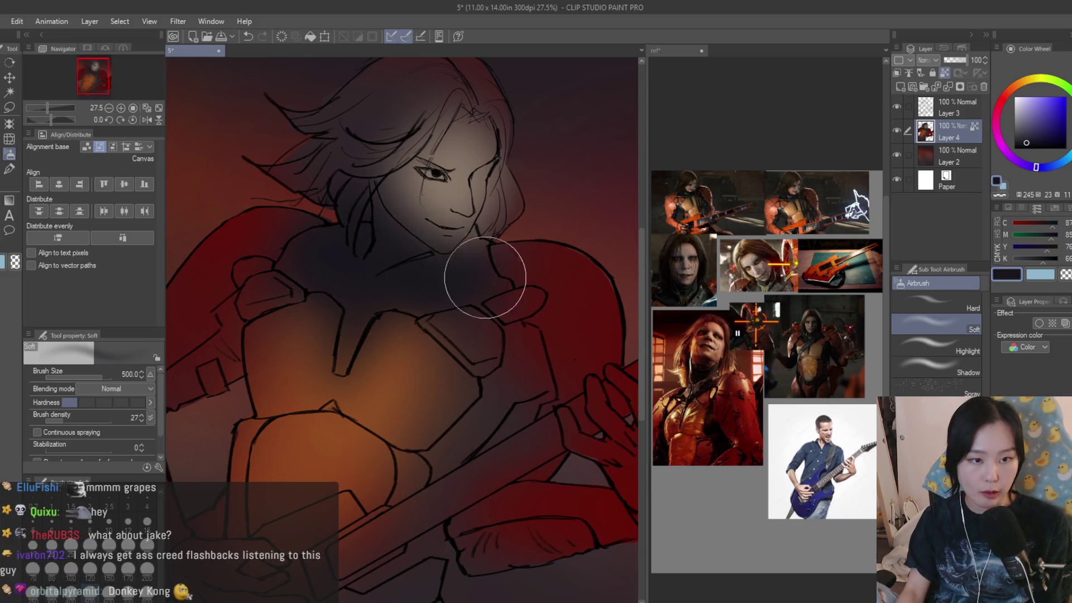
- Sample a muted brown to brighten the lower face and chin, then pick darker browns for the hair
alt+click(459, 147)
key(bracketleft)
key(bracketleft)
key(bracketleft)
mouse_move(430, 187)
mouse_down()
mouse_move(394, 191)
mouse_move(445, 240)
mouse_move(445, 216)
mouse_up()
scroll(519, 328, down, 1)
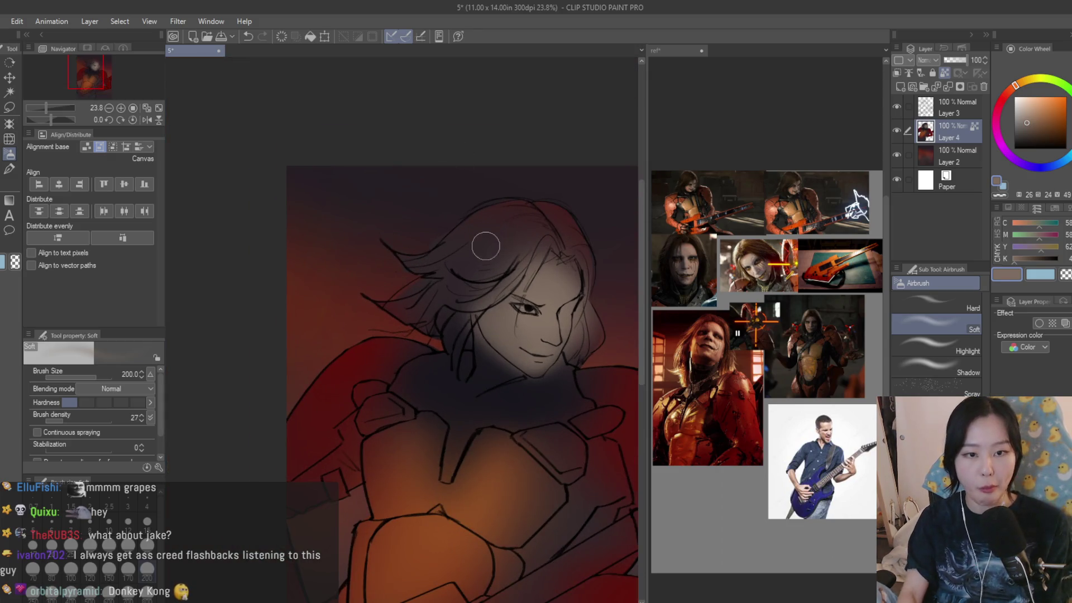
alt+click(402, 333)
key(bracketright)
key(bracketright)
alt+click(402, 333)
key(bracketright)
key(bracketright)
key(bracketright)
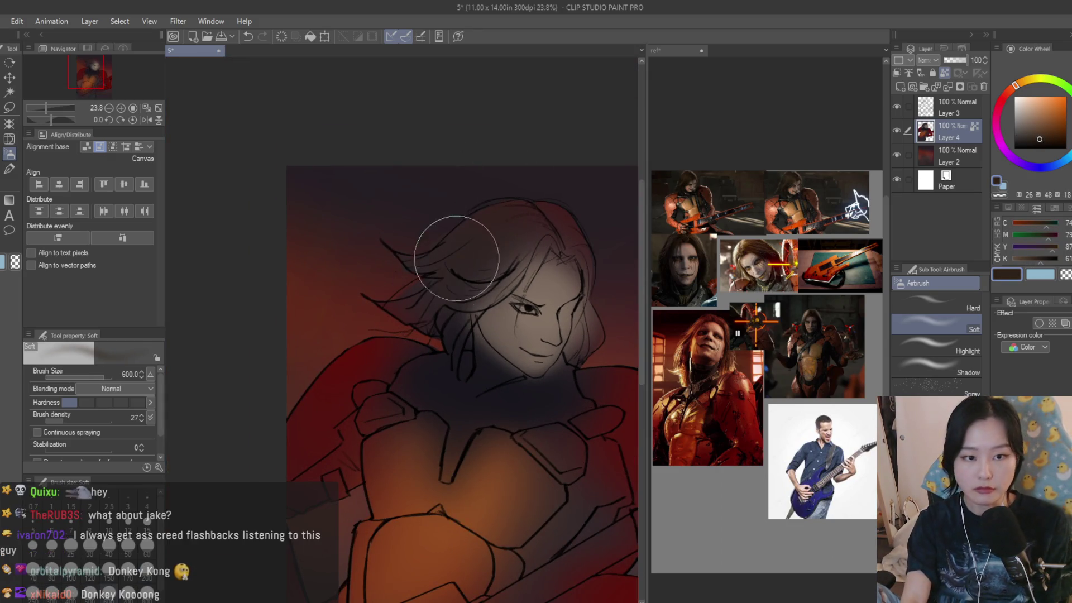
key(bracketleft)
key(bracketleft)
key(bracketleft)
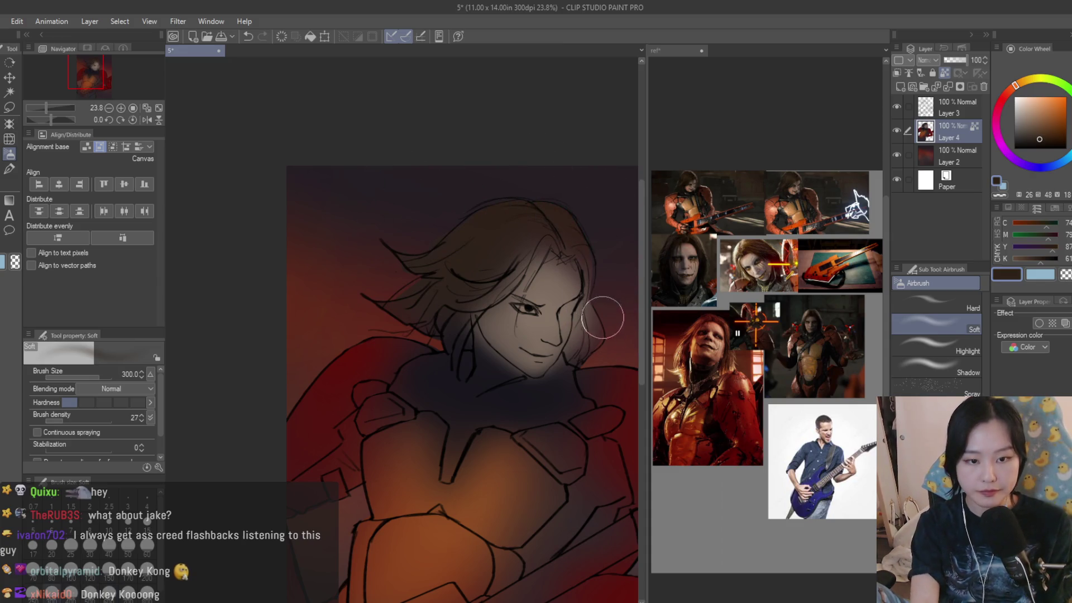
scroll(601, 315, down, 4)
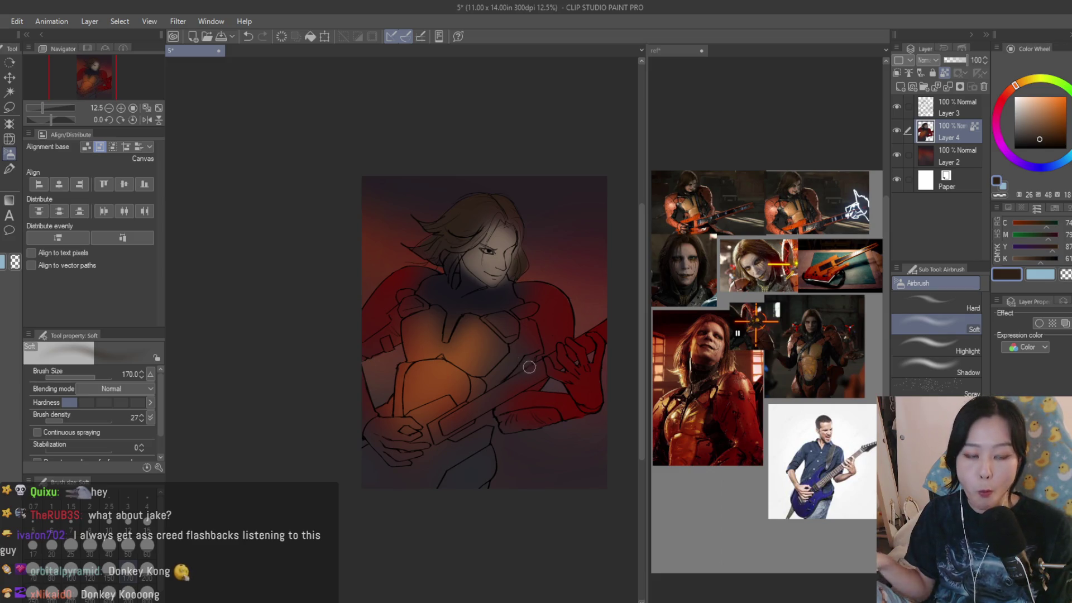
scroll(528, 374, up, 5)
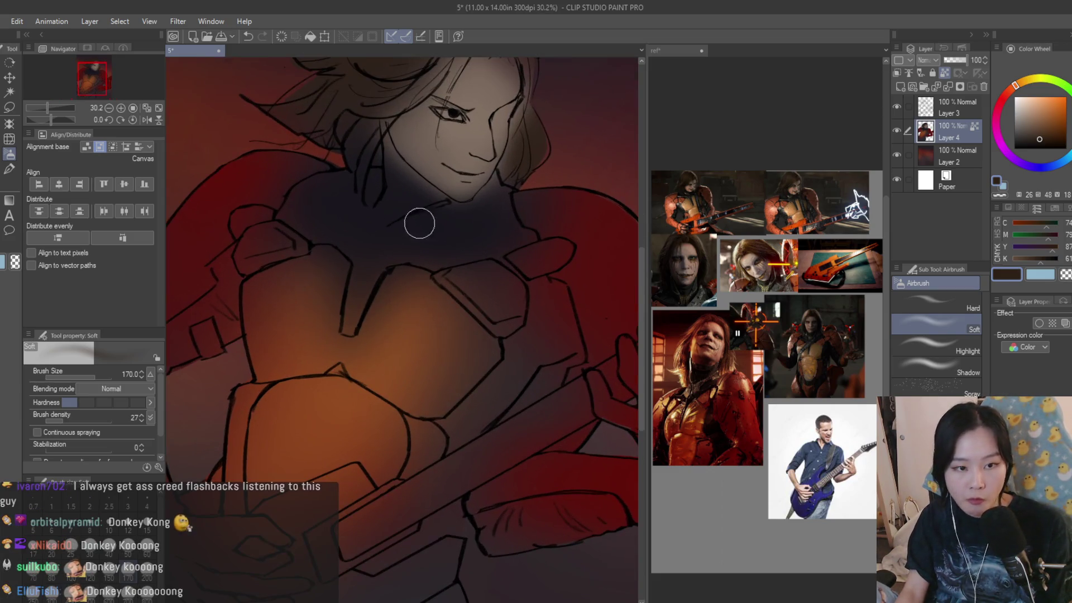
- Sample the dark blue and darken from the chest's right side toward the lower arm
alt+click(421, 223)
key(bracketright)
key(bracketright)
mouse_move(528, 371)
mouse_down()
mouse_move(479, 426)
mouse_move(449, 431)
mouse_up()
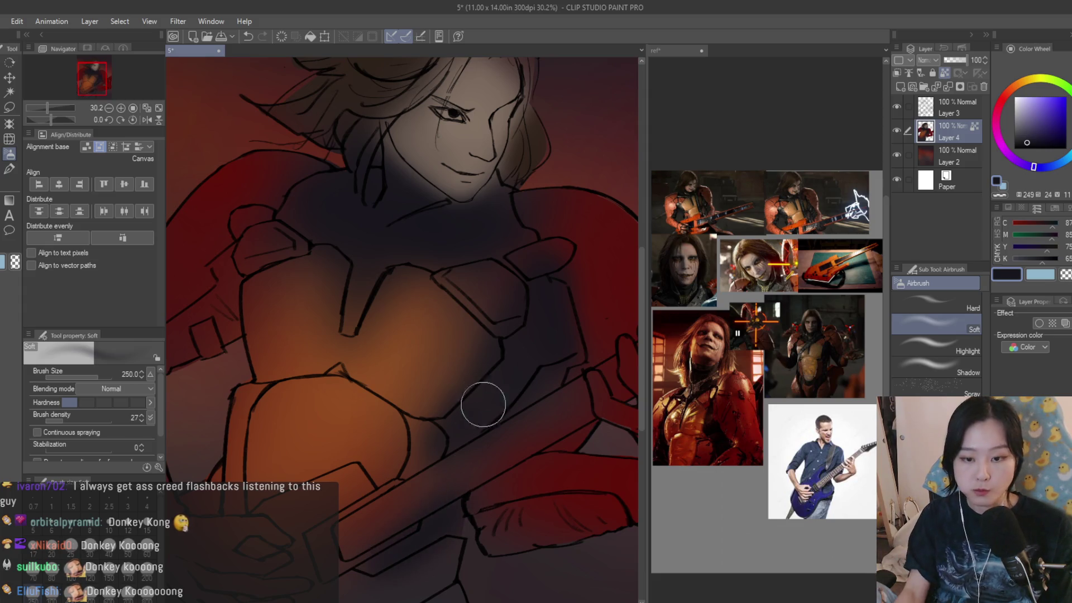
scroll(472, 462, down, 2)
scroll(368, 564, down, 1)
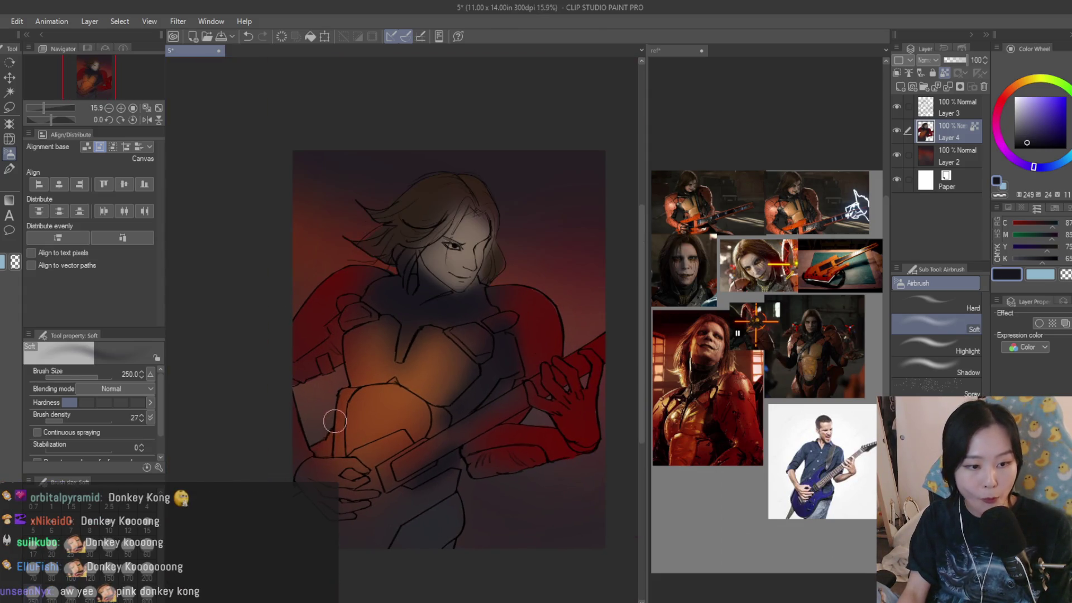
scroll(360, 334, up, 1)
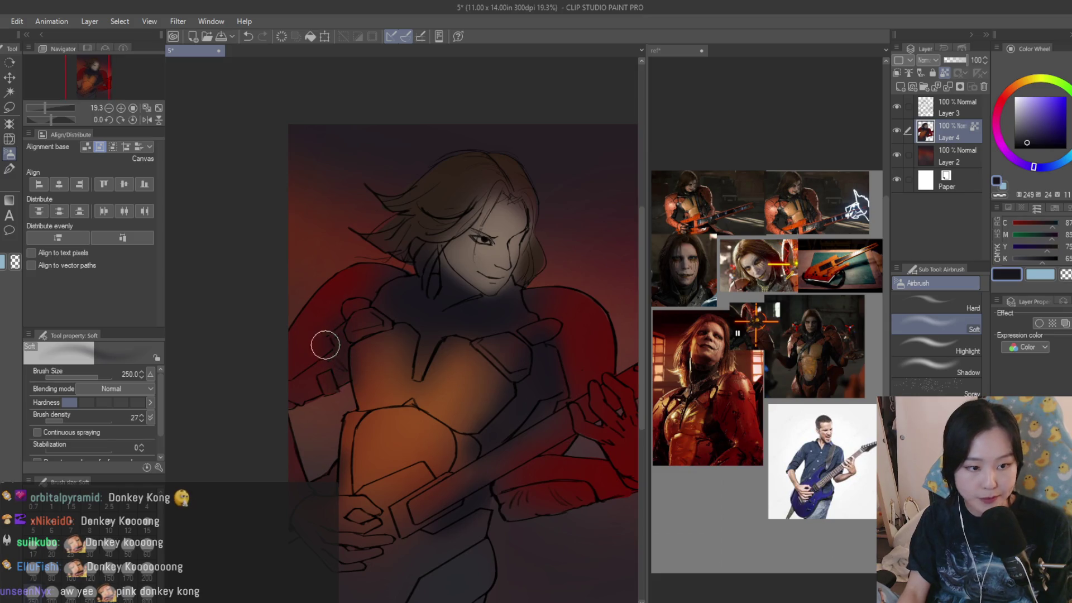
scroll(558, 441, up, 2)
scroll(547, 508, down, 2)
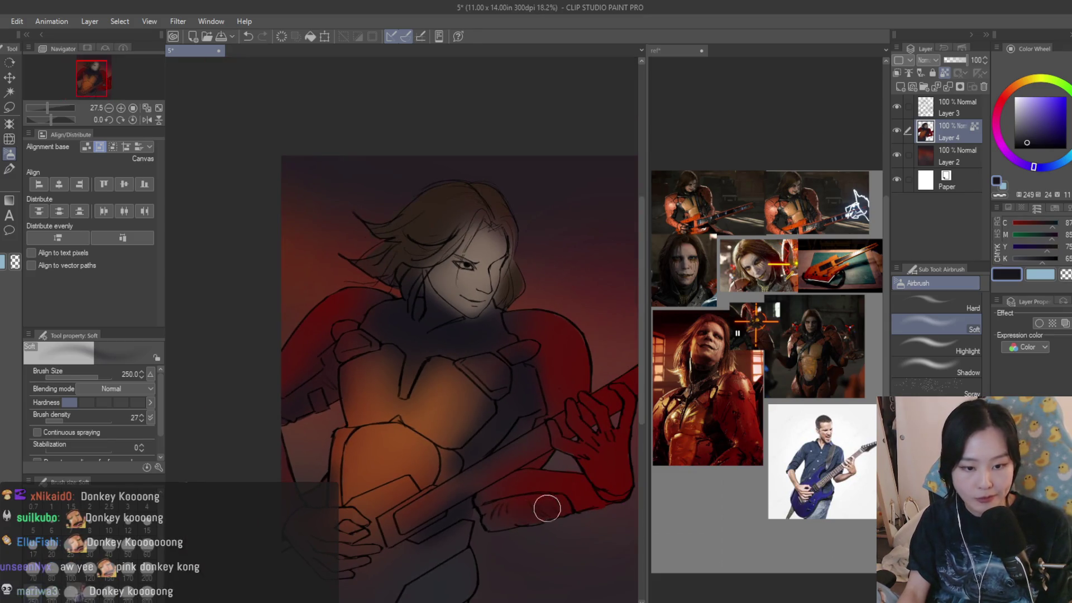
scroll(489, 521, down, 1)
scroll(531, 440, up, 2)
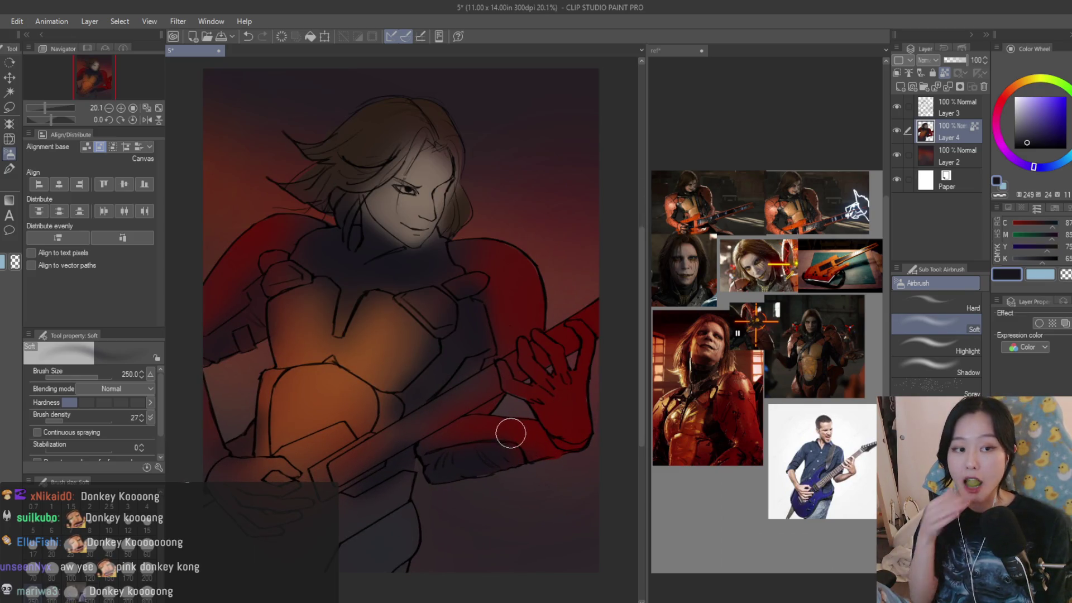
scroll(363, 207, up, 1)
scroll(467, 328, down, 5)
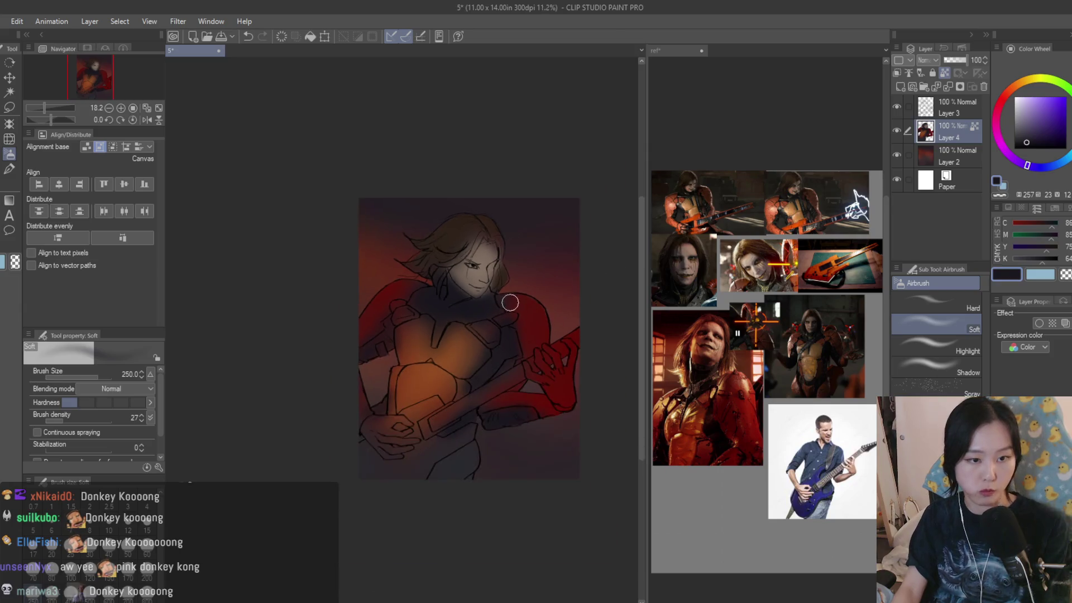
key(h)
key(h)
scroll(575, 380, up, 2)
click(955, 107)
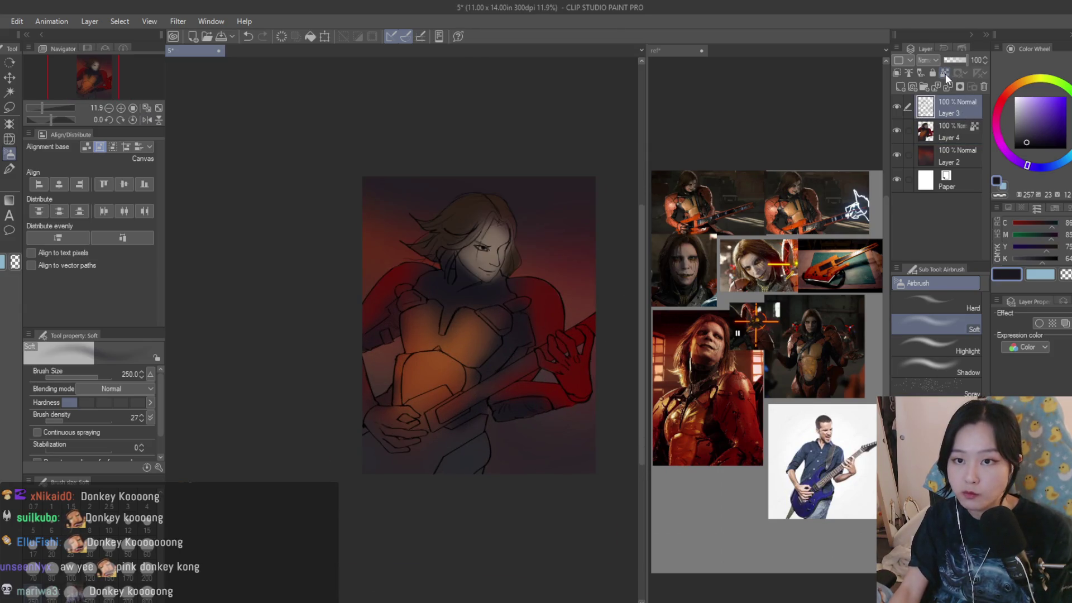
- Enlarge the airbrush to 1200 and spray dark blue shading over the upper body
click(1047, 139)
click(1002, 101)
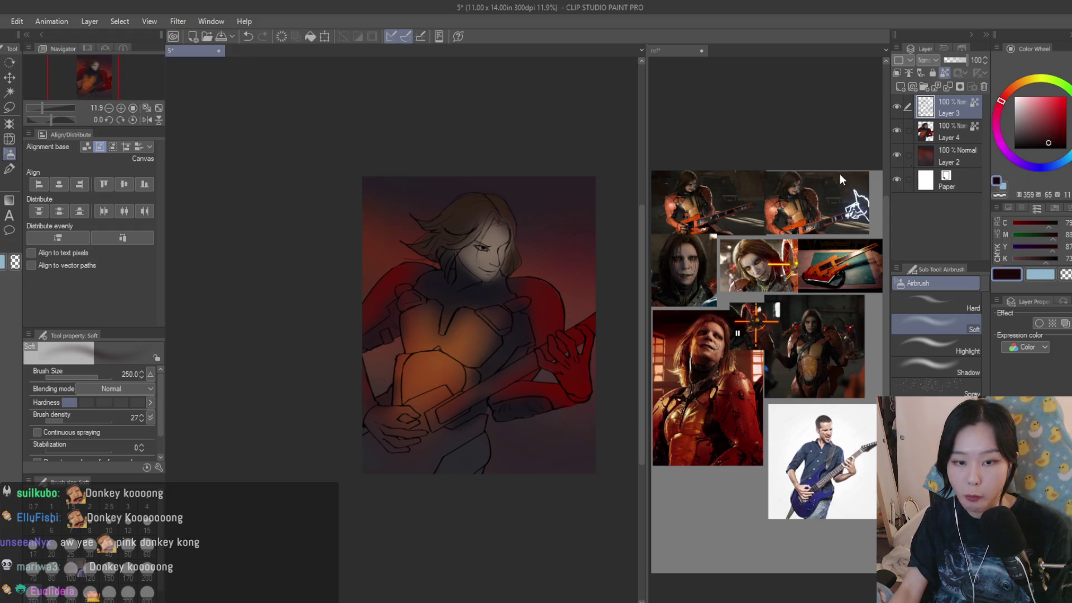
scroll(578, 263, up, 1)
drag(473, 289, 485, 275)
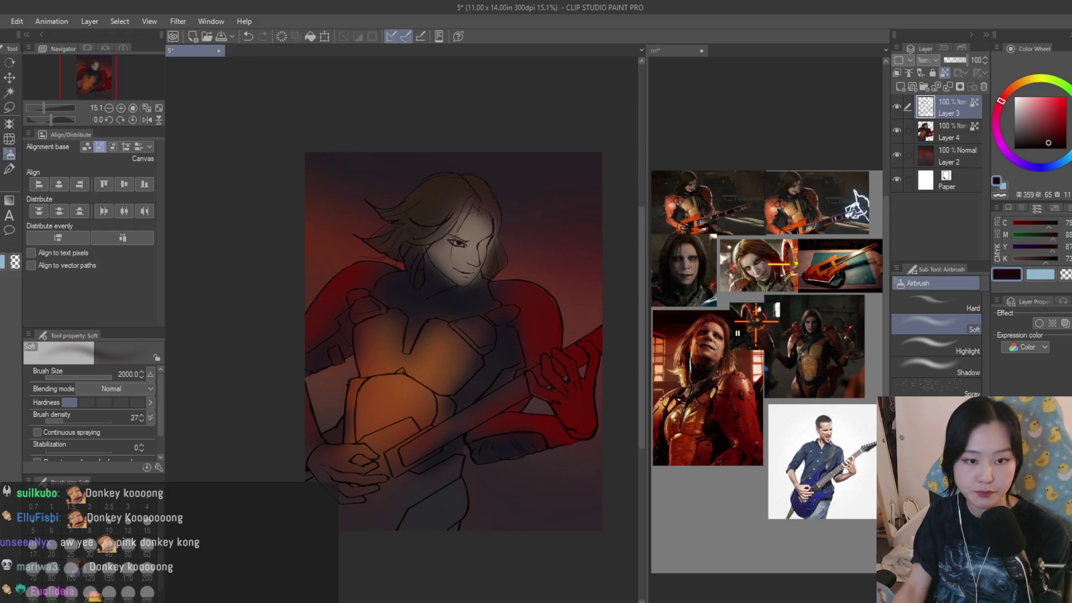
click(1040, 167)
mouse_move(478, 411)
mouse_down()
mouse_move(472, 424)
mouse_move(556, 419)
mouse_move(395, 491)
mouse_move(335, 372)
mouse_move(528, 356)
mouse_move(388, 311)
mouse_move(335, 318)
mouse_move(359, 316)
mouse_move(357, 333)
mouse_up()
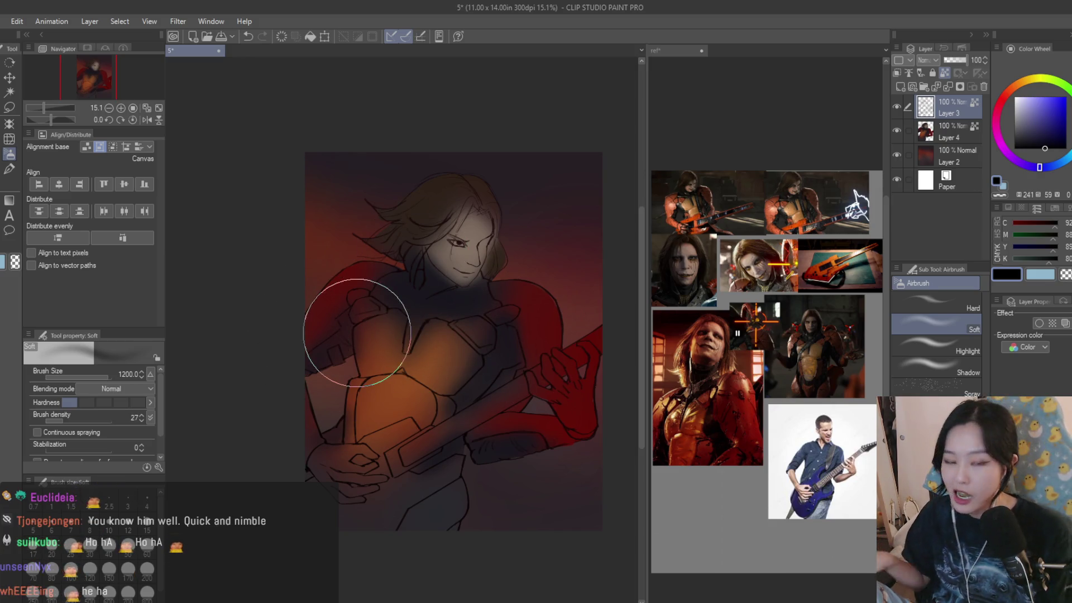
- Select Layer 4 holding the face painting and switch to the Dry Texture 3 brush
scroll(470, 235, up, 2)
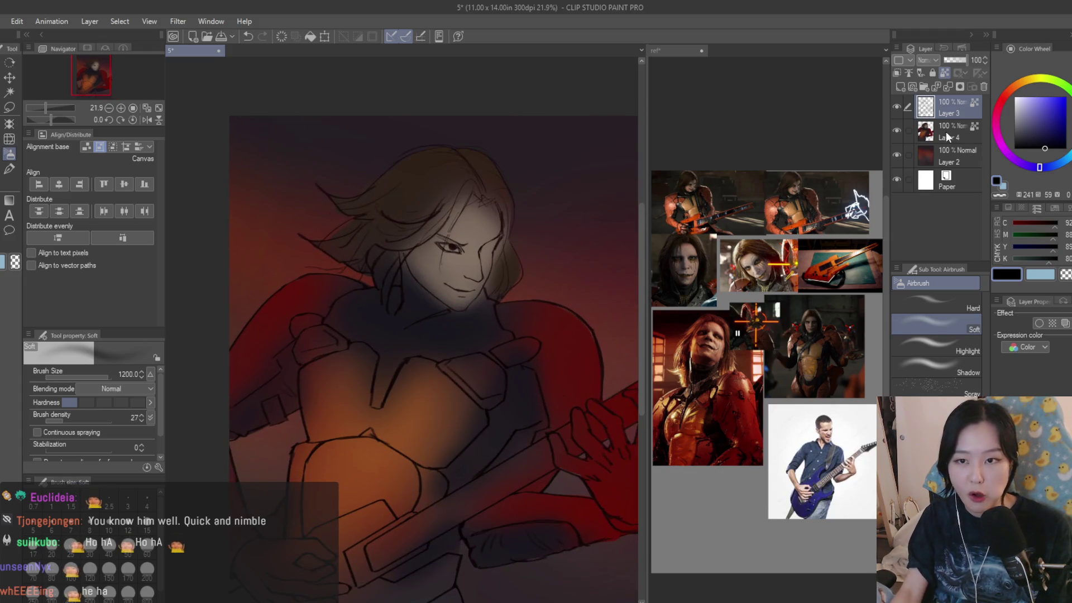
click(947, 137)
scroll(419, 203, up, 1)
key(b)
scroll(450, 272, up, 2)
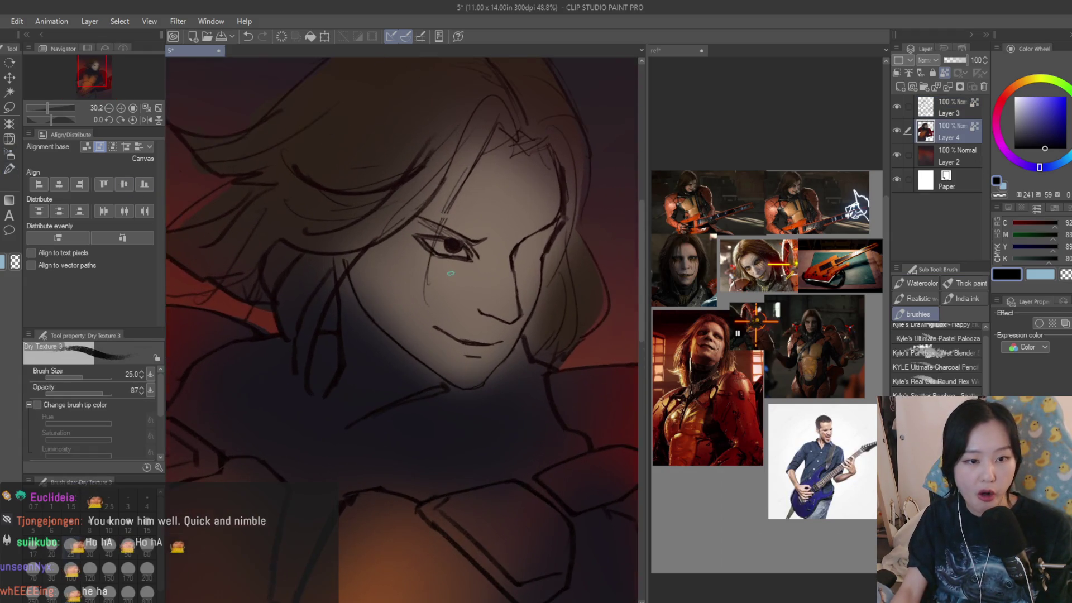
- Glance at the reference board, then lighten the cheek, chin, jaw and lower lip with a pale skin tone
key(ctrl+Tab)
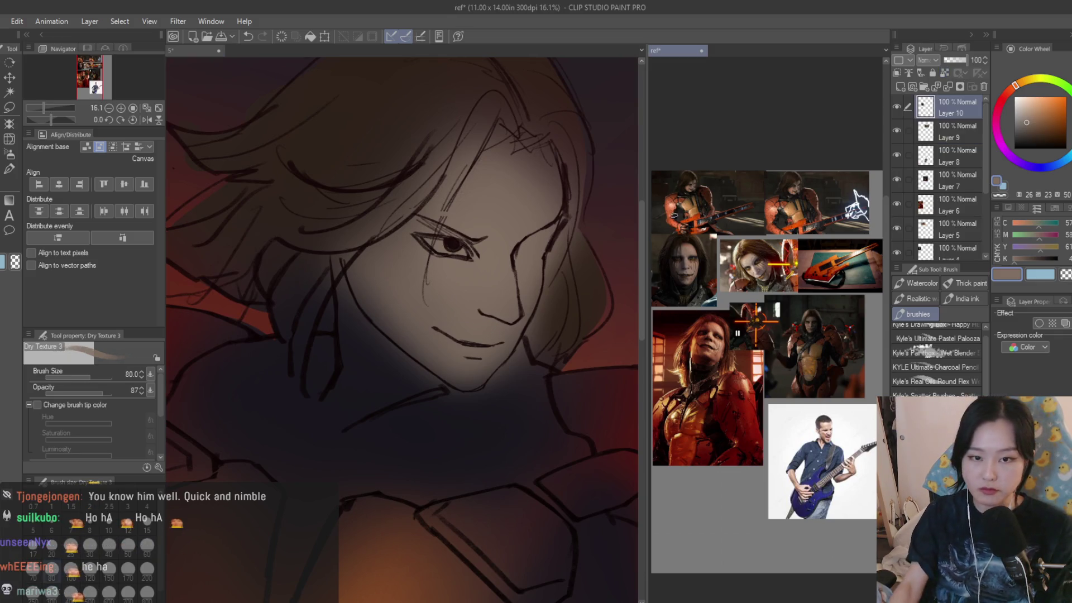
scroll(860, 204, up, 3)
key(ctrl+Tab)
scroll(391, 301, up, 4)
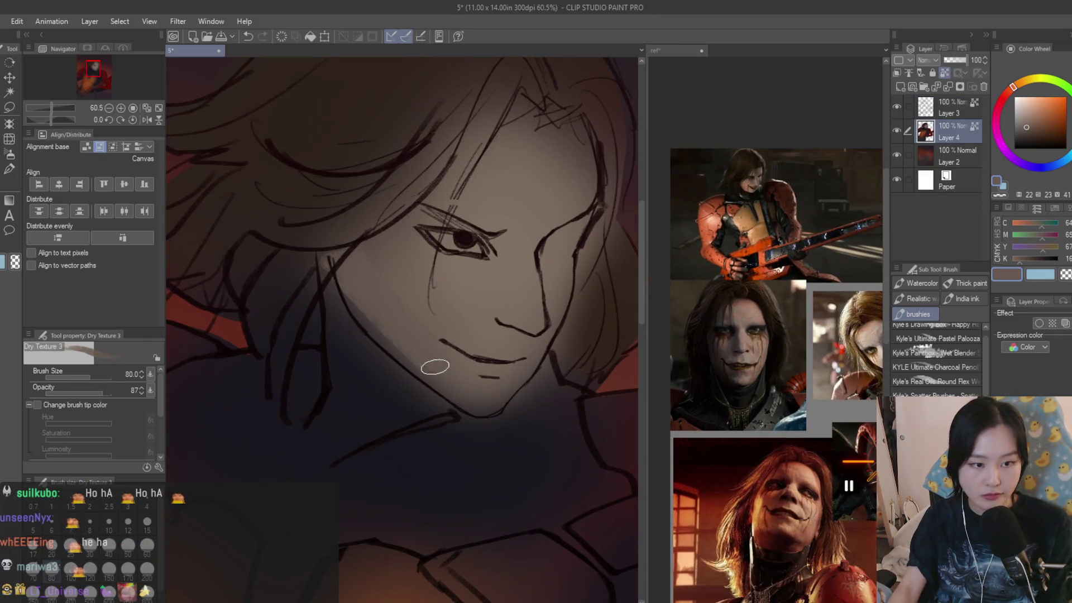
alt+click(430, 335)
mouse_move(428, 312)
mouse_down()
mouse_move(372, 271)
mouse_move(388, 330)
mouse_move(411, 301)
mouse_move(342, 259)
mouse_move(408, 224)
mouse_up()
mouse_move(470, 334)
mouse_down()
mouse_move(517, 380)
mouse_move(462, 376)
mouse_move(397, 339)
mouse_up()
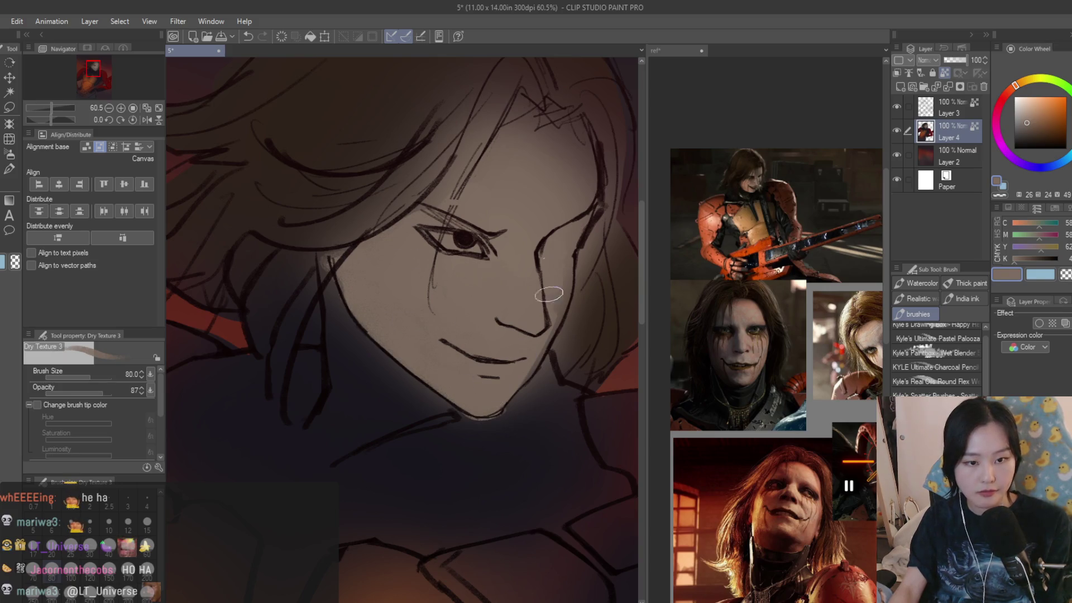
- Brush a dark brown shadow over the cheek and darken the chin and jaw in blue-grey
click(1026, 136)
mouse_move(550, 259)
mouse_down()
mouse_move(535, 297)
mouse_move(579, 235)
mouse_up()
key(ctrl+z)
click(1032, 137)
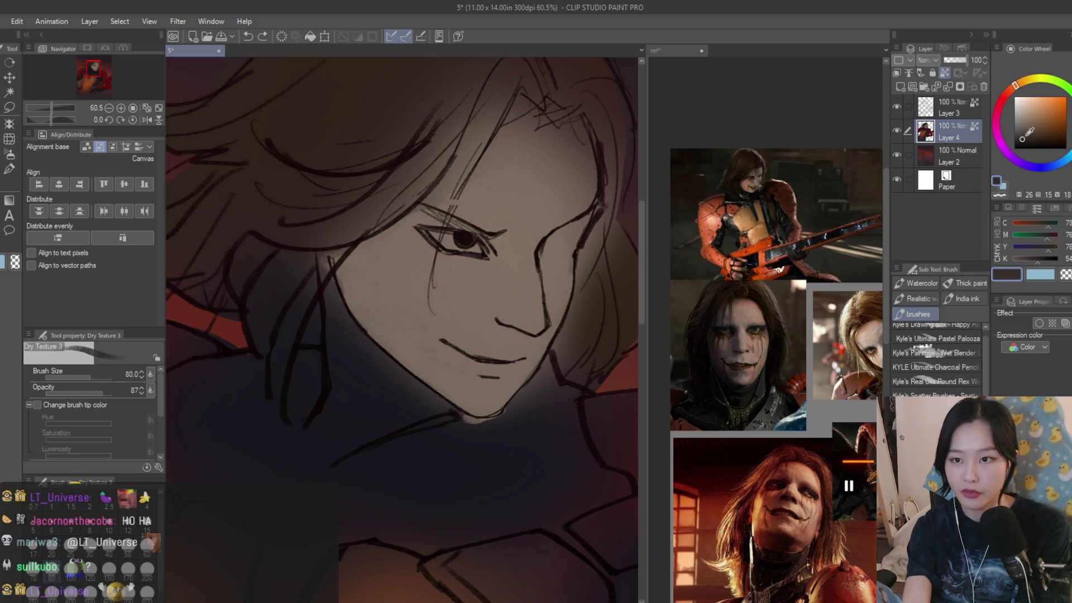
scroll(548, 260, up, 1)
mouse_move(548, 260)
mouse_down()
mouse_move(561, 290)
mouse_move(577, 225)
mouse_move(562, 325)
mouse_move(497, 413)
mouse_move(506, 396)
mouse_up()
alt+click(473, 427)
mouse_move(473, 427)
mouse_down()
mouse_move(442, 441)
mouse_move(545, 374)
mouse_move(556, 413)
mouse_up()
- Shade around and above the eye and brow with near-black and dark brown
scroll(457, 310, down, 4)
scroll(457, 309, down, 2)
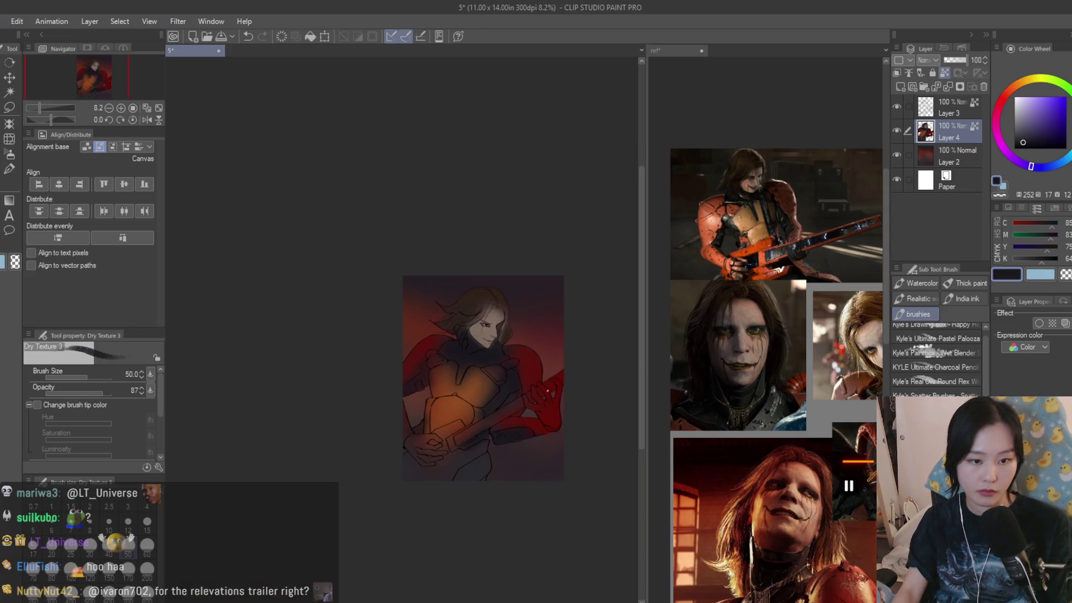
scroll(399, 322, up, 8)
alt+click(400, 322)
mouse_move(400, 322)
mouse_down()
mouse_move(391, 279)
mouse_move(441, 335)
mouse_move(335, 285)
mouse_move(411, 288)
mouse_up()
alt+click(439, 375)
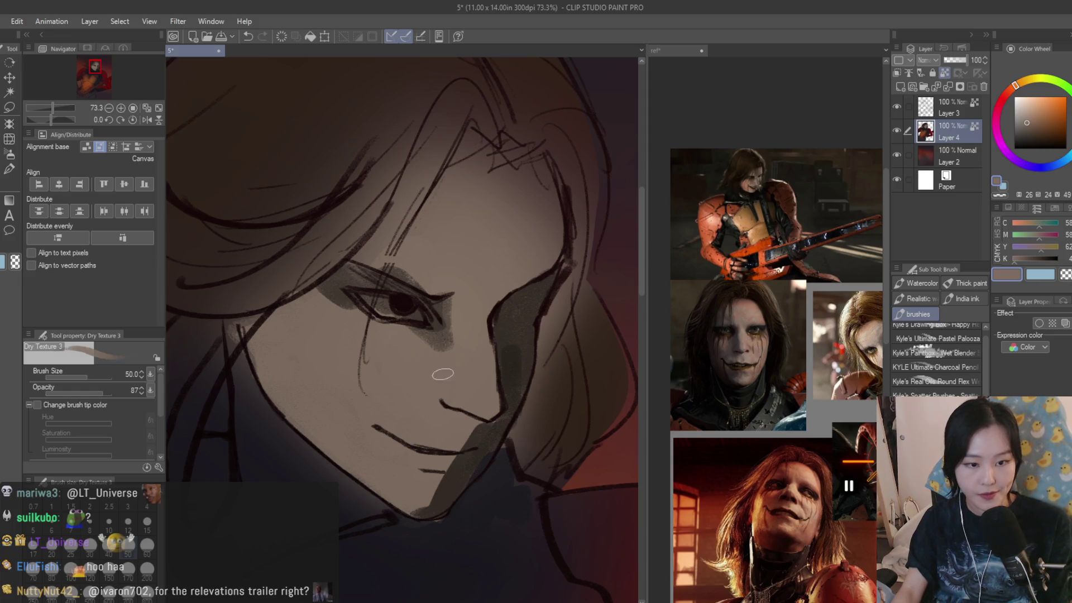
alt+click(435, 330)
mouse_move(435, 330)
mouse_down()
mouse_move(447, 319)
mouse_move(379, 319)
mouse_move(352, 257)
mouse_move(357, 235)
mouse_up()
- Lighten the forehead, darken along the mouth and under the lip, then soften those strokes
scroll(384, 230, down, 1)
alt+click(520, 240)
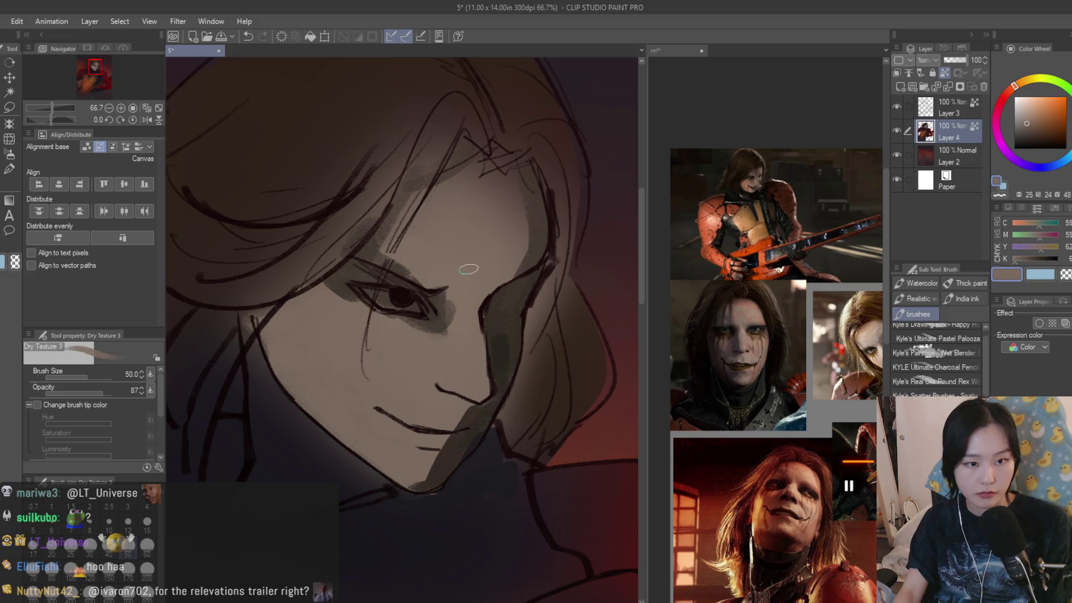
drag(519, 240, 497, 188)
scroll(556, 349, down, 4)
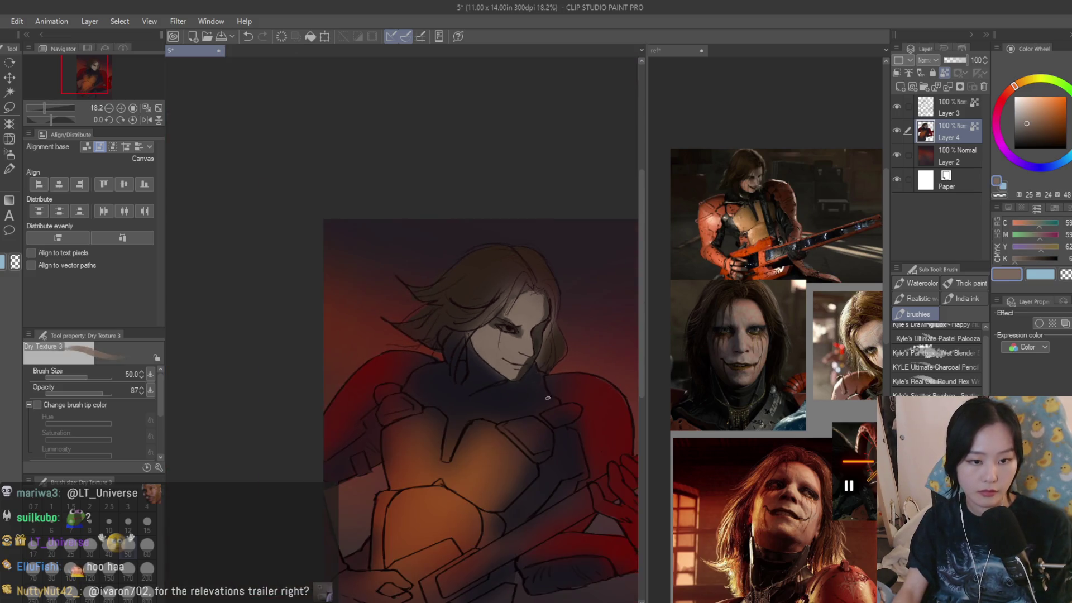
scroll(556, 349, up, 5)
alt+click(435, 363)
mouse_move(385, 391)
mouse_down()
mouse_move(469, 374)
mouse_move(342, 328)
mouse_move(443, 351)
mouse_move(496, 336)
mouse_up()
alt+click(342, 328)
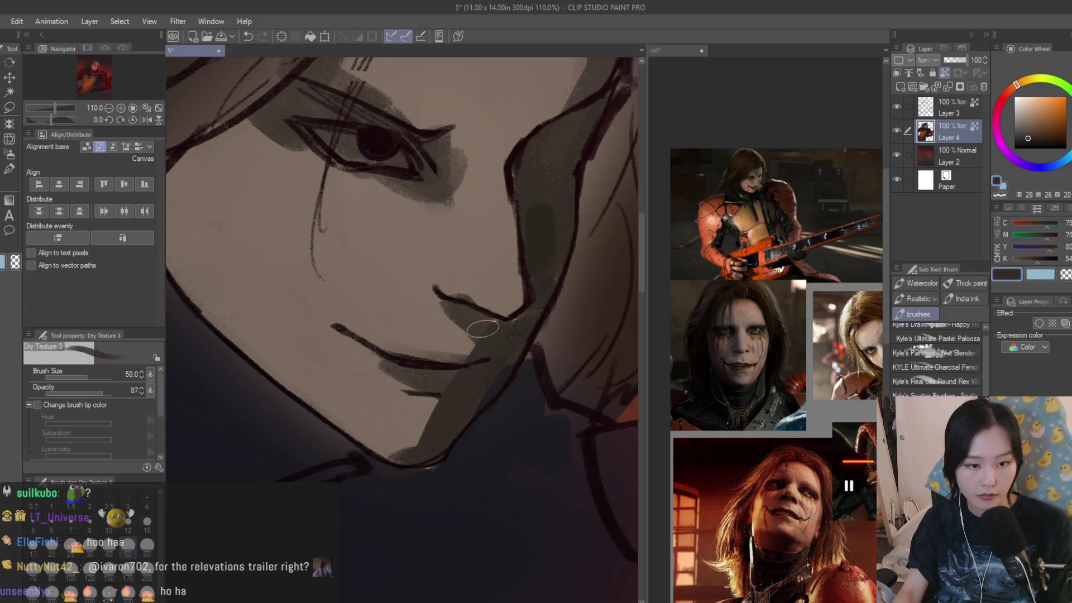
alt+click(435, 317)
- Paint dark bluish-purple shading down the cheek and jaw
scroll(435, 317, down, 8)
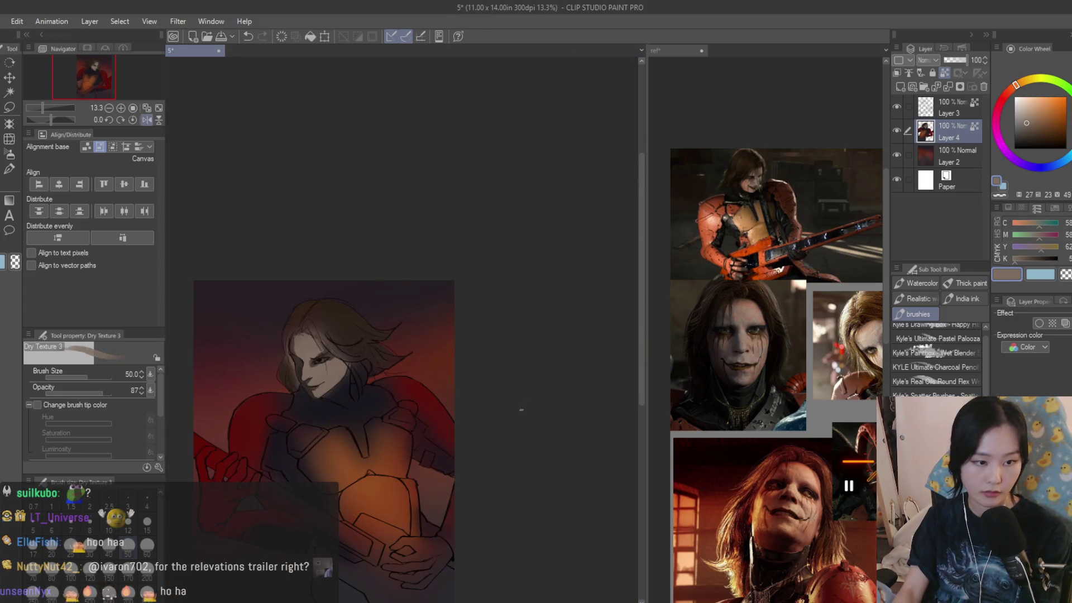
scroll(465, 373, up, 3)
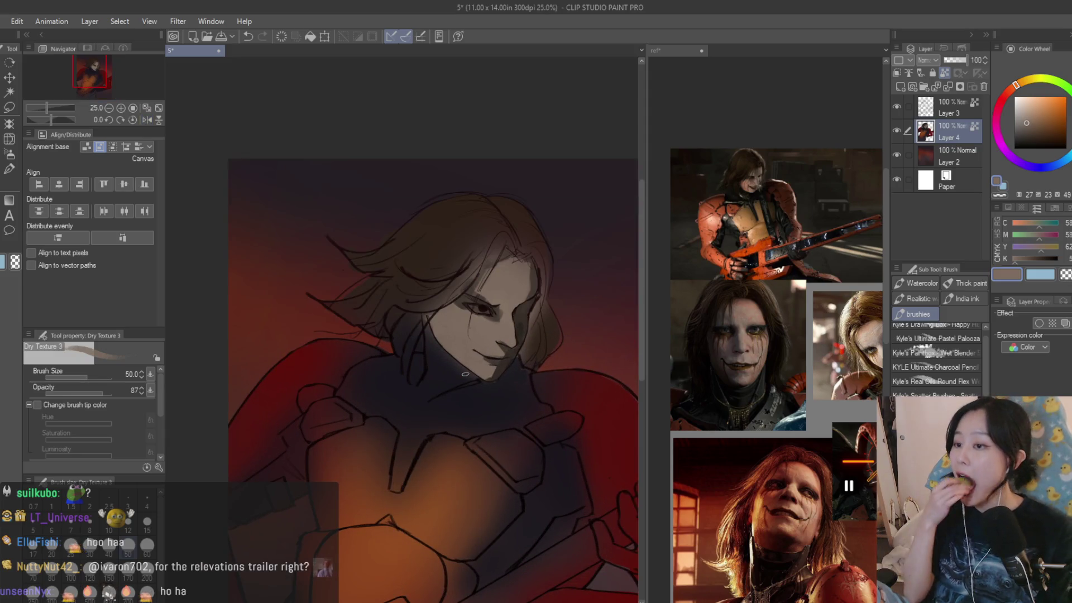
scroll(480, 343, up, 3)
alt+click(377, 307)
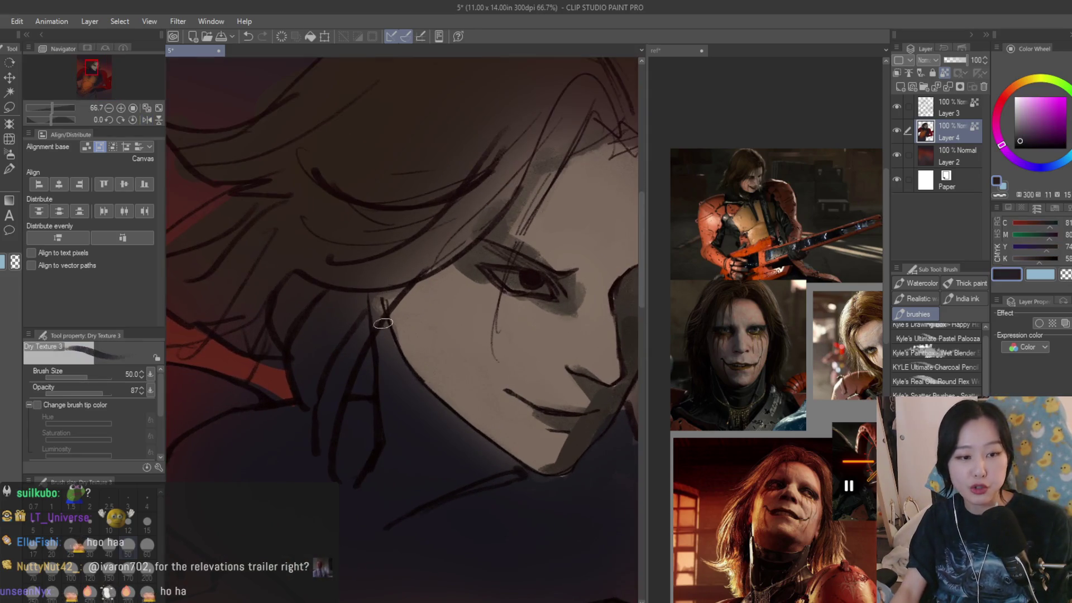
alt+click(444, 415)
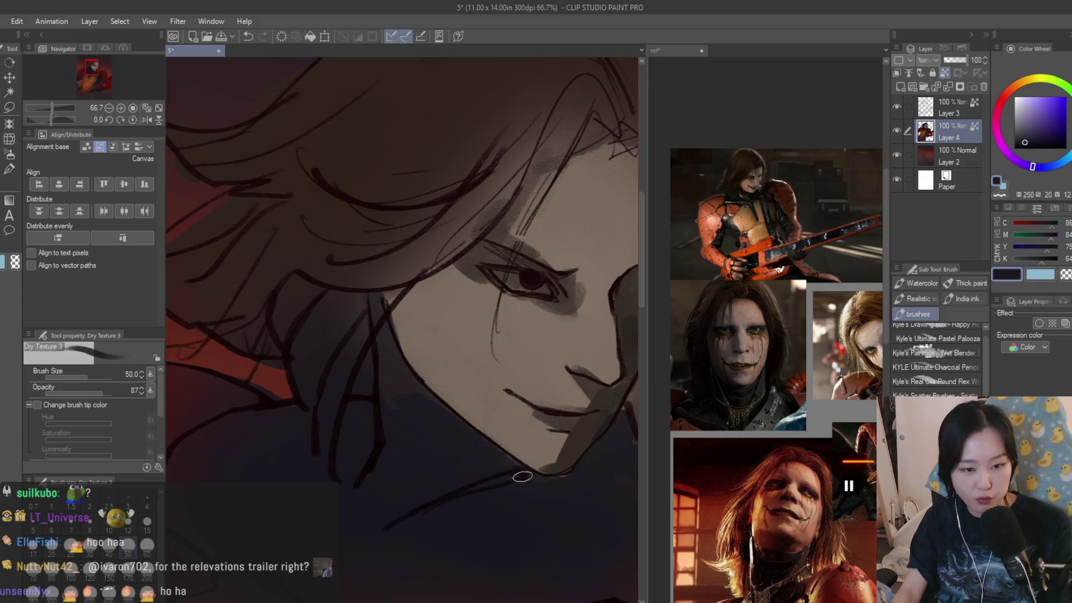
drag(439, 282, 437, 427)
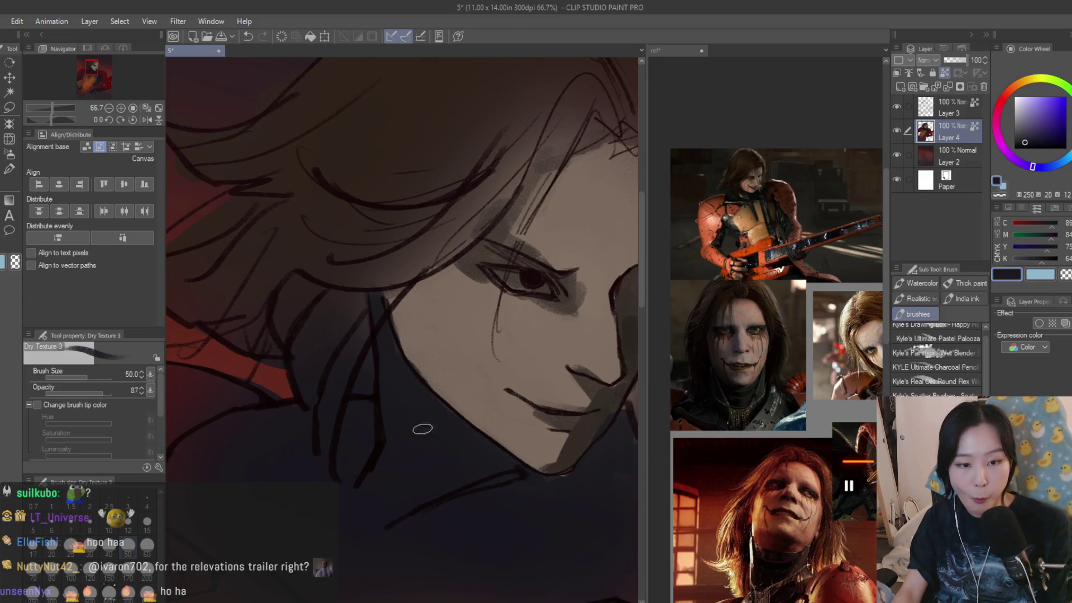
scroll(458, 475, down, 2)
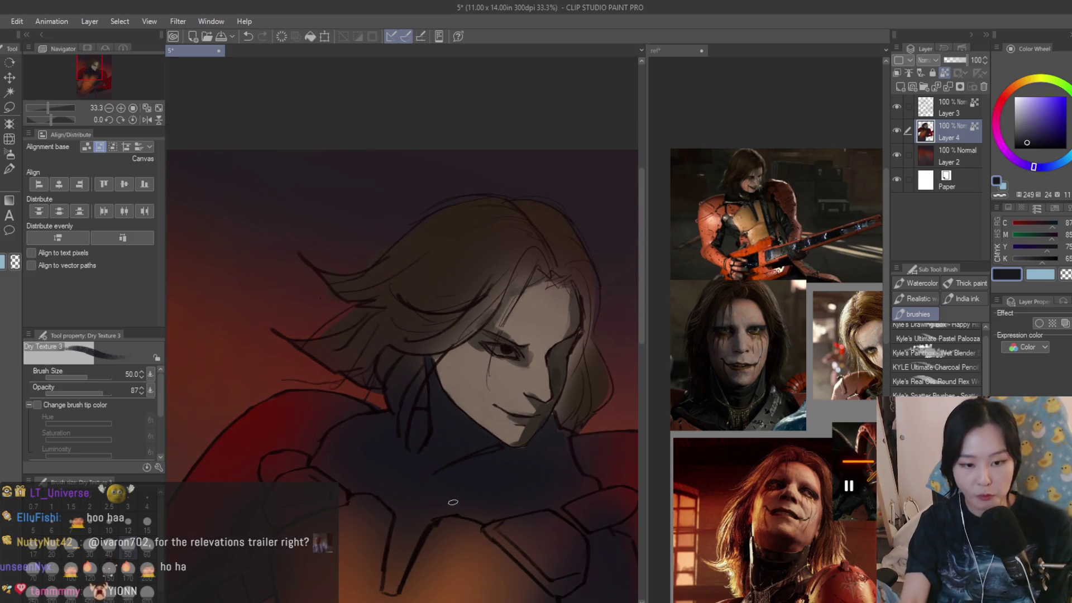
- Enlarge the brush to 100 and sample dark and light browns from the face
key(bracketright)
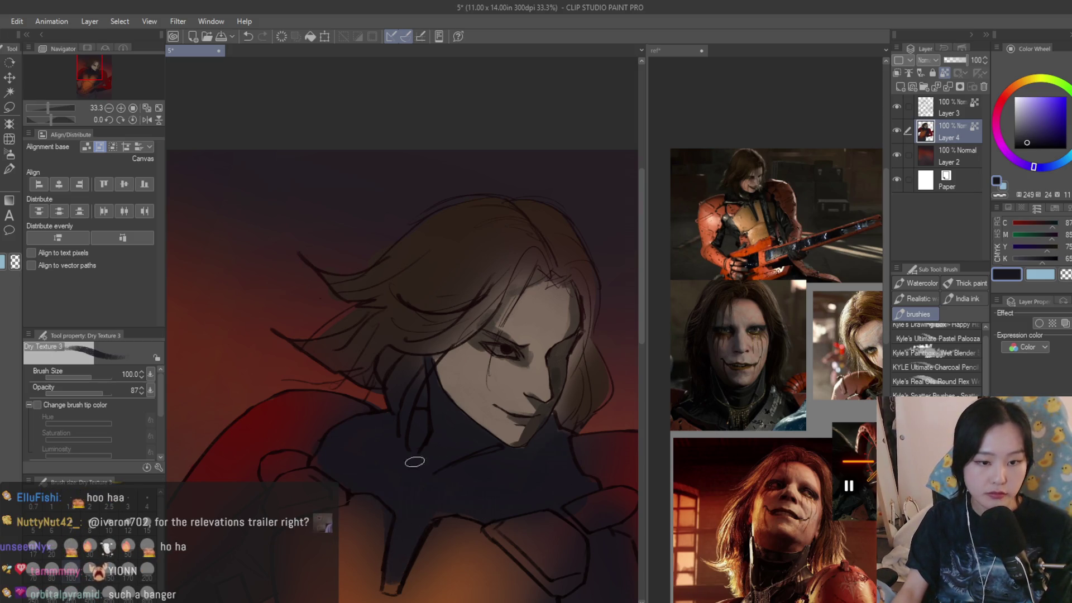
scroll(325, 442, down, 3)
scroll(474, 355, up, 5)
scroll(474, 355, up, 2)
alt+click(438, 369)
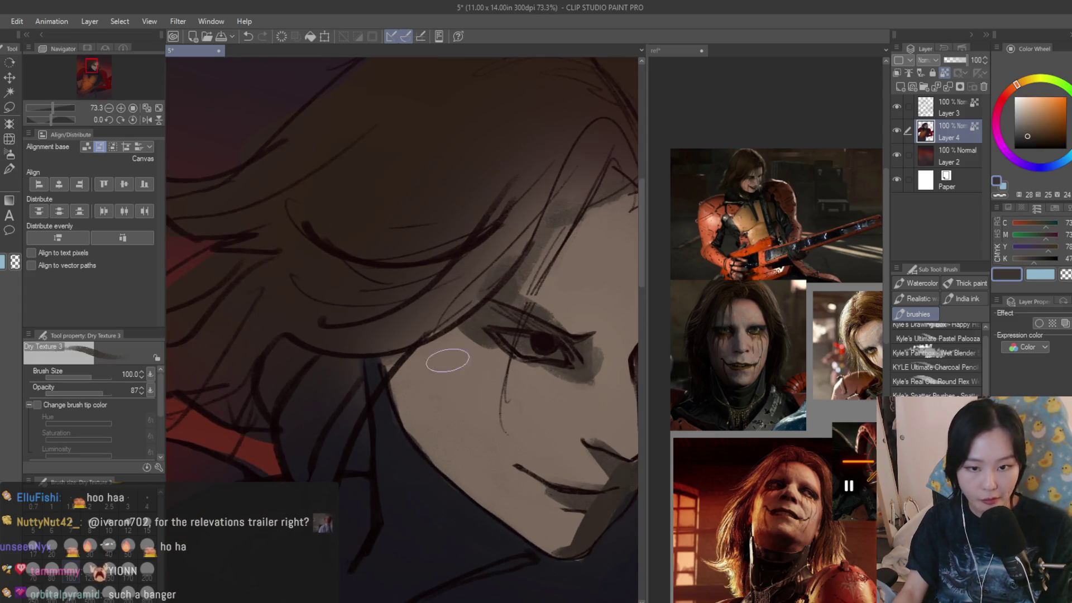
alt+click(429, 374)
alt+click(424, 391)
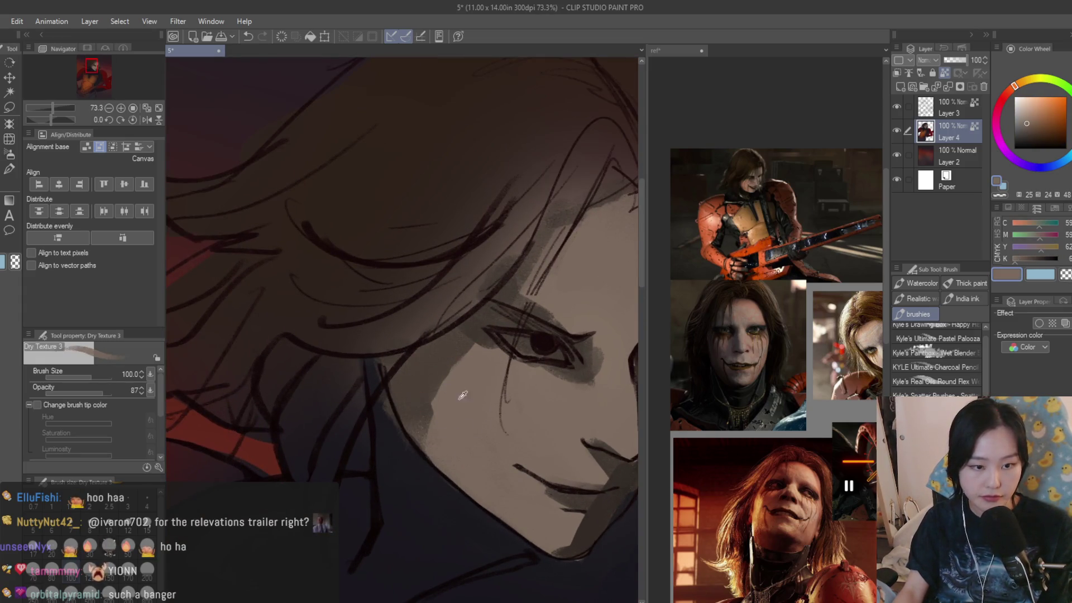
scroll(462, 438, down, 3)
scroll(469, 370, up, 1)
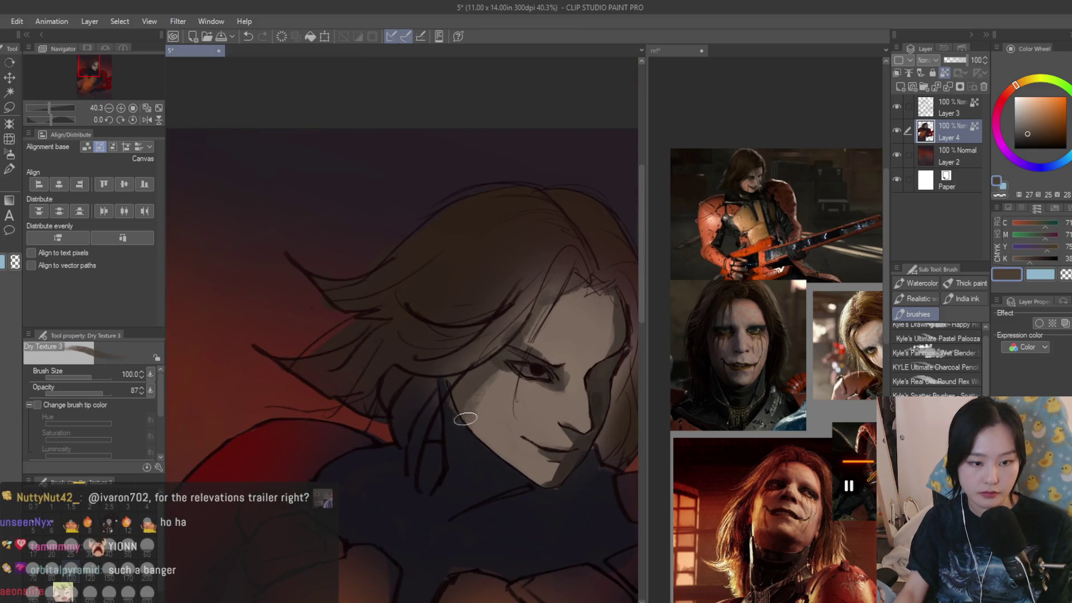
- Shrink the brush to 50 and resample navy and skin tones near the eye and cheek
alt+click(467, 441)
alt+click(486, 419)
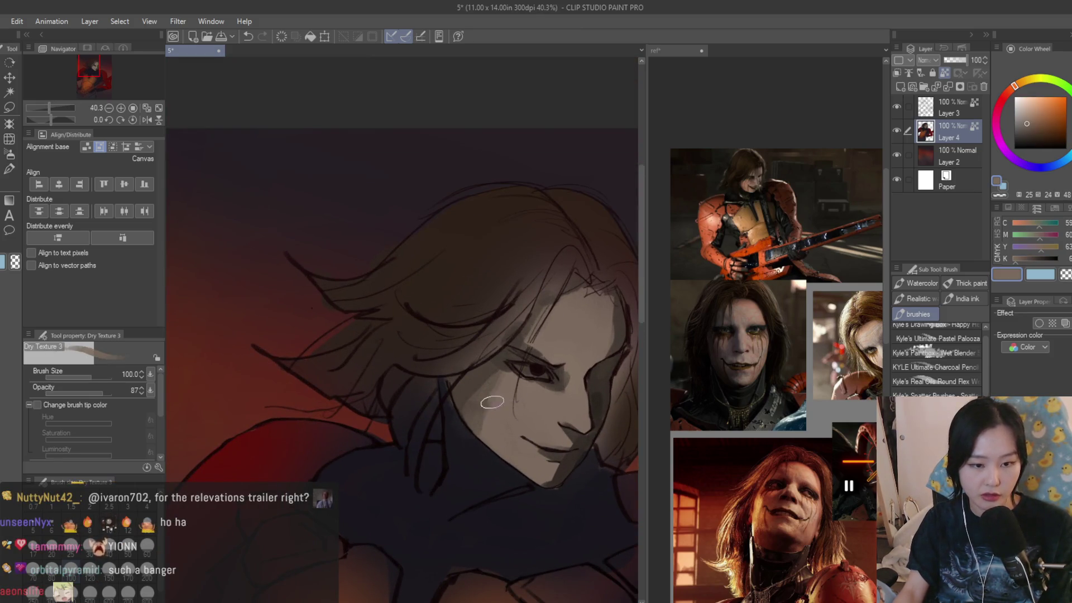
scroll(546, 413, up, 2)
key(bracketleft)
key(bracketleft)
key(bracketleft)
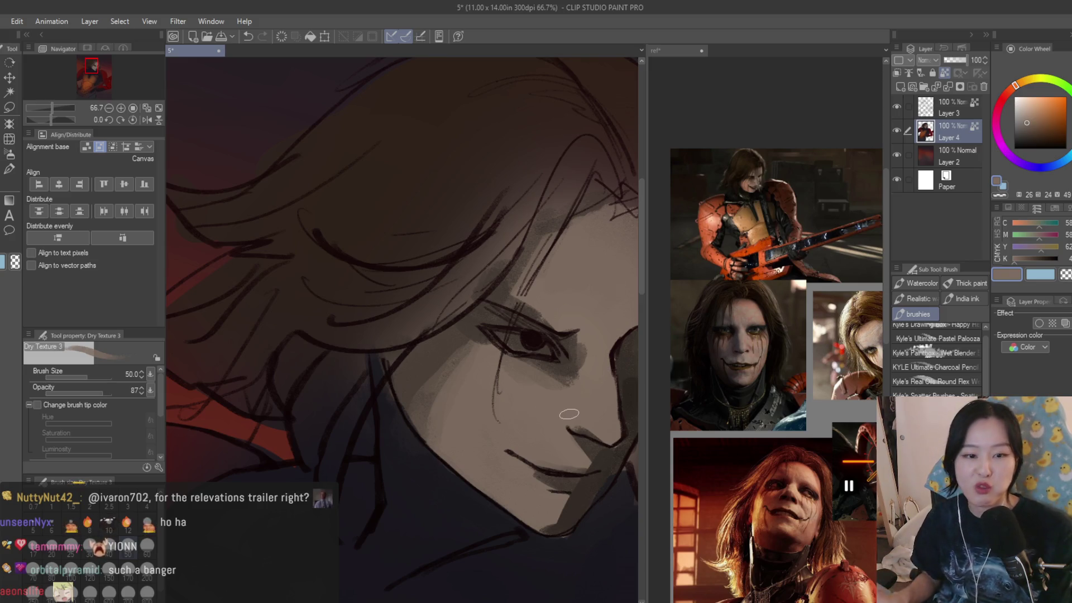
alt+click(525, 316)
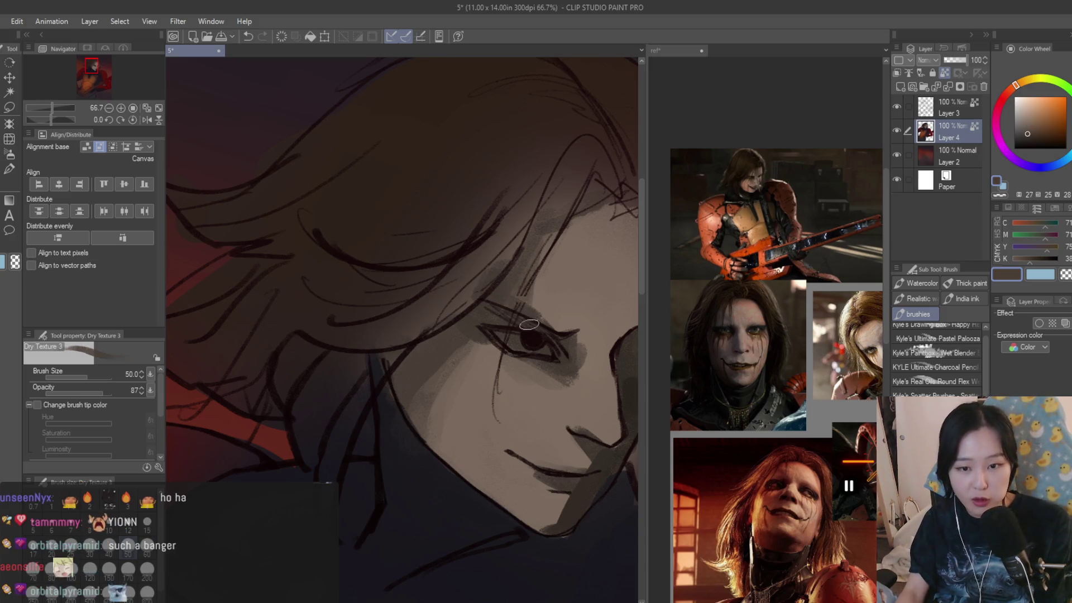
alt+click(548, 321)
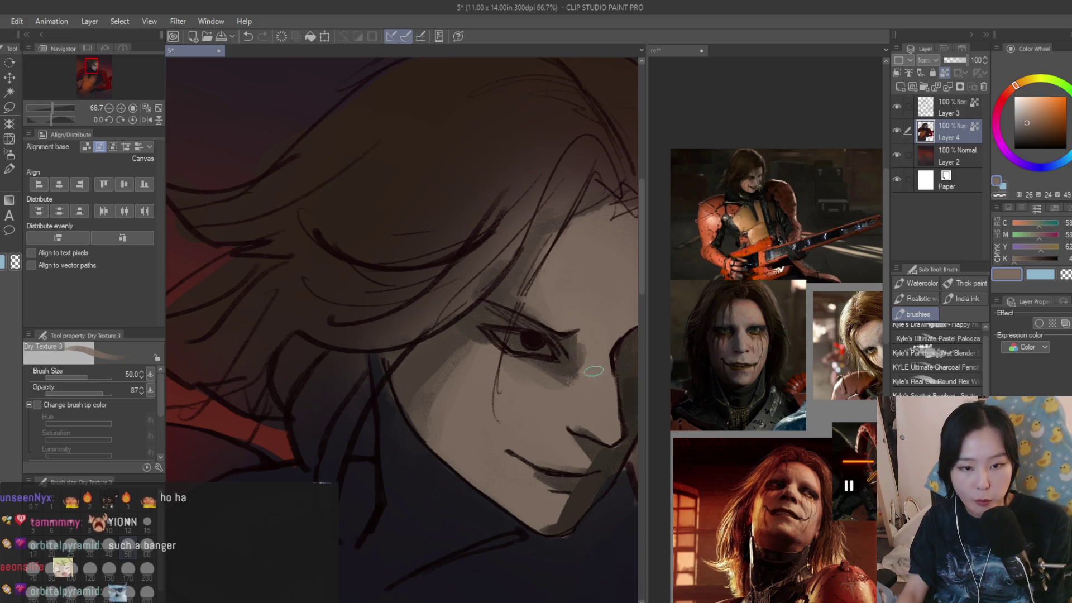
alt+click(581, 360)
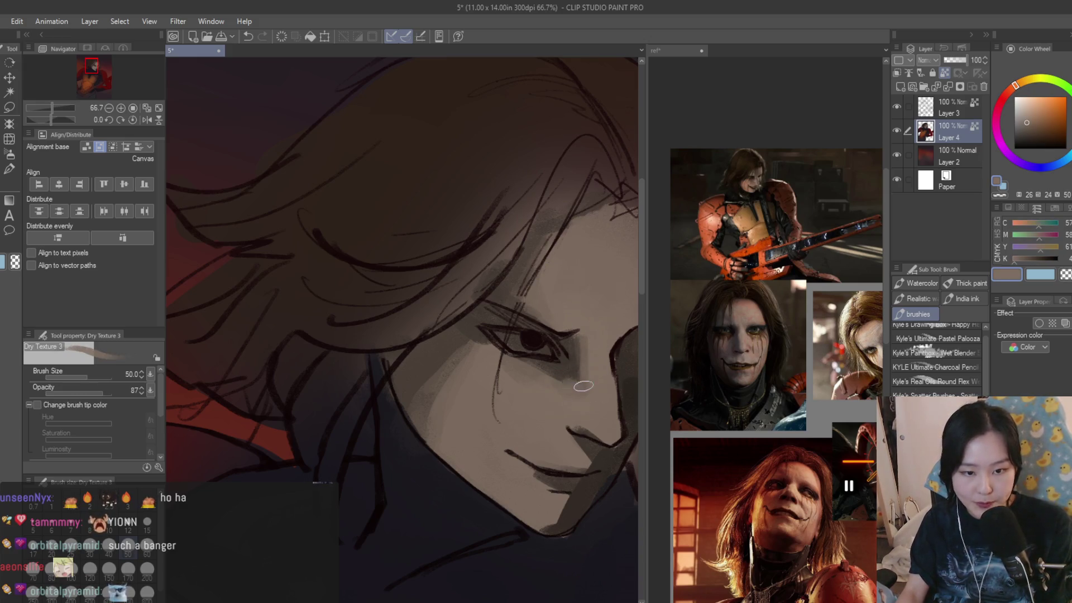
alt+click(575, 375)
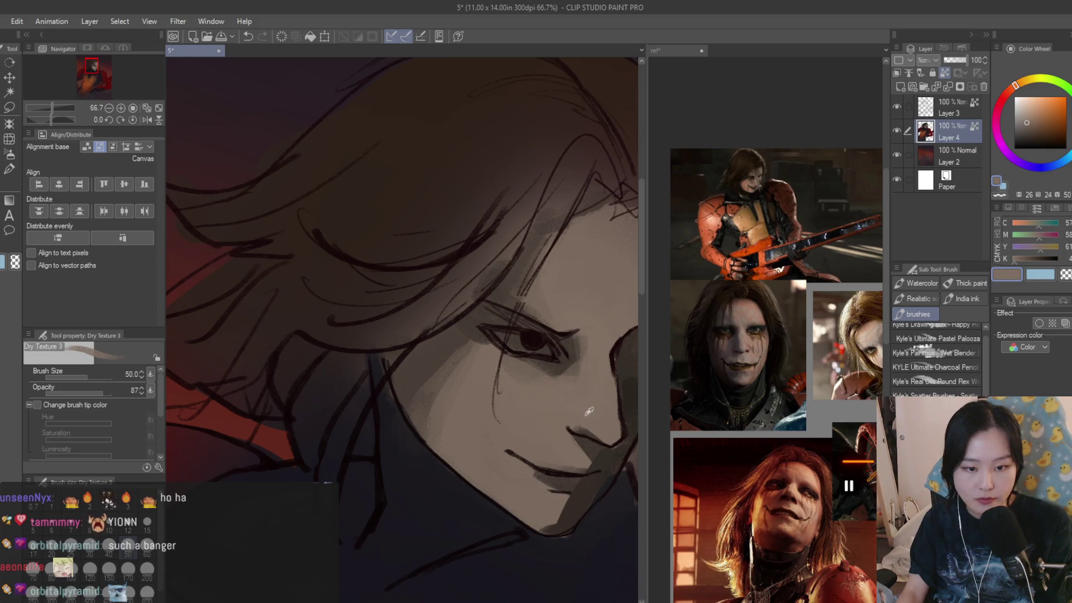
- Sample a lighter brown from the face and lighten the painting colour further
scroll(570, 410, up, 3)
scroll(574, 416, down, 1)
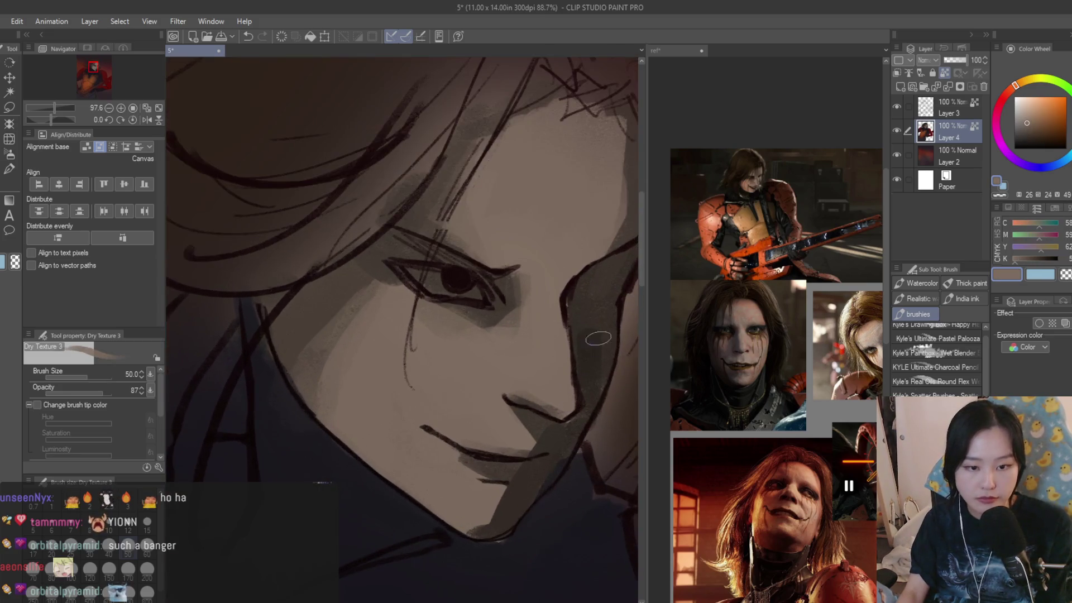
alt+click(555, 322)
alt+click(773, 237)
click(1025, 124)
alt+click(547, 370)
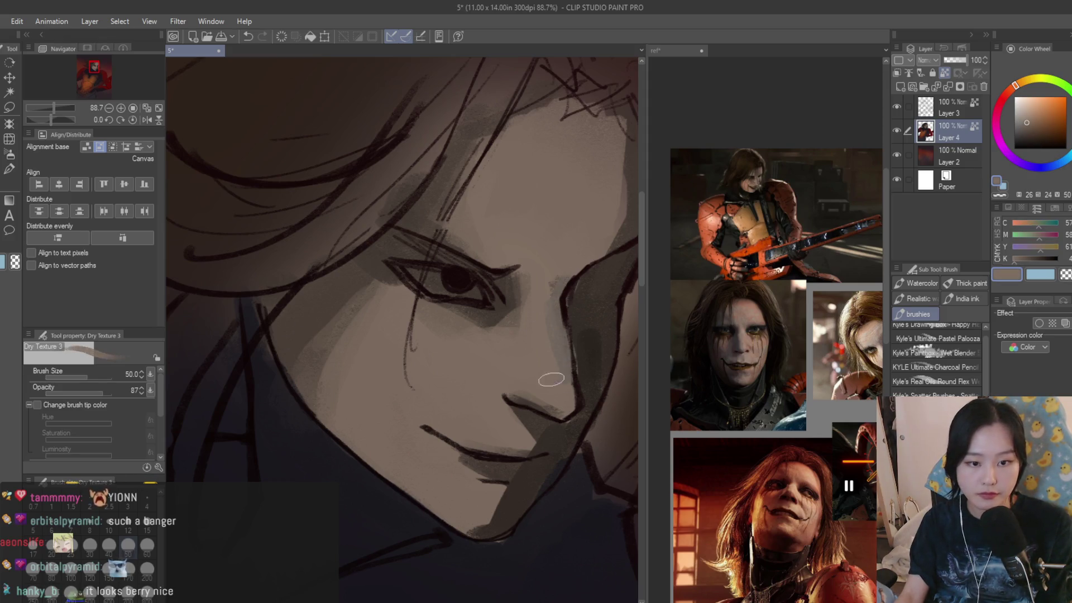
- At half brush size, paint dark jaw strokes, brighten beside the jaw, and darken the jaw line
alt+click(559, 341)
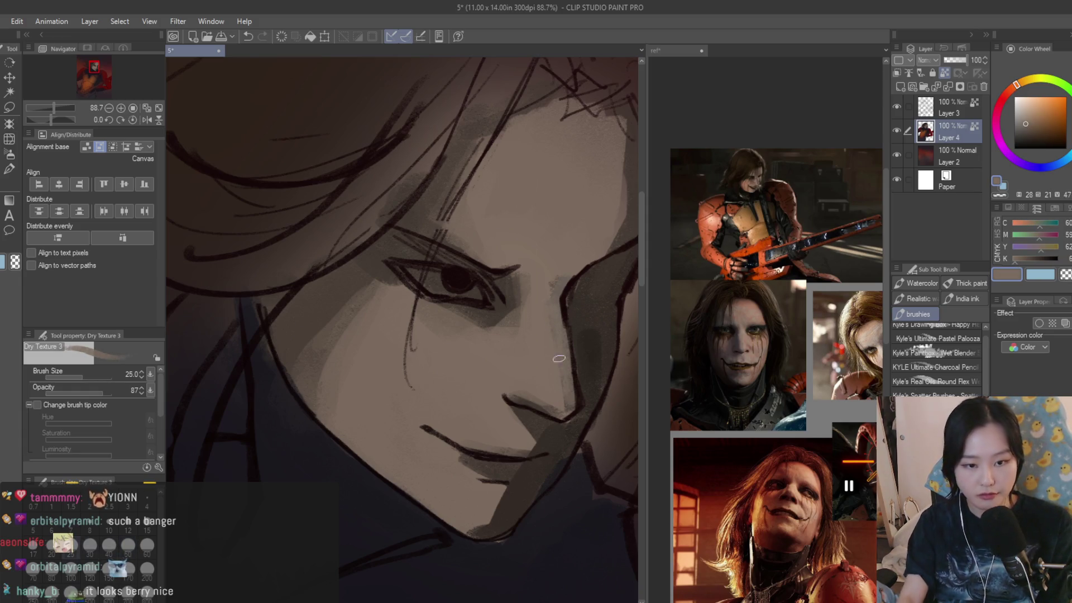
alt+click(581, 365)
key(bracketleft)
key(bracketleft)
key(bracketleft)
mouse_move(581, 365)
mouse_down()
mouse_move(564, 335)
mouse_move(570, 391)
mouse_up()
alt+click(561, 346)
drag(561, 313, 564, 391)
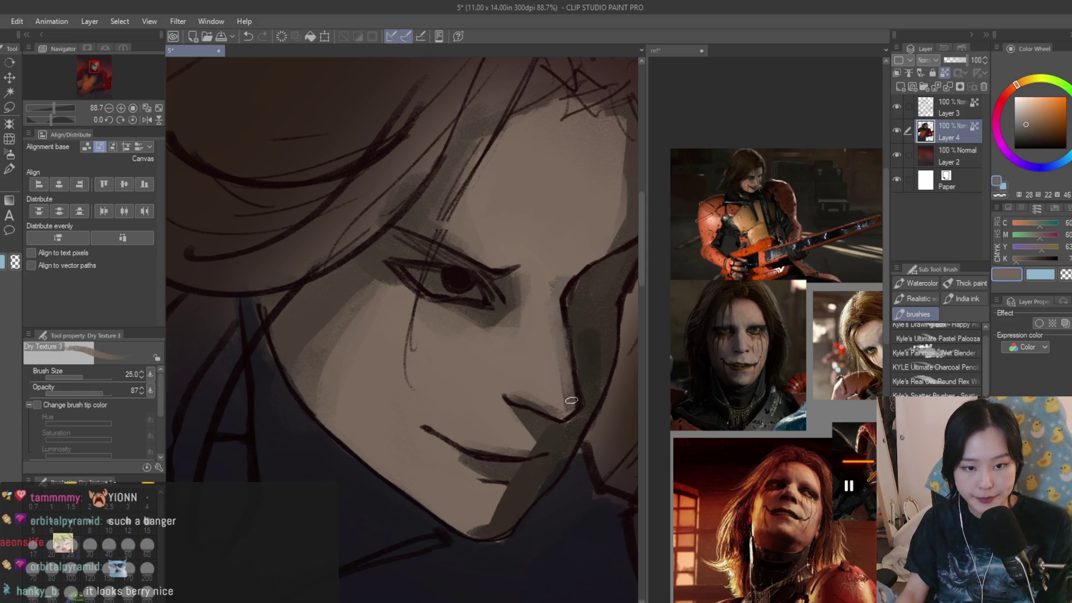
alt+click(567, 413)
drag(564, 335, 573, 411)
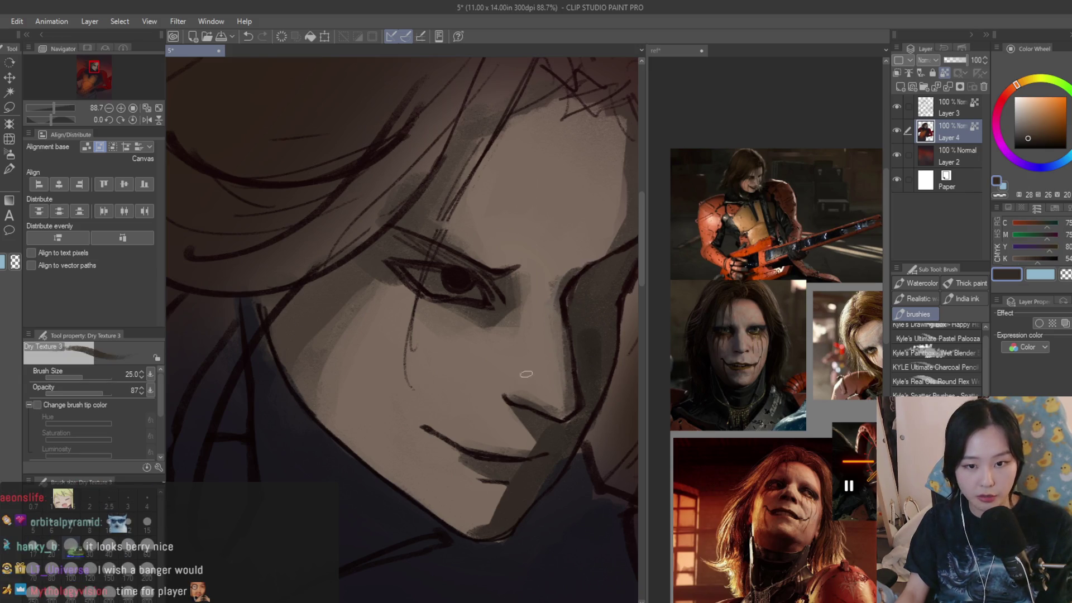
- Shade the eye's outer corner, then flip the canvas horizontally to check and flip it back
scroll(535, 360, down, 1)
alt+click(535, 302)
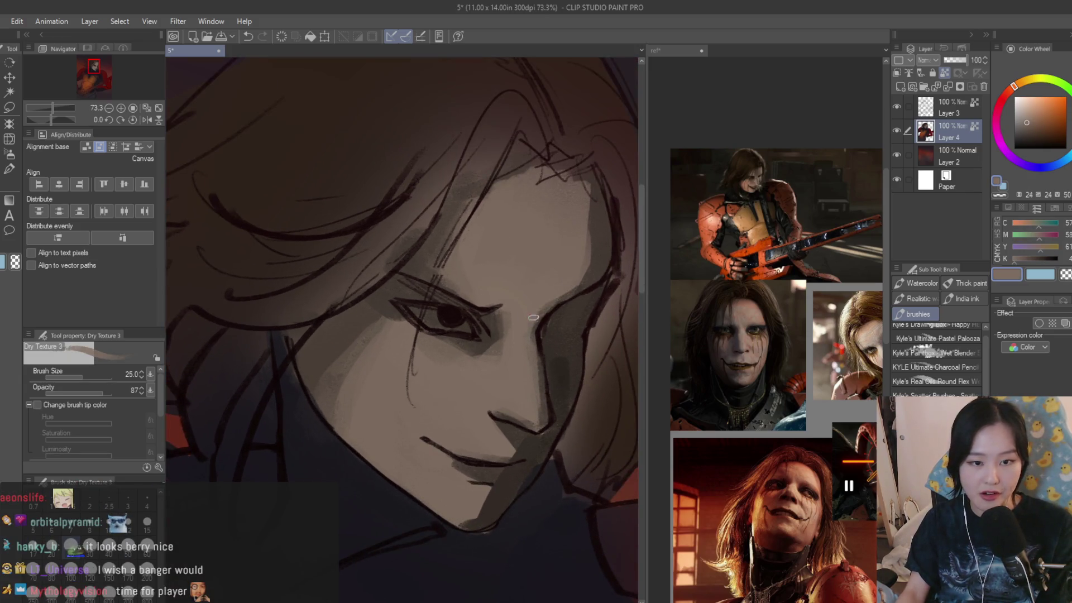
scroll(530, 320, up, 2)
drag(502, 296, 500, 327)
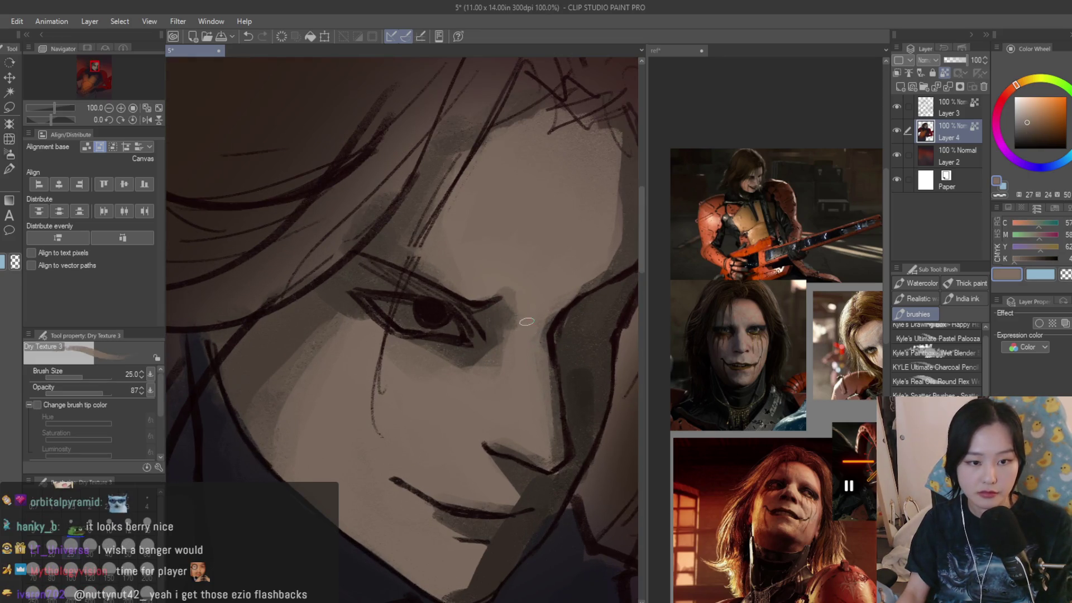
scroll(523, 304, down, 8)
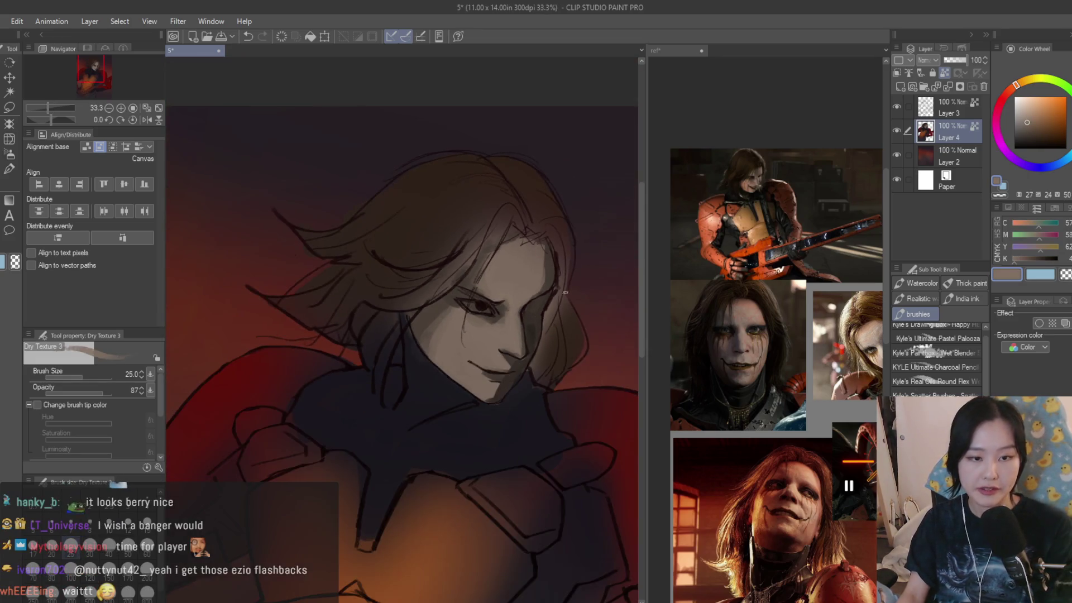
key(h)
scroll(549, 294, down, 2)
key(h)
scroll(549, 294, up, 4)
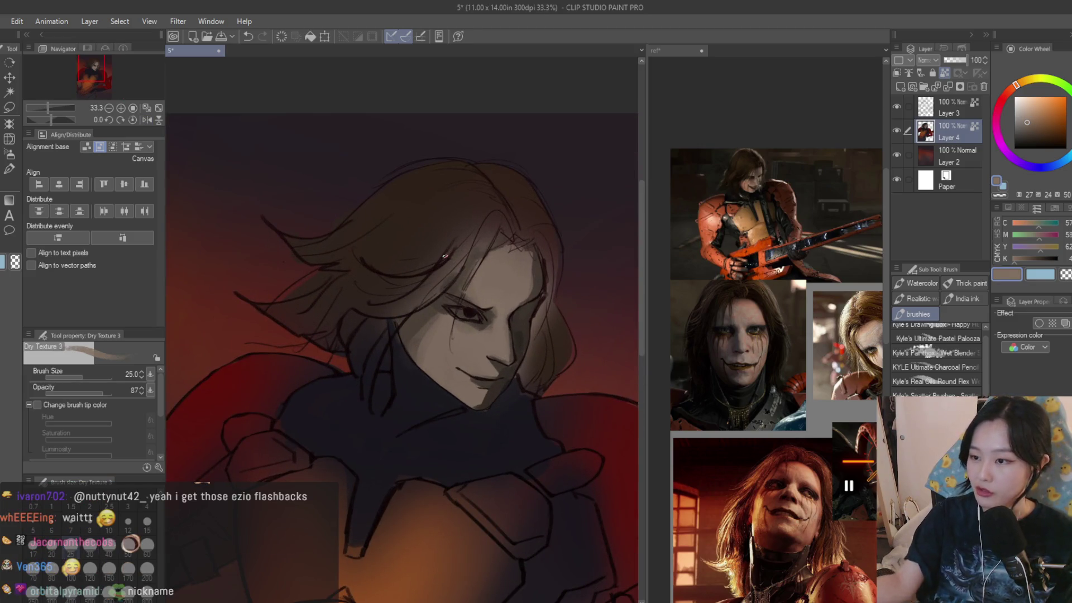
scroll(470, 343, up, 2)
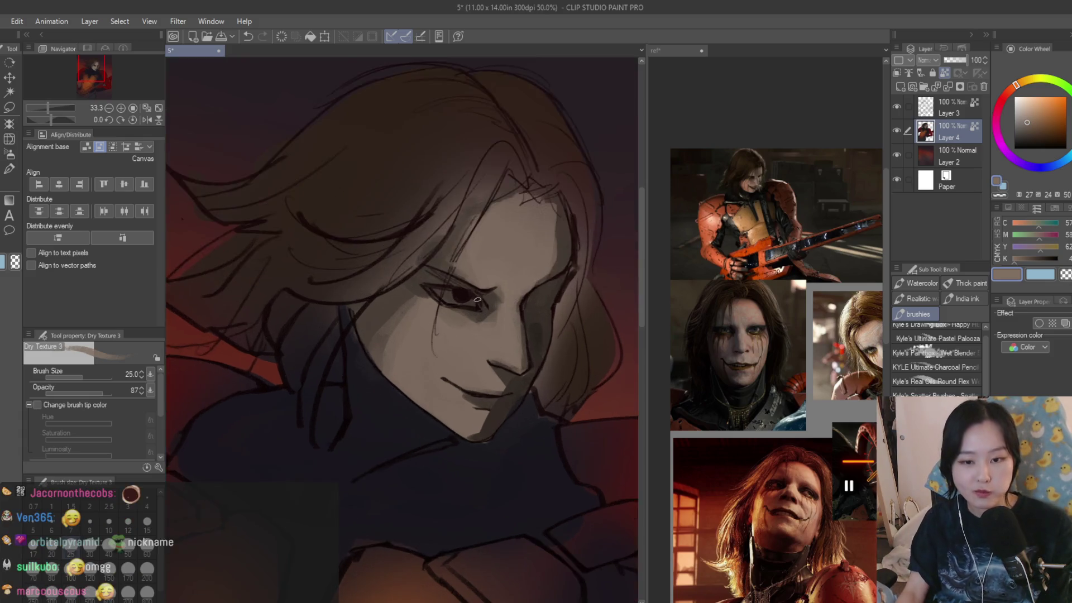
- Shade the lower cheek and chin and add lighter rendering on the cheek
mouse_move(371, 339)
mouse_down()
mouse_move(383, 378)
mouse_move(455, 454)
mouse_move(433, 427)
mouse_up()
alt+click(368, 312)
drag(366, 318, 423, 366)
alt+click(442, 410)
scroll(440, 379, down, 6)
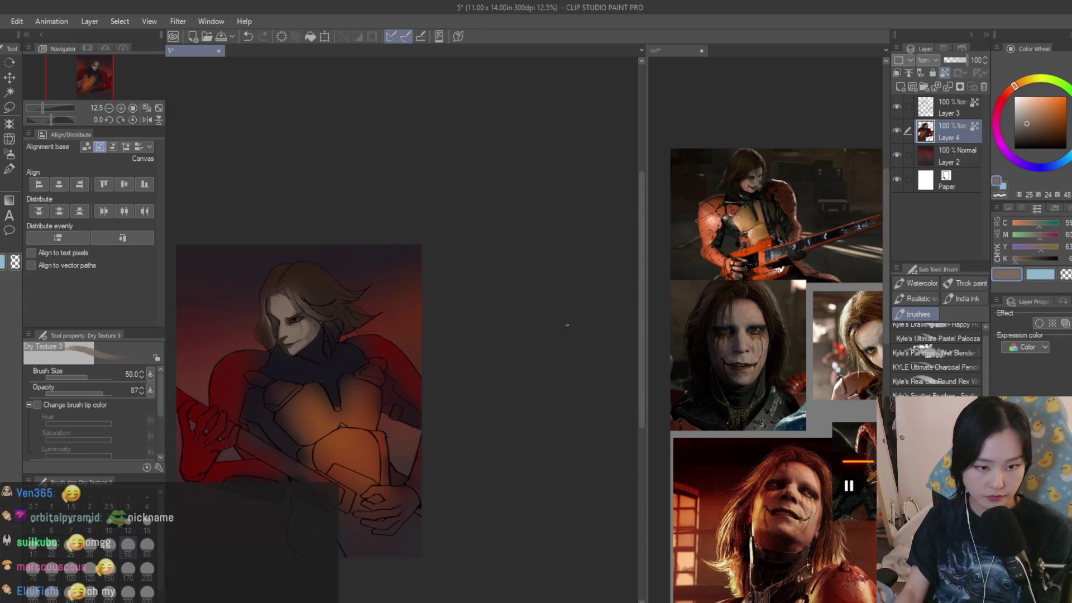
scroll(526, 331, up, 2)
scroll(526, 331, up, 4)
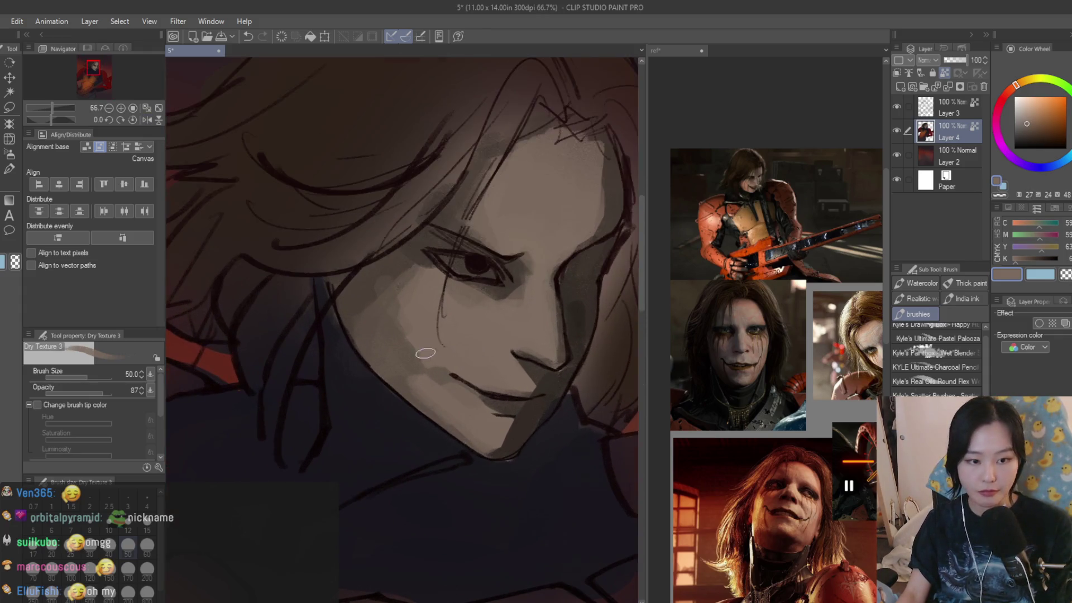
scroll(570, 234, up, 1)
- Sample an adjusted skin tone, then select Layer 3 and turn off its reference-layer setting
alt+click(572, 200)
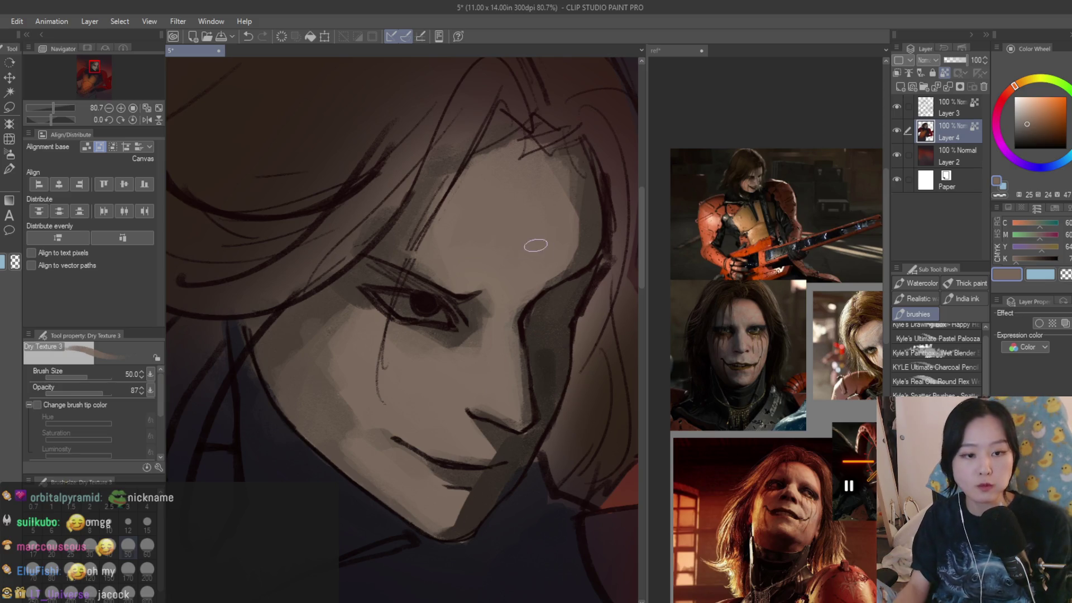
scroll(519, 296, down, 2)
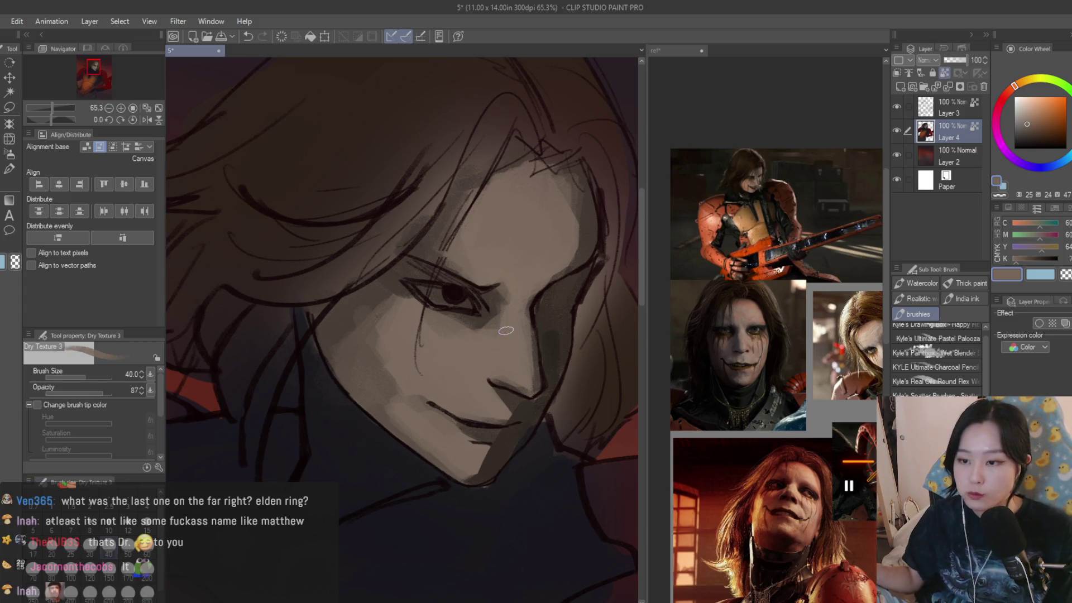
click(922, 118)
click(944, 73)
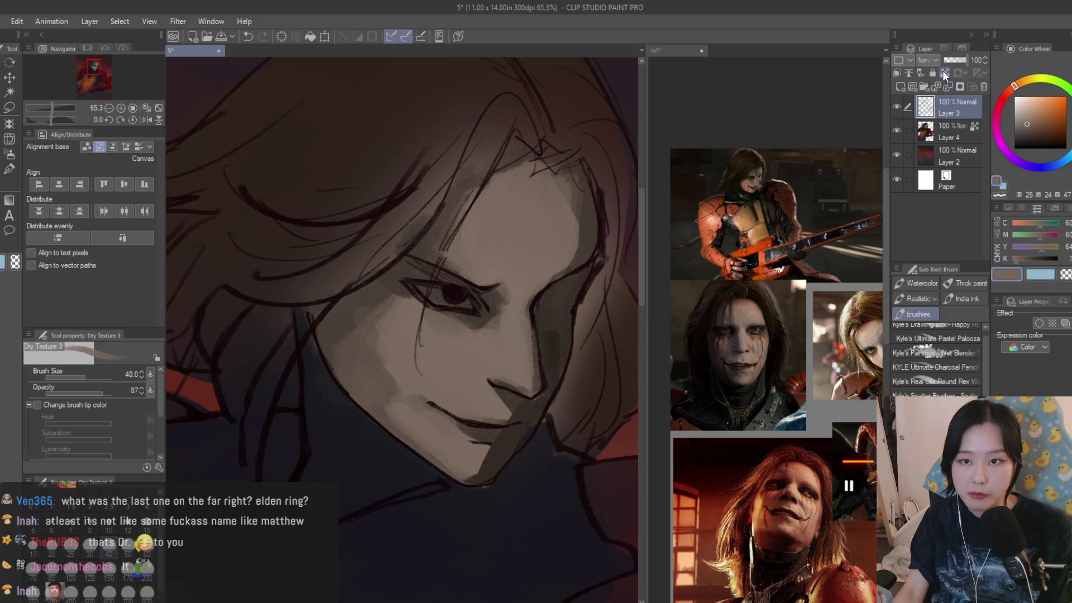
- Try a near-black Soft airbrush stroke at size 300, undo it, and return to Dry Texture 3
click(9, 158)
scroll(455, 287, up, 2)
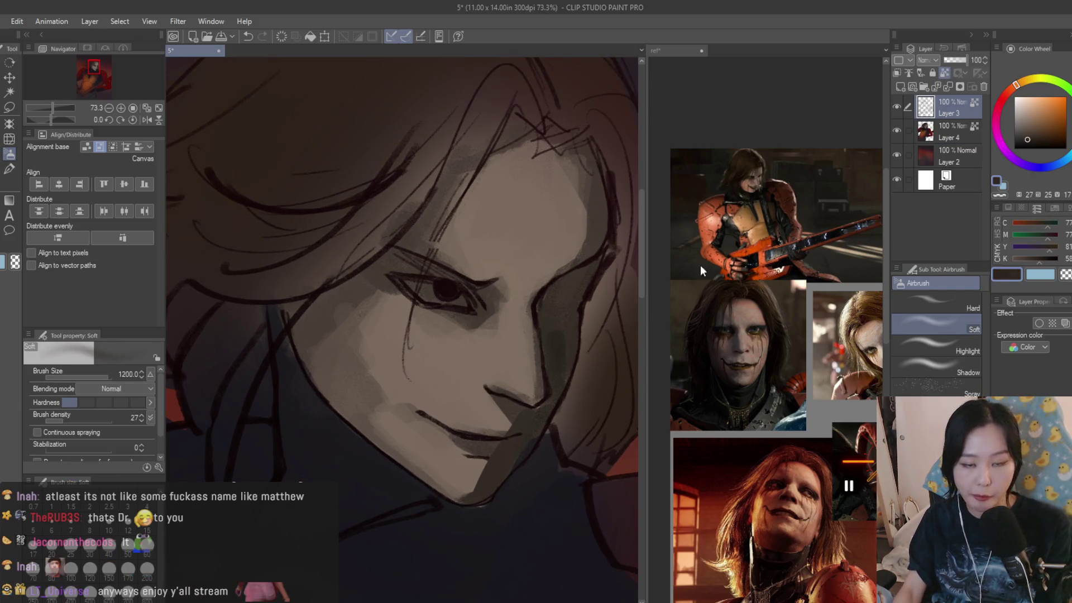
click(1030, 147)
drag(479, 287, 539, 216)
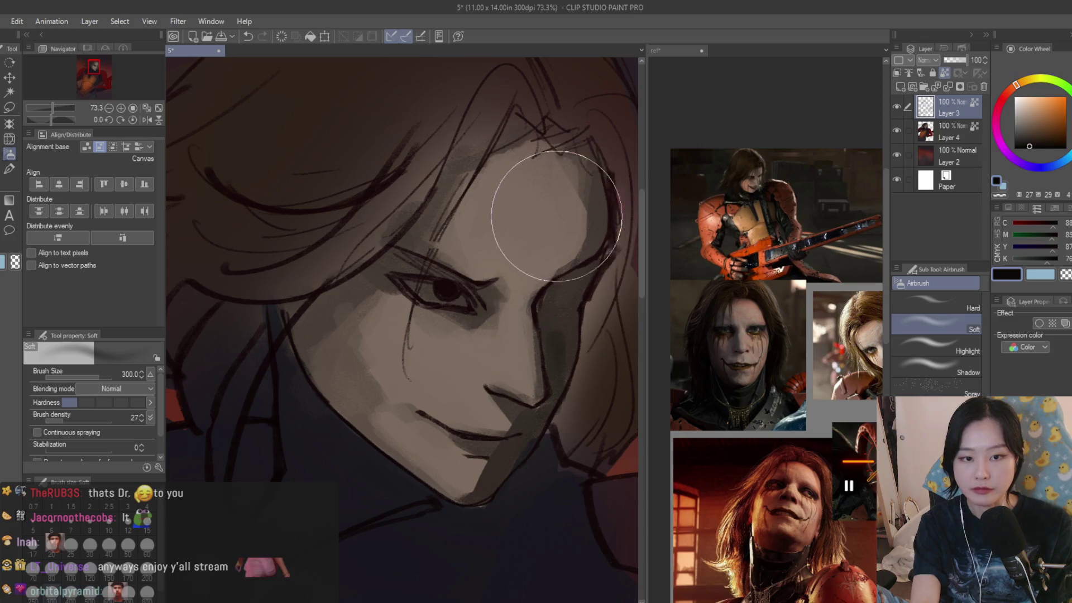
key(ctrl+z)
scroll(431, 323, down, 5)
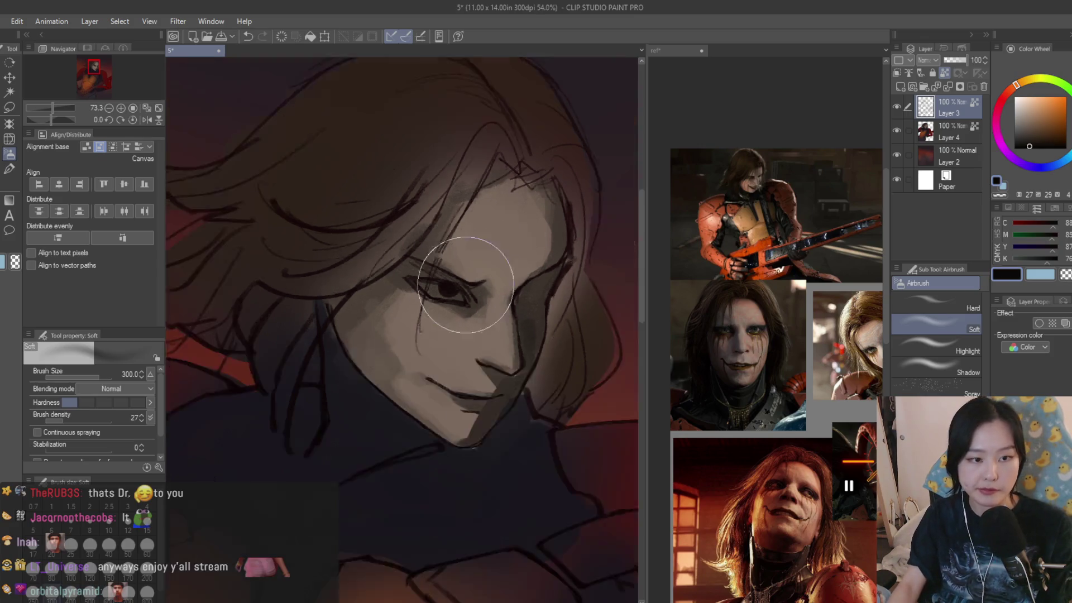
scroll(534, 270, down, 2)
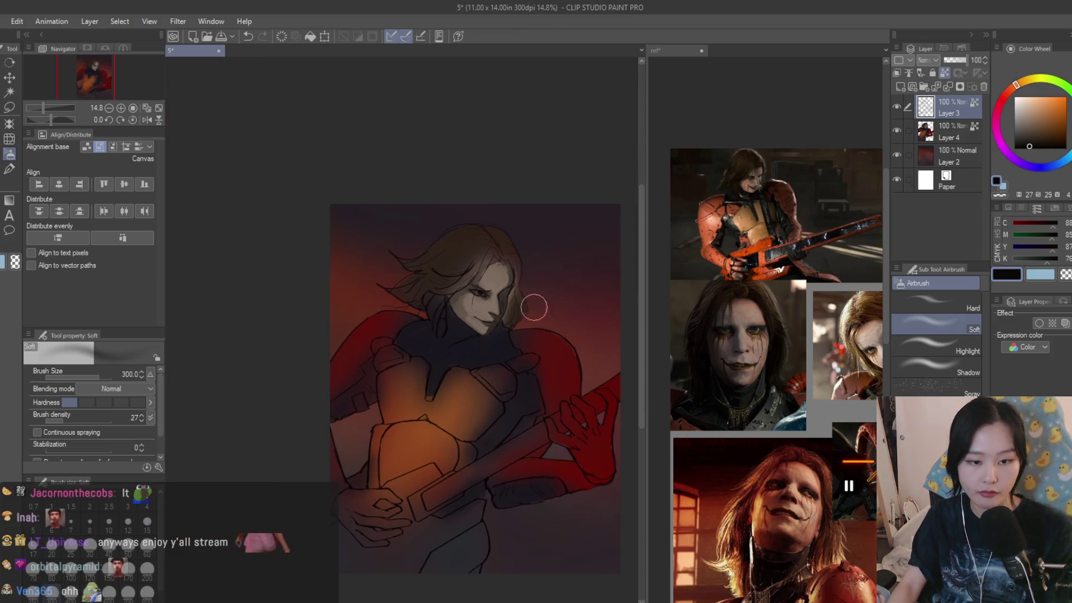
scroll(535, 308, up, 1)
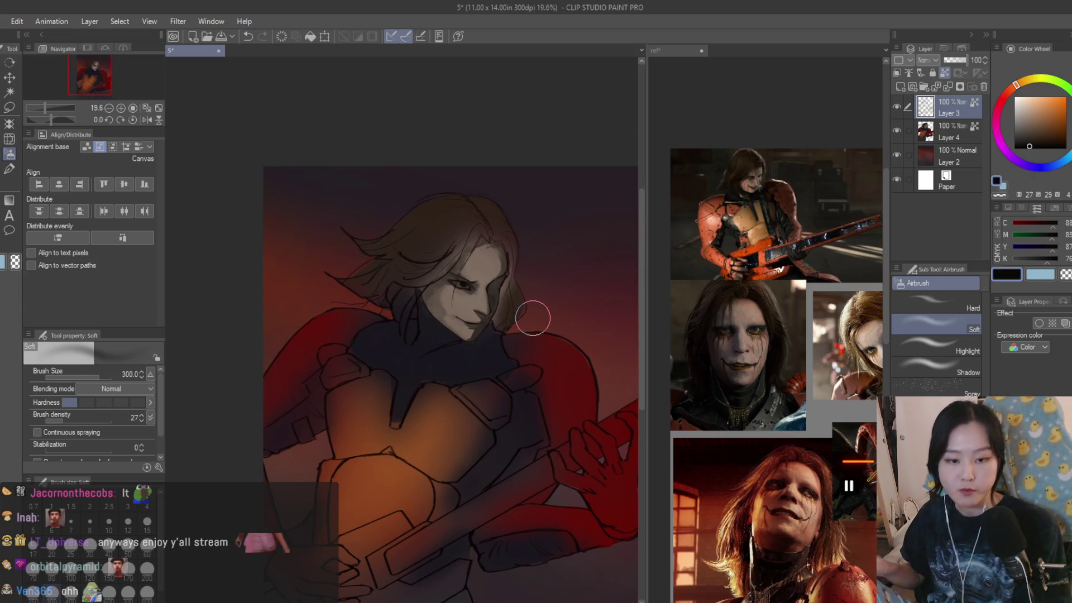
scroll(559, 335, down, 1)
scroll(574, 376, up, 1)
scroll(706, 311, up, 1)
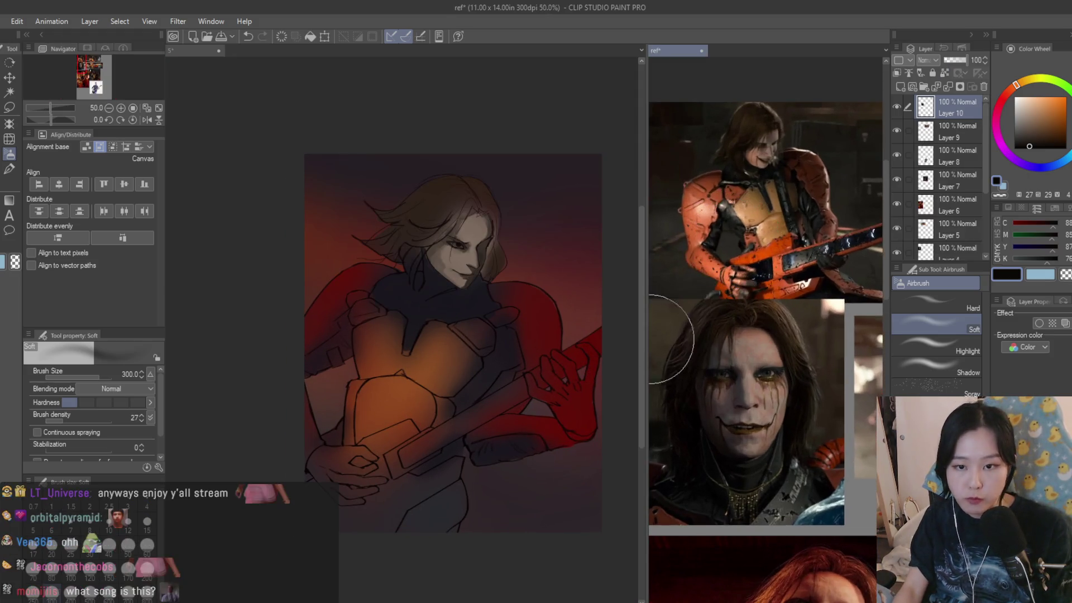
scroll(582, 412, down, 1)
scroll(582, 413, up, 1)
key(b)
scroll(559, 346, up, 3)
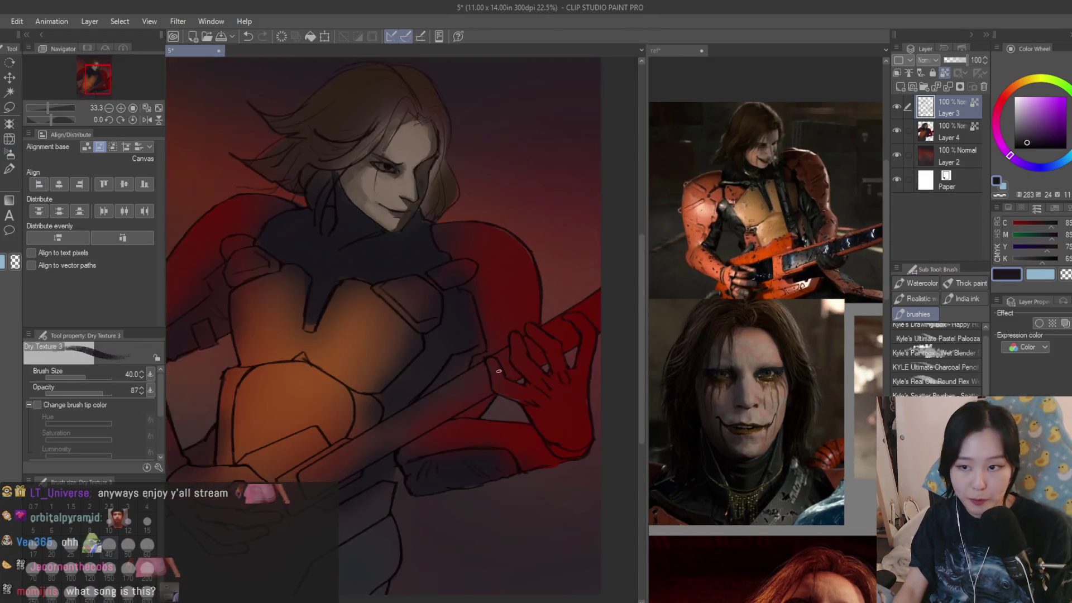
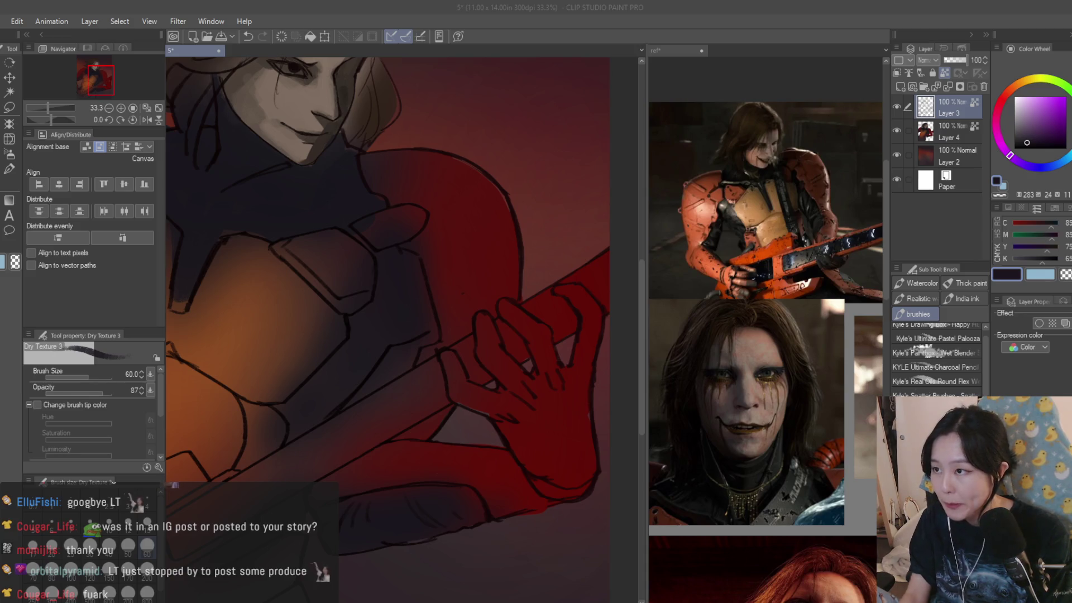
- On Layer 4, paint dark grey shading down the fingers gripping the guitar neck
scroll(437, 313, up, 3)
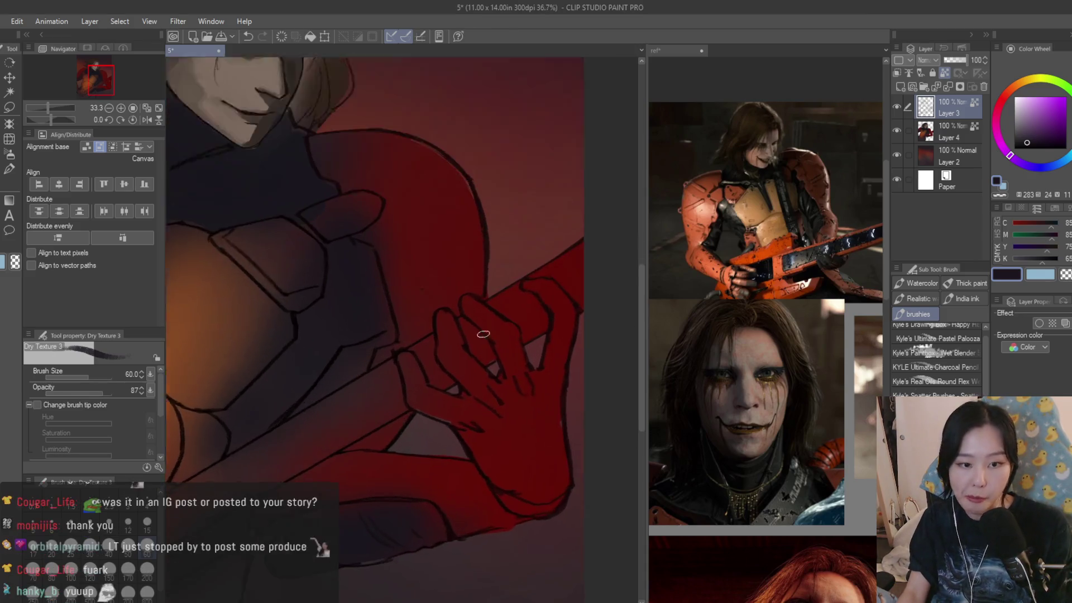
click(947, 140)
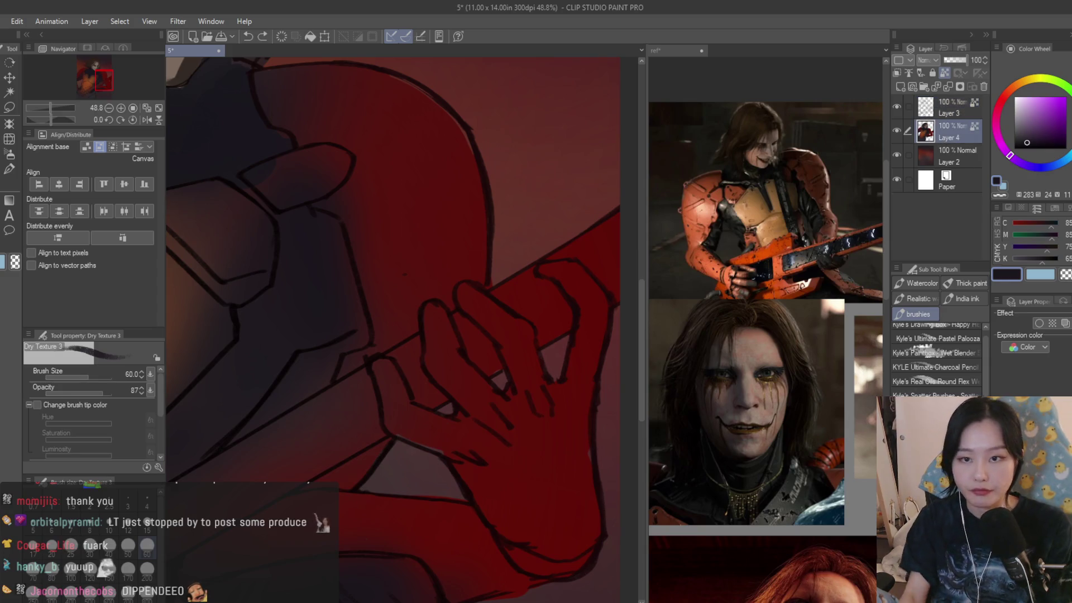
scroll(443, 305, up, 1)
drag(431, 309, 431, 329)
drag(372, 383, 386, 406)
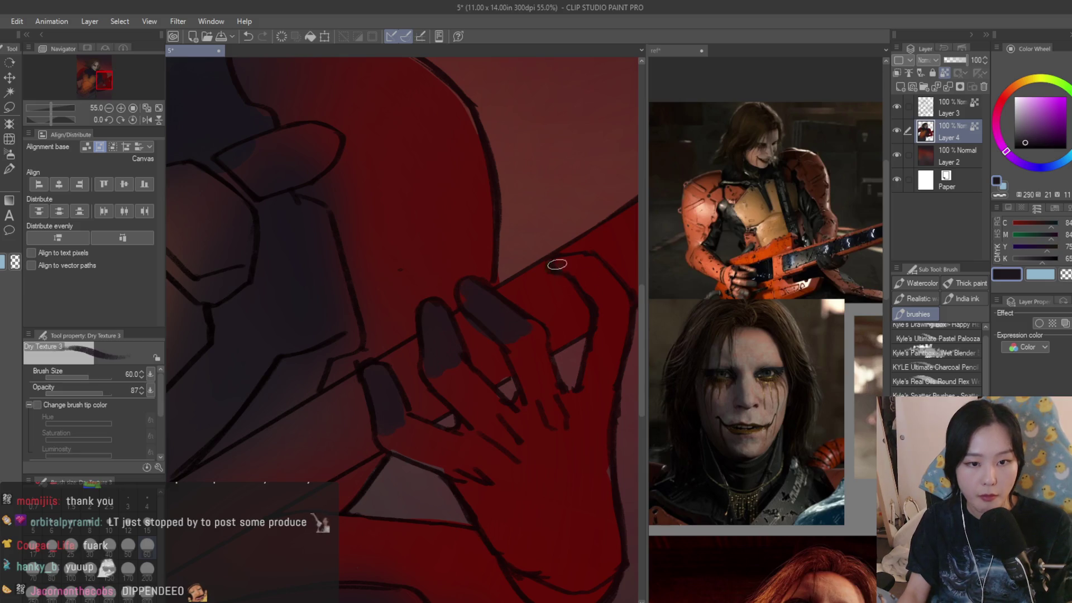
- Eyedrop the hand's dark red and the finger's purple-grey, then enlarge the brush to 80
alt+click(544, 290)
alt+click(525, 310)
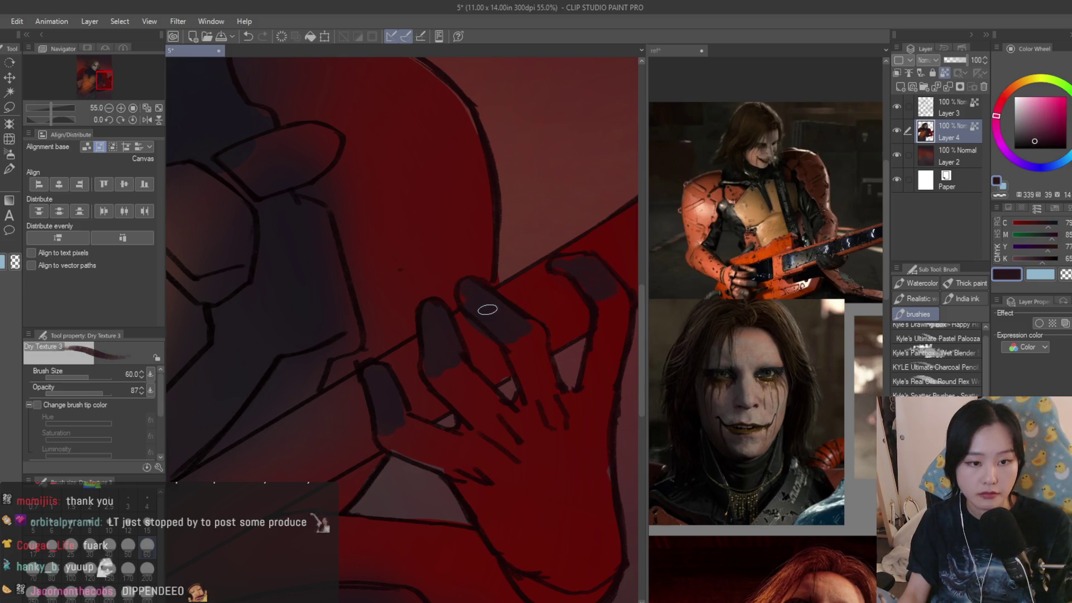
alt+click(434, 349)
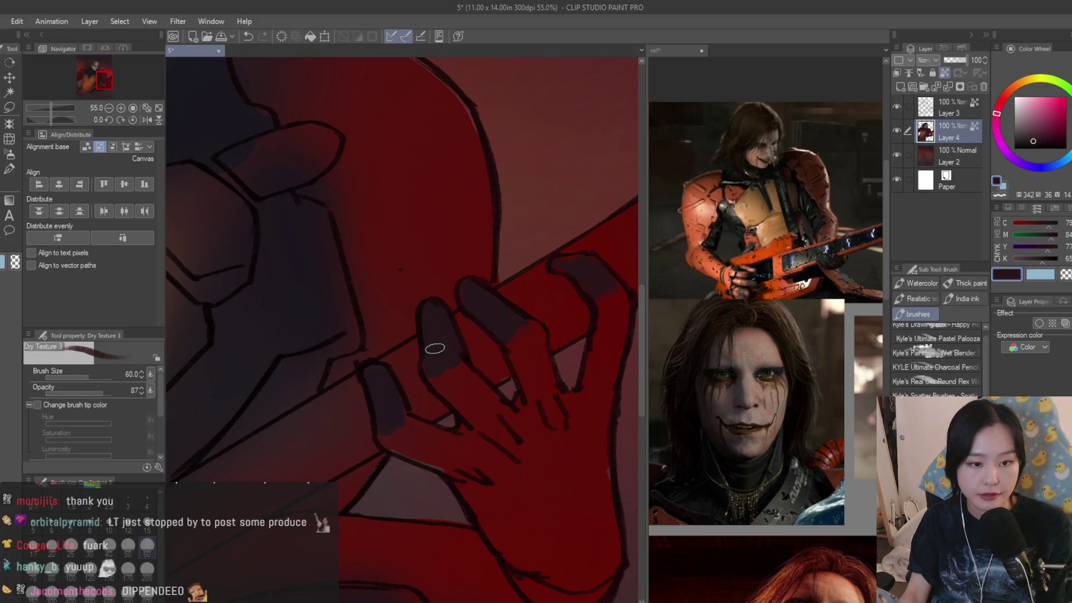
alt+click(542, 274)
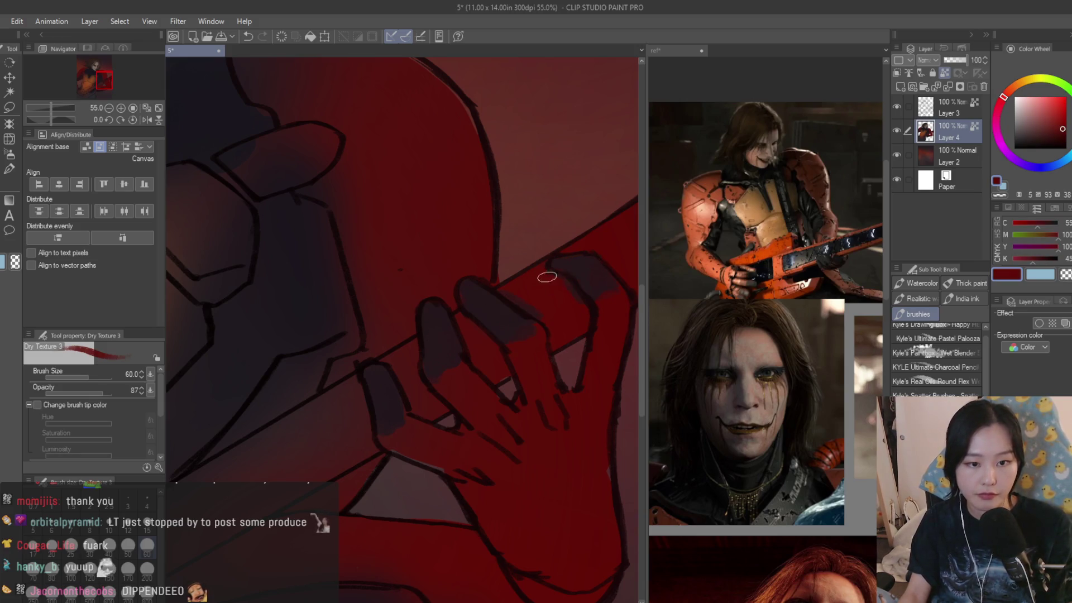
scroll(527, 294, down, 8)
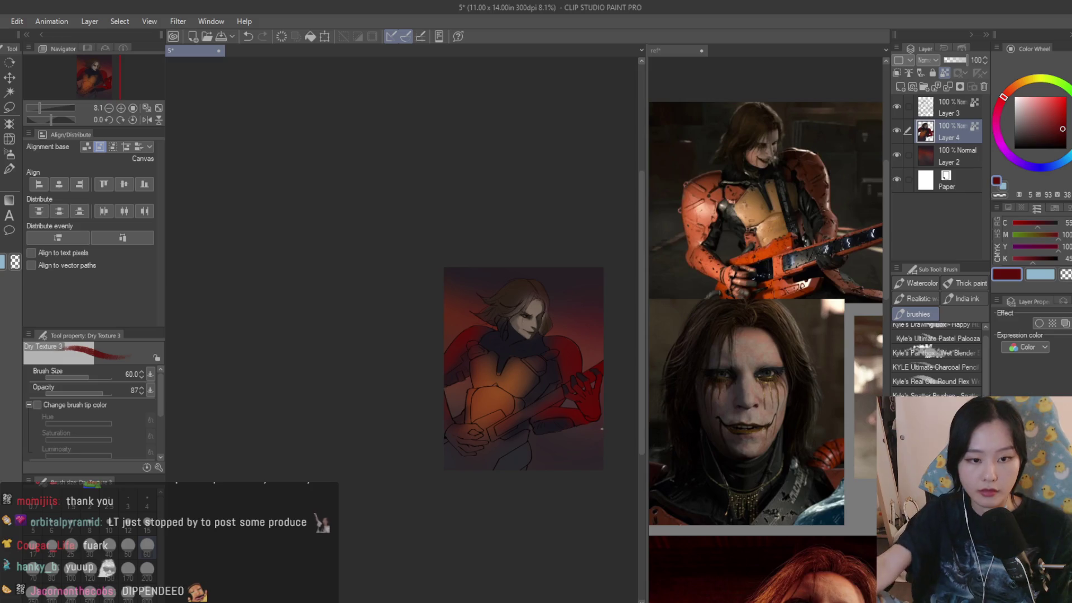
scroll(610, 415, up, 4)
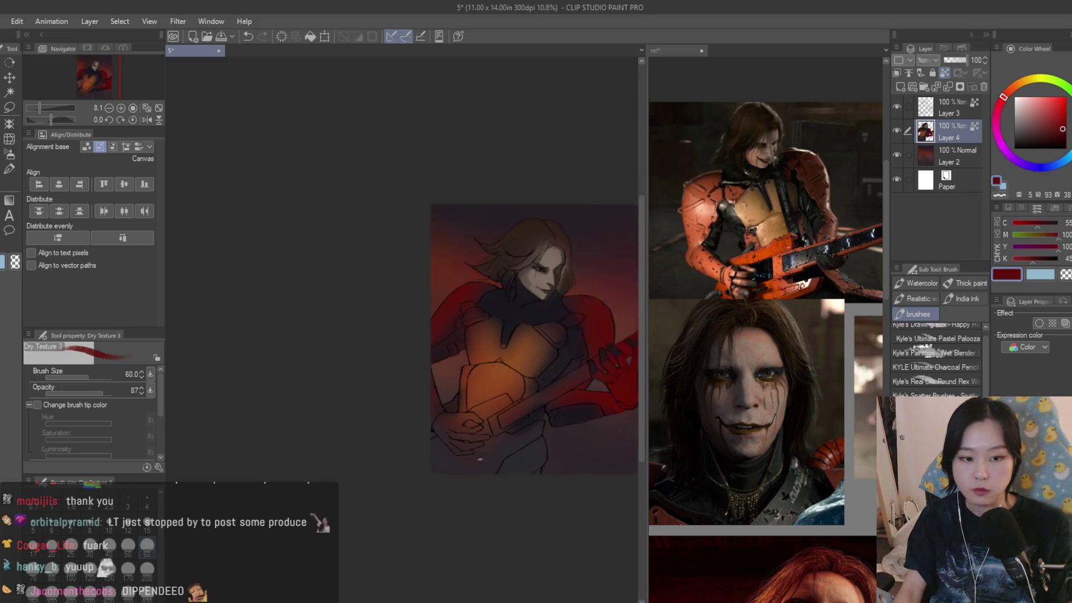
key(bracketright)
key(bracketright)
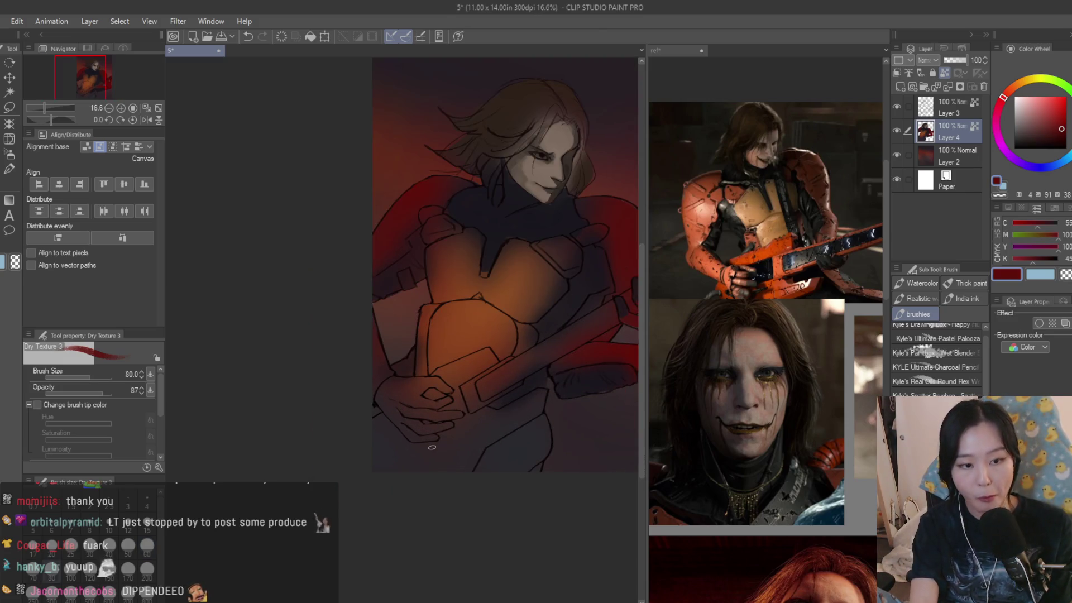
- Paint red over the lower hand on the guitar body
scroll(360, 354, up, 2)
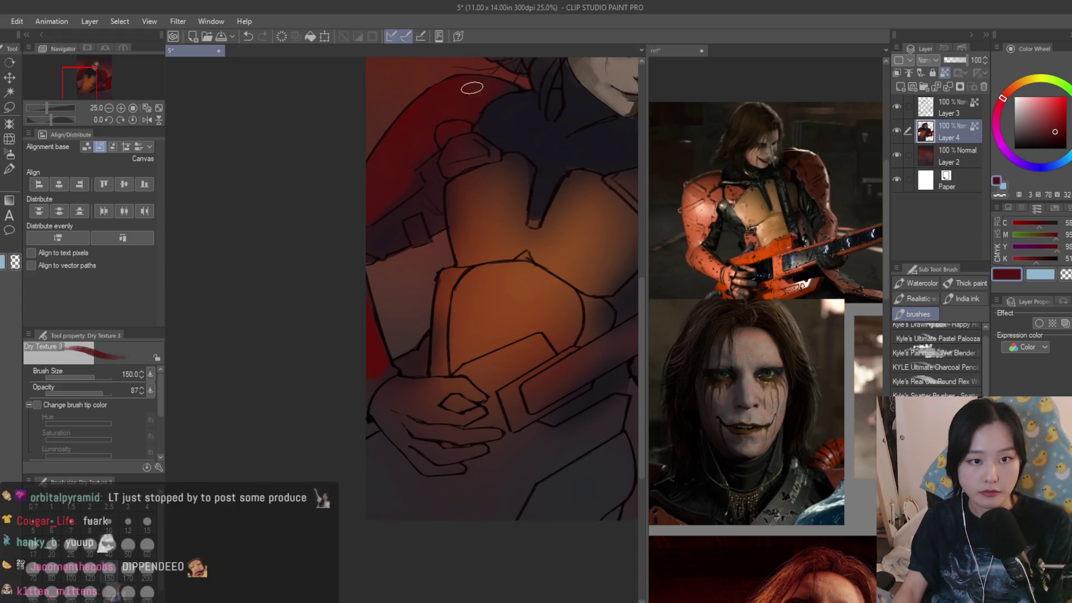
scroll(406, 198, down, 3)
scroll(406, 199, up, 2)
scroll(389, 383, up, 3)
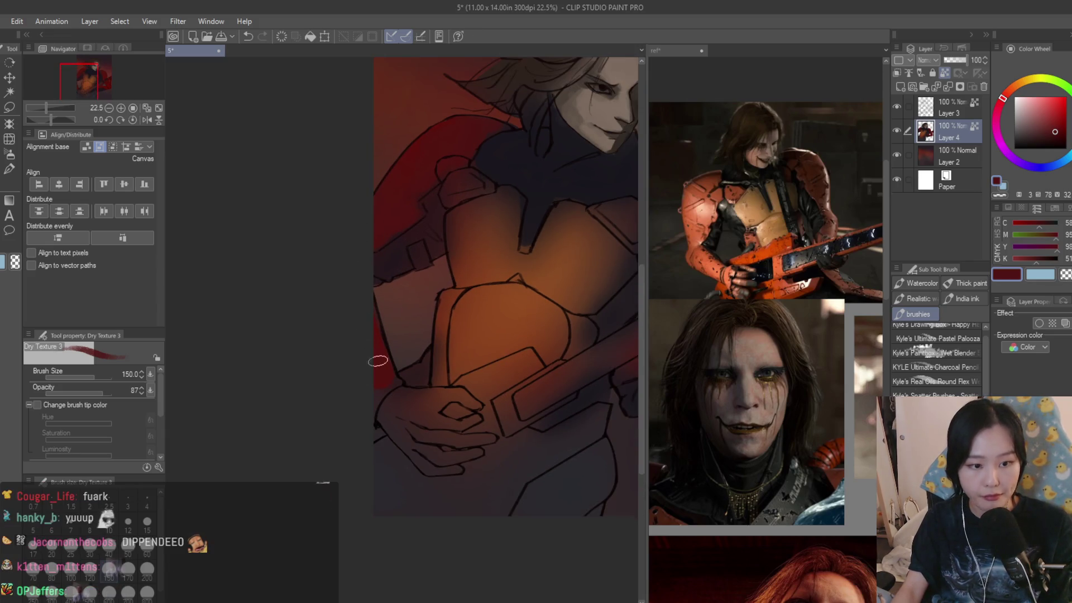
mouse_move(435, 506)
mouse_down()
mouse_move(424, 450)
mouse_move(450, 428)
mouse_move(454, 510)
mouse_move(443, 433)
mouse_move(460, 445)
mouse_move(447, 453)
mouse_up()
scroll(447, 503, down, 4)
scroll(597, 338, up, 2)
- With dark purple-grey at brush size 80, shade the hand's underside and lower finger
alt+click(596, 338)
scroll(596, 339, down, 3)
scroll(477, 436, up, 3)
key(bracketleft)
key(bracketleft)
key(bracketleft)
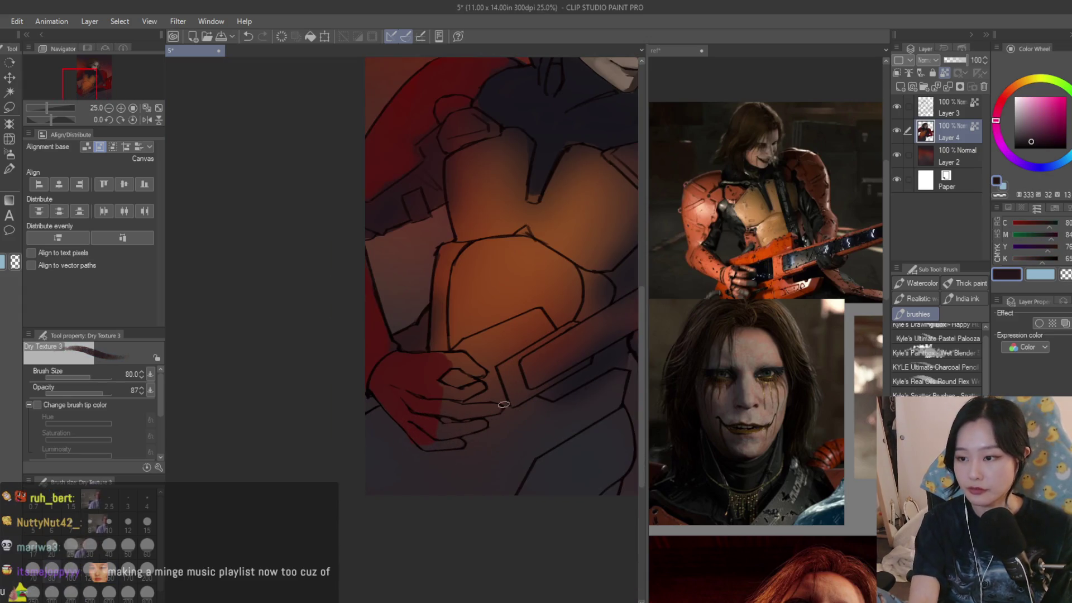
scroll(476, 439, up, 4)
mouse_move(402, 448)
mouse_down()
mouse_move(462, 451)
mouse_move(458, 413)
mouse_move(534, 407)
mouse_move(486, 407)
mouse_move(538, 393)
mouse_up()
mouse_move(581, 358)
mouse_down()
mouse_move(489, 367)
mouse_move(586, 359)
mouse_move(462, 356)
mouse_move(426, 426)
mouse_move(395, 441)
mouse_up()
- Shade the upper finger in dark purple-grey
alt+click(431, 344)
alt+click(407, 450)
scroll(532, 395, up, 2)
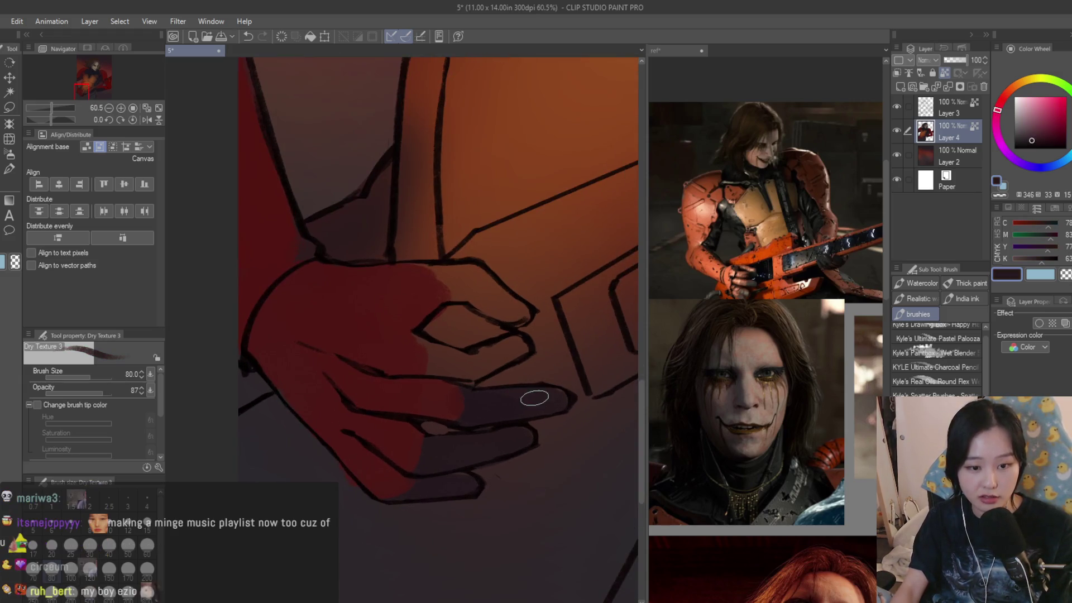
drag(520, 353, 455, 373)
- Darken the top knuckle with a deeper purple-grey, then re-sample the dark red
alt+click(394, 348)
alt+click(462, 311)
drag(418, 268, 503, 349)
mouse_move(503, 279)
mouse_down()
mouse_move(474, 250)
mouse_move(479, 275)
mouse_up()
alt+click(414, 263)
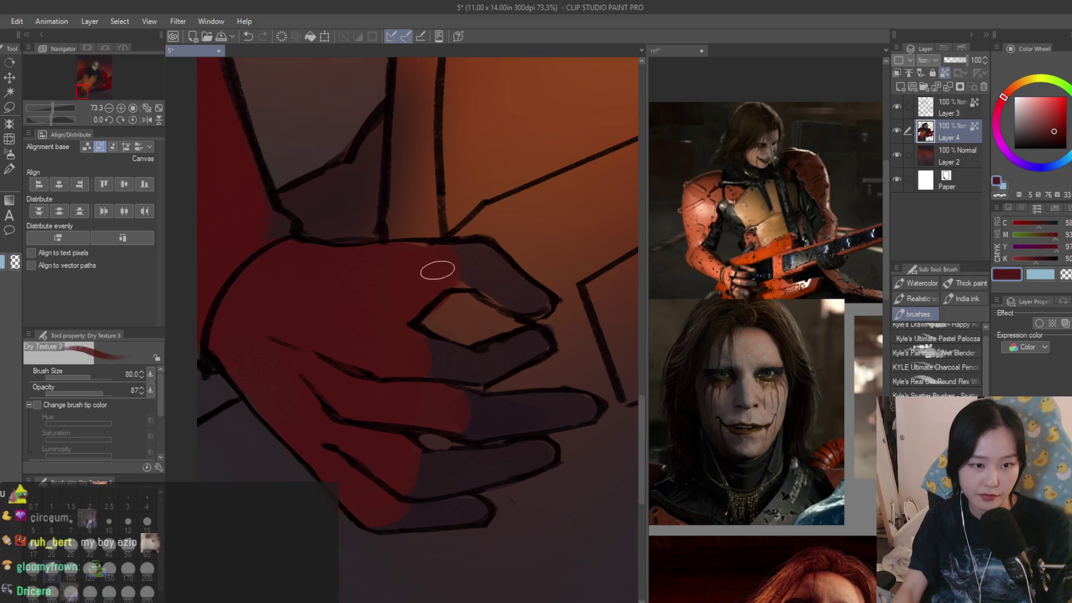
scroll(380, 462, down, 3)
scroll(381, 462, down, 3)
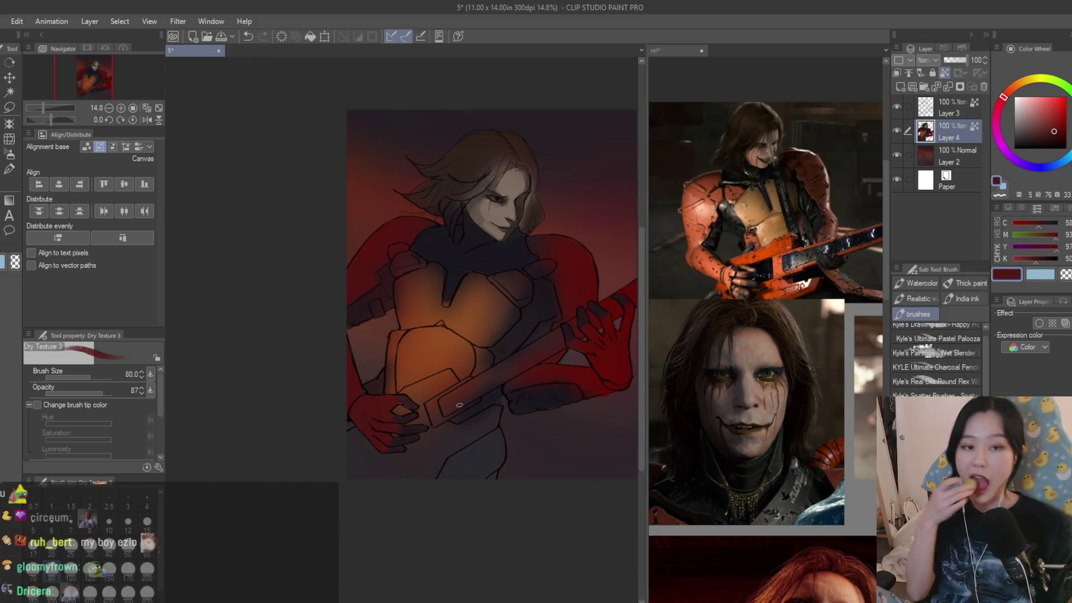
scroll(492, 307, down, 2)
- Flip the canvas horizontally to check the drawing, then flip it back
key(h)
scroll(503, 220, up, 1)
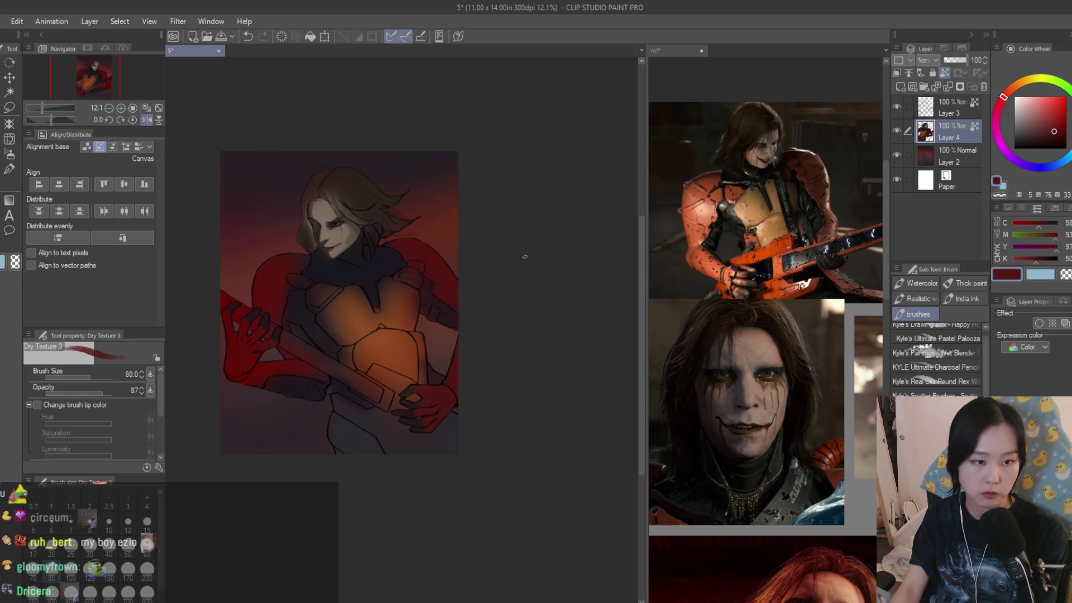
scroll(503, 220, up, 2)
scroll(503, 220, down, 2)
key(h)
scroll(423, 403, up, 3)
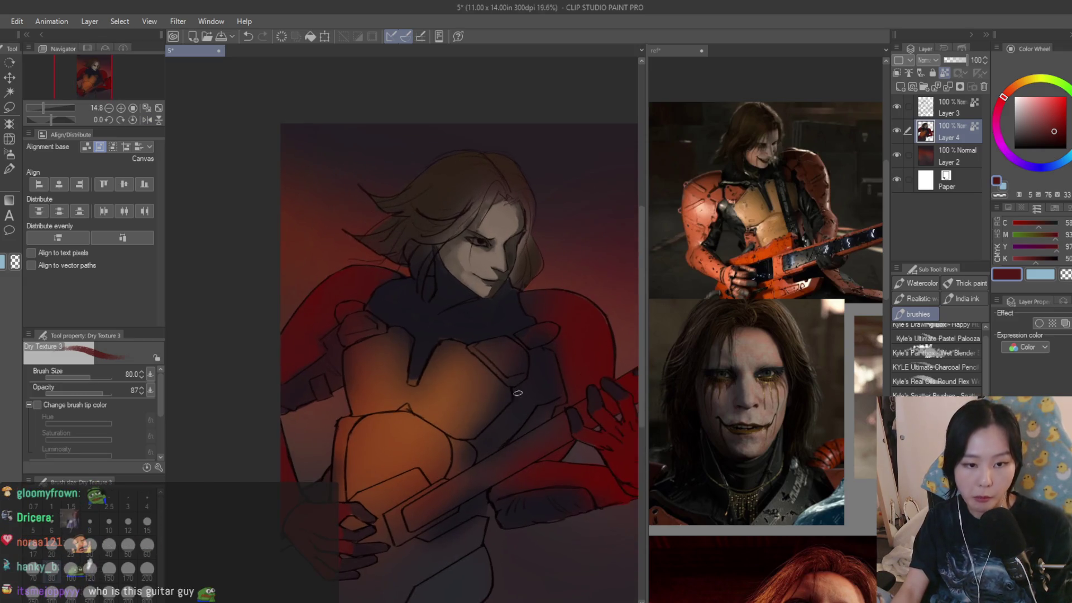
- Paint brighter orange over the chest armour with the brush at size 120
alt+click(423, 403)
key(bracketright)
key(bracketright)
mouse_move(457, 391)
mouse_down()
mouse_move(474, 419)
mouse_move(418, 396)
mouse_move(425, 444)
mouse_move(399, 456)
mouse_up()
mouse_move(382, 381)
mouse_down()
mouse_move(416, 327)
mouse_move(450, 398)
mouse_up()
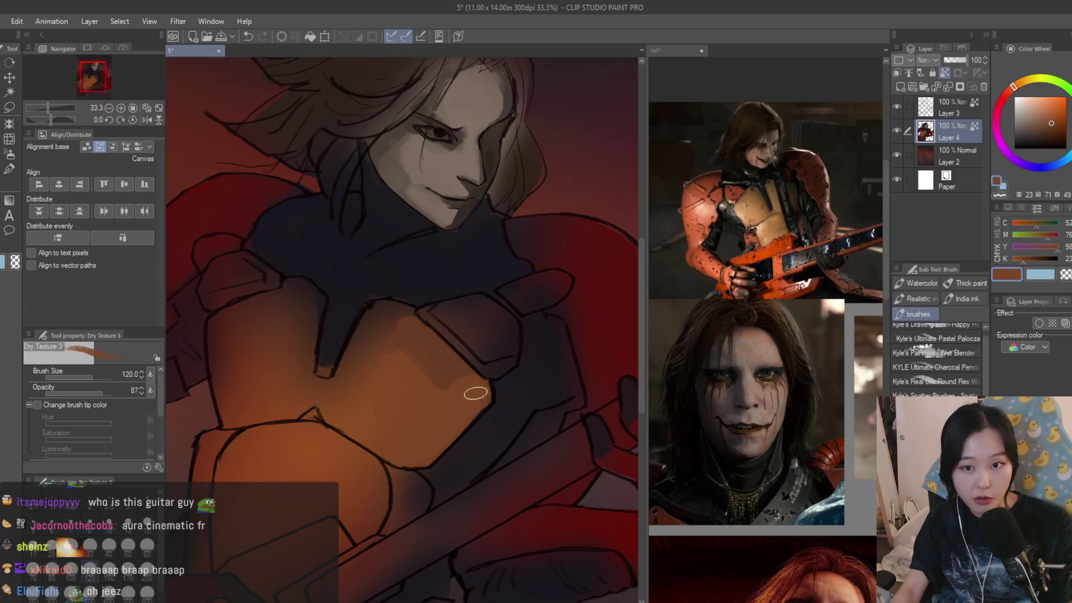
- Add a dark red stroke on the shoulder plate
alt+click(550, 266)
scroll(547, 274, up, 1)
mouse_move(553, 276)
mouse_down()
mouse_move(480, 364)
mouse_move(501, 375)
mouse_up()
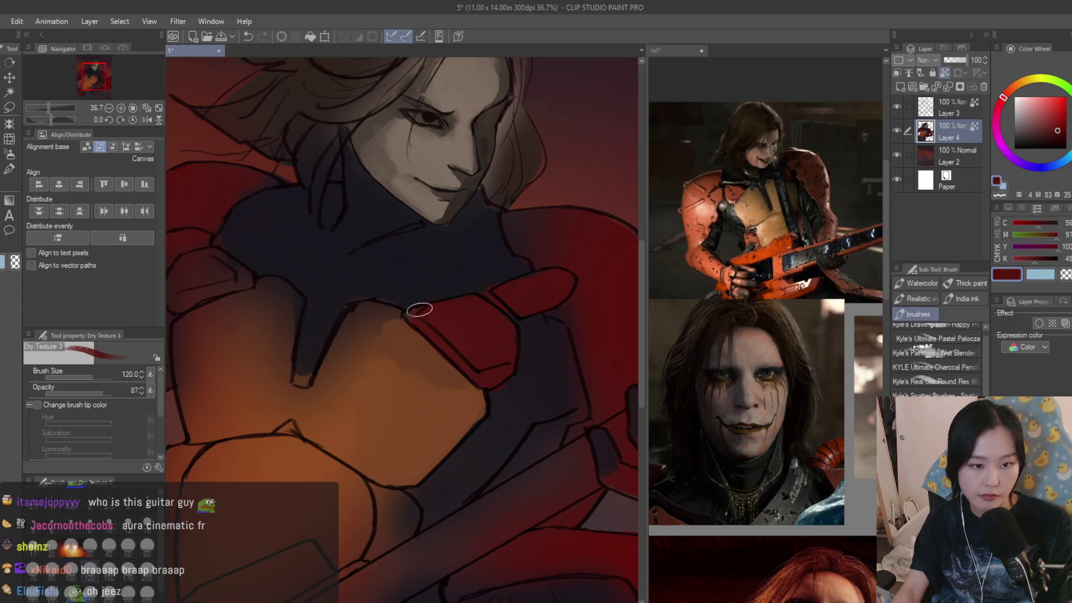
scroll(419, 308, down, 1)
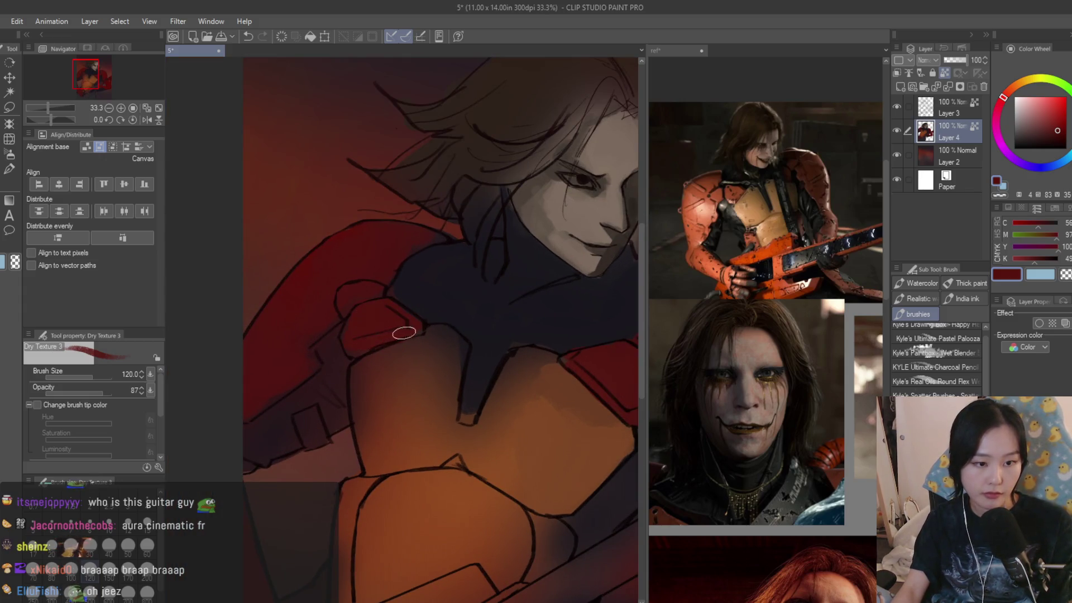
- Eyedrop the dark navy of the undersuit
alt+click(401, 289)
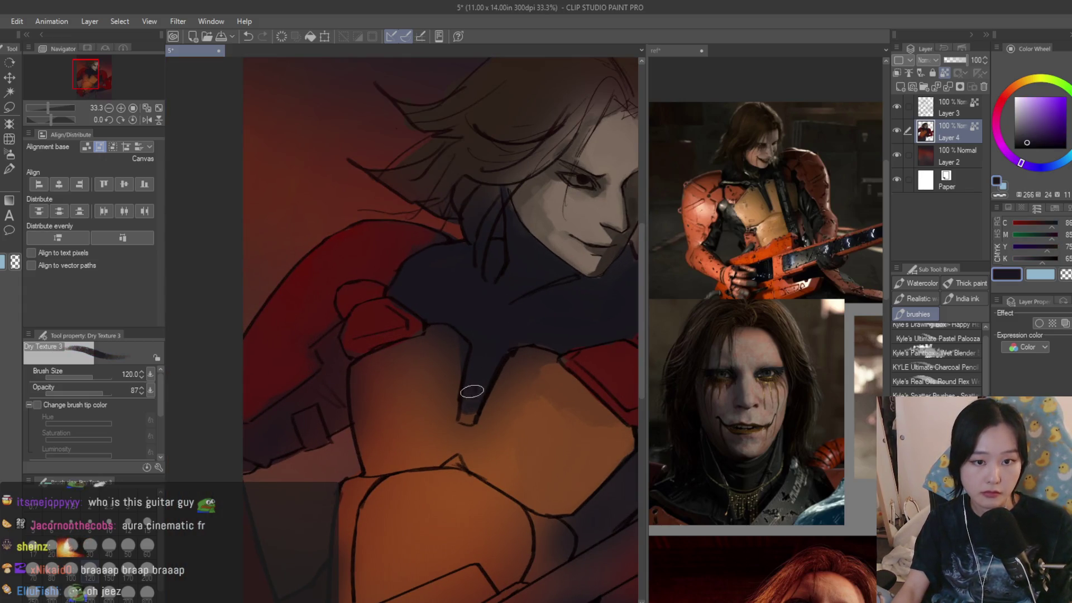
scroll(476, 385, down, 4)
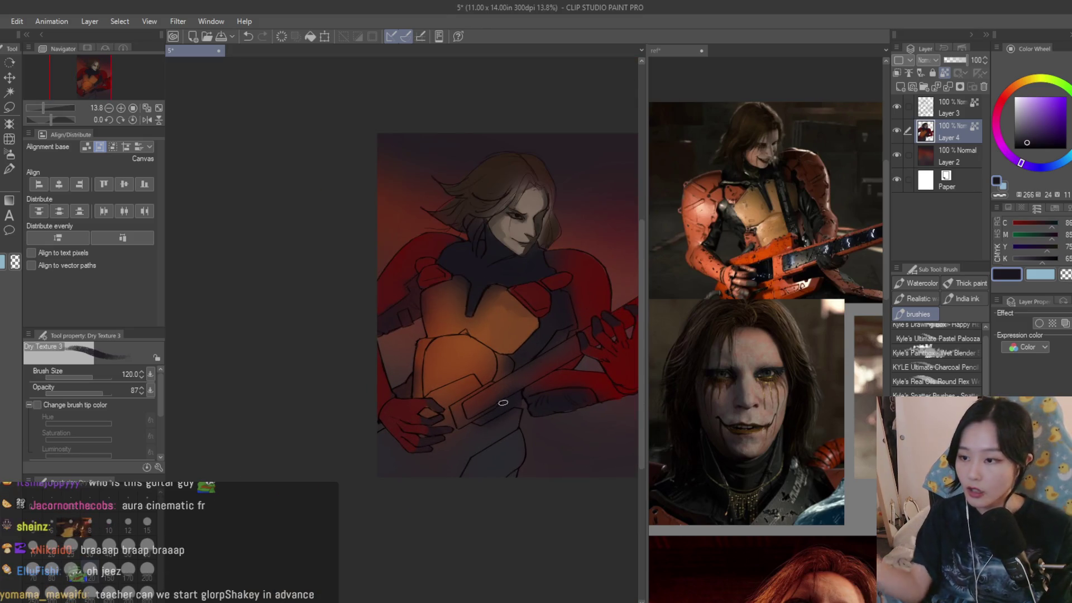
scroll(437, 278, up, 2)
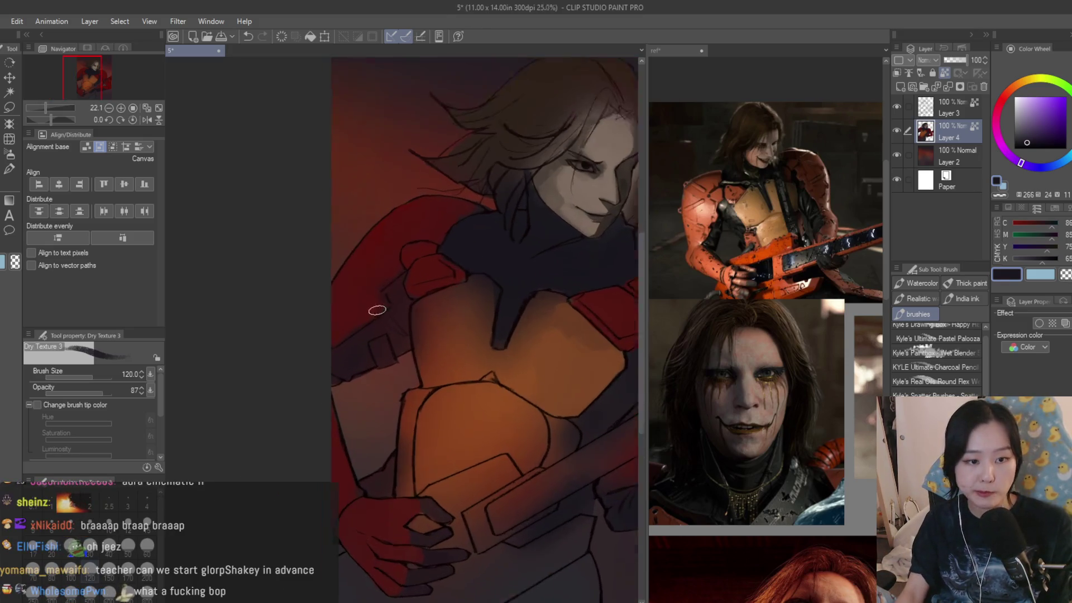
scroll(379, 308, up, 1)
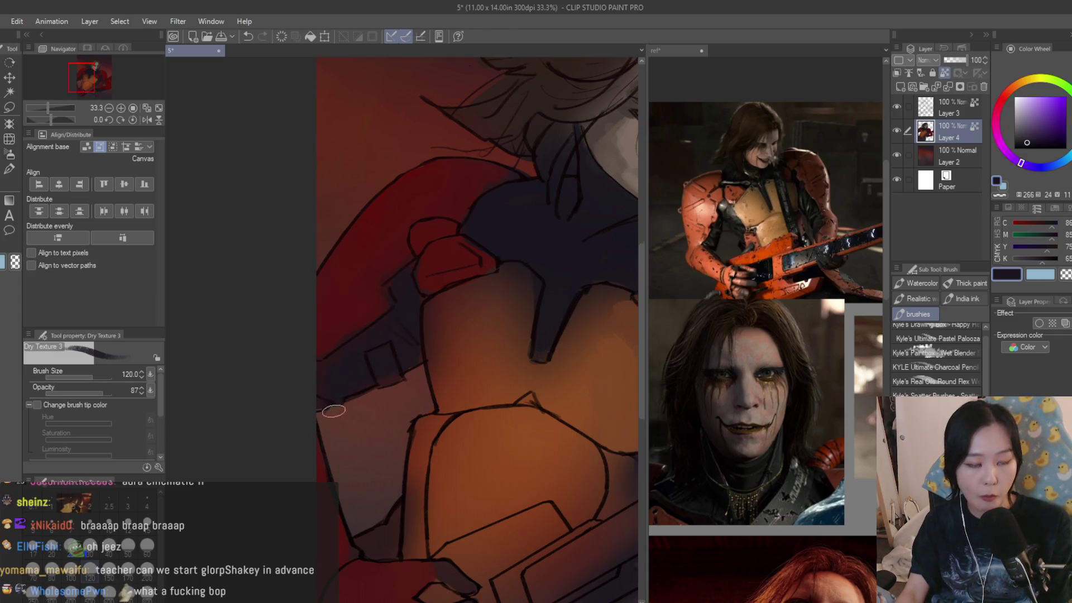
scroll(334, 409, down, 3)
scroll(492, 447, up, 2)
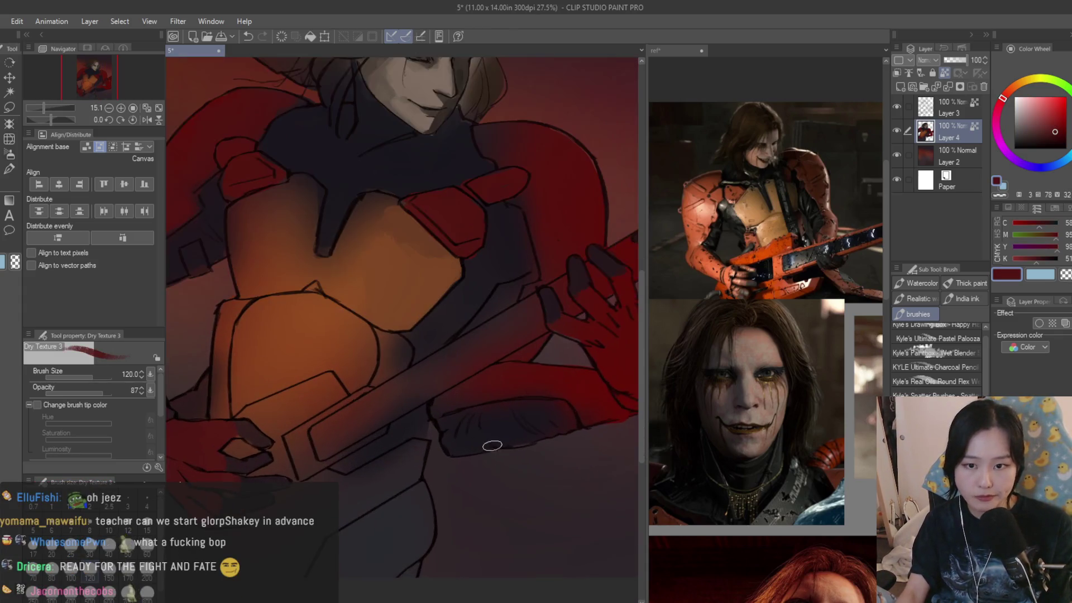
scroll(492, 447, down, 1)
scroll(486, 378, down, 1)
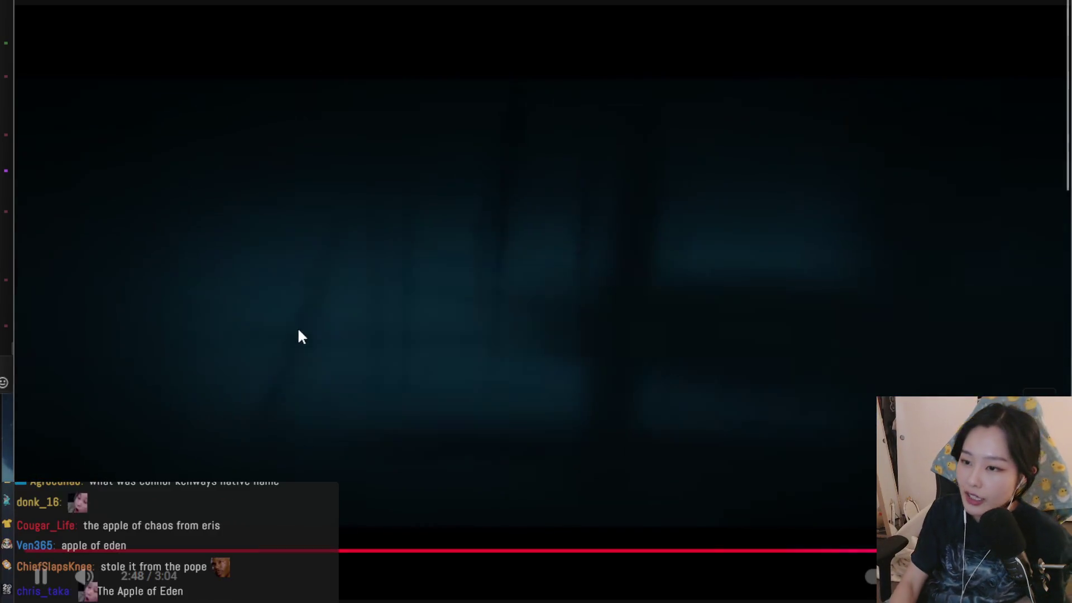
- Pause the YouTube trailer at 2:48
click(298, 330)
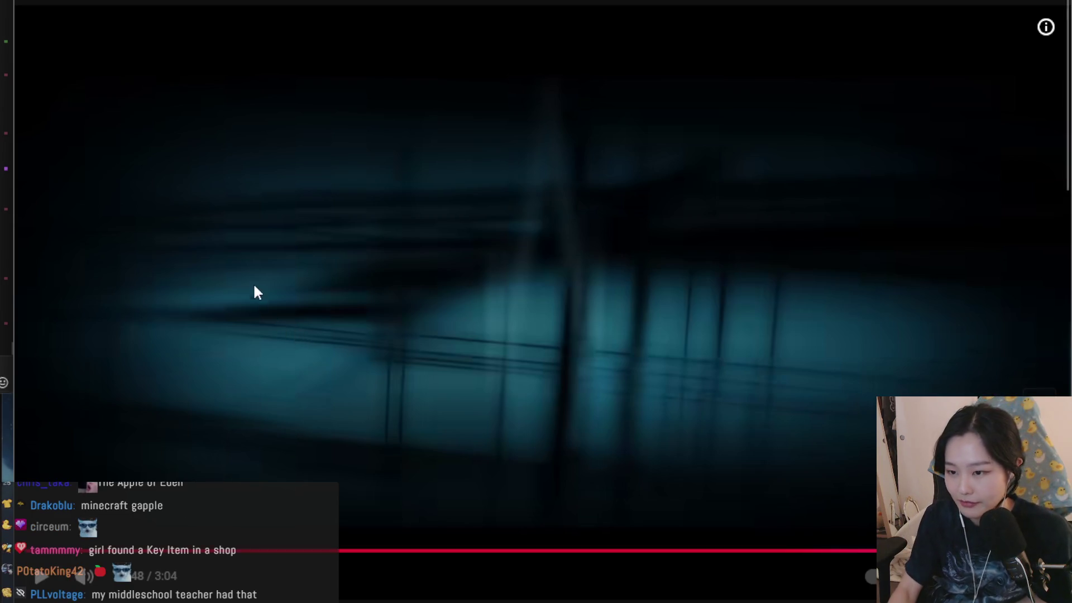
- Resume the trailer, pause on the Assassin's Creed Revelations title, then focus the search box
click(259, 330)
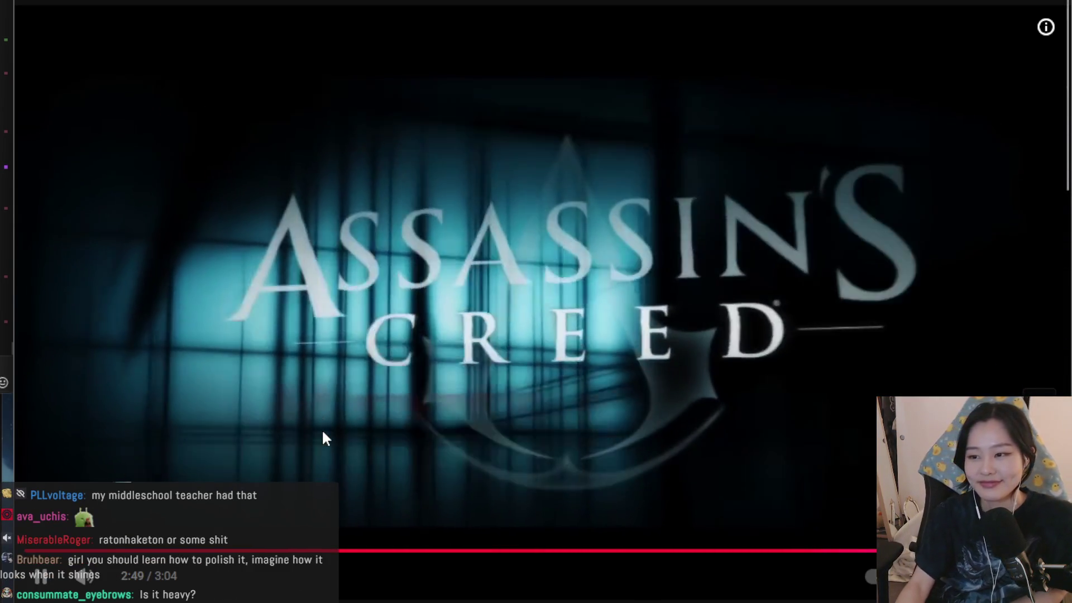
click(328, 438)
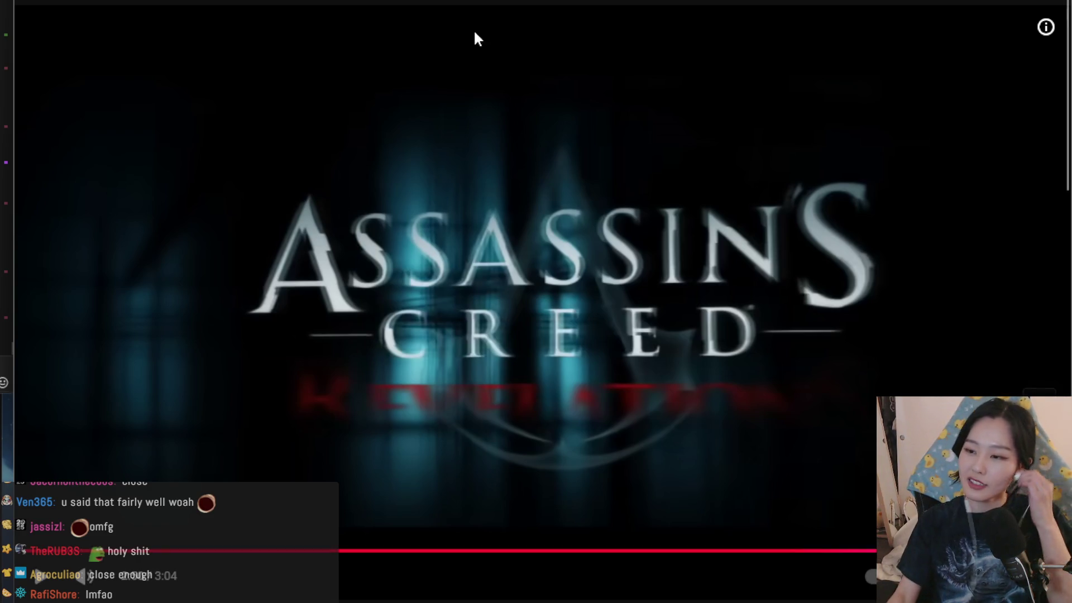
click(480, 2)
- Search YouTube for 'assassin's creed 3 connor kenway'
key(BackSpace)
key(BackSpace)
key(BackSpace)
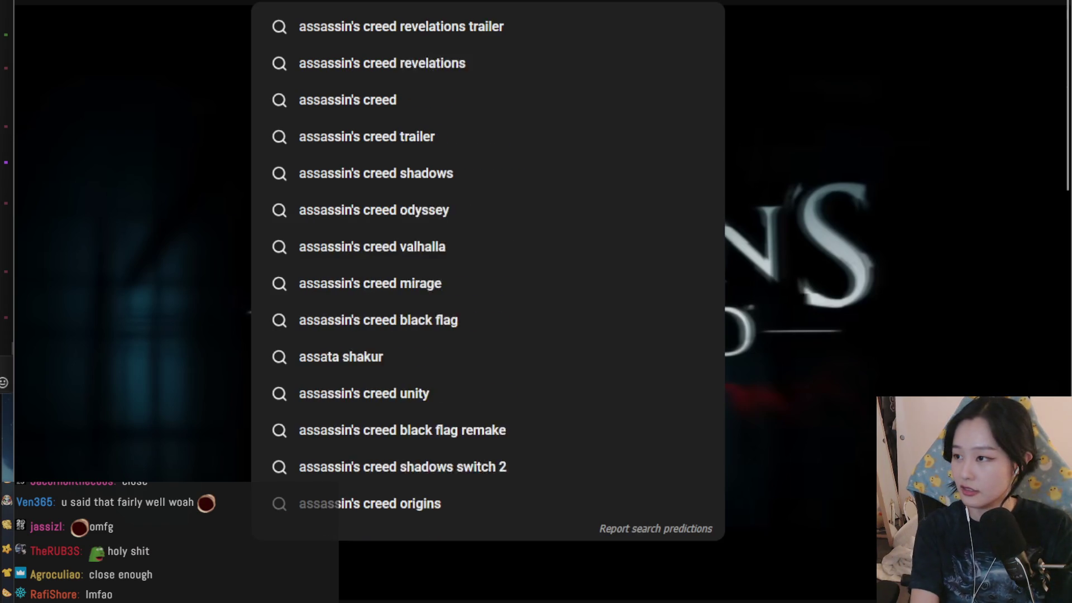
text(3 connor kenway)
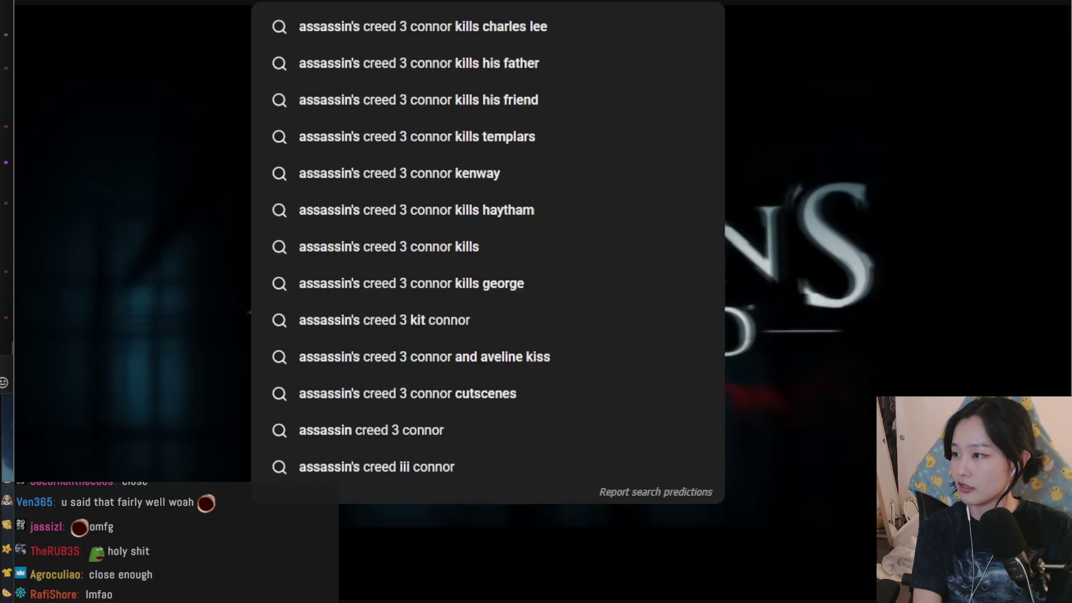
key(Return)
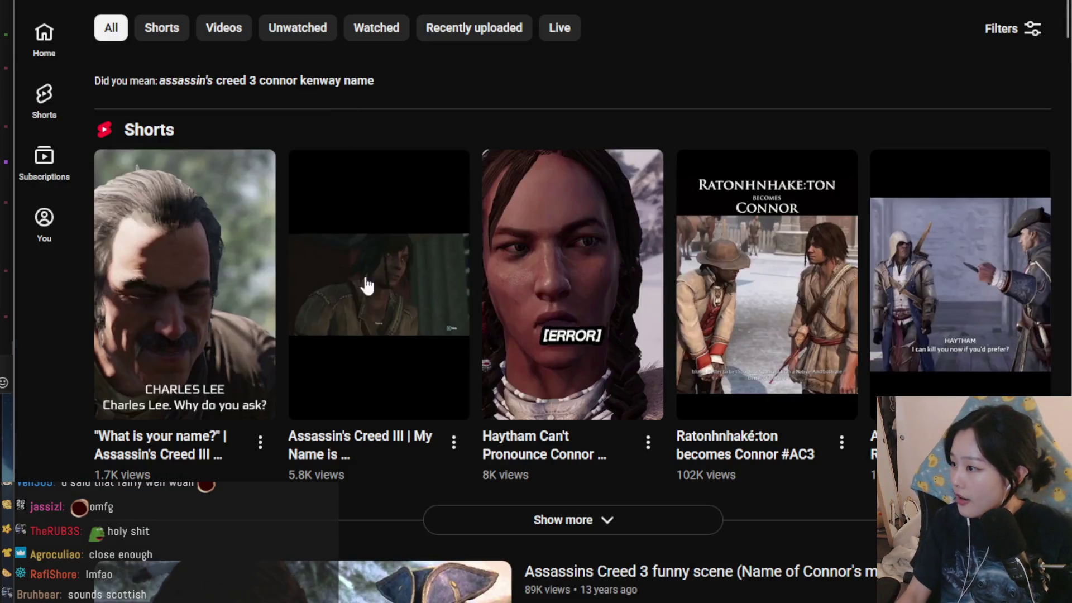
scroll(359, 251, down, 4)
scroll(403, 401, up, 4)
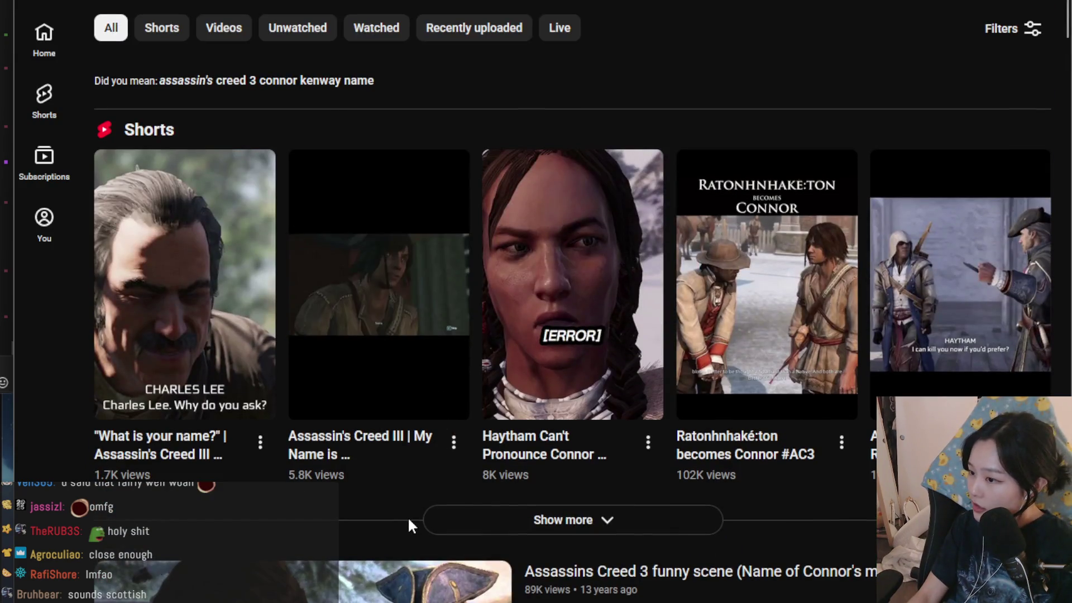
- Browse the Connor Shorts, ending on the Short about Connor's name
click(607, 363)
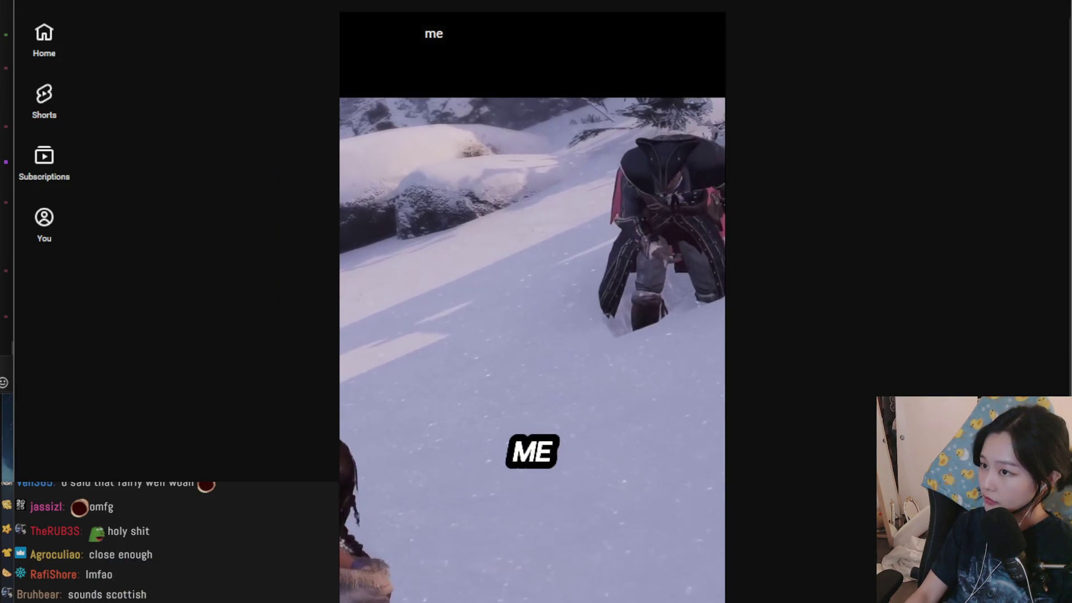
key(alt+Left)
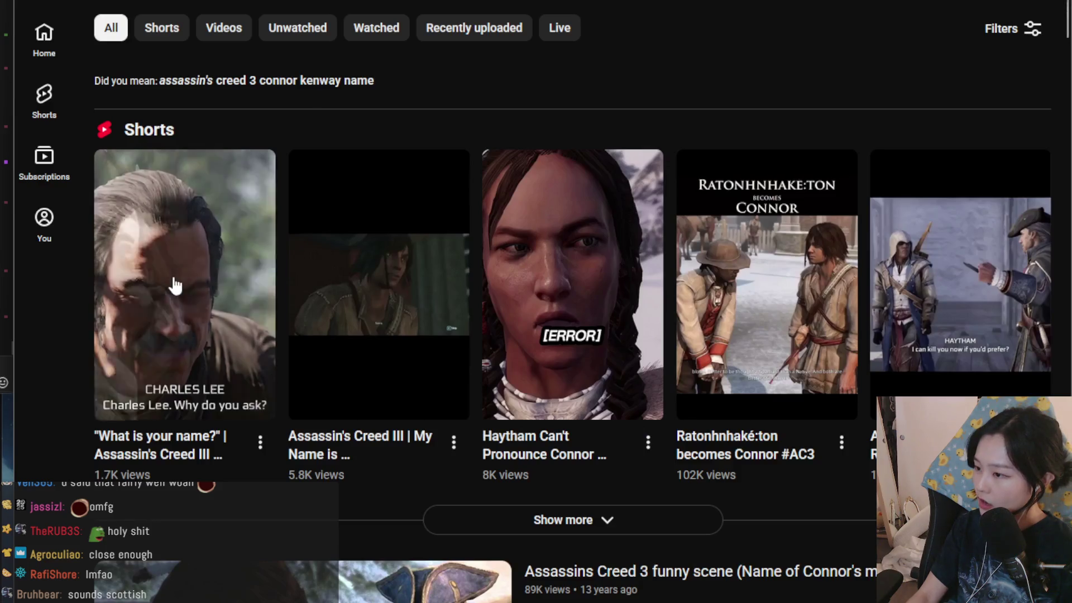
click(174, 285)
key(alt+Left)
click(344, 262)
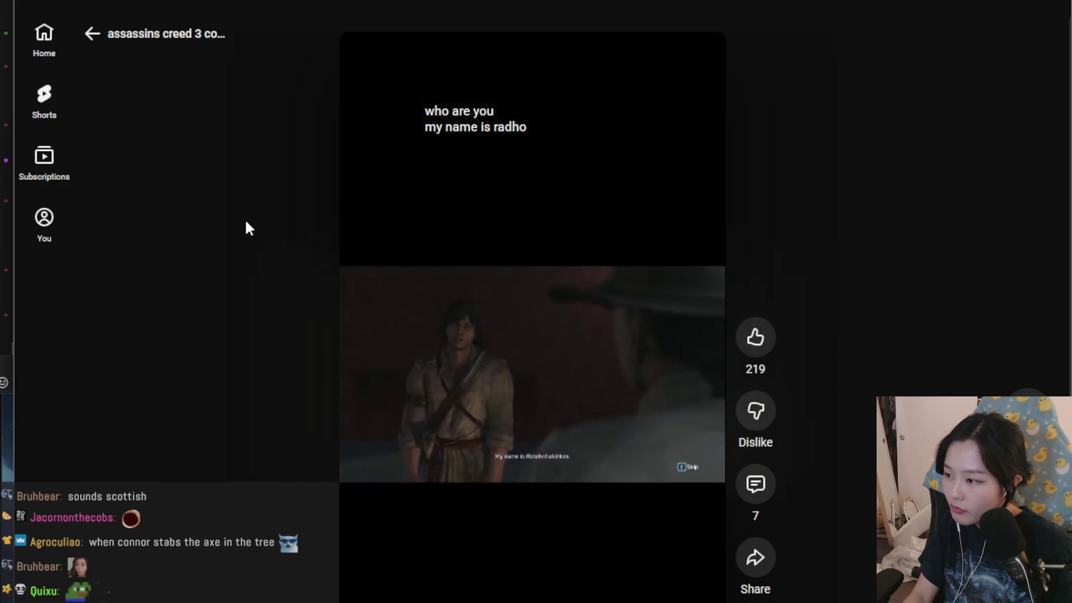
- Reopen the 'My Name is' Short and pause it
key(alt+Left)
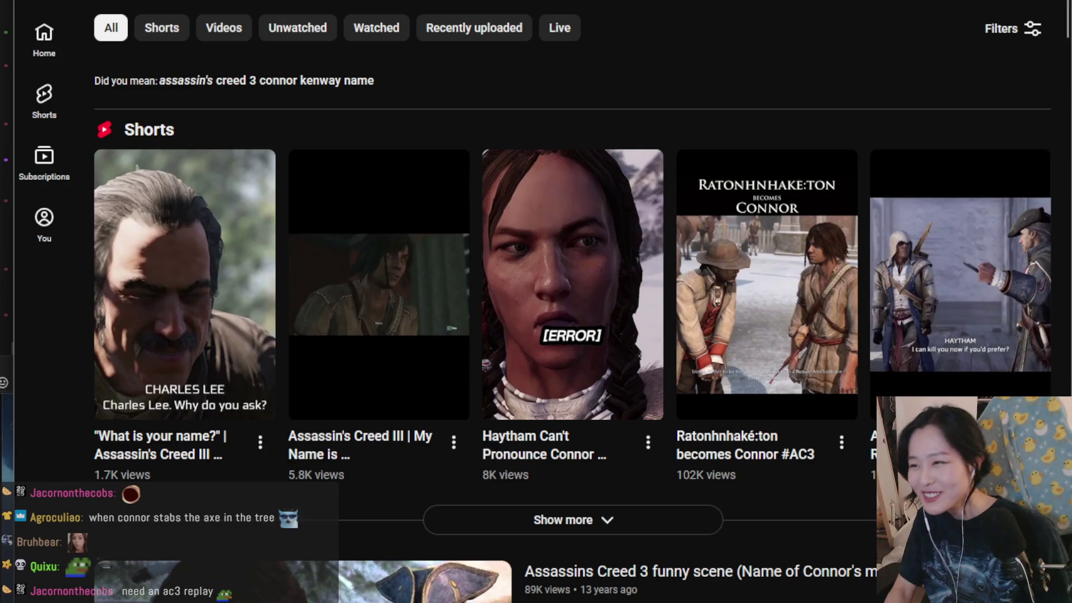
click(446, 374)
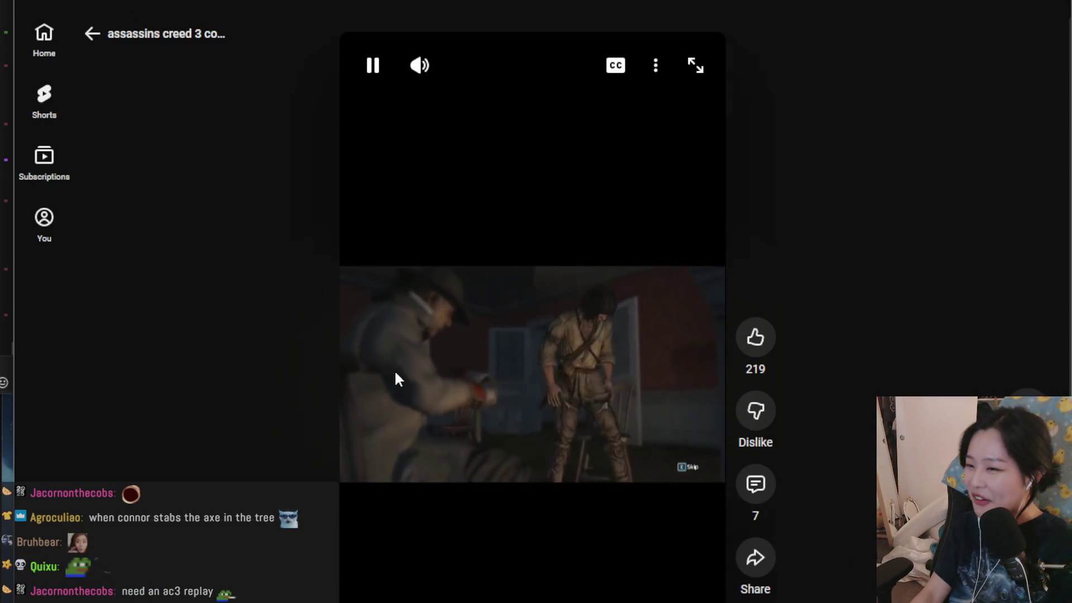
click(586, 539)
scroll(586, 539, down, 1)
scroll(592, 488, down, 1)
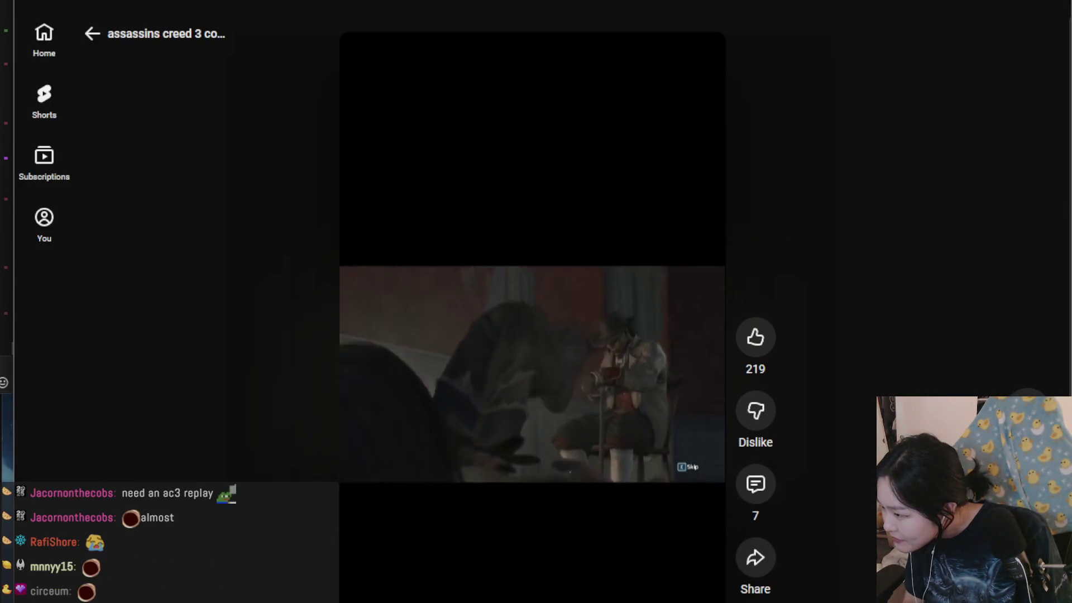
- View and close the Short's description, pause it, and return to Clip Studio Paint
click(243, 515)
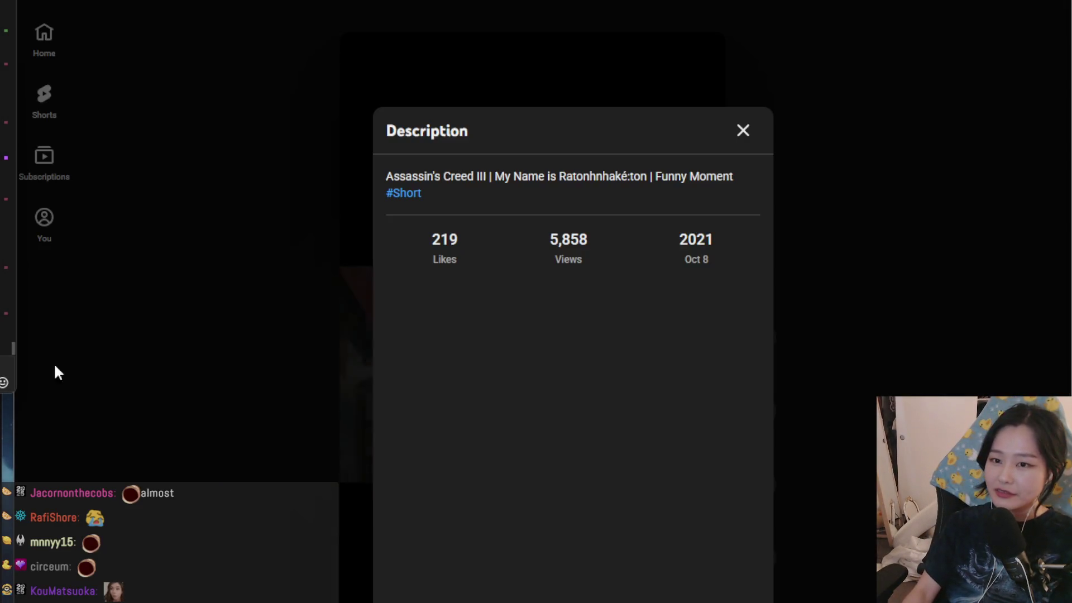
click(144, 380)
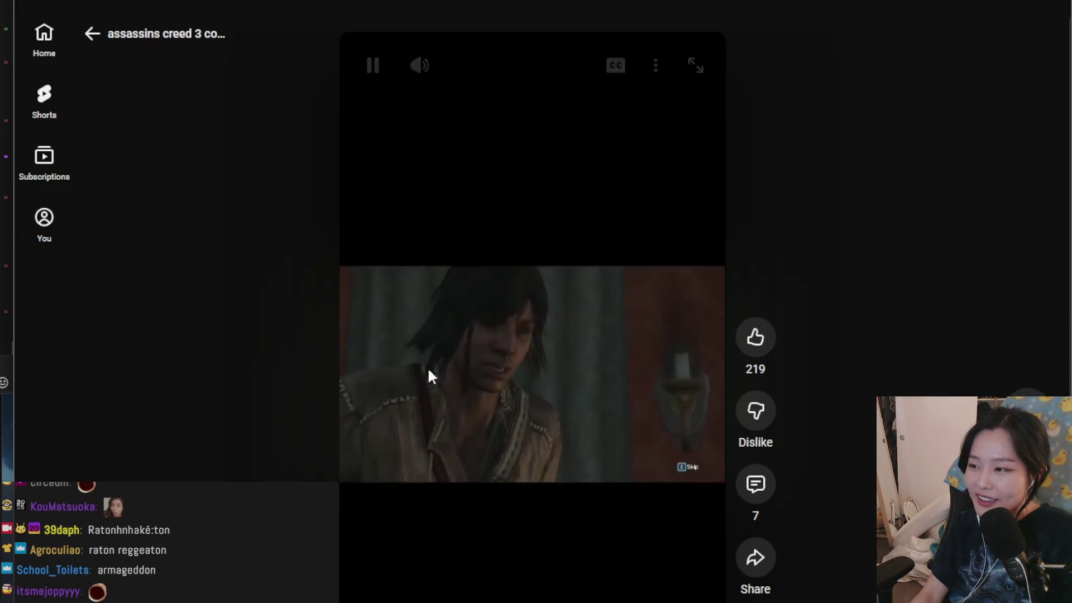
click(399, 371)
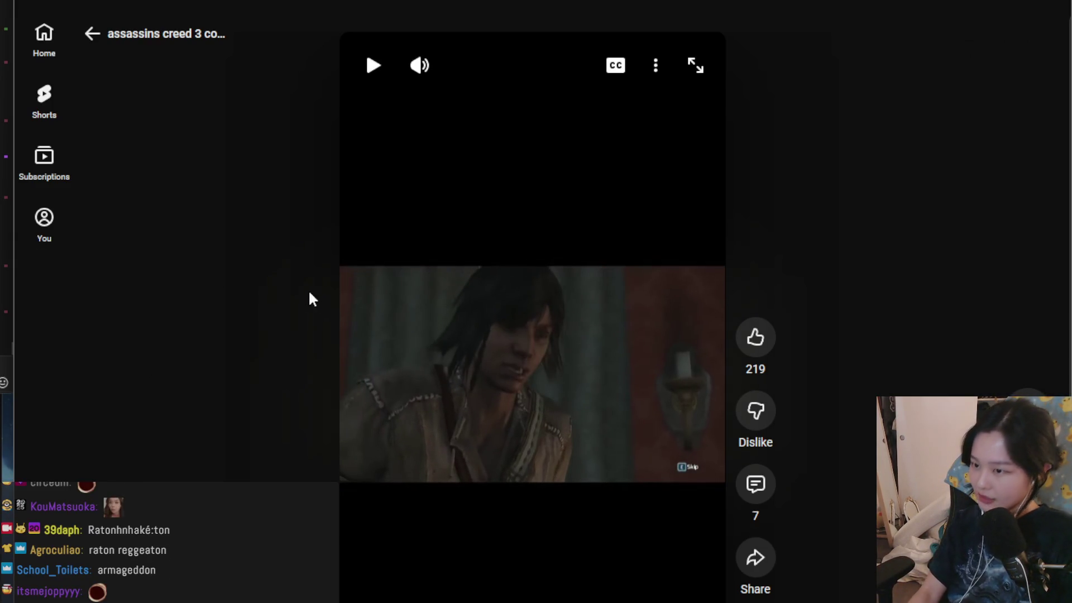
key(space)
key(space)
key(alt+Tab)
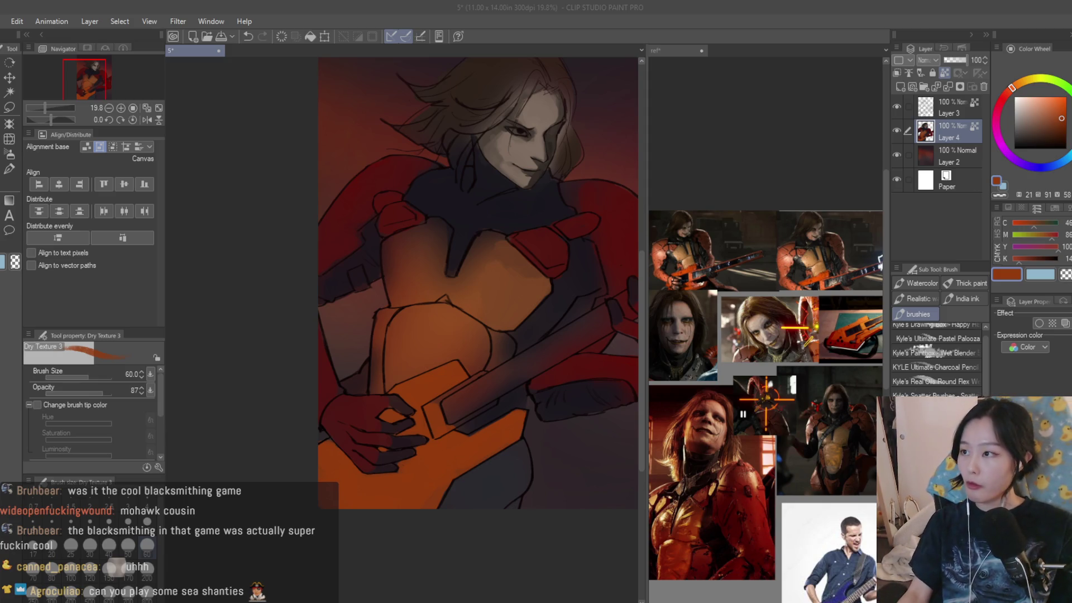
scroll(447, 313, up, 2)
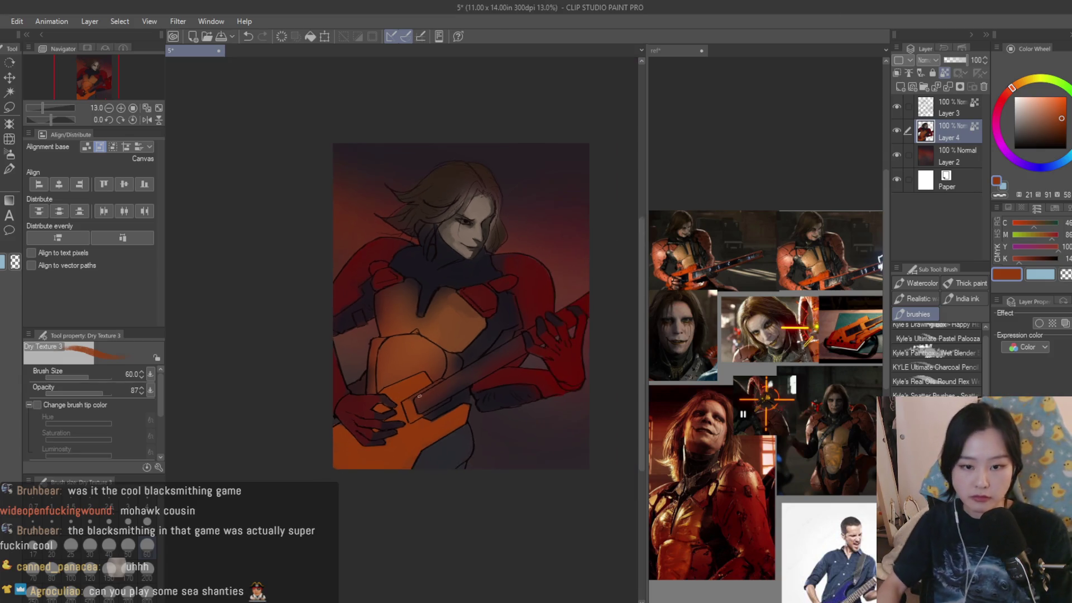
- Eyedrop a greyish skin tone from the guitarist's face
scroll(409, 229, up, 5)
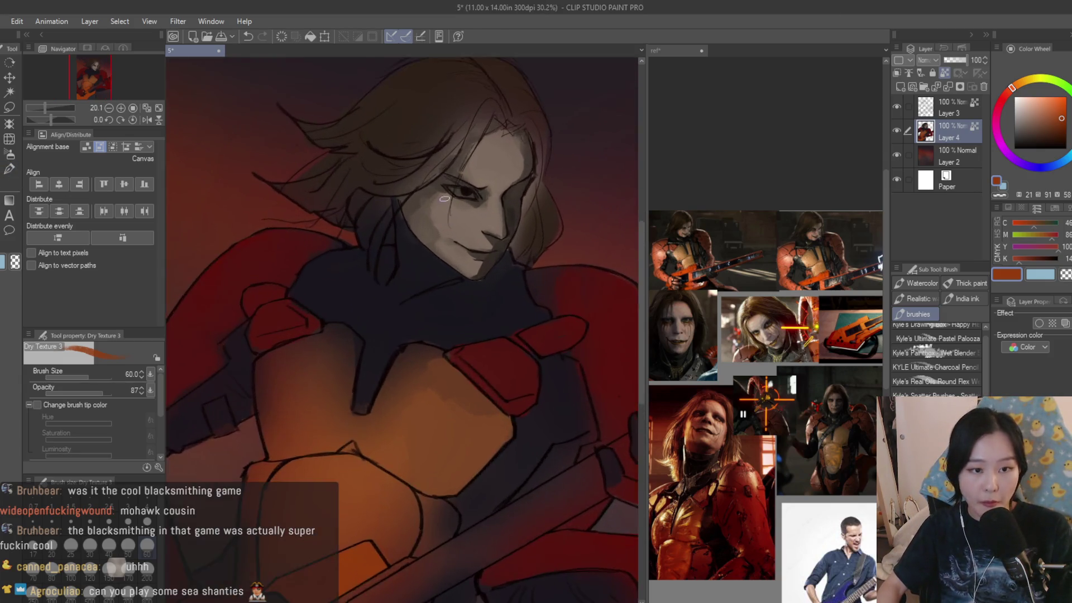
alt+click(409, 228)
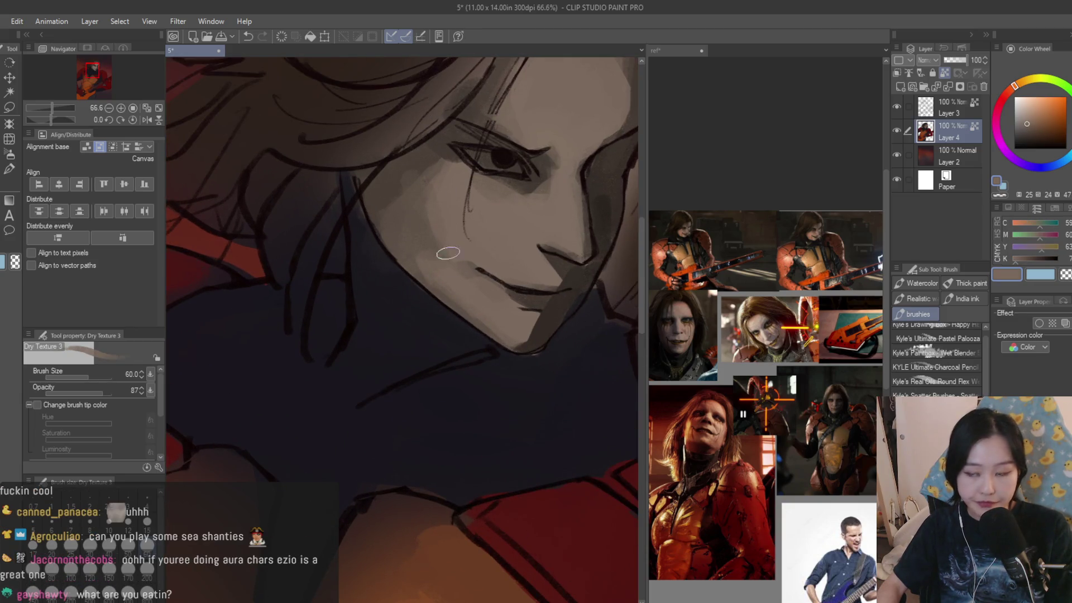
scroll(454, 276, down, 2)
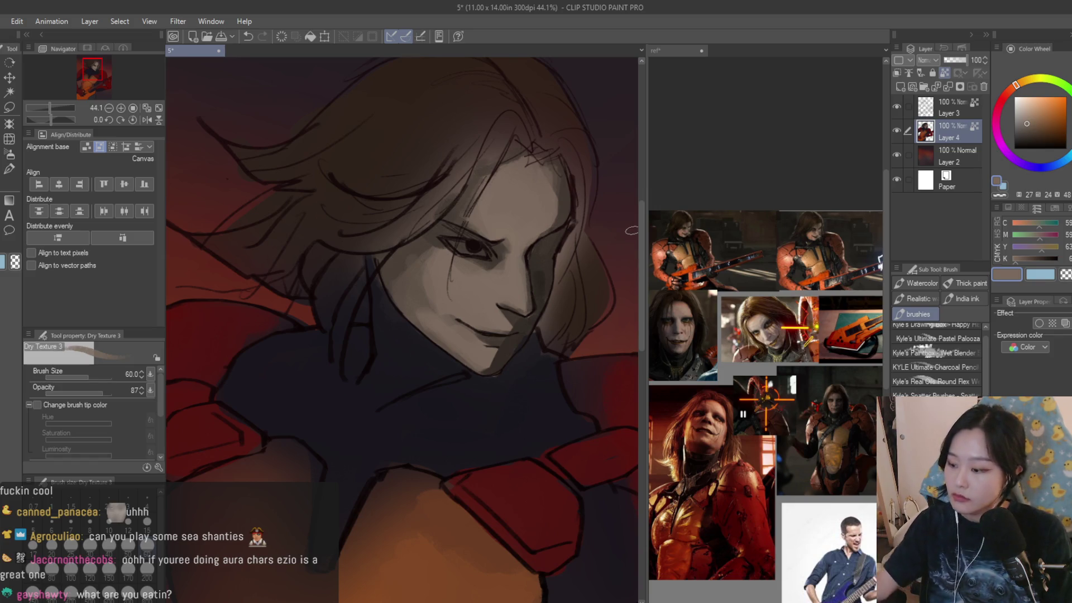
scroll(471, 184, up, 3)
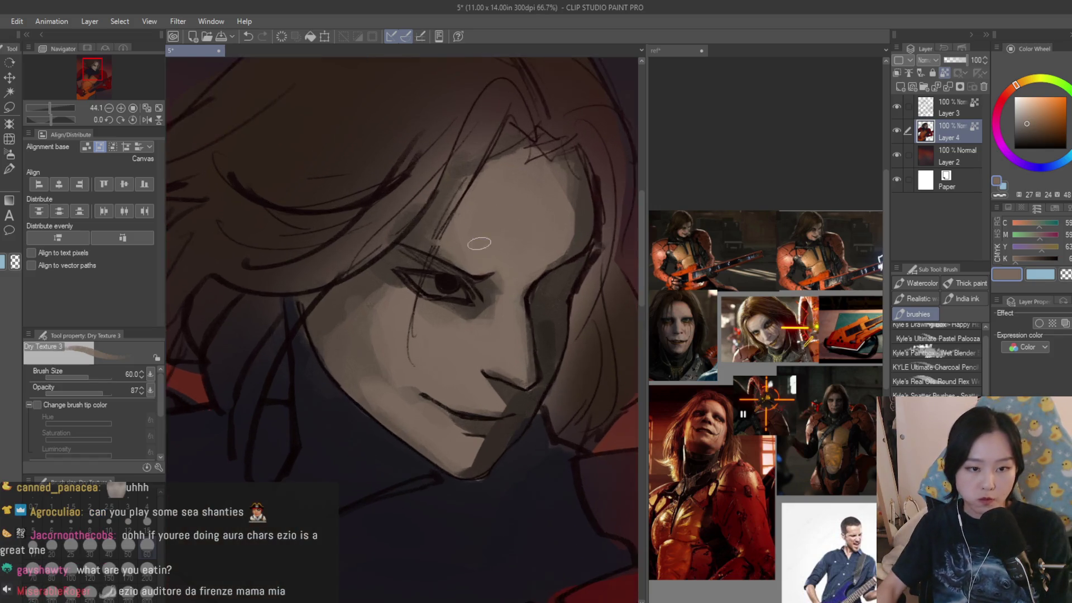
- Check the reference collage window, then make Layer 3 the active layer
click(765, 335)
scroll(765, 335, up, 1)
scroll(765, 335, up, 1)
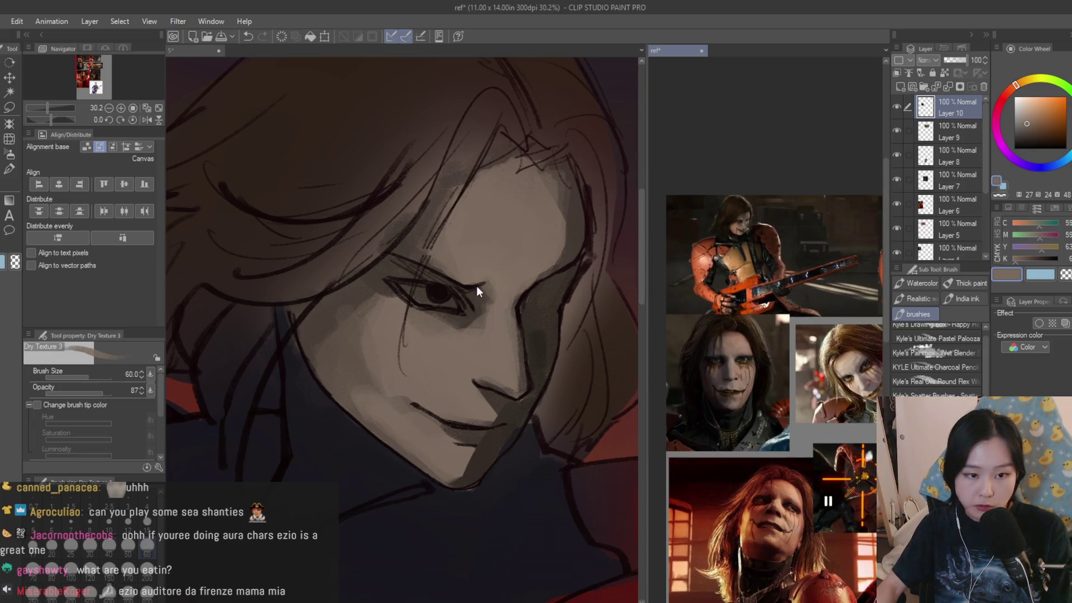
click(491, 230)
scroll(447, 262, up, 4)
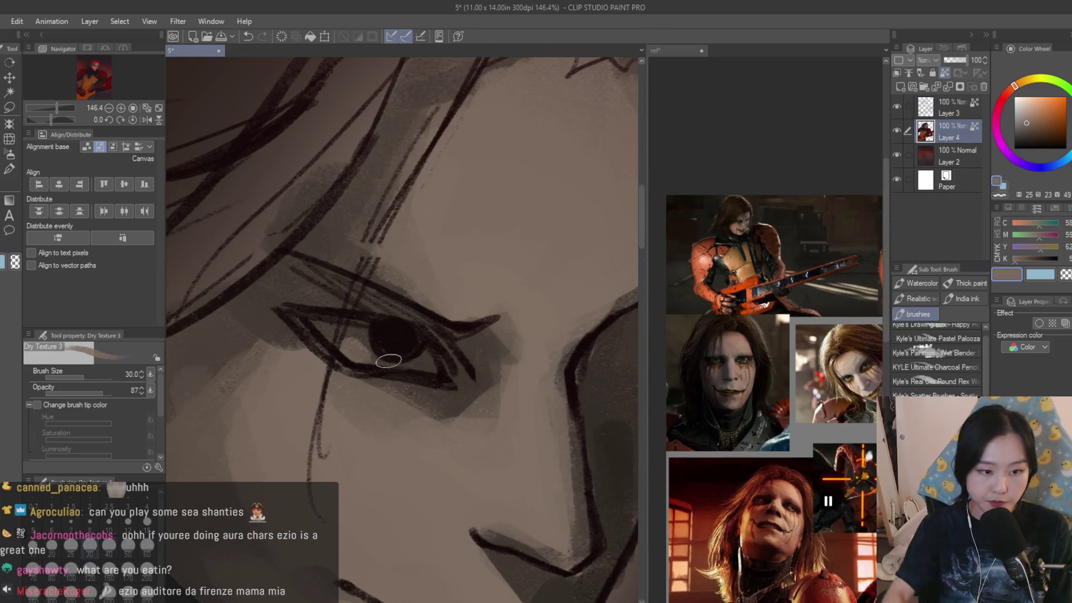
scroll(524, 392, down, 8)
scroll(474, 346, up, 3)
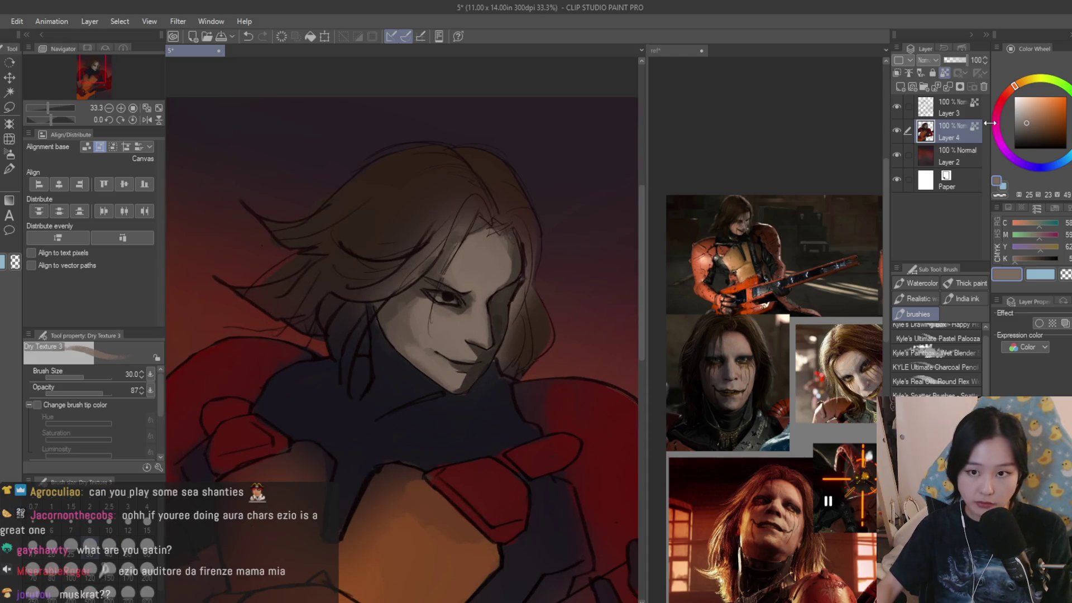
click(949, 109)
- With a smaller soft airbrush, spray dark shading around the eye
key(b)
scroll(430, 305, up, 3)
scroll(430, 305, up, 2)
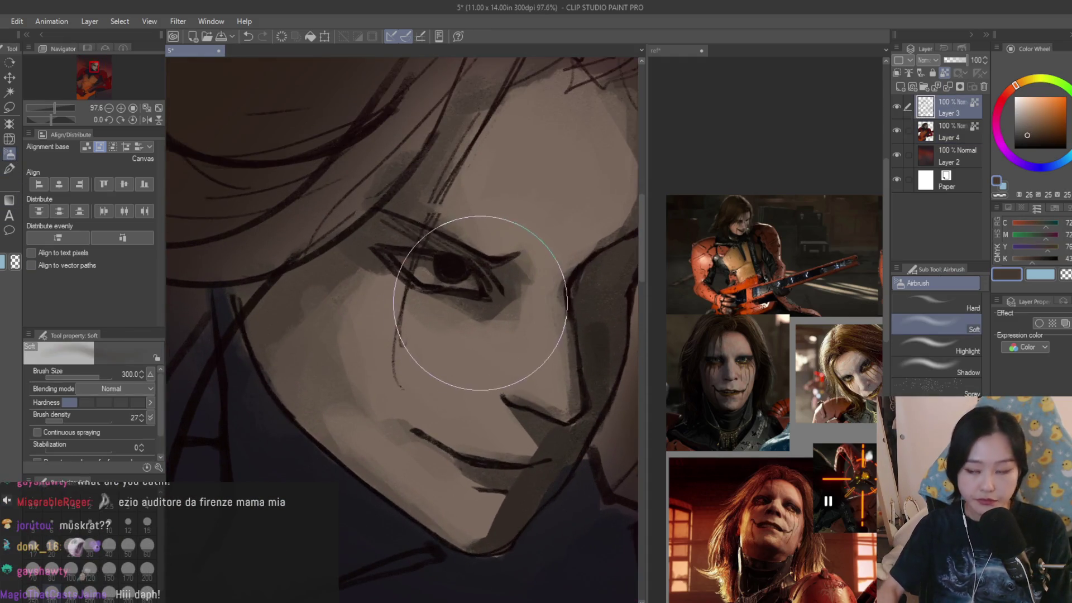
key(bracketleft)
key(bracketleft)
key(bracketleft)
alt+click(382, 269)
drag(382, 269, 447, 262)
- Pick a dark red and enlarge the airbrush to 400 for the shoulders
key(bracketright)
key(bracketright)
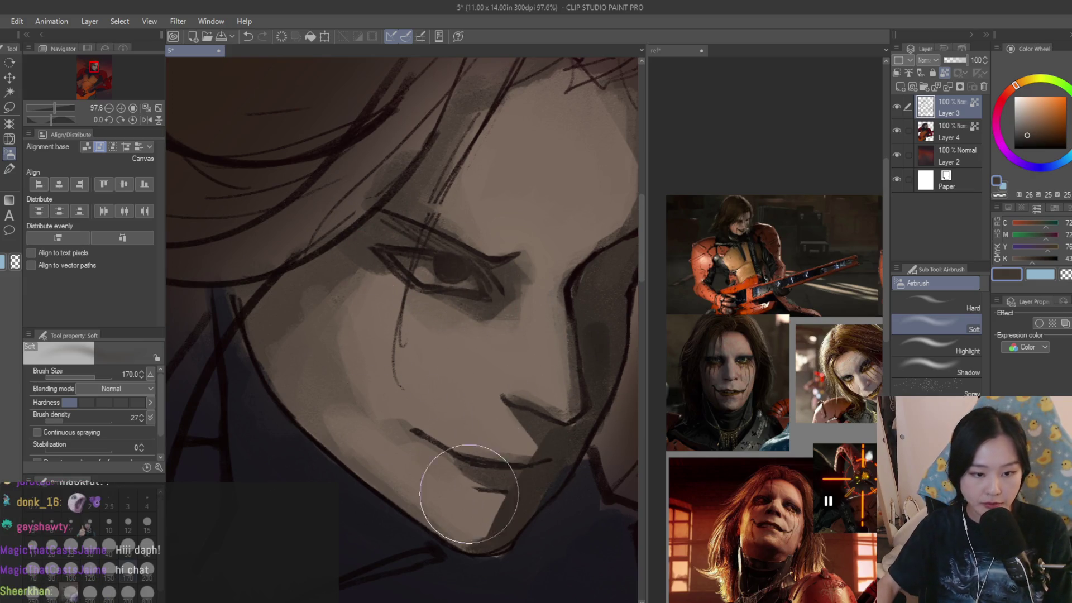
scroll(447, 268, down, 3)
scroll(508, 279, down, 2)
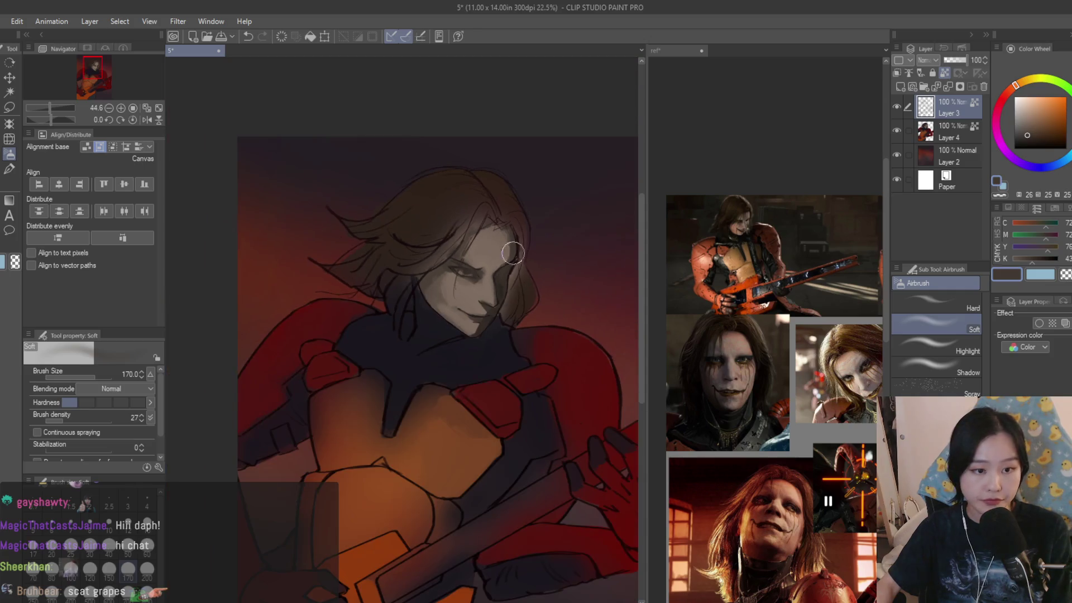
scroll(486, 411, up, 2)
alt+click(486, 411)
key(bracketright)
key(bracketright)
key(bracketright)
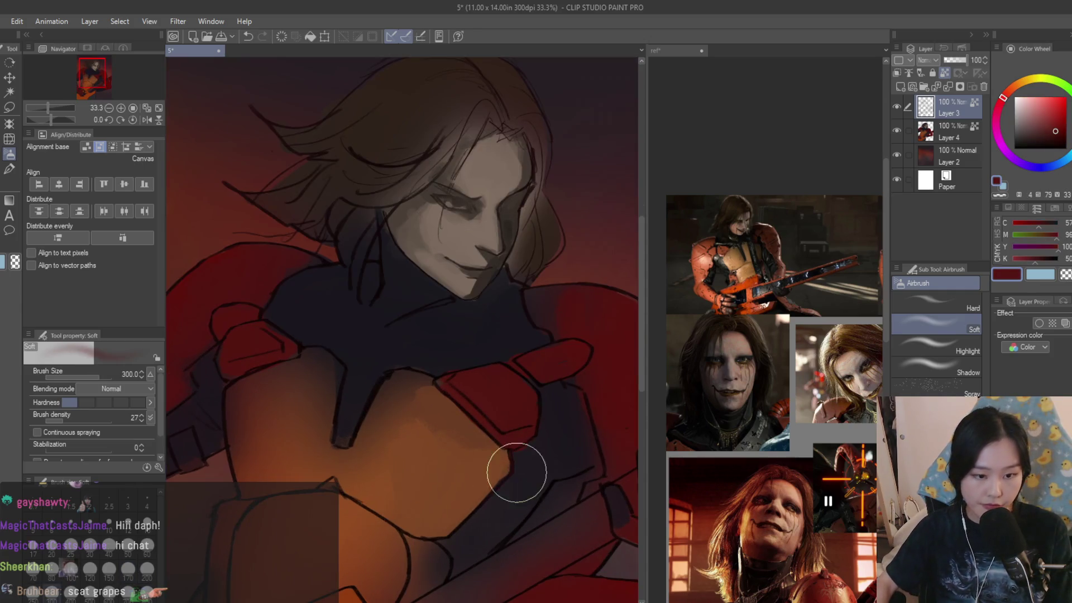
key(bracketright)
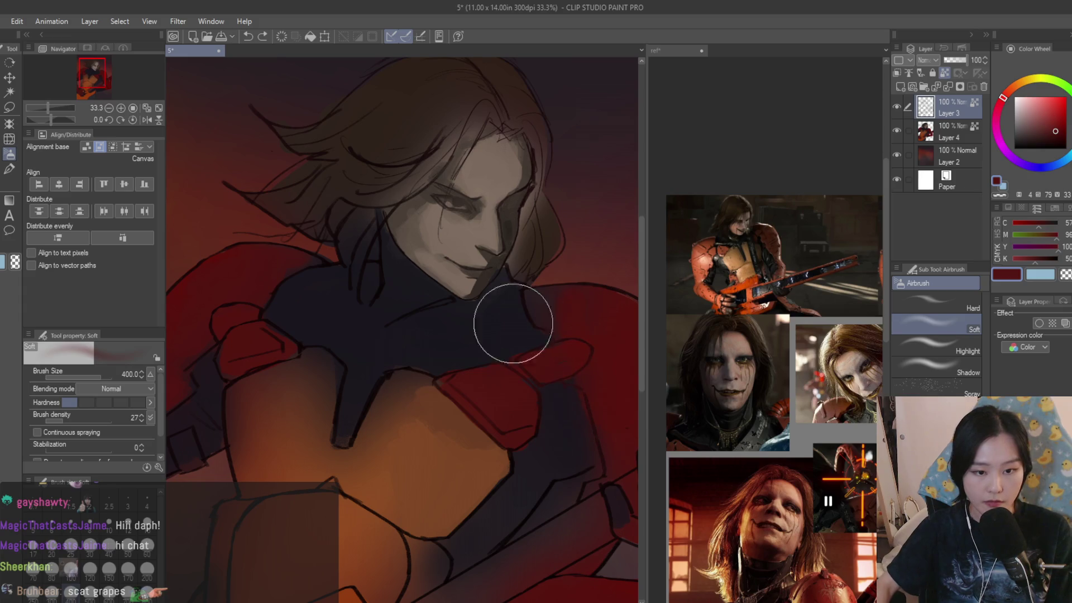
- Sample dark orange-brown and dark purple-grey to deepen the torso shadows
scroll(223, 379, down, 1)
alt+click(319, 407)
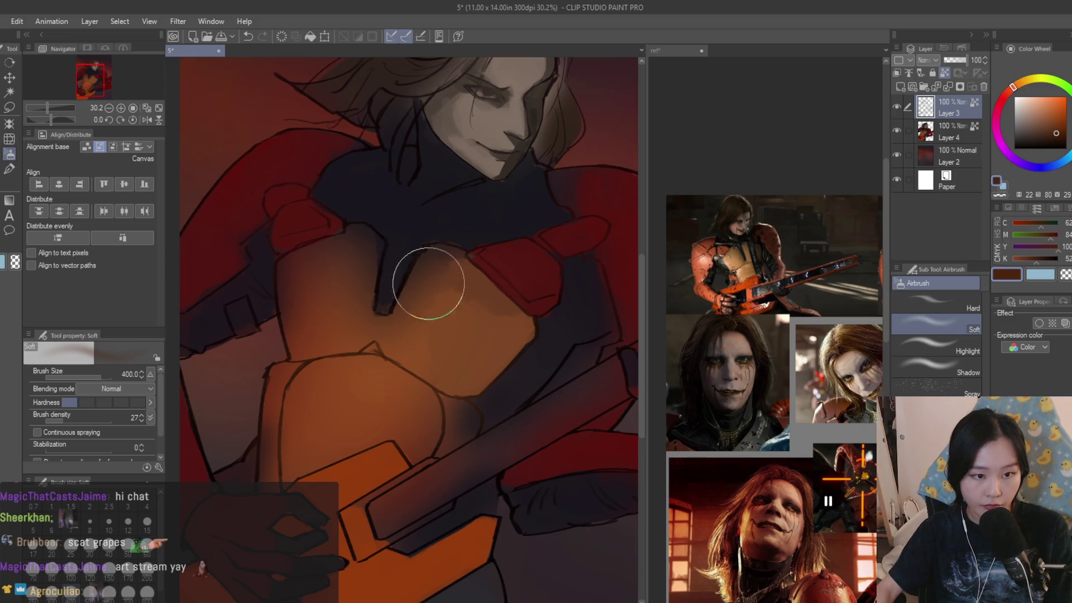
scroll(466, 401, down, 2)
scroll(465, 401, up, 2)
alt+click(491, 454)
scroll(771, 352, down, 2)
scroll(770, 352, up, 2)
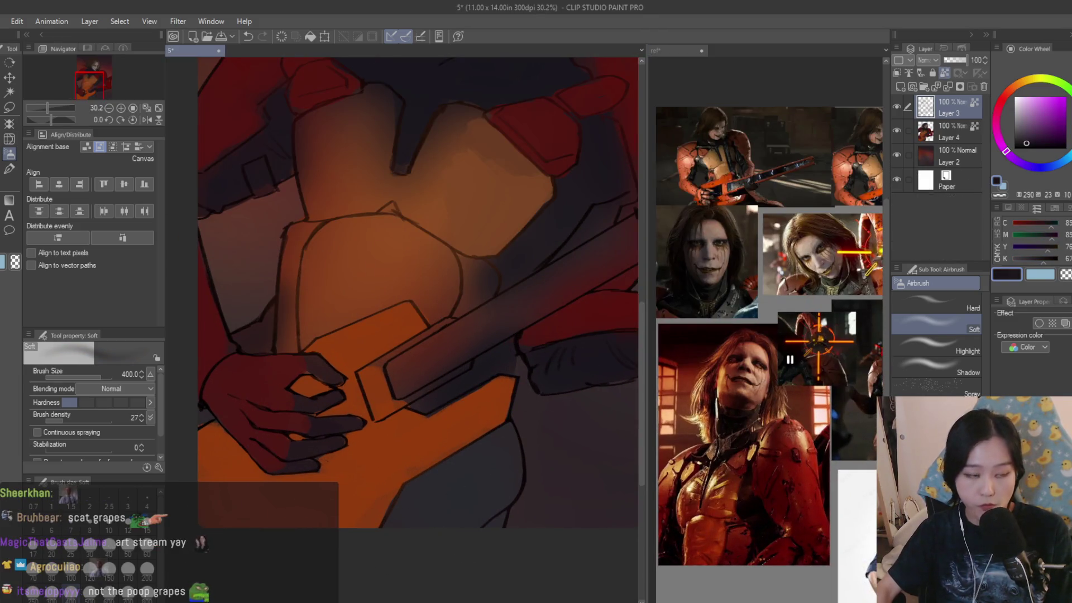
- Return to the Dry Texture 3 brush on Layer 4 with a dark red
key(b)
click(953, 137)
alt+click(623, 352)
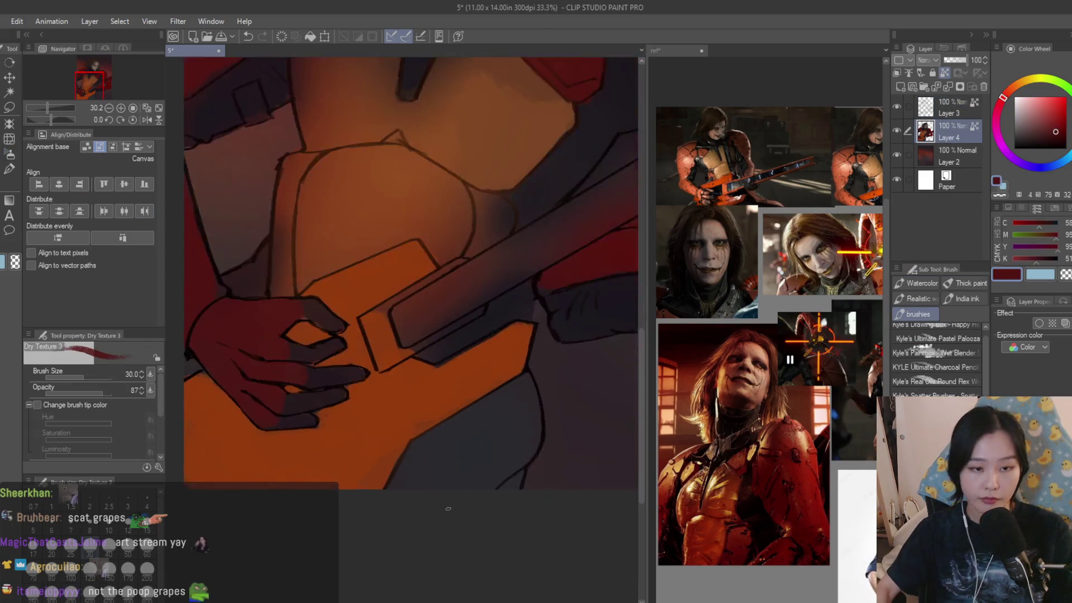
- Paint a dark-red stroke near the hands and guitar
scroll(486, 483, down, 2)
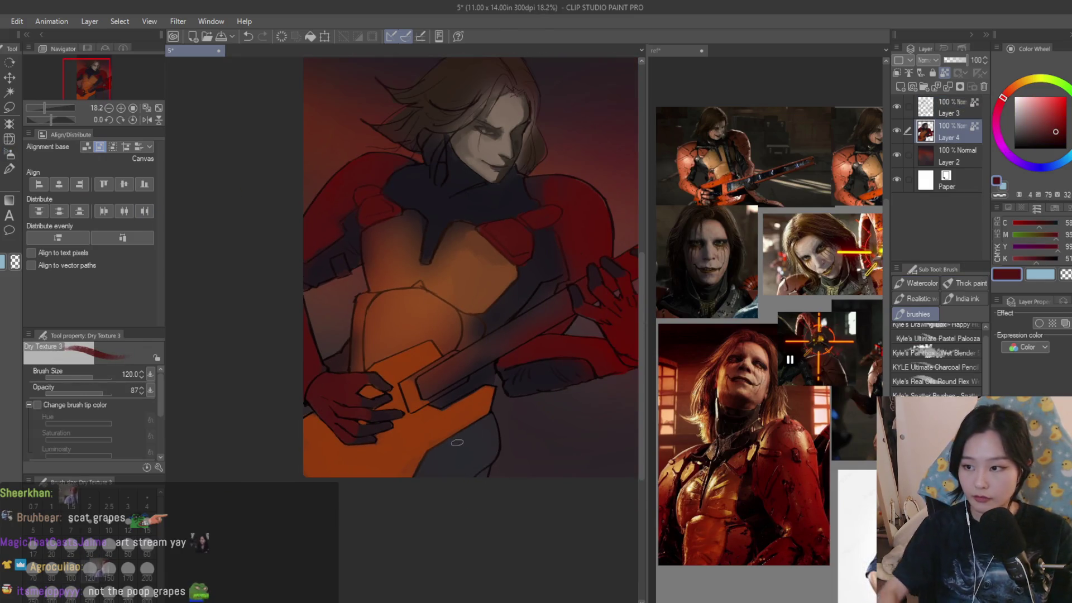
scroll(457, 444, up, 2)
drag(467, 423, 435, 434)
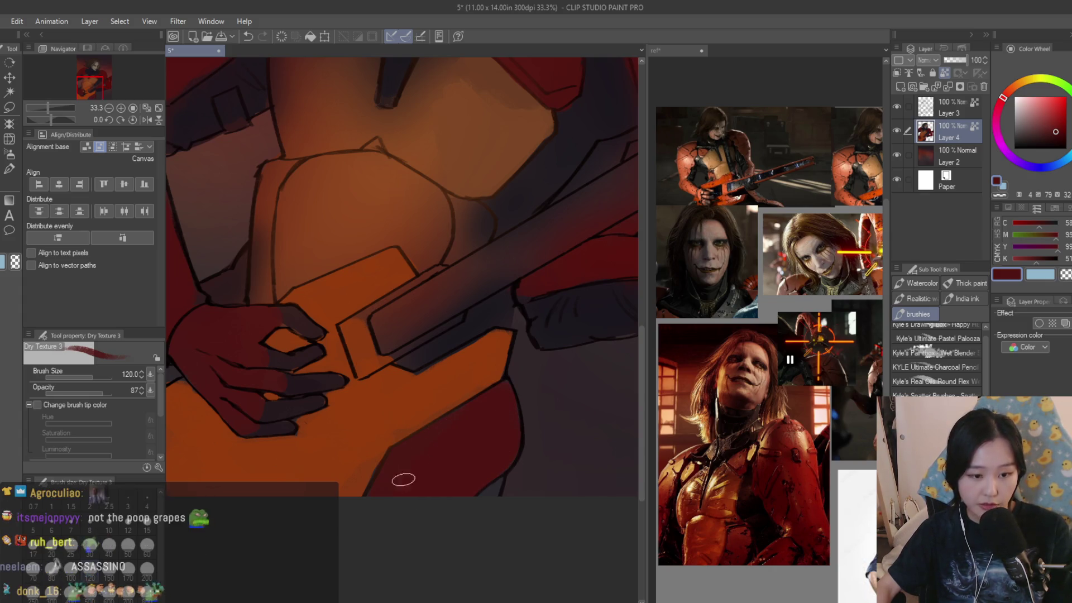
scroll(467, 447, down, 3)
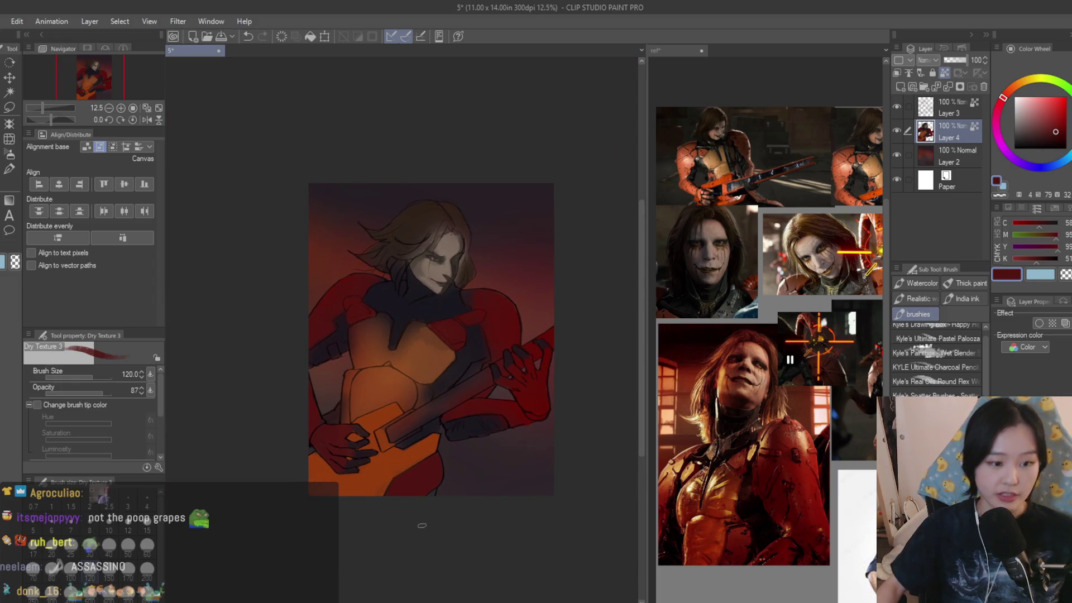
scroll(422, 543, up, 3)
- Compare against the reference collage, then go back to the main painting
click(670, 323)
scroll(670, 322, down, 1)
scroll(670, 323, up, 5)
click(292, 338)
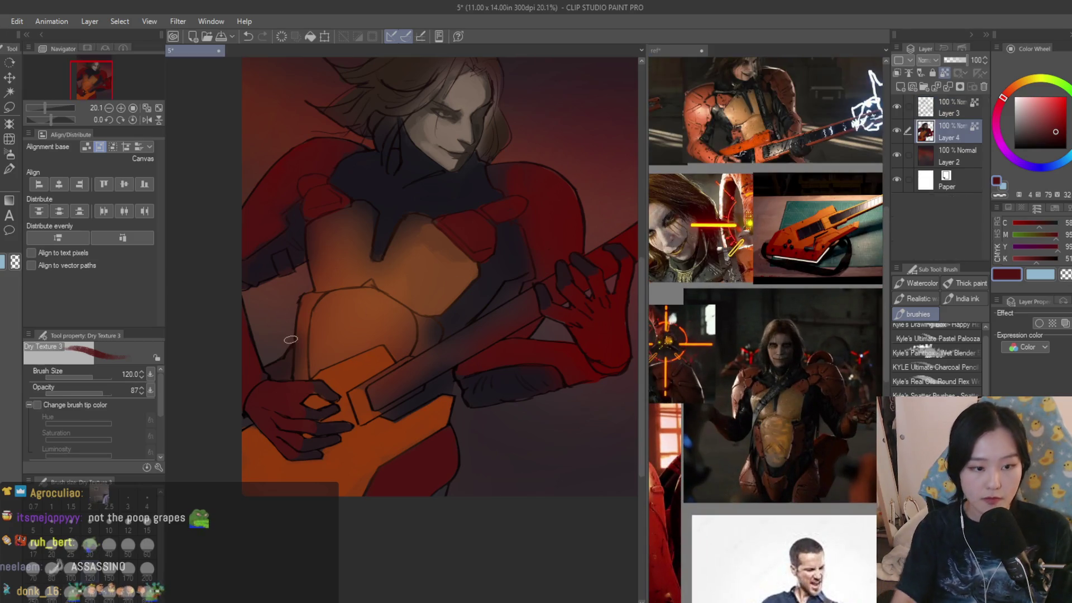
scroll(279, 364, up, 2)
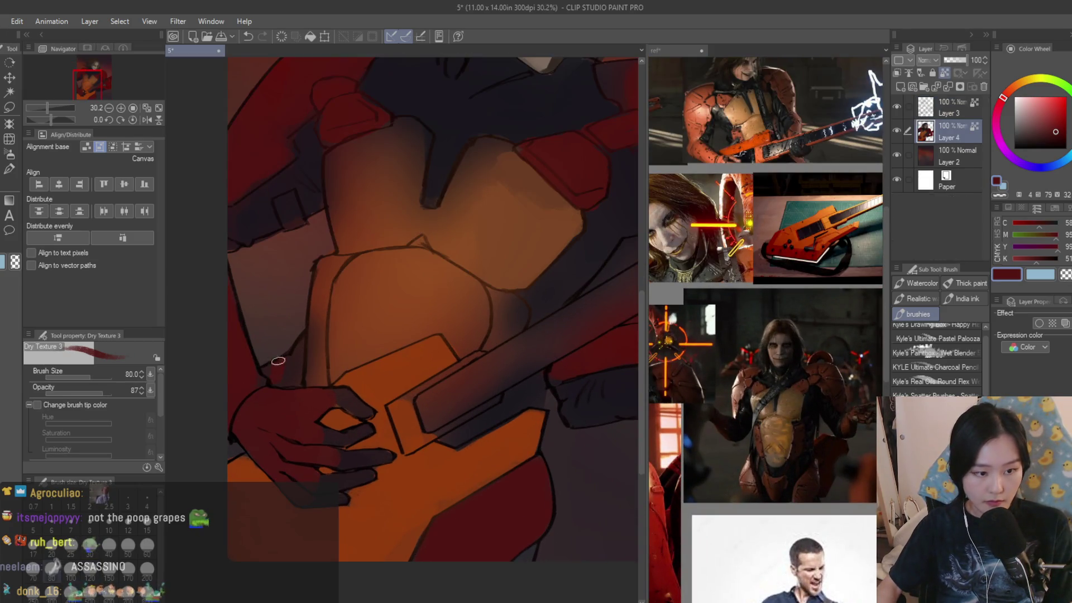
scroll(291, 390, down, 4)
scroll(318, 429, up, 5)
- Save the painting with Ctrl+S and hide the Layer 3 line art
key(ctrl+s)
scroll(391, 403, down, 6)
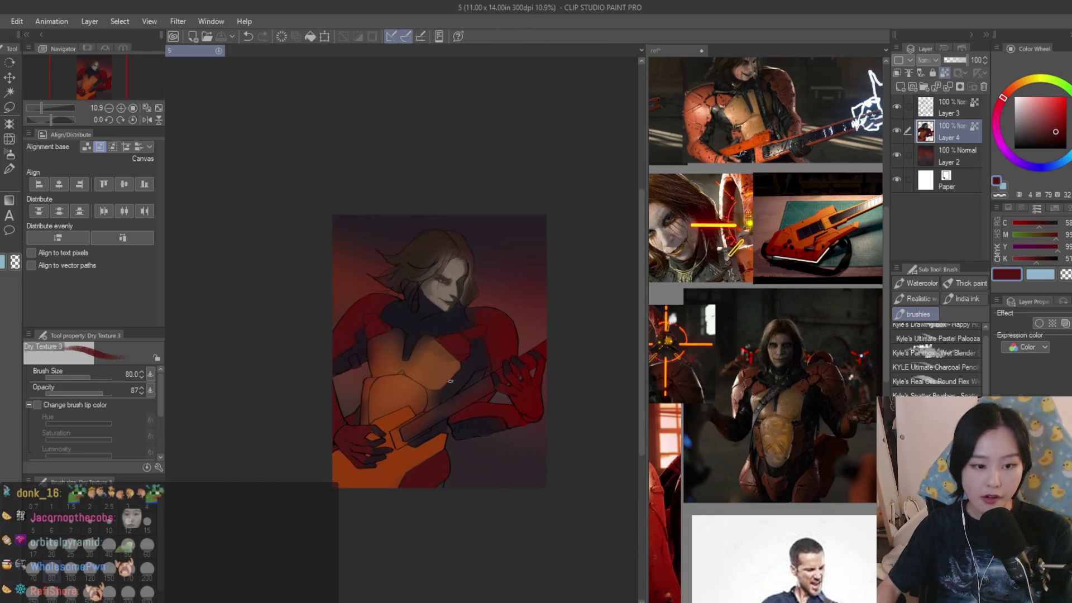
scroll(413, 403, up, 1)
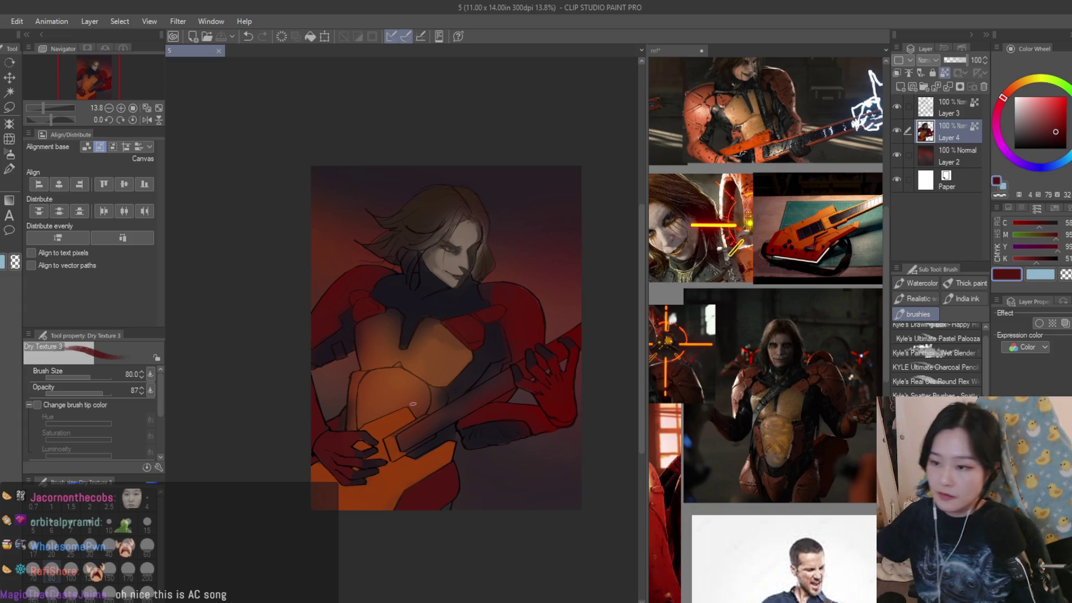
scroll(391, 234, up, 2)
click(897, 108)
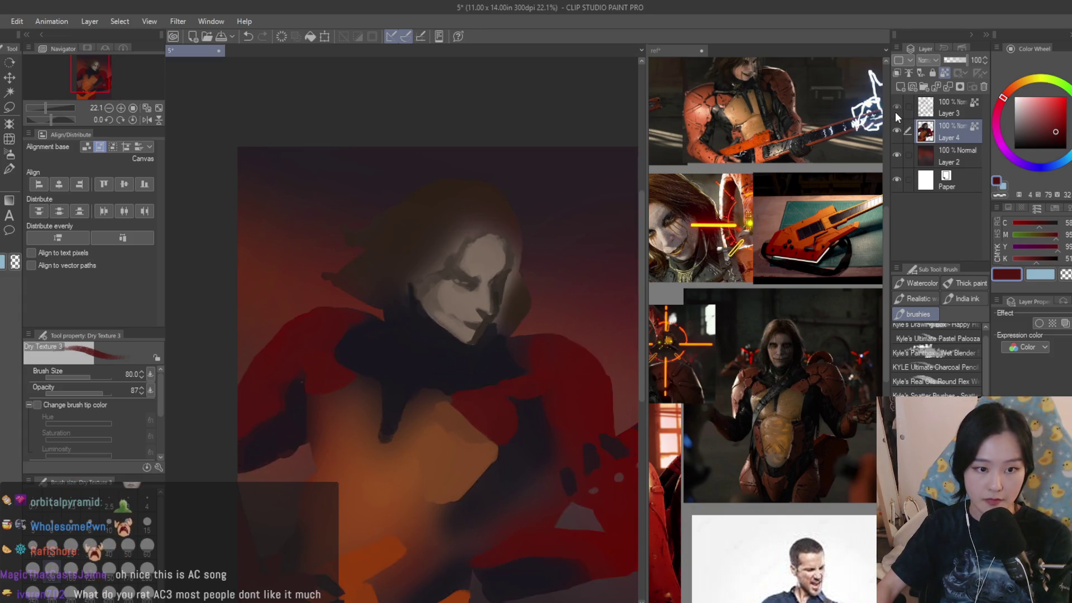
- Show Layer 3's line art again and compare the painting against the reference collage
click(897, 106)
scroll(447, 313, down, 1)
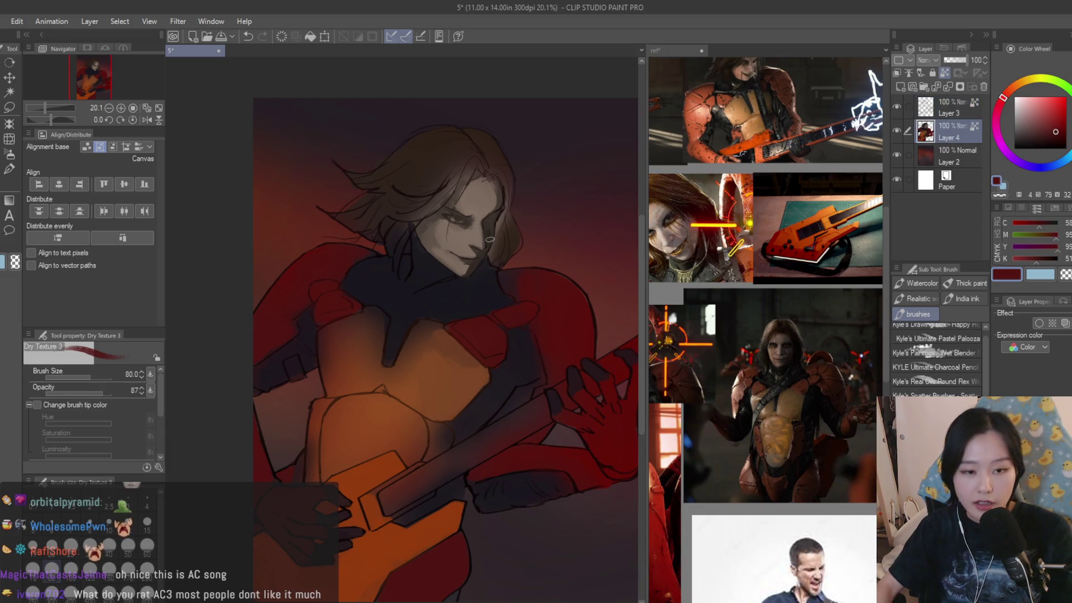
click(769, 454)
scroll(769, 453, up, 2)
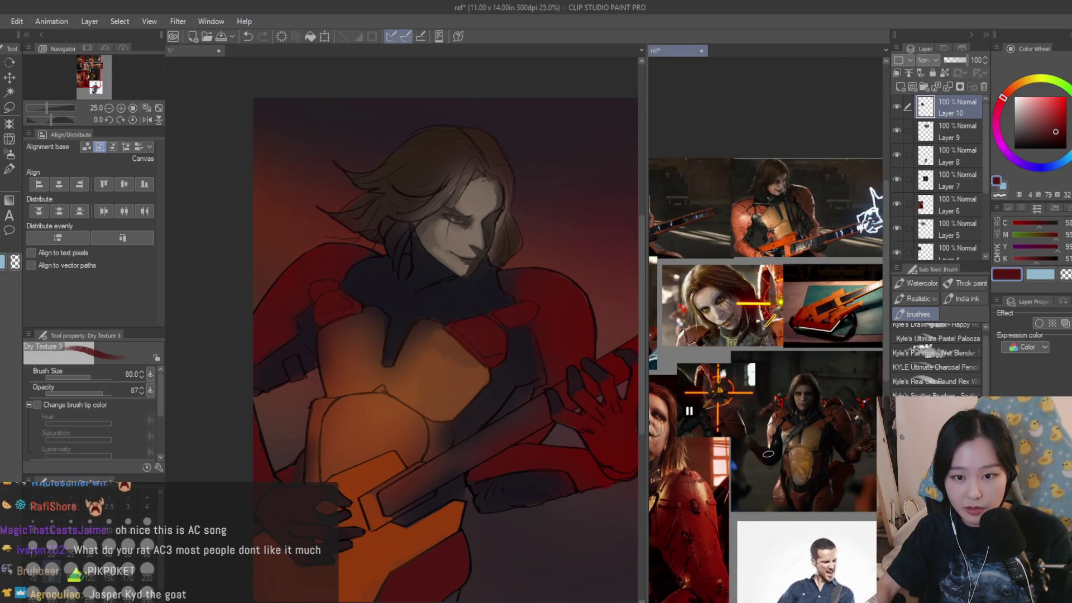
click(358, 246)
scroll(357, 245, up, 2)
click(724, 314)
scroll(723, 313, down, 2)
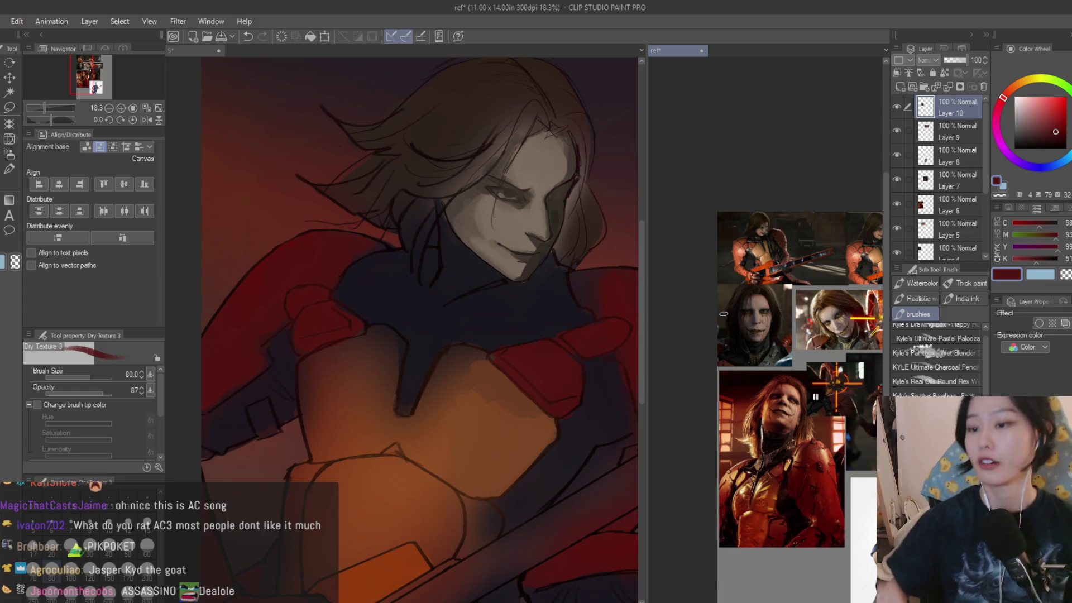
click(435, 264)
scroll(571, 260, down, 1)
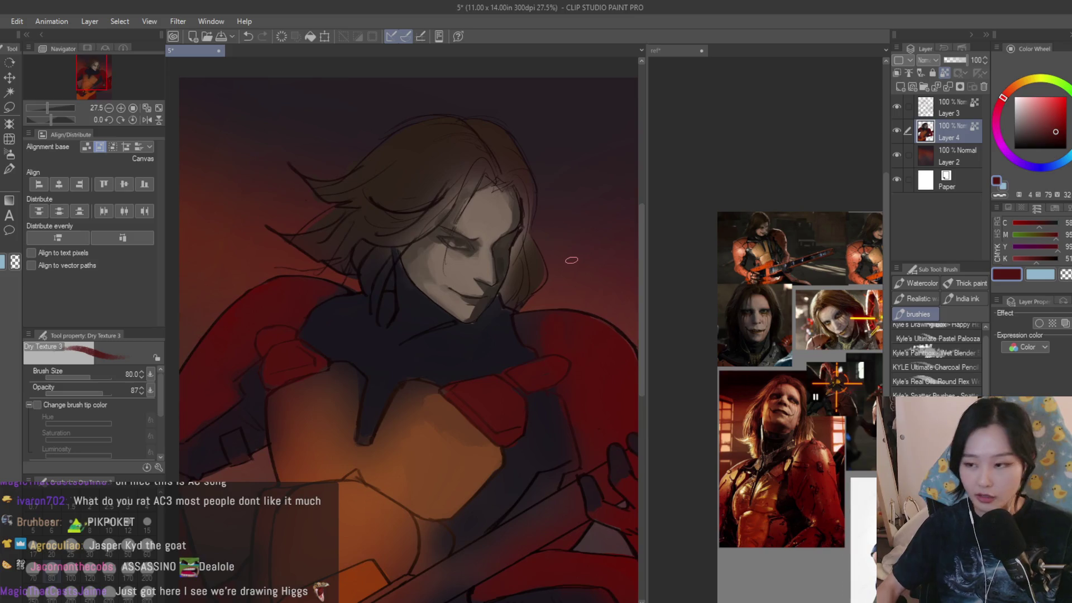
- Pick a darker navy, enlarge the brush to 170 and paint the collar beneath the chin
drag(374, 335, 410, 296)
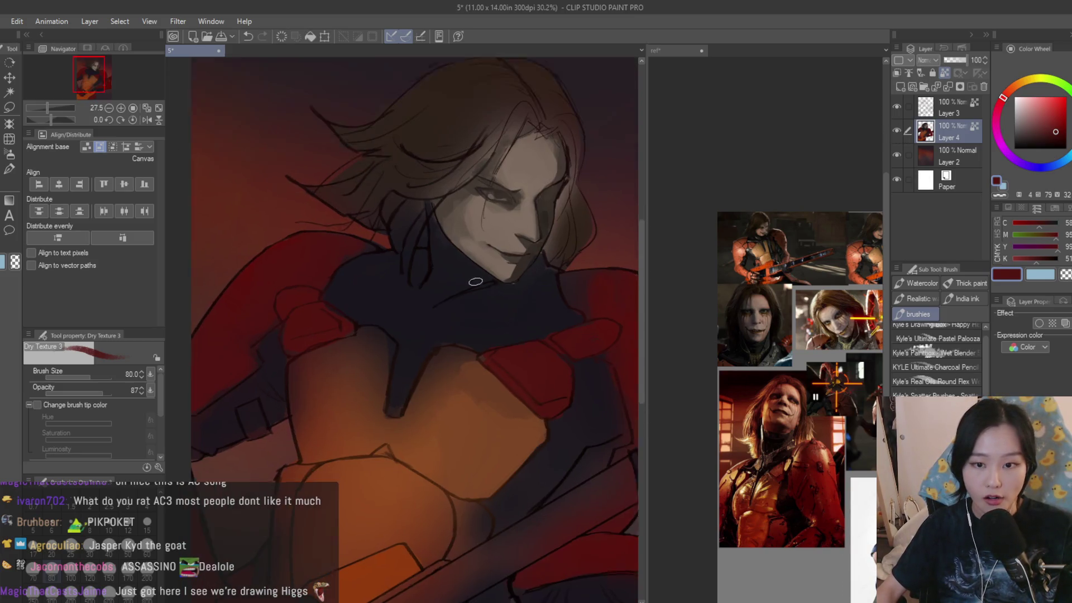
click(392, 314)
scroll(393, 314, up, 1)
click(1027, 145)
key(bracketright)
key(bracketright)
key(bracketright)
mouse_move(419, 256)
mouse_down()
mouse_move(462, 279)
mouse_move(508, 257)
mouse_move(447, 296)
mouse_up()
scroll(447, 295, down, 1)
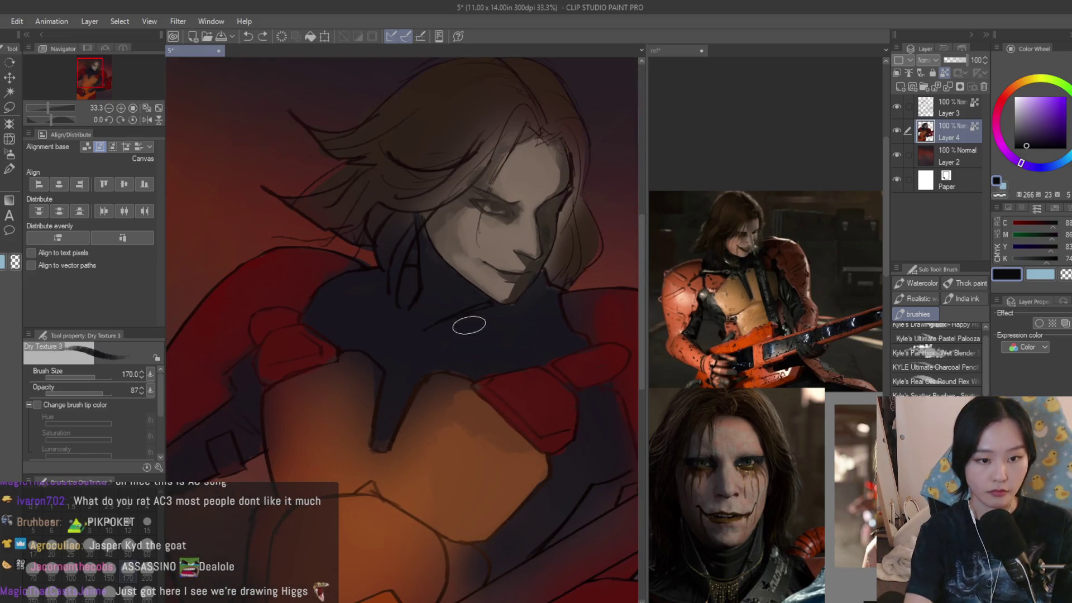
- Extend the dark collar strokes rightward, undoing a stray shoulder stroke, with the brush at 100
drag(481, 335, 557, 353)
key(ctrl+z)
key(bracketleft)
key(bracketleft)
key(bracketleft)
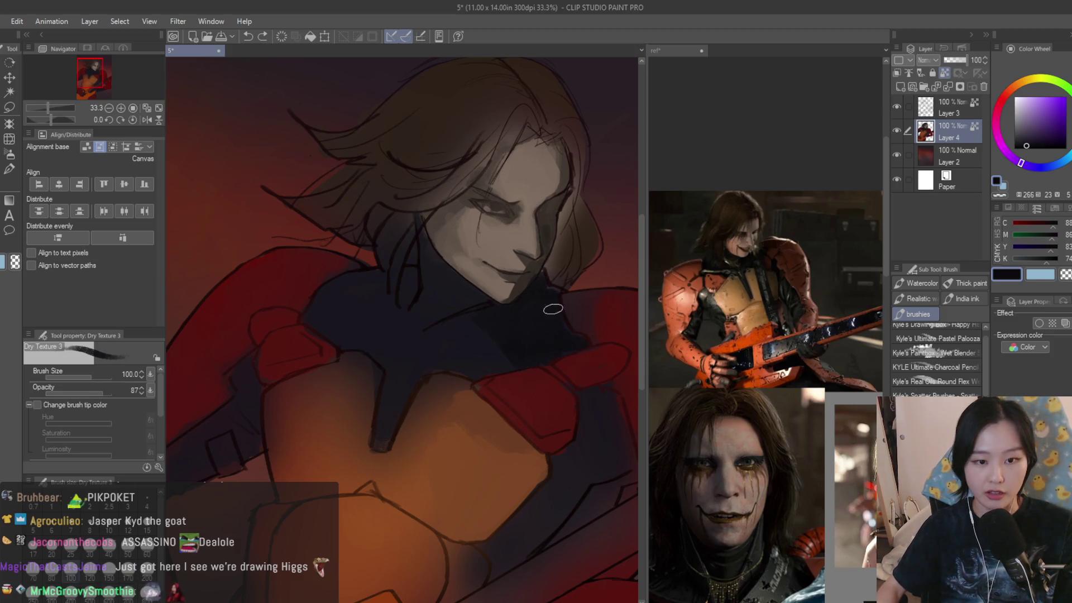
mouse_move(578, 344)
mouse_down()
mouse_move(595, 408)
mouse_move(576, 384)
mouse_move(508, 464)
mouse_up()
scroll(576, 385, down, 1)
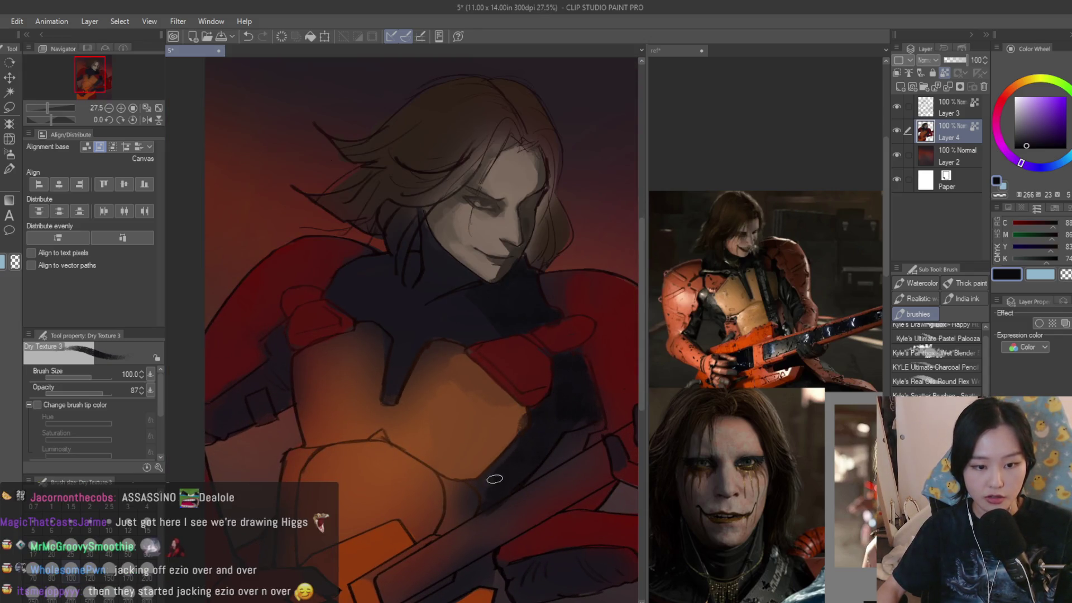
scroll(484, 501, down, 2)
scroll(490, 387, up, 4)
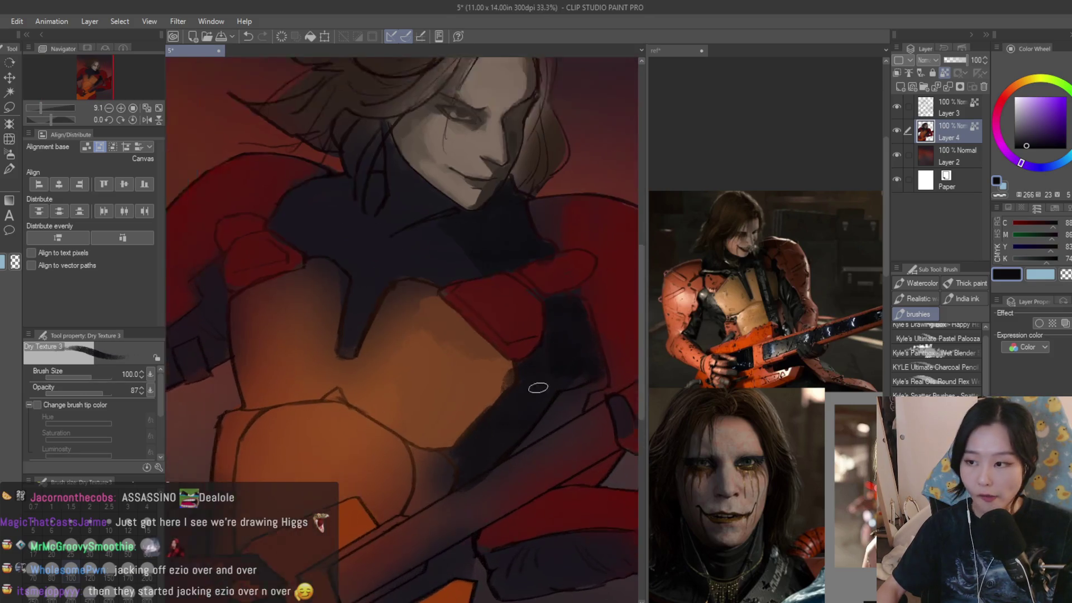
- Try orange-brown, dark navy and very dark red colours, settling on a redder dark tone
alt+click(488, 384)
alt+click(518, 422)
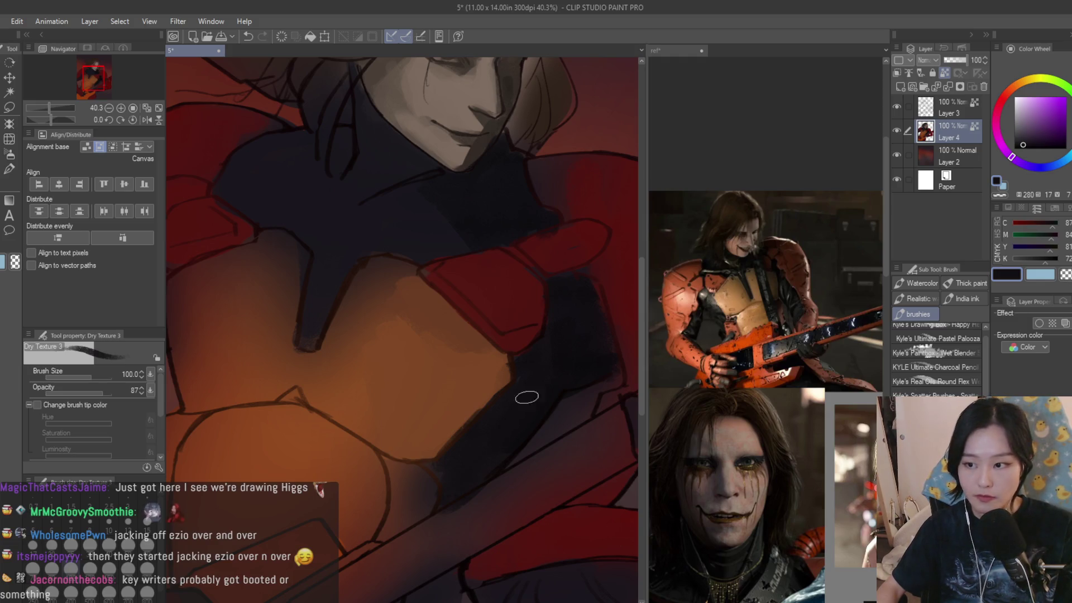
alt+click(466, 450)
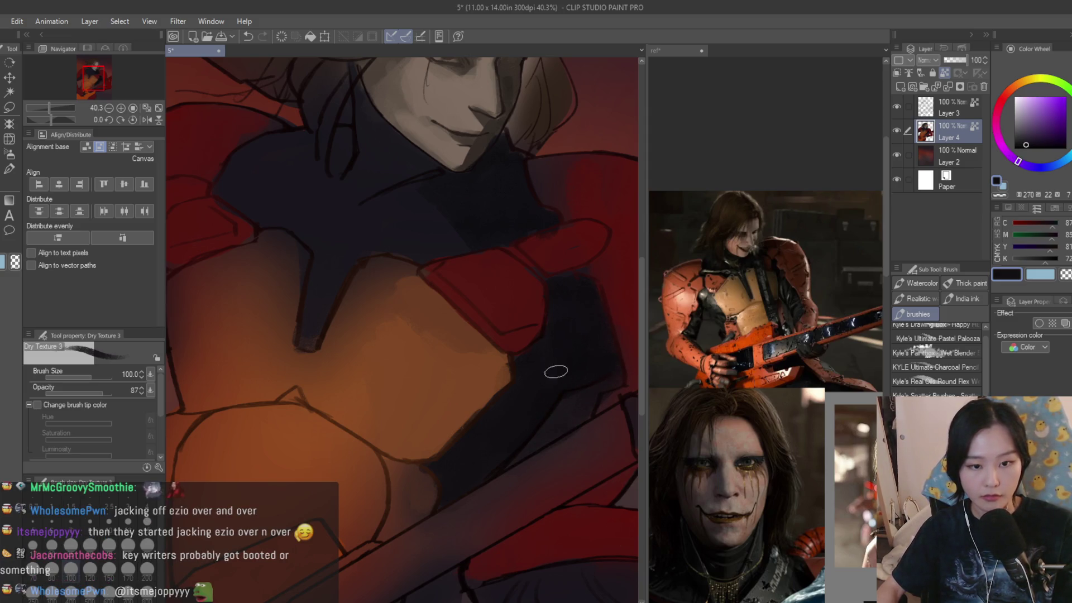
alt+click(575, 416)
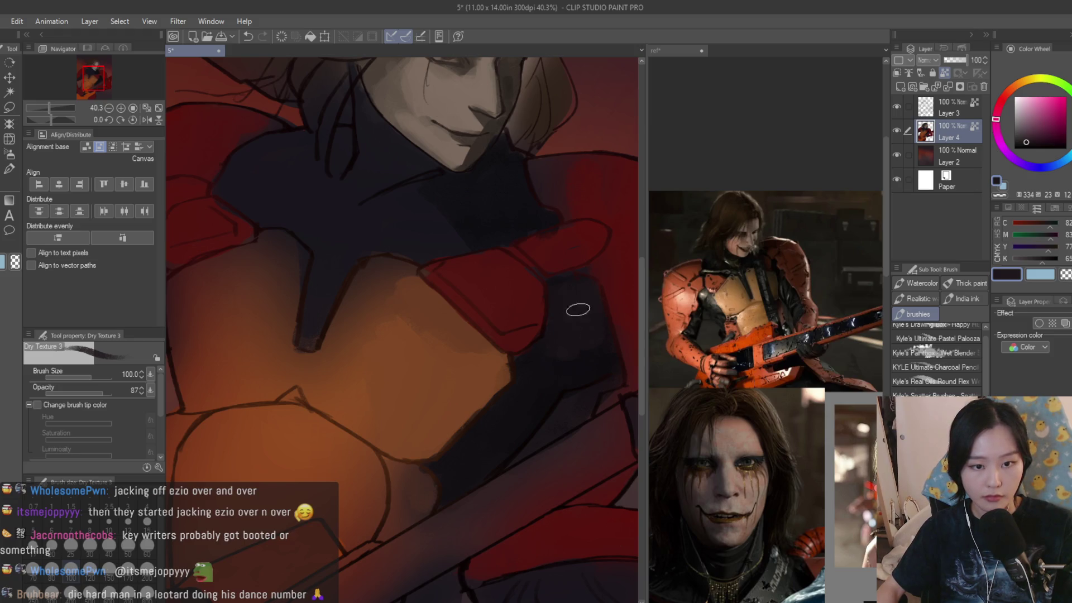
alt+click(566, 350)
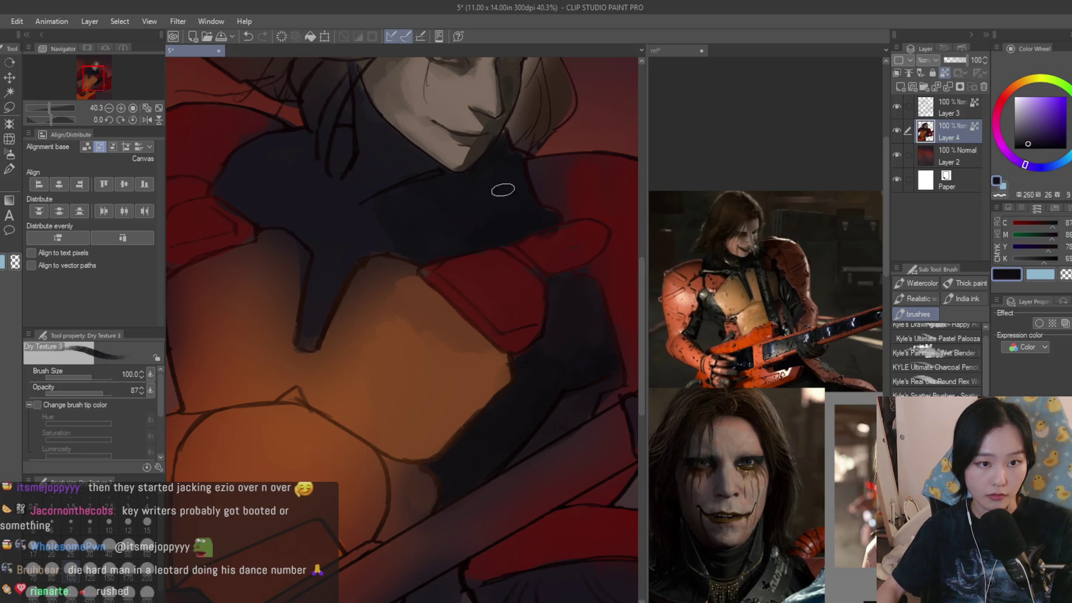
scroll(502, 186, down, 4)
scroll(510, 350, up, 5)
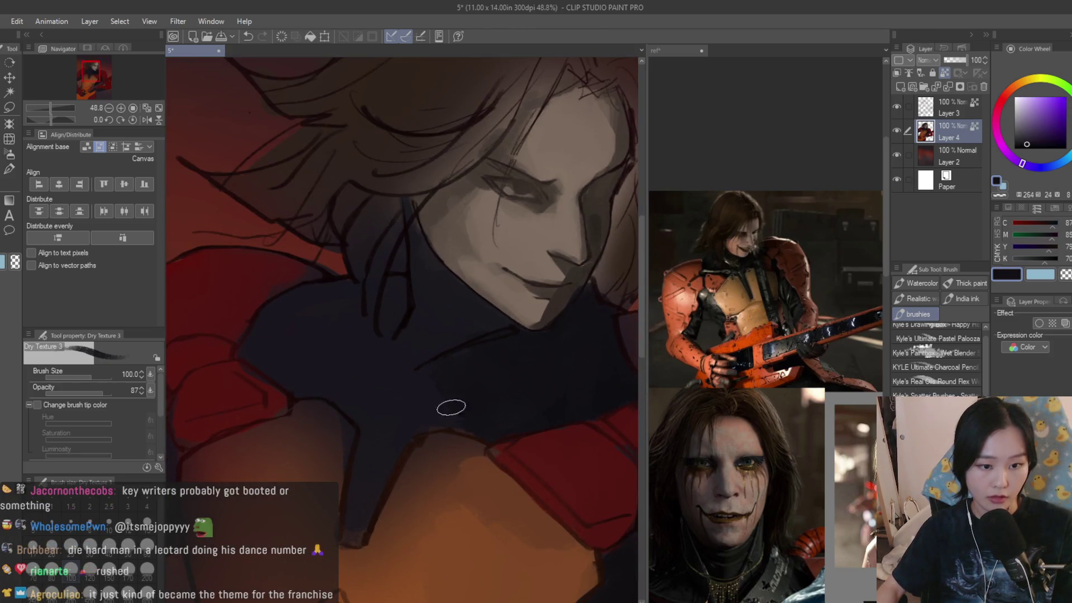
scroll(370, 409, down, 2)
alt+click(540, 525)
scroll(527, 344, down, 3)
scroll(527, 343, up, 5)
alt+click(397, 294)
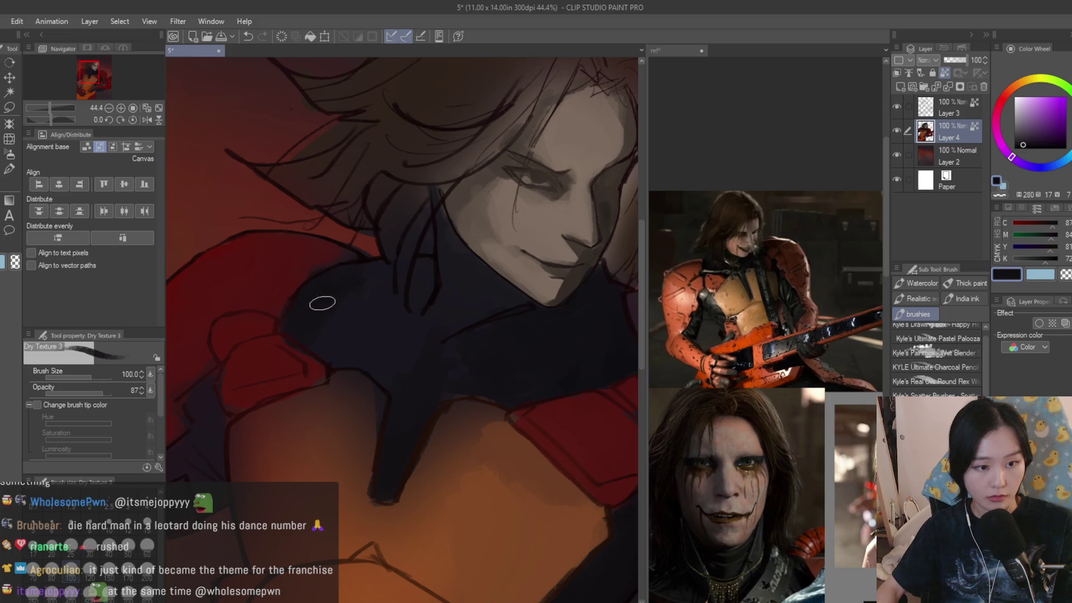
- Sample the collar's dark colour, shrink the brush to 60 and darken the colour slightly
scroll(381, 336, up, 1)
alt+click(501, 295)
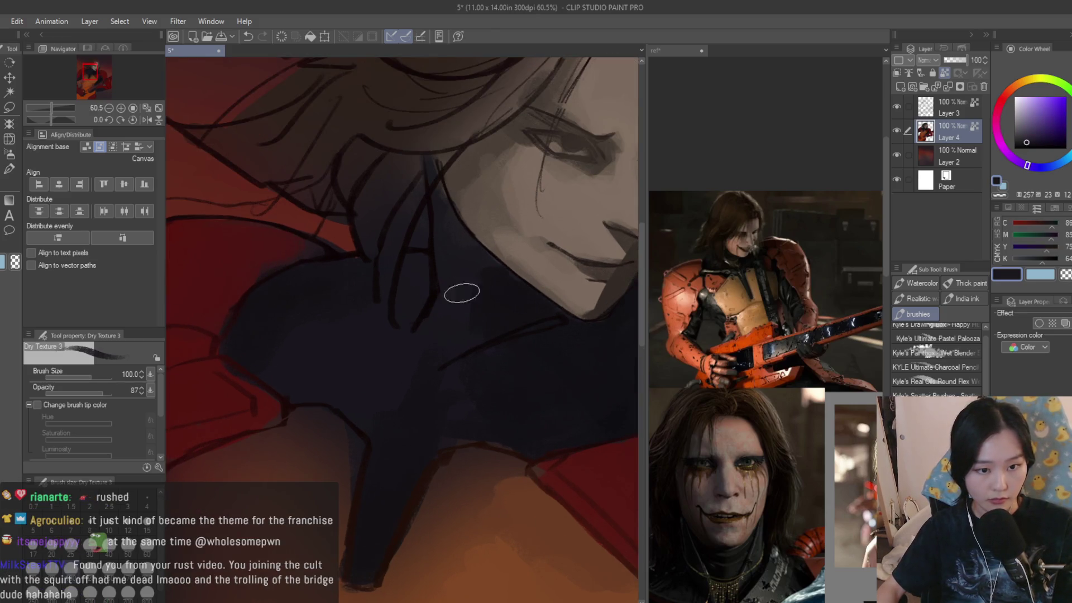
alt+click(468, 323)
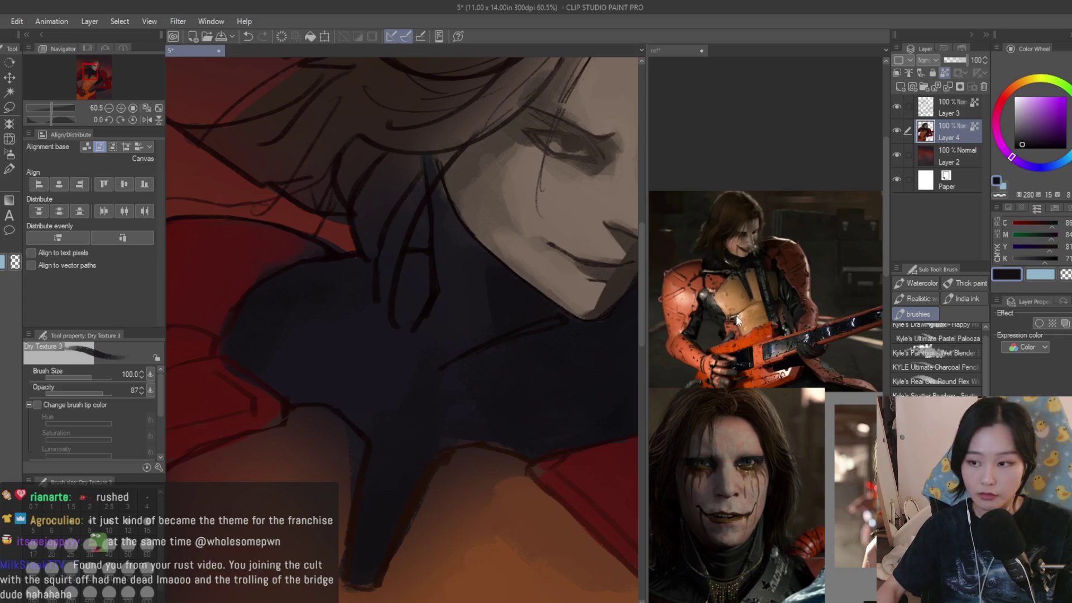
key(bracketleft)
key(bracketleft)
key(bracketleft)
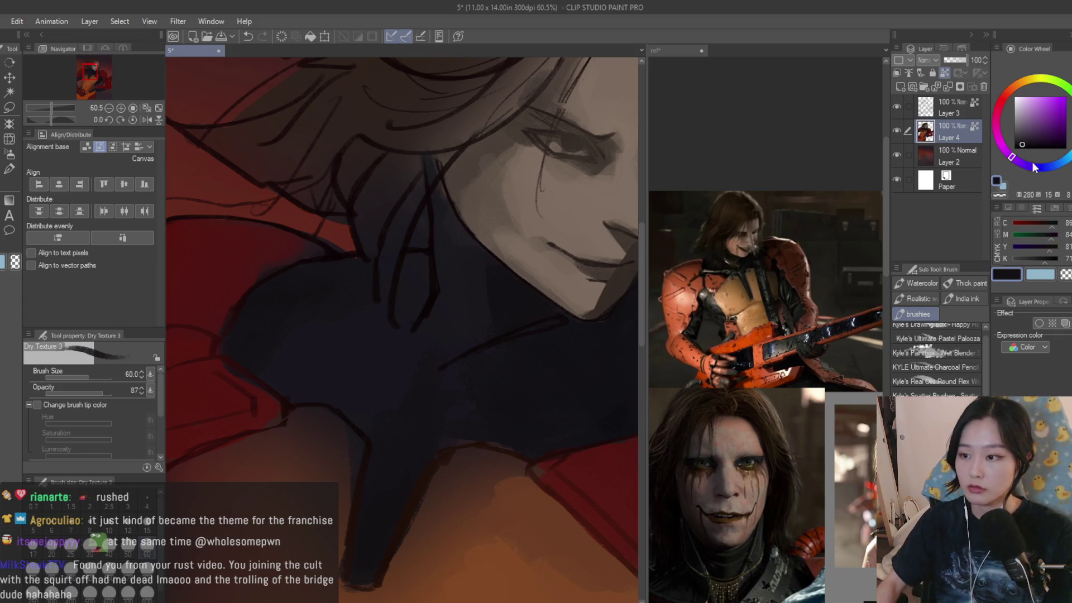
drag(1024, 144, 1023, 148)
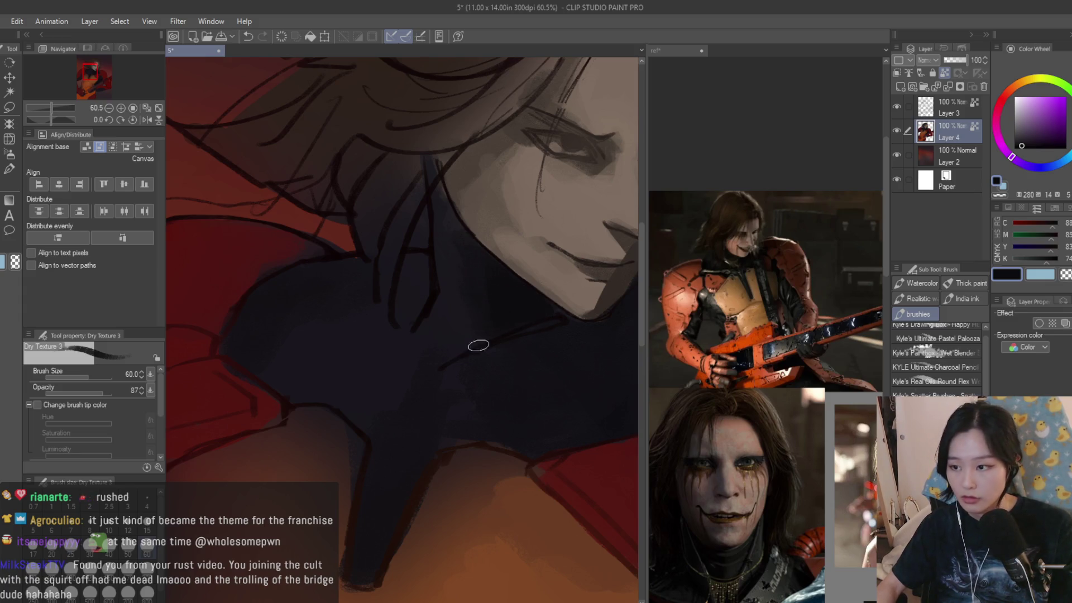
scroll(481, 330, up, 2)
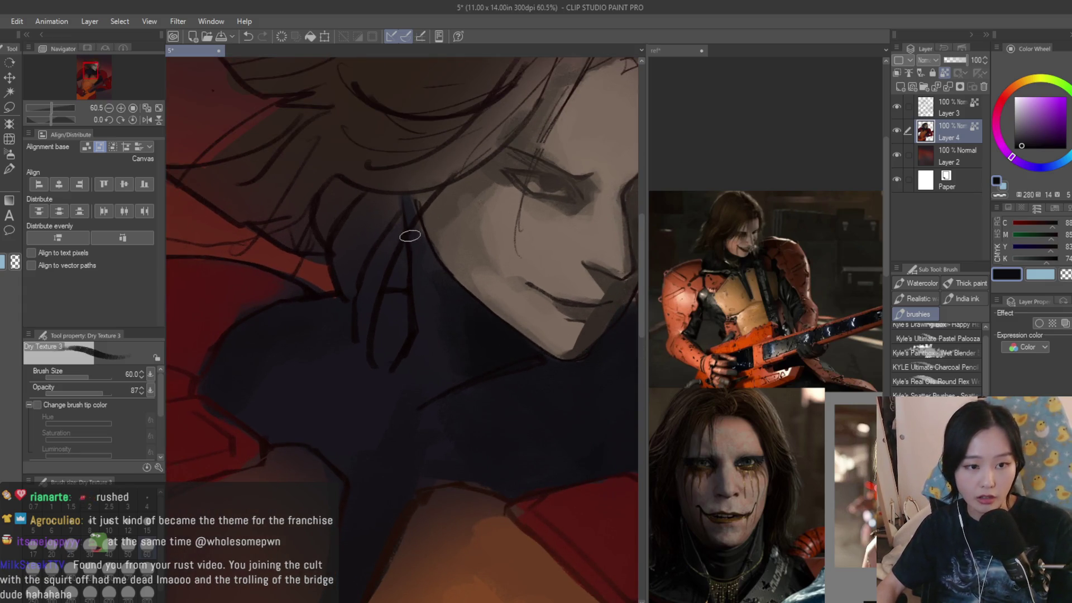
scroll(408, 299, down, 5)
scroll(446, 360, up, 6)
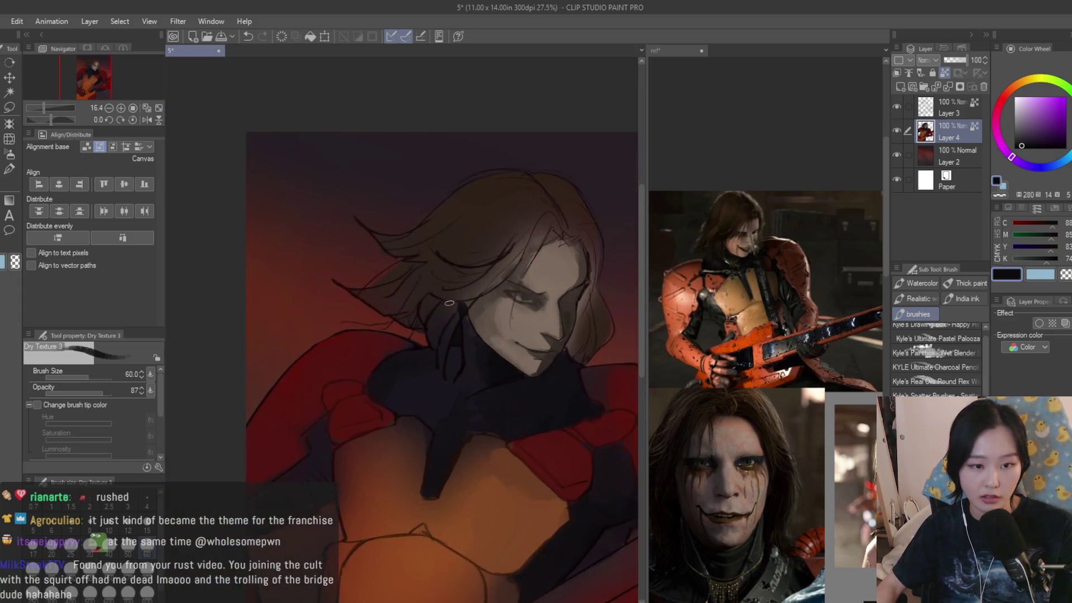
scroll(447, 380, down, 1)
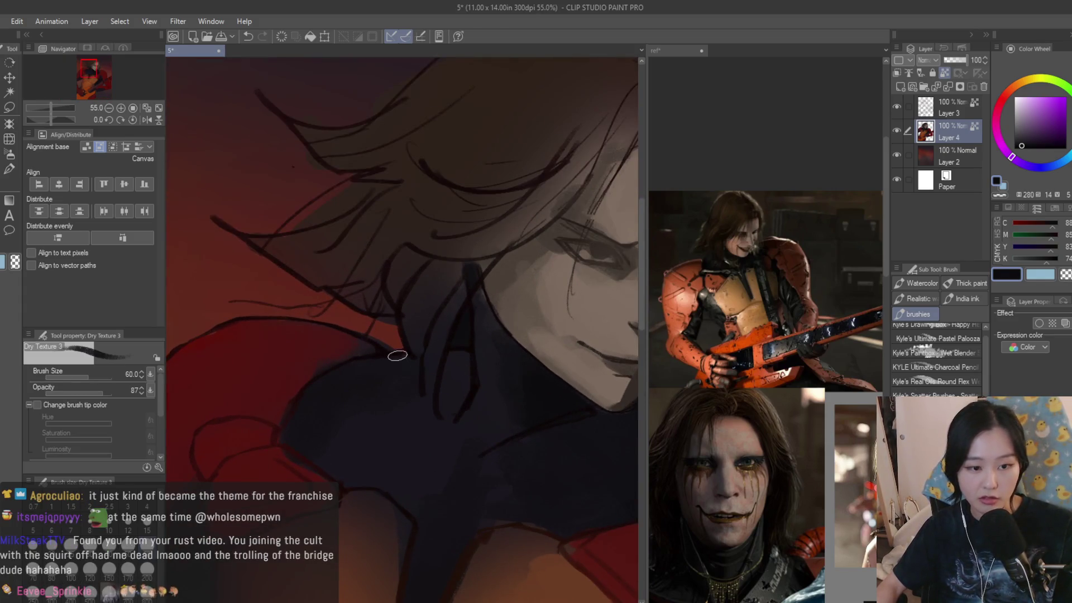
scroll(397, 500, down, 2)
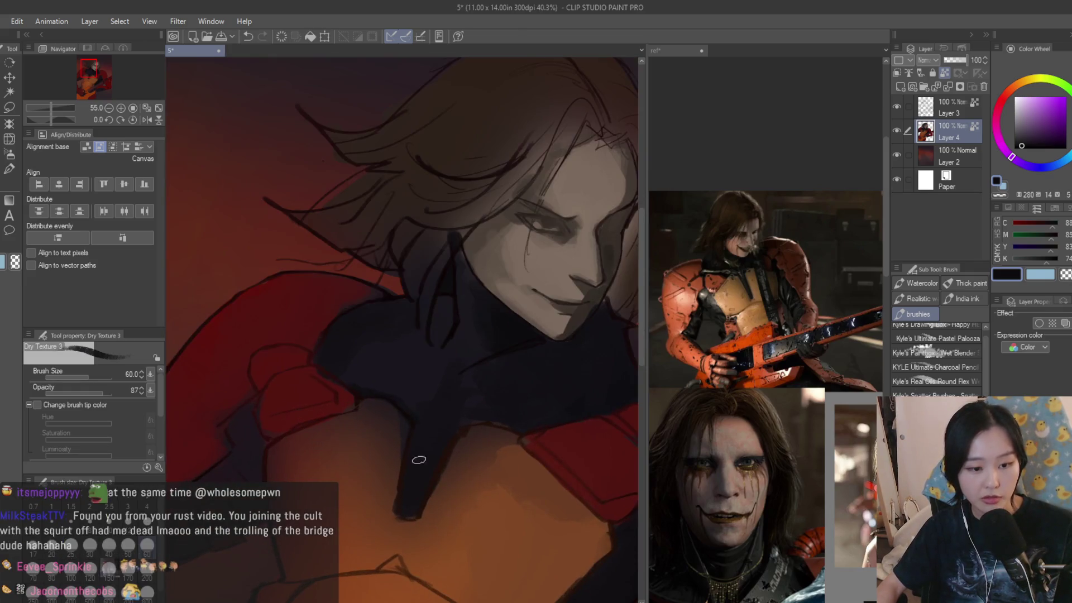
scroll(414, 483, up, 1)
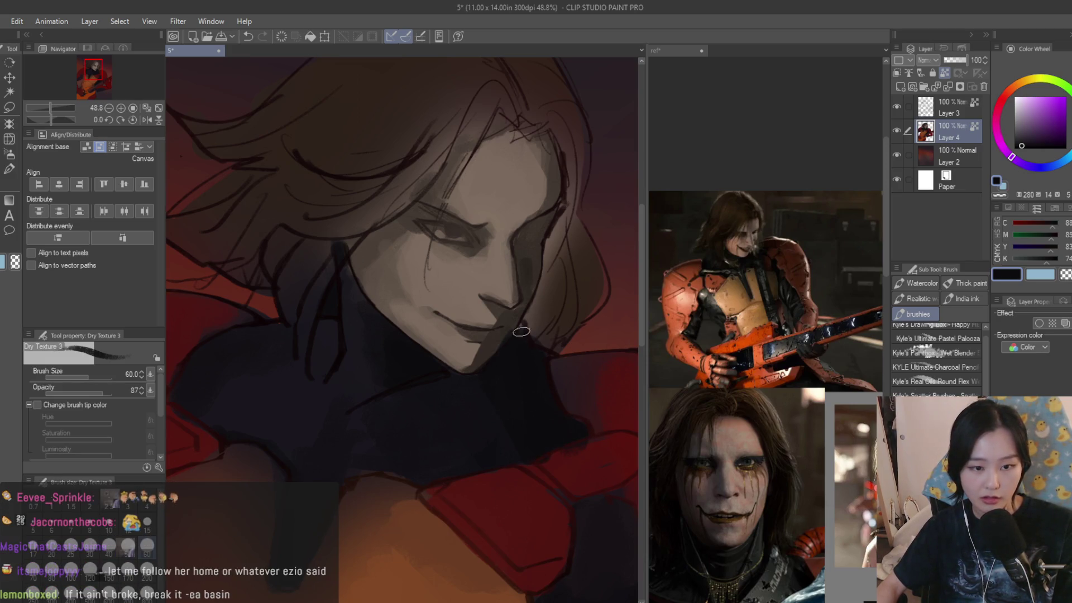
scroll(547, 359, up, 4)
- Eyedrop several dark, light and near-black browns from the face and nose
alt+click(490, 383)
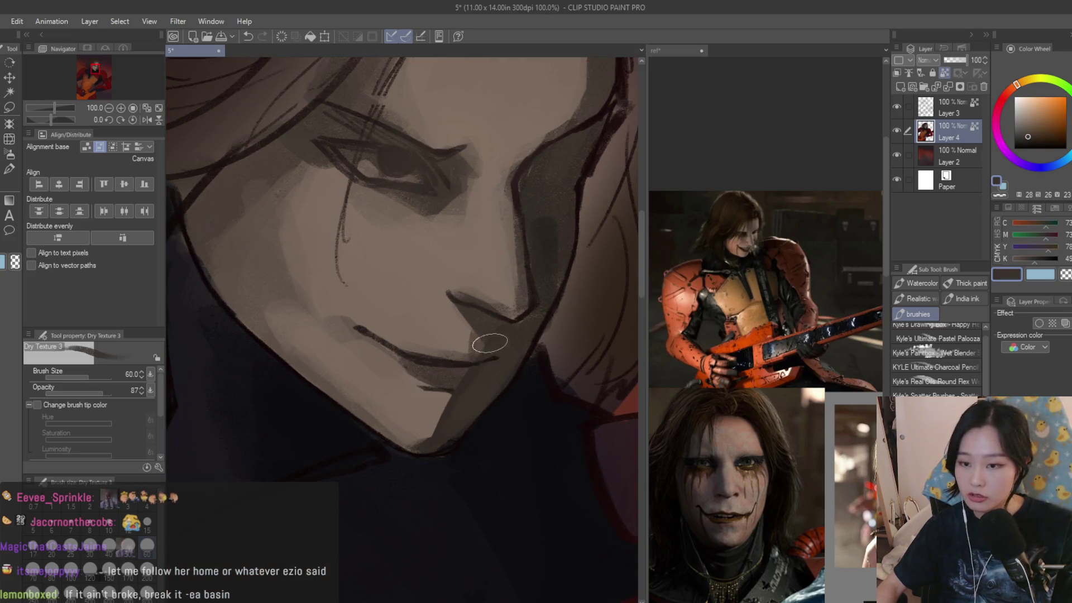
alt+click(461, 348)
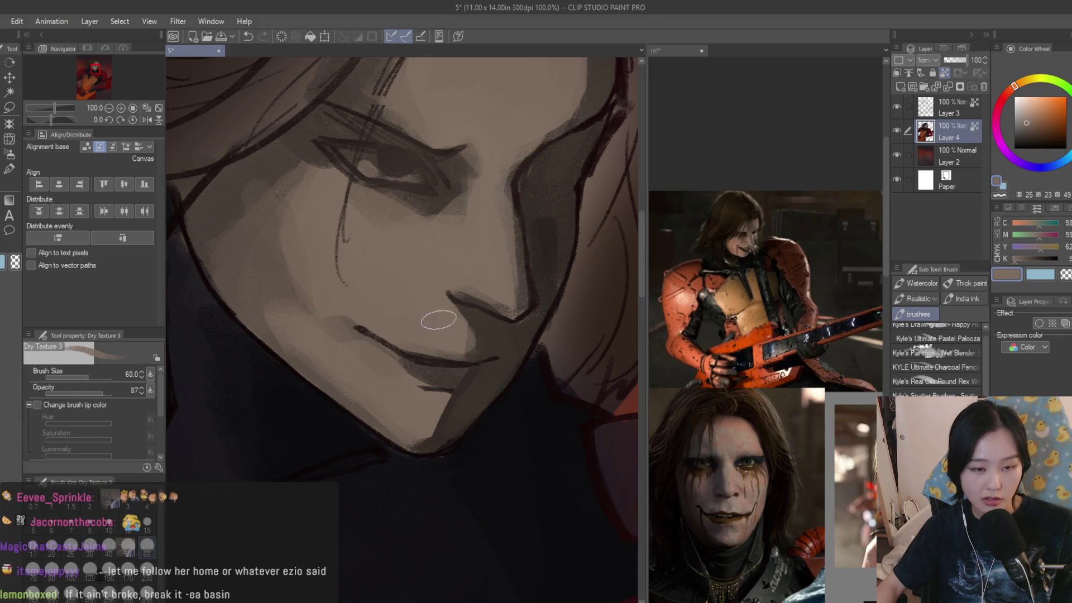
scroll(445, 330, down, 5)
scroll(503, 373, up, 4)
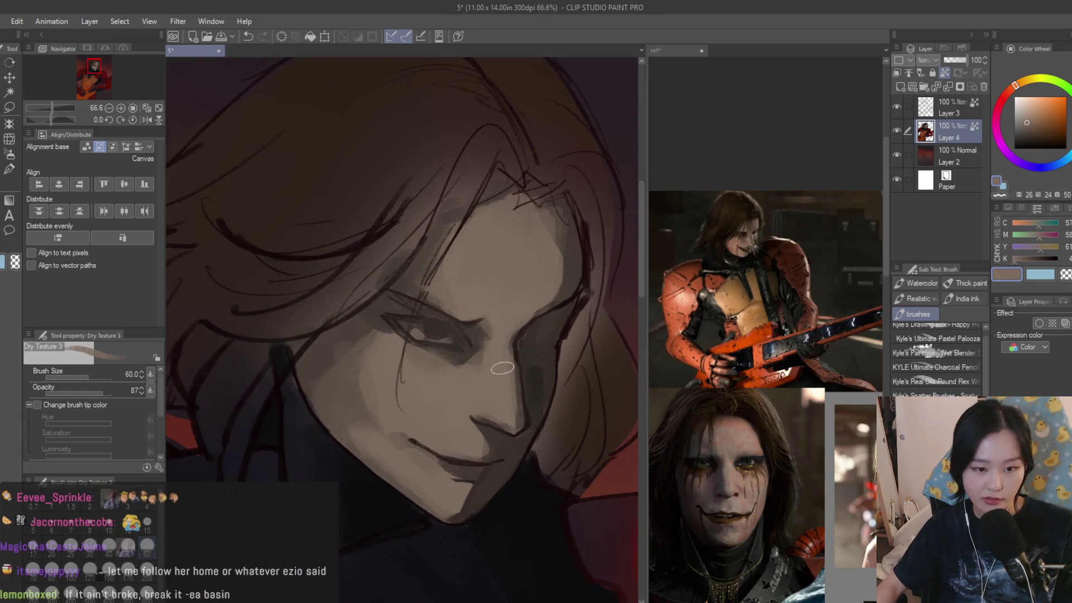
scroll(502, 372, up, 2)
alt+click(520, 373)
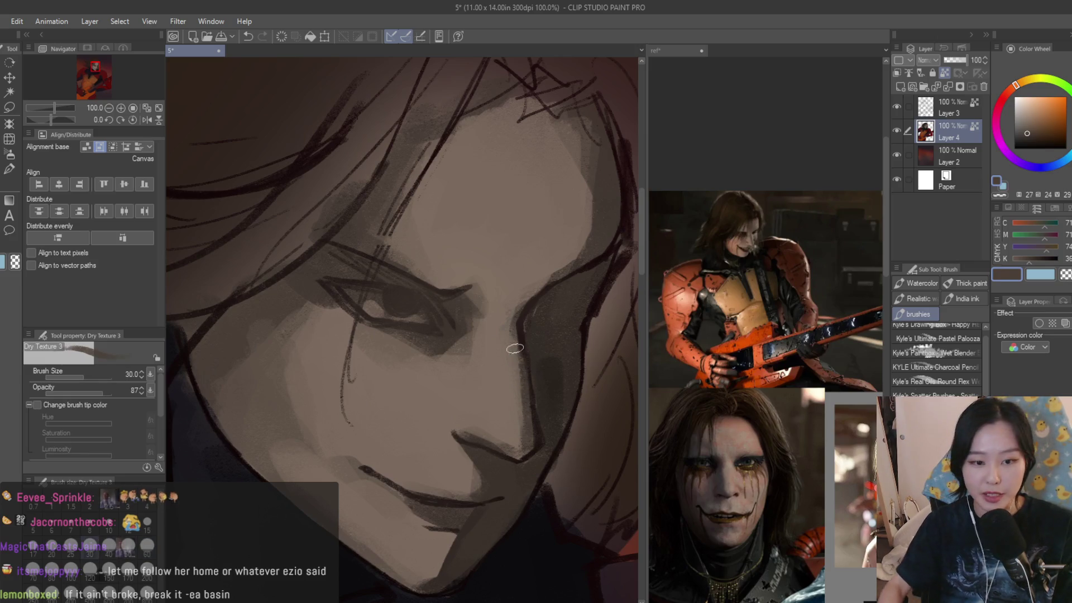
alt+click(515, 372)
alt+click(516, 324)
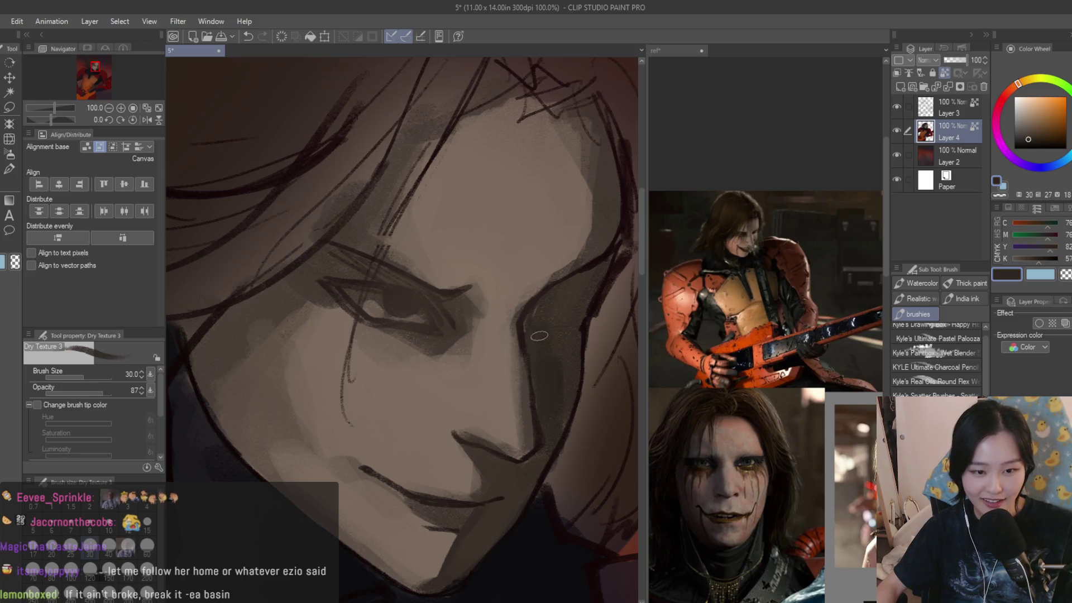
- Sample a shadow brown near the mouth and darken the corner of the smirk
scroll(506, 232, down, 5)
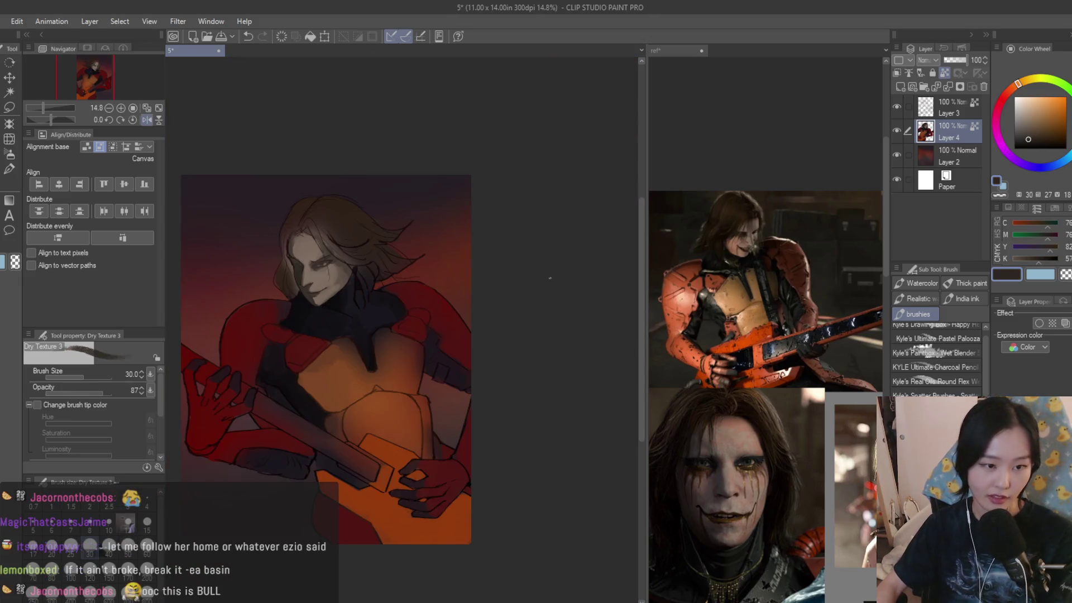
scroll(489, 271, up, 2)
scroll(489, 271, up, 6)
alt+click(445, 321)
alt+click(517, 335)
drag(538, 342, 527, 302)
- Pick a lighter brown and add light touches near the mouth
alt+click(489, 280)
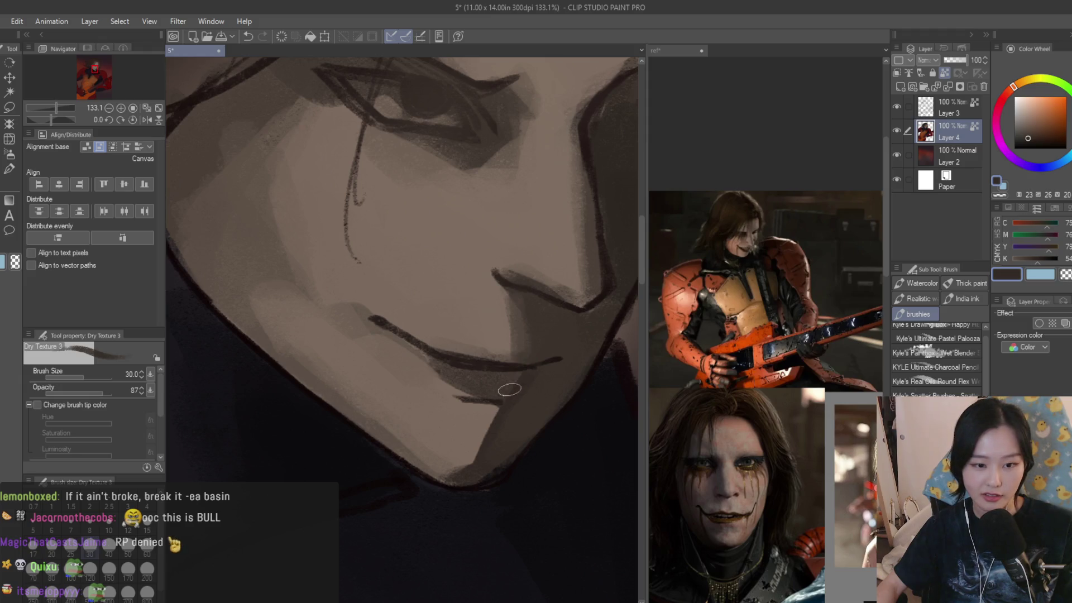
scroll(500, 415, down, 3)
alt+click(414, 380)
drag(436, 380, 411, 359)
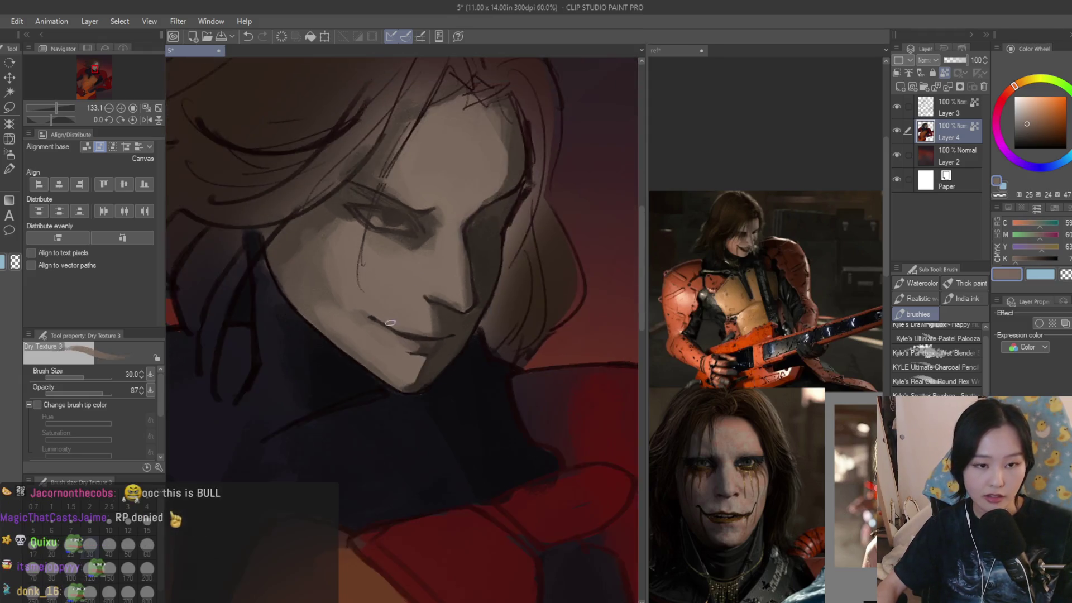
scroll(441, 329, down, 3)
scroll(440, 329, up, 5)
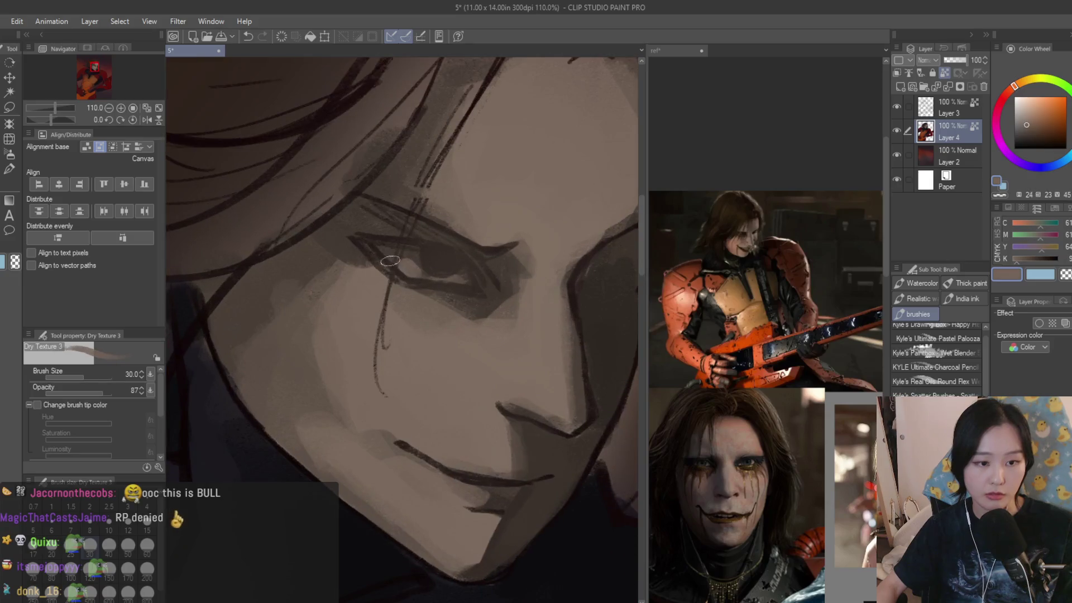
- Select Layer 3 above the painting with Alt+] and switch to the eraser
key(alt+bracketright)
key(e)
scroll(455, 204, down, 3)
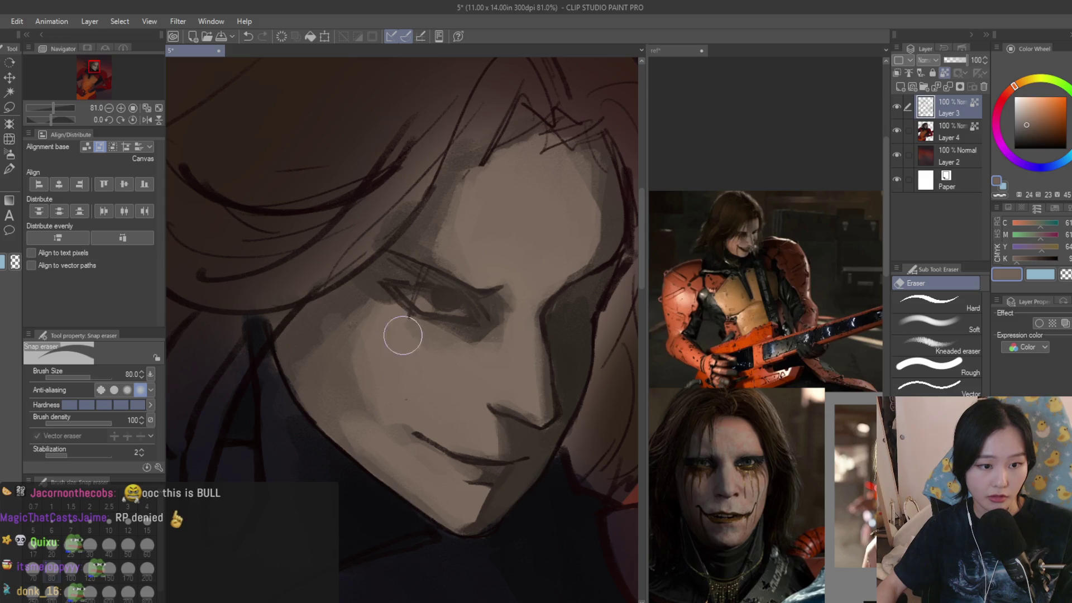
- After a zoomed-out check of the figure, select Layer 4 and return to the Dry Texture 3 brush
scroll(390, 403, down, 8)
scroll(468, 406, up, 2)
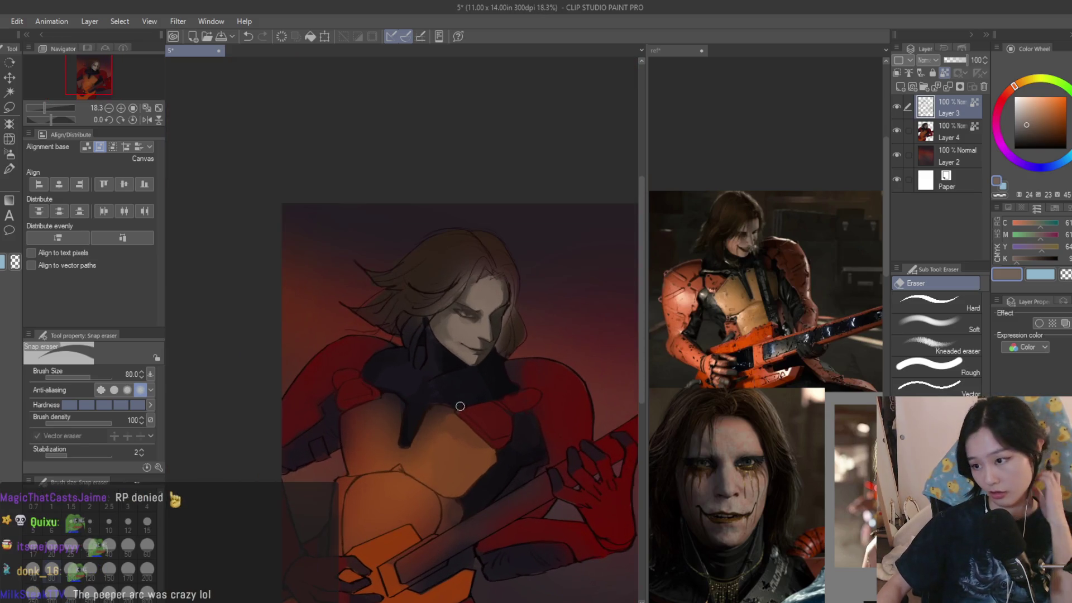
scroll(432, 388, down, 2)
scroll(521, 386, up, 4)
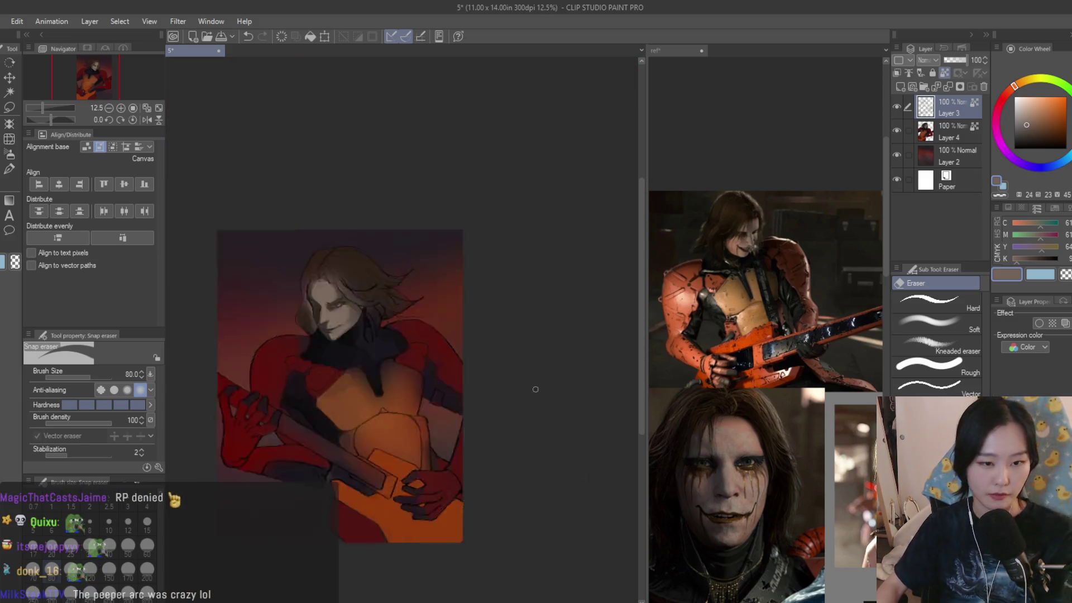
click(943, 134)
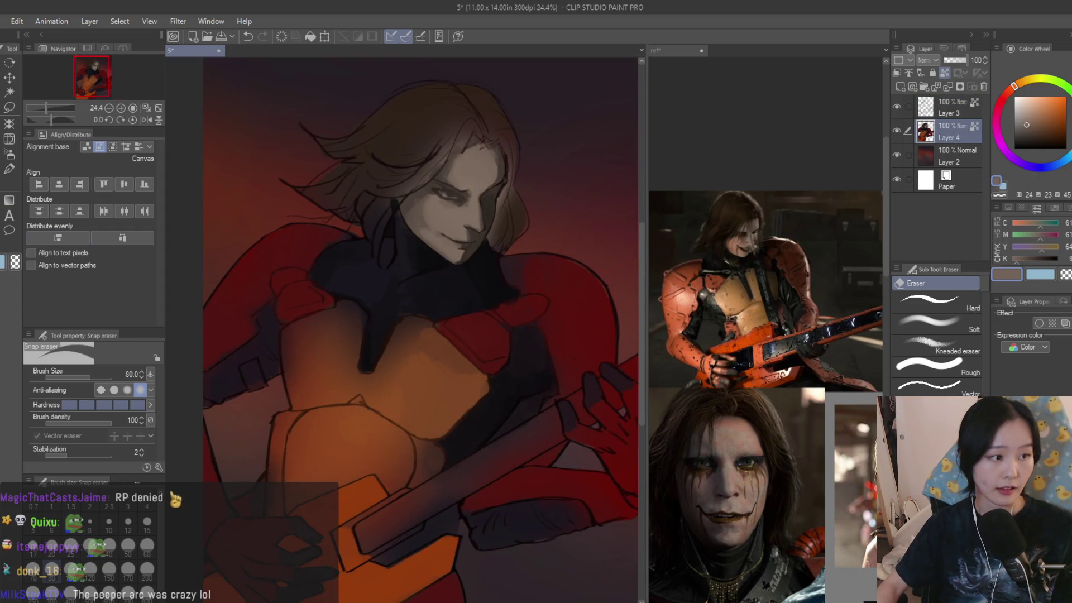
key(b)
drag(308, 458, 361, 402)
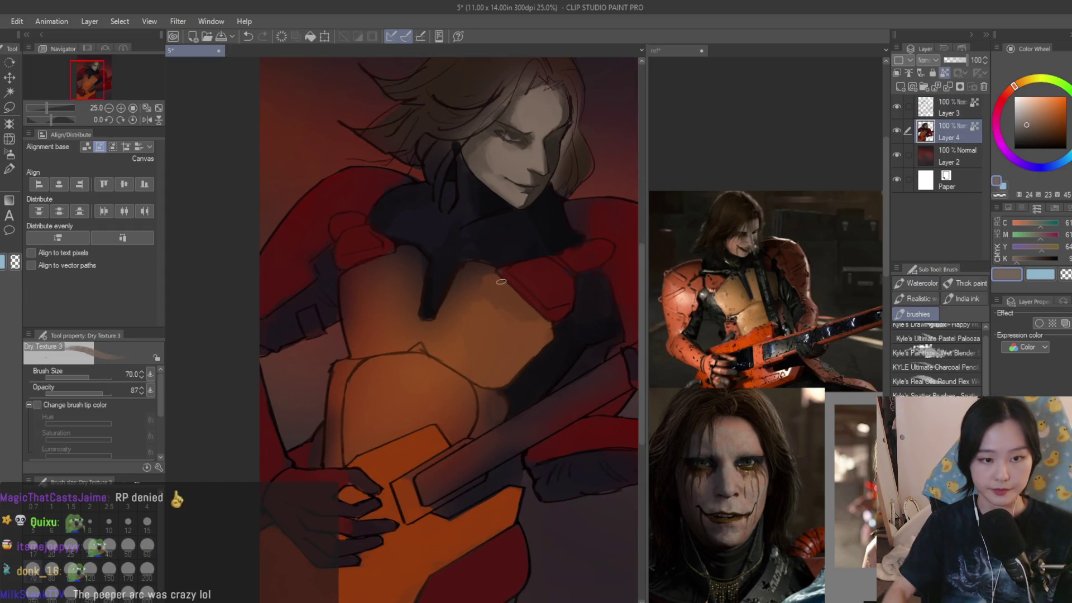
- Sample a darker brown and smooth the orange chest armour shading with a size-120 brush
scroll(503, 280, up, 2)
alt+click(497, 271)
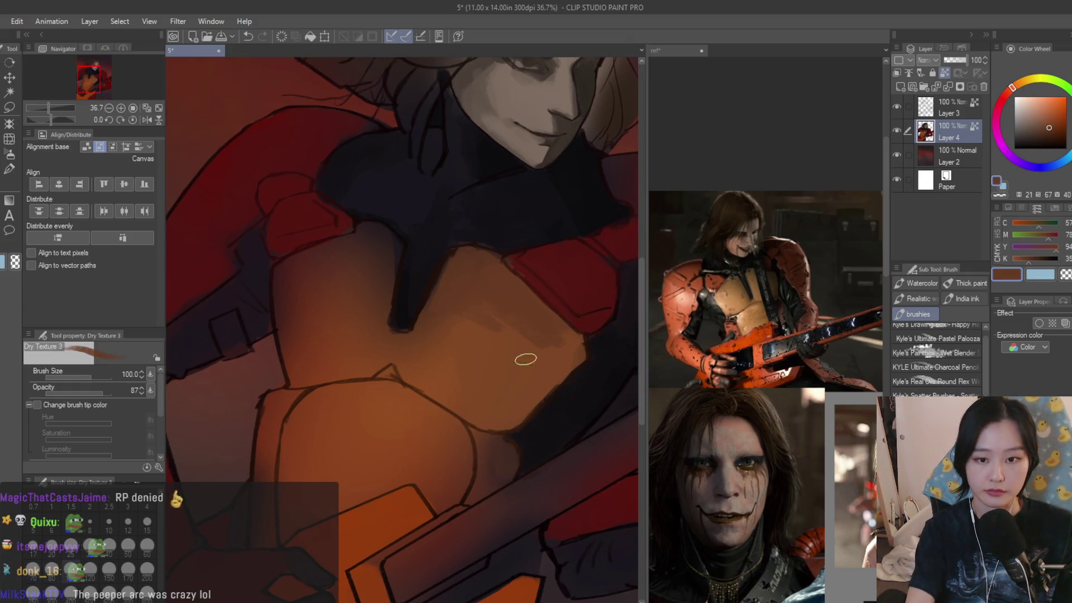
key(bracketright)
mouse_move(458, 276)
mouse_down()
mouse_move(467, 269)
mouse_move(491, 354)
mouse_move(529, 380)
mouse_up()
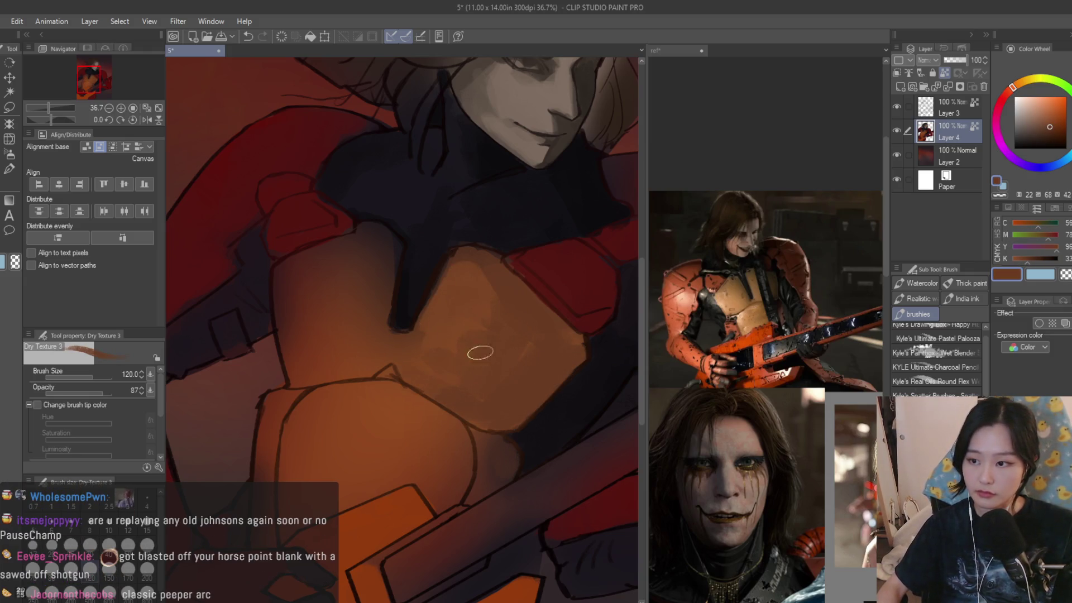
- Sample a range of lighter and deeper orange tones from across the chest armour
alt+click(491, 365)
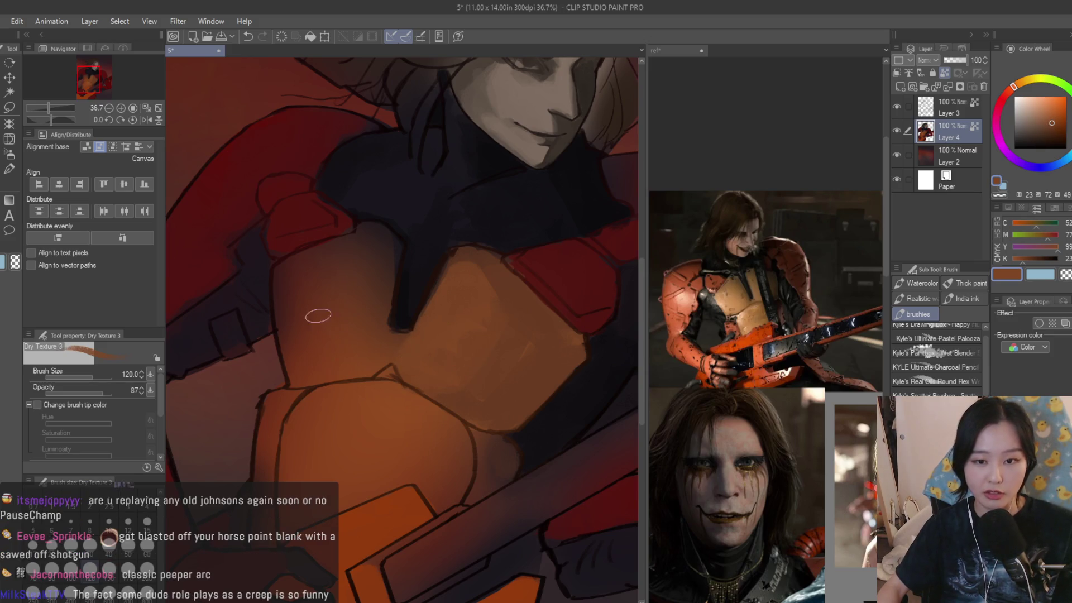
alt+click(296, 301)
alt+click(313, 349)
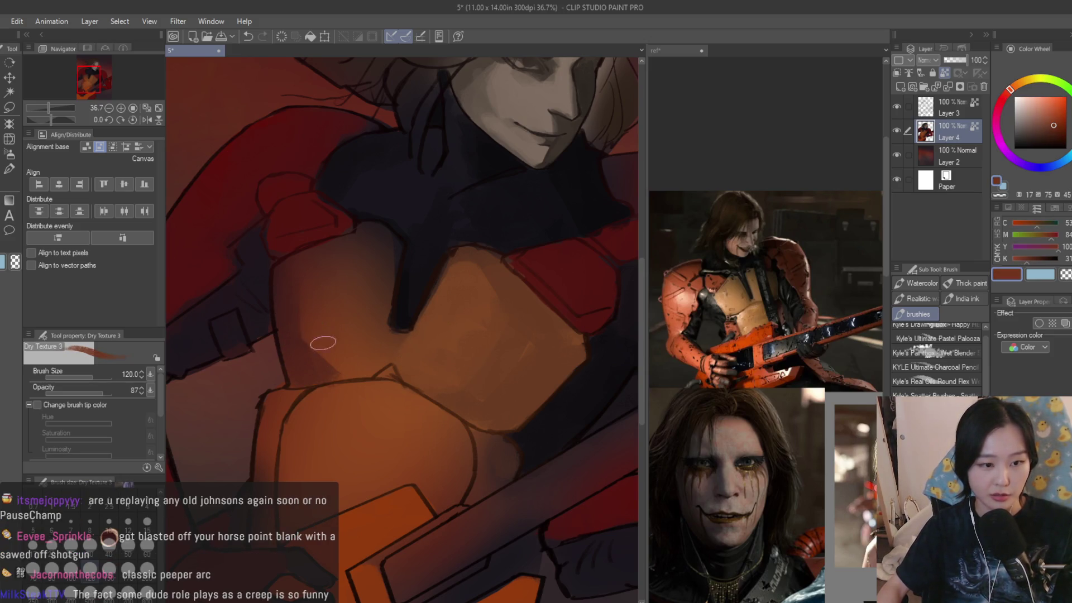
alt+click(313, 352)
alt+click(432, 308)
alt+click(505, 386)
alt+click(550, 323)
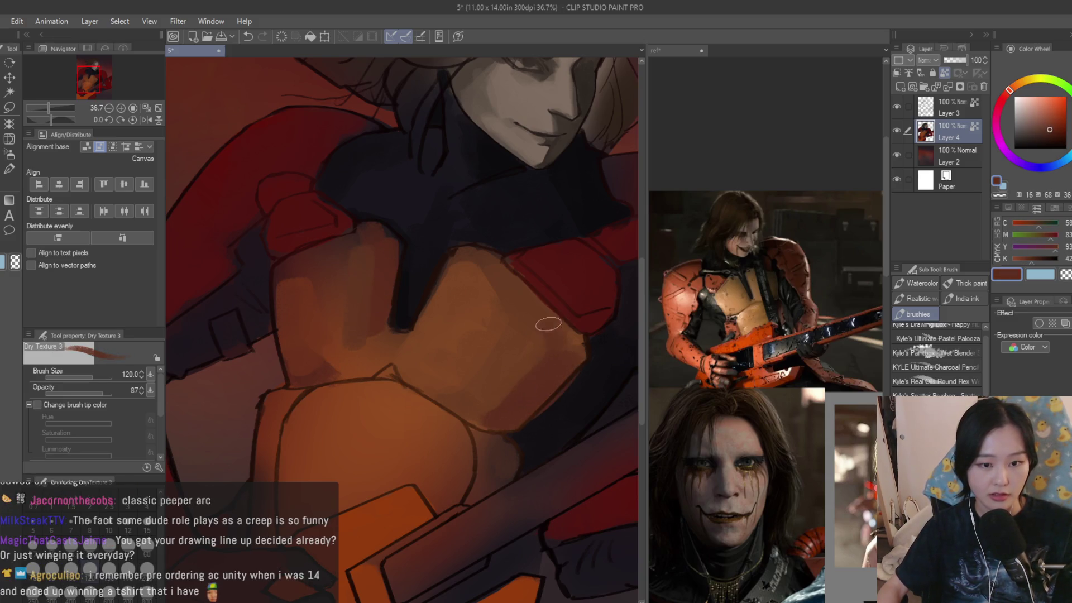
alt+click(525, 324)
alt+click(422, 336)
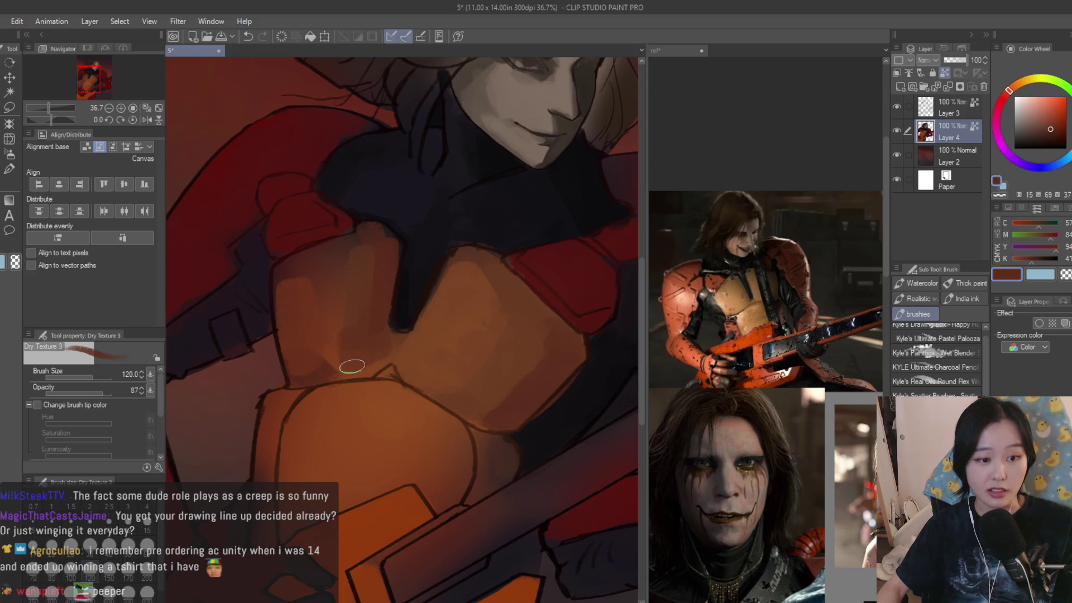
alt+click(374, 369)
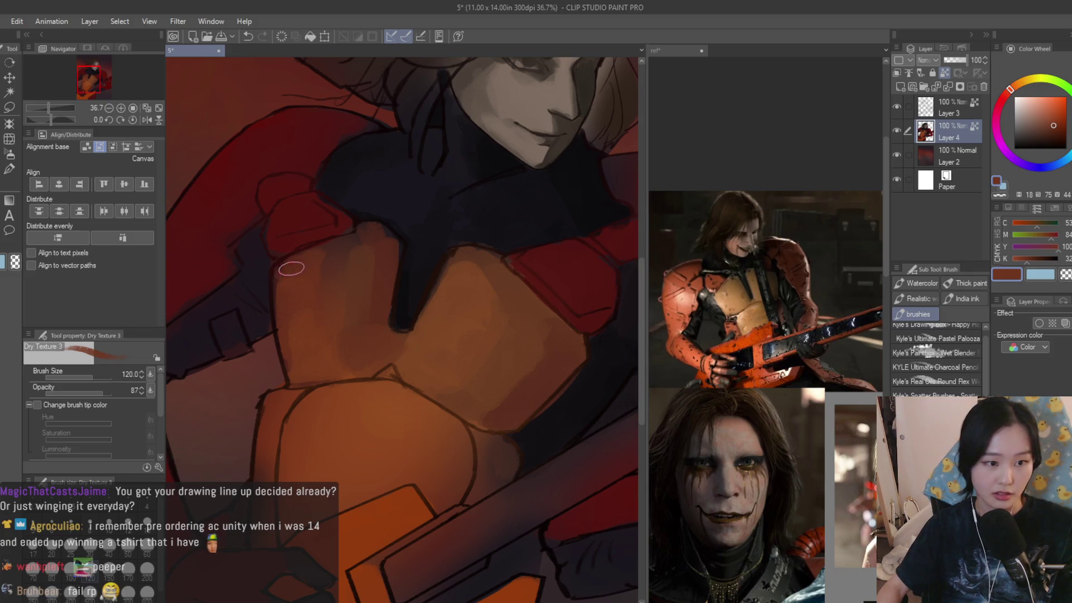
scroll(296, 263, down, 5)
scroll(453, 346, up, 4)
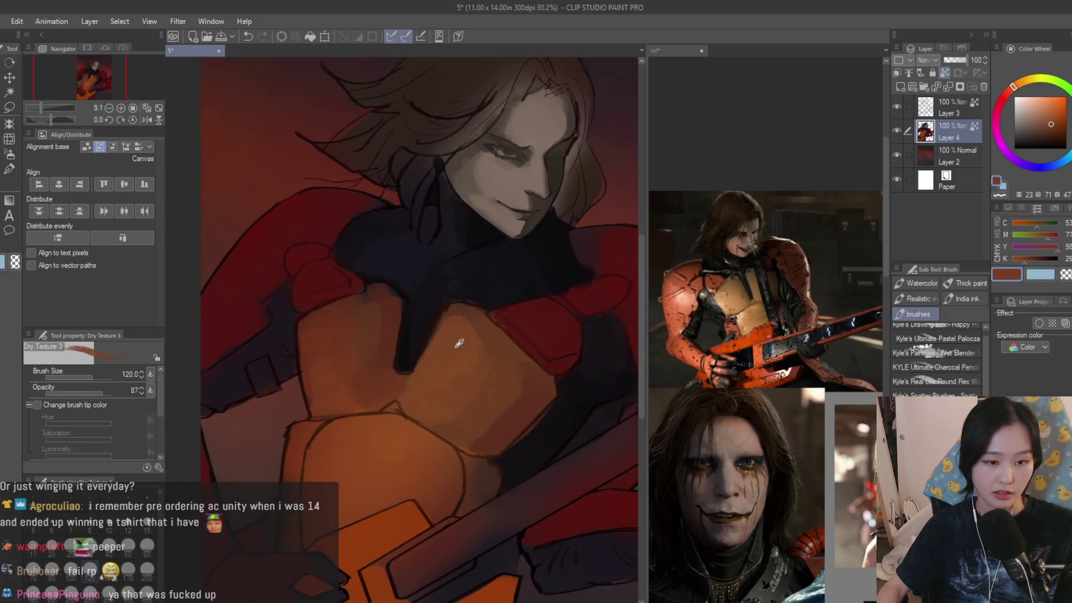
scroll(331, 416, up, 1)
alt+click(332, 416)
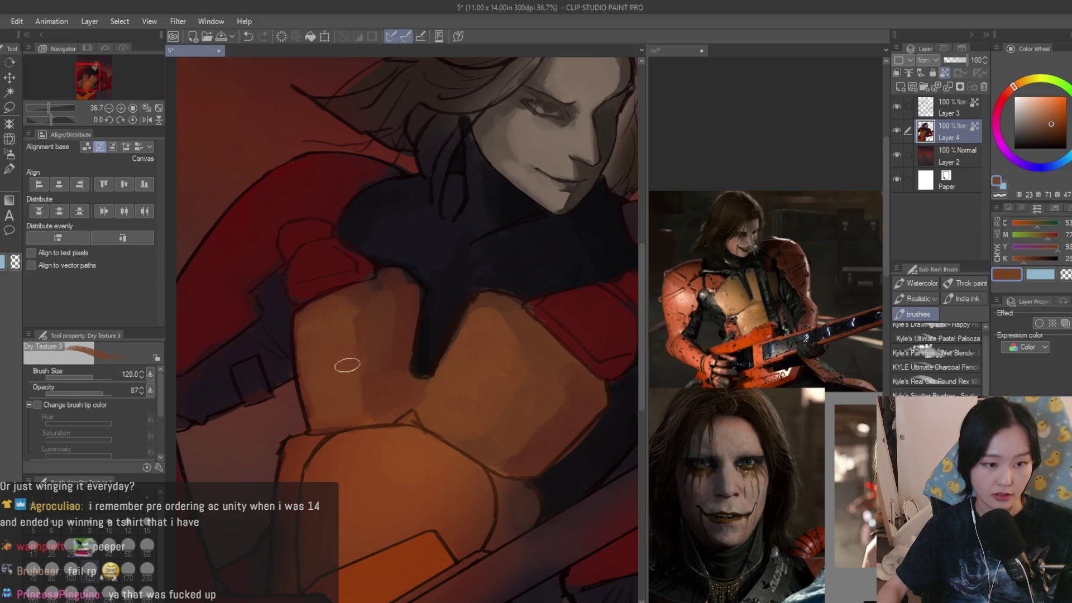
alt+click(408, 397)
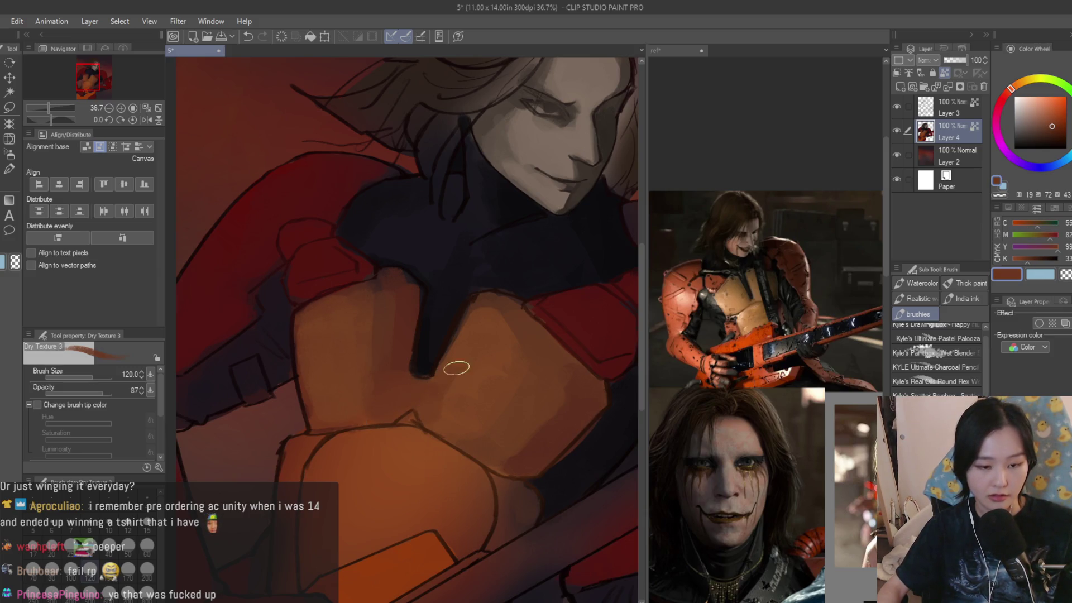
- Sample darker oranges and deep reds from the lower chest armour
scroll(451, 381, up, 1)
alt+click(370, 456)
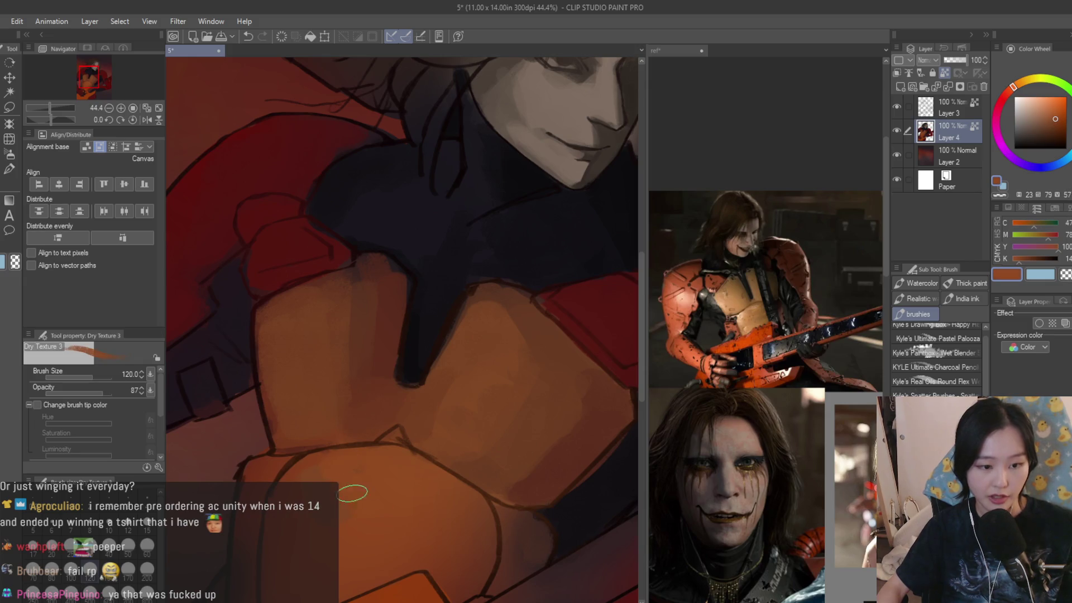
scroll(412, 460, up, 1)
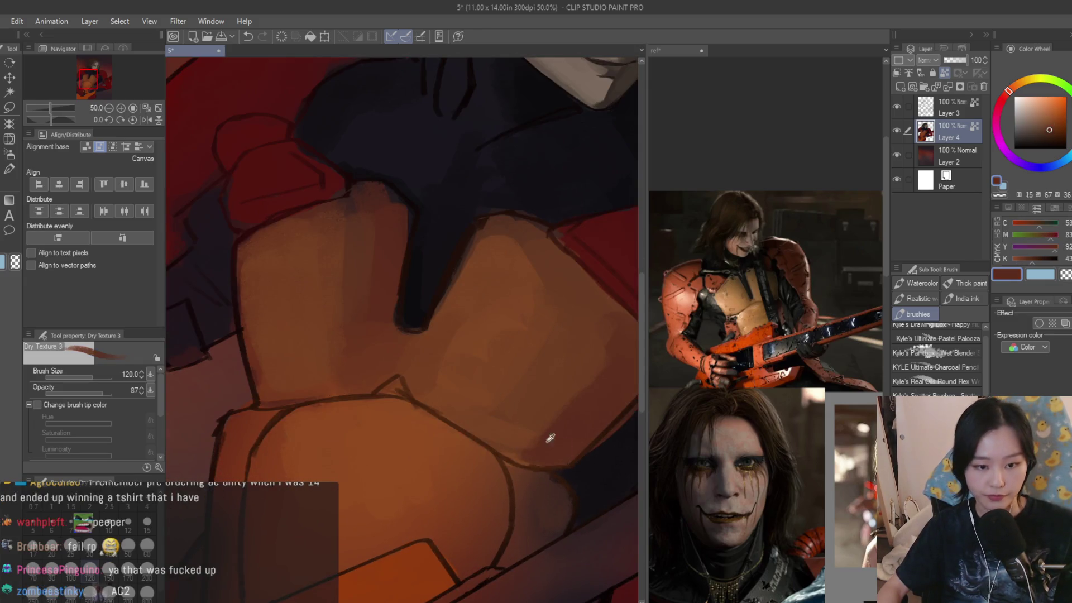
alt+click(520, 421)
alt+click(475, 413)
alt+click(492, 473)
scroll(526, 438, down, 3)
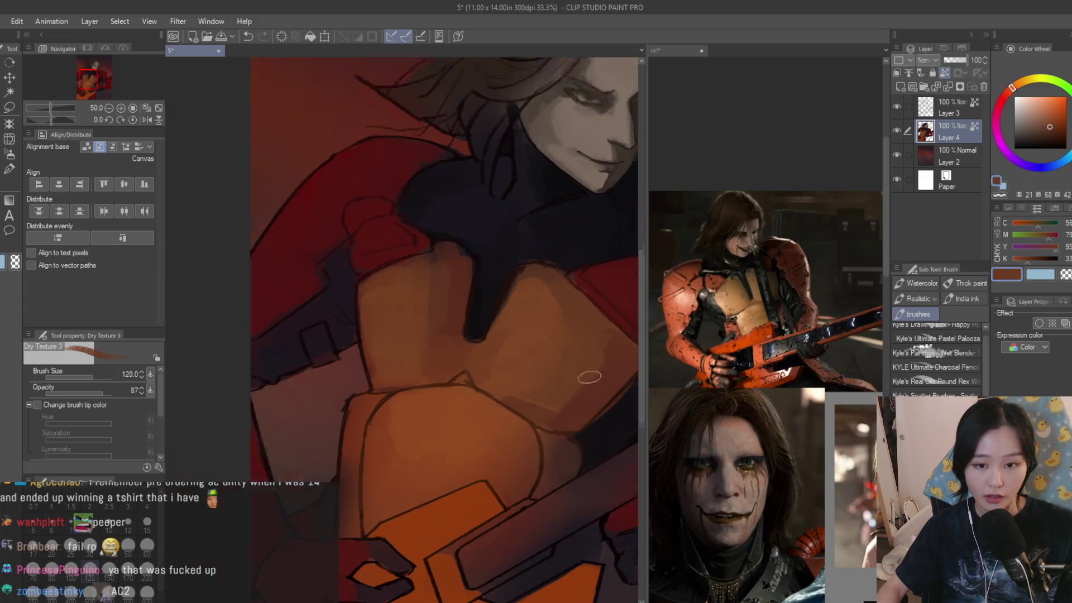
scroll(486, 467, down, 1)
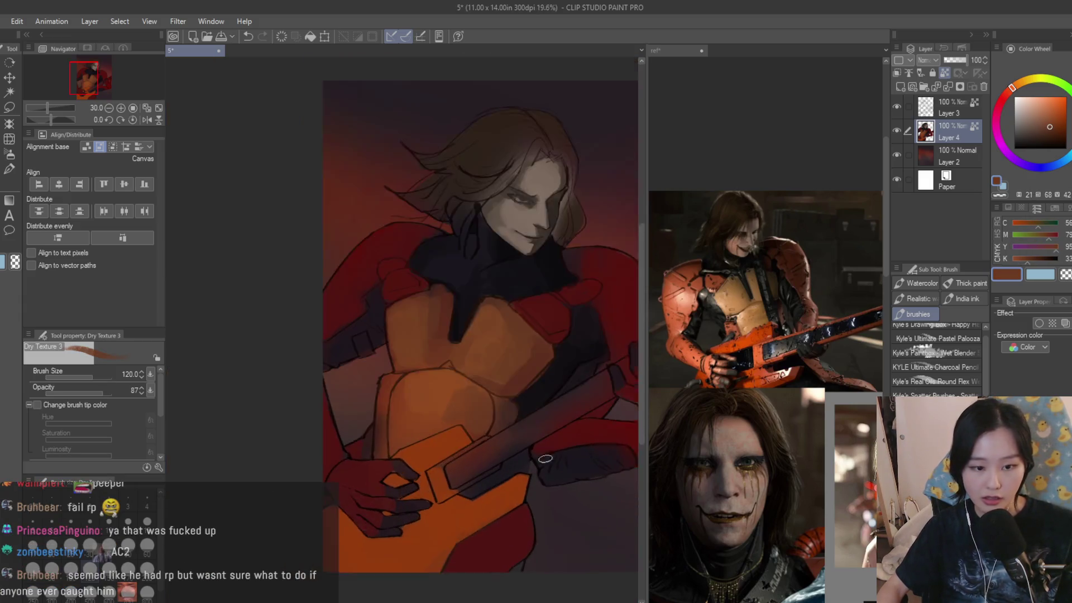
scroll(419, 395, up, 2)
alt+click(419, 394)
alt+click(421, 414)
alt+click(310, 378)
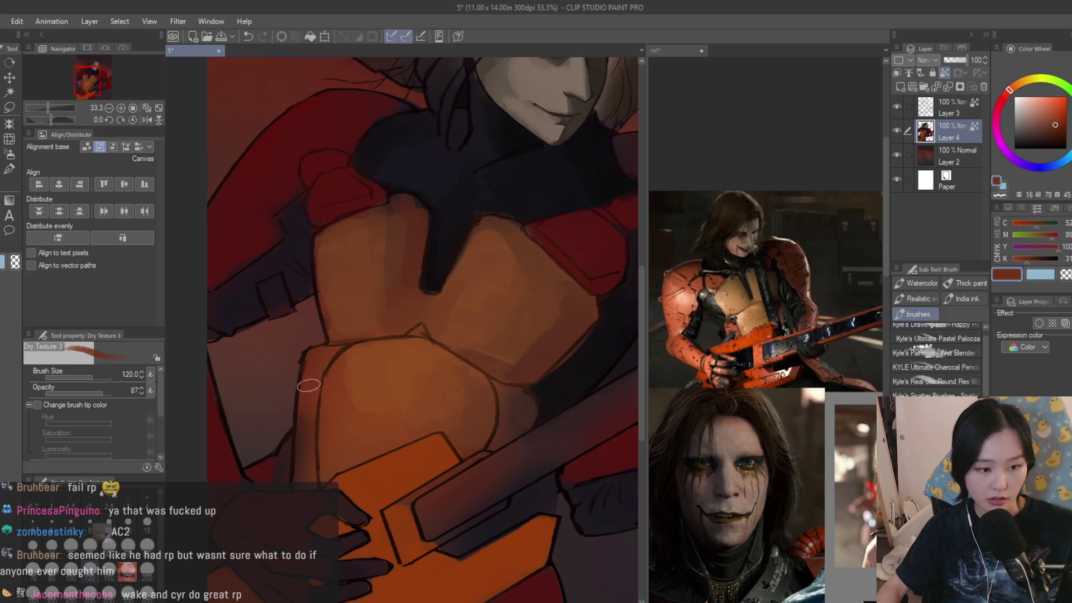
alt+click(301, 394)
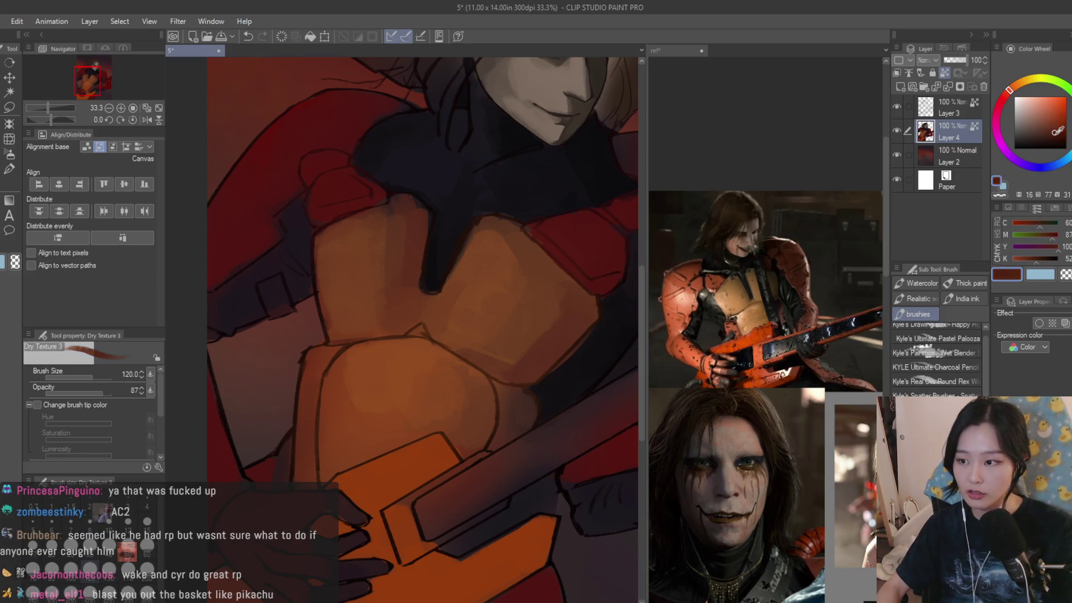
drag(301, 394, 312, 384)
alt+click(326, 366)
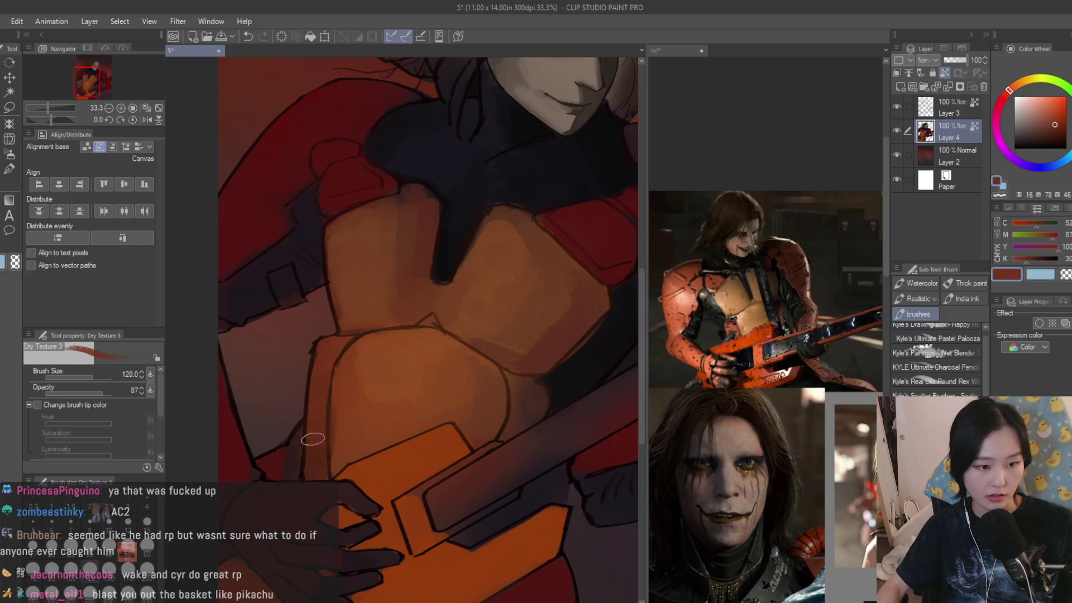
- Sample guitar browns and a dark plum tone, then paint a dark stroke on the guitar body
scroll(509, 425, up, 1)
alt+click(491, 366)
scroll(371, 392, down, 4)
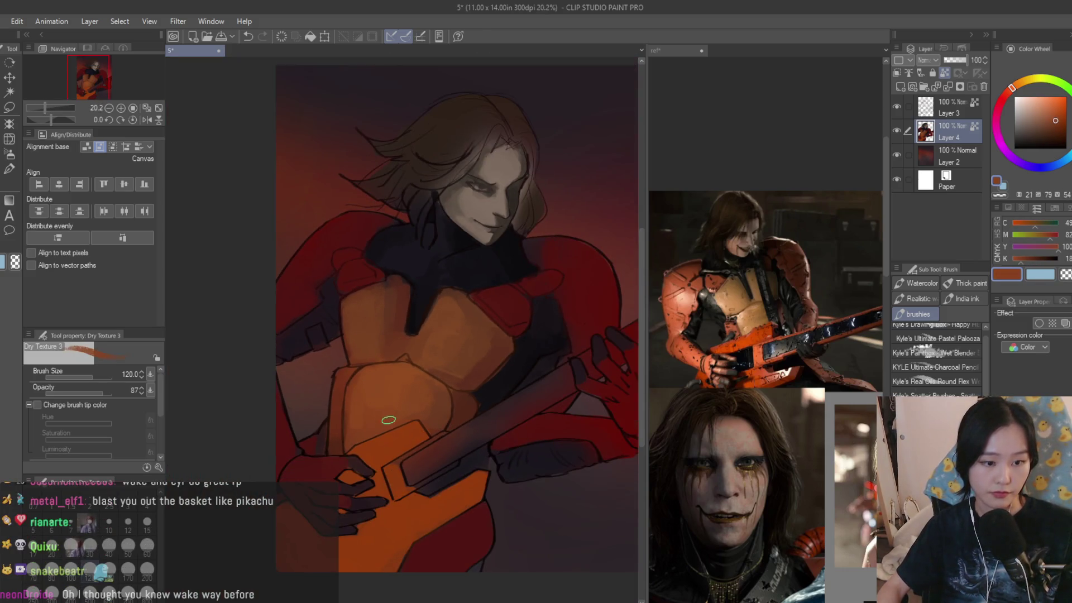
scroll(369, 411, up, 4)
alt+click(442, 353)
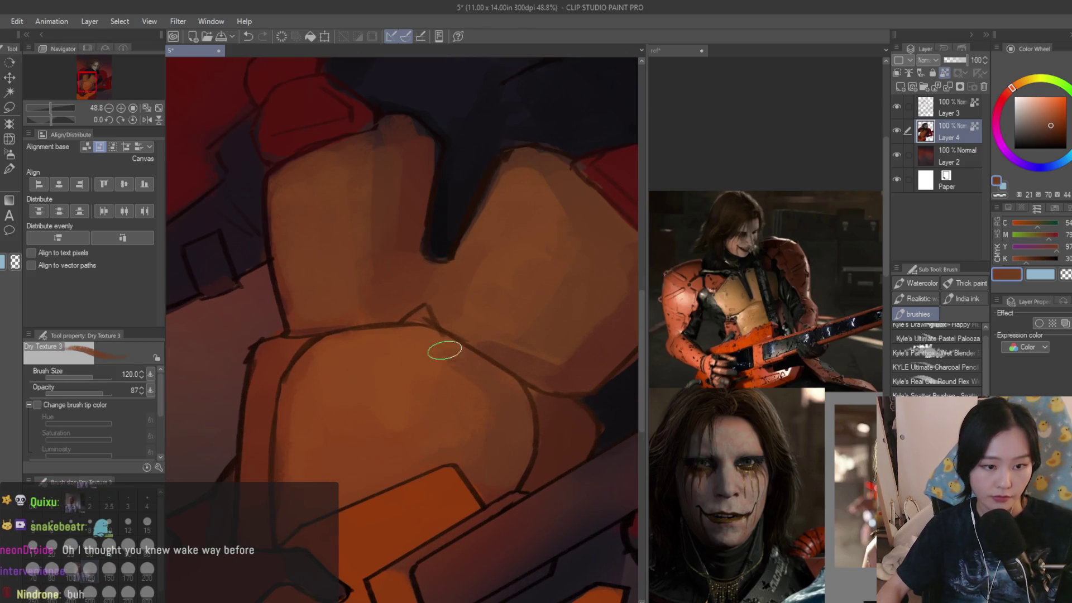
alt+click(333, 342)
scroll(426, 366, down, 7)
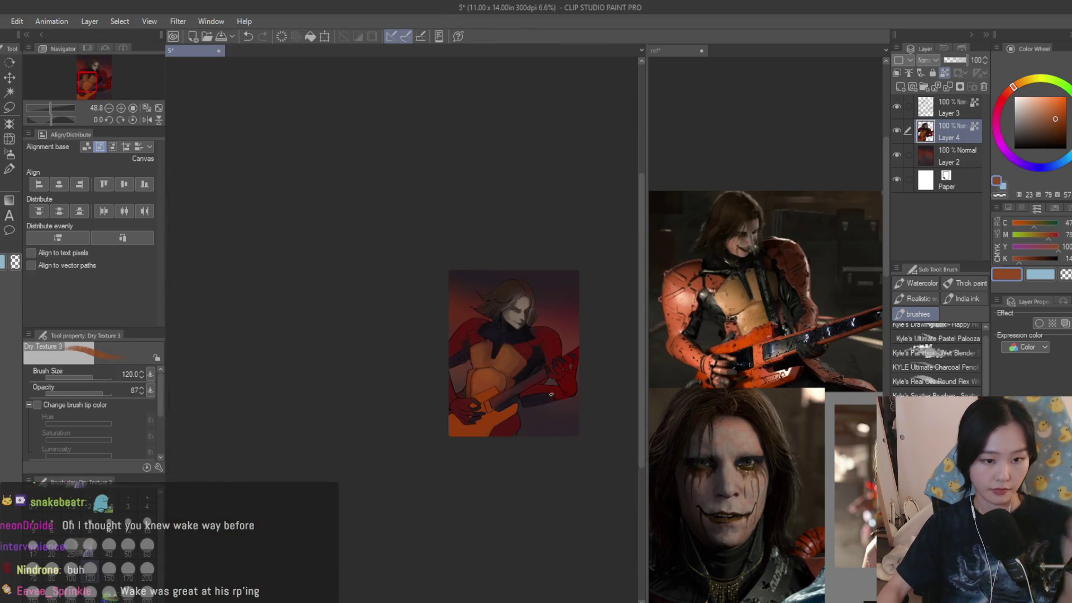
scroll(550, 392, up, 5)
scroll(538, 332, down, 2)
scroll(491, 424, up, 4)
alt+click(493, 425)
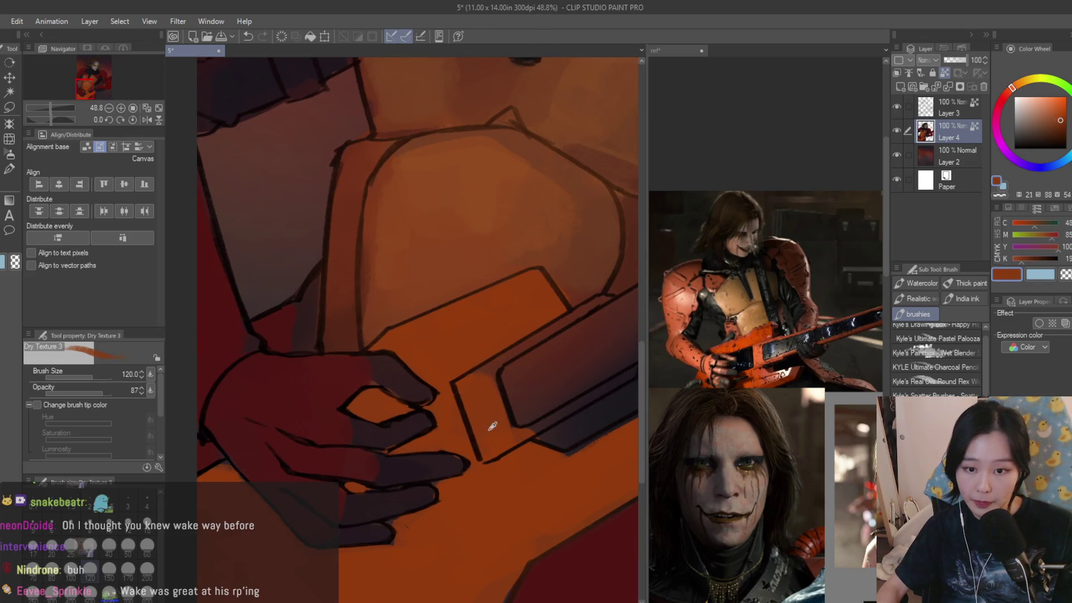
scroll(466, 390, down, 2)
scroll(485, 375, up, 1)
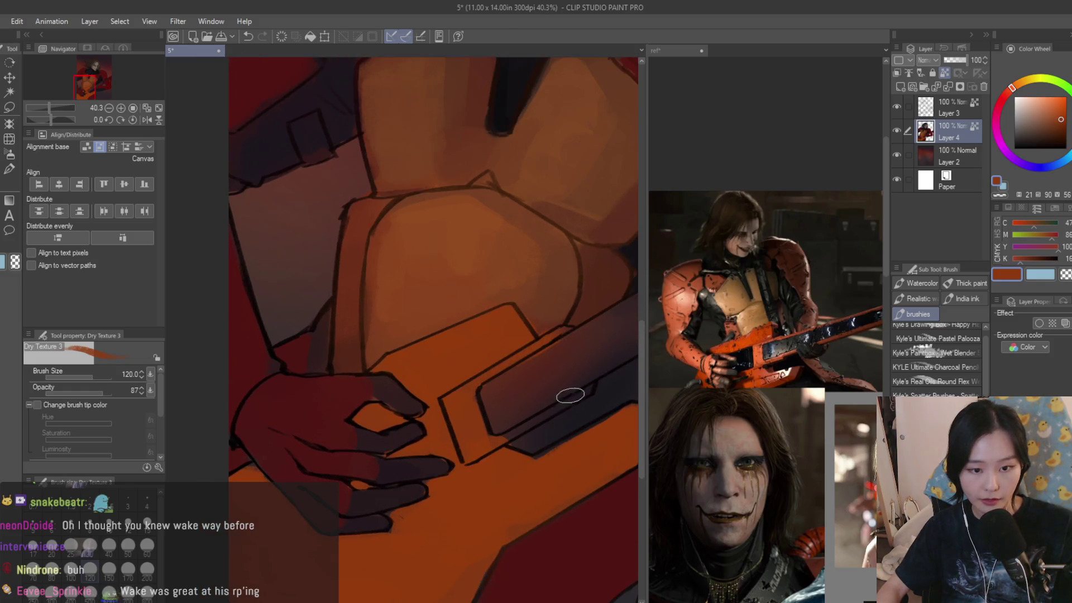
alt+click(522, 387)
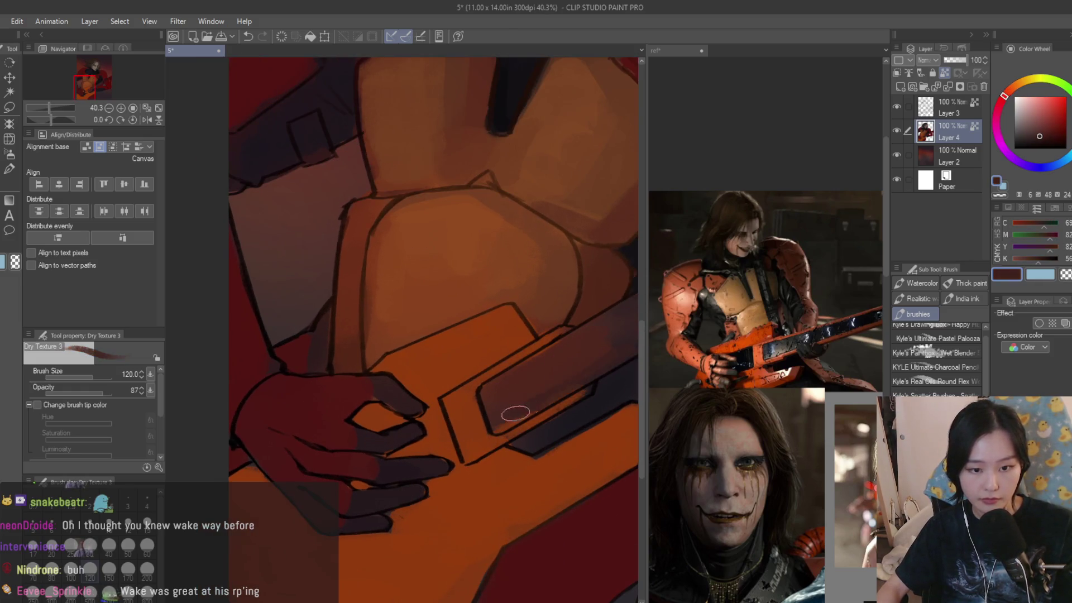
scroll(495, 393, down, 2)
scroll(490, 388, up, 1)
alt+click(489, 387)
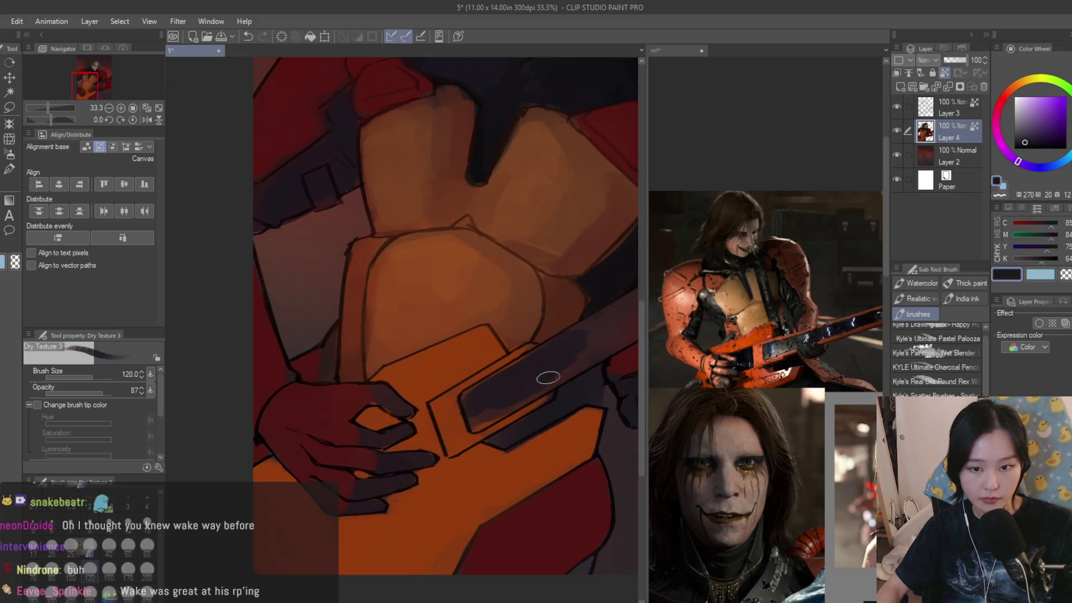
scroll(536, 386, up, 2)
alt+click(510, 366)
drag(475, 430, 437, 453)
- Sample dark reds from the armour for further shading
scroll(529, 386, down, 3)
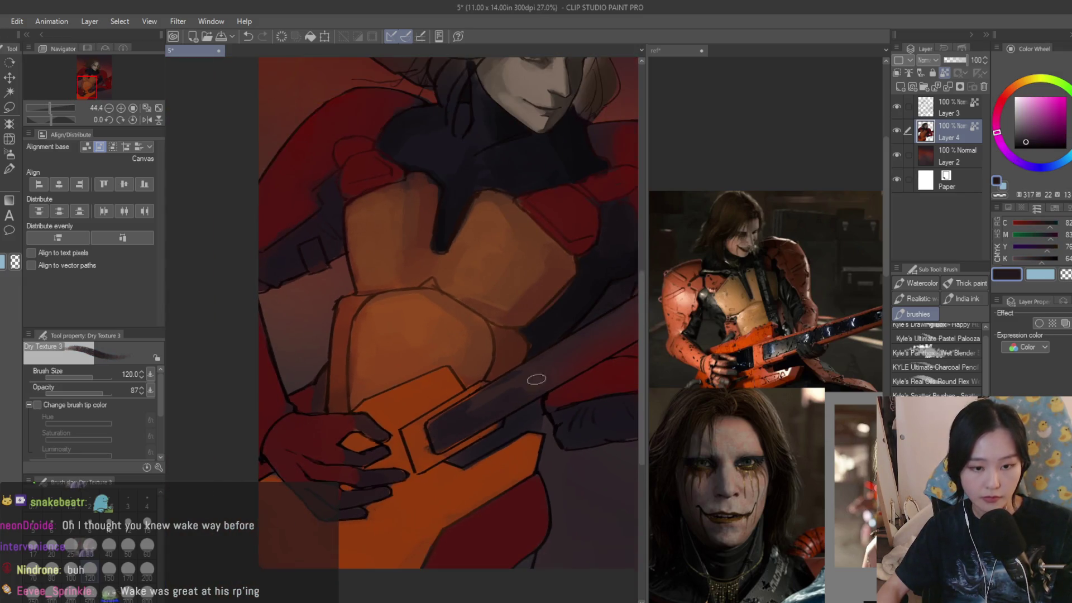
scroll(476, 416, down, 1)
alt+click(495, 400)
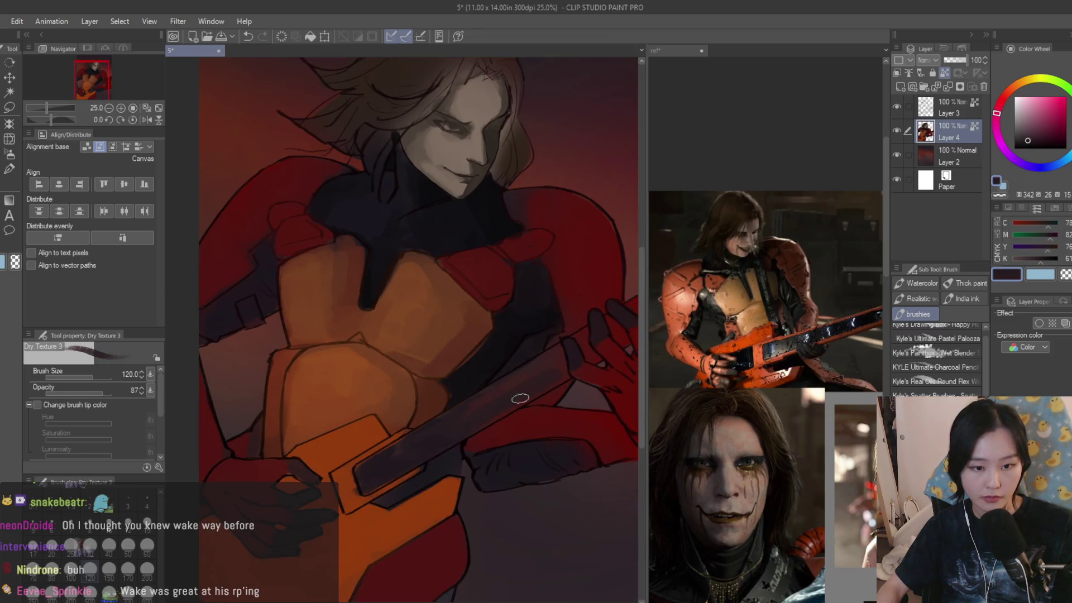
scroll(498, 363, up, 4)
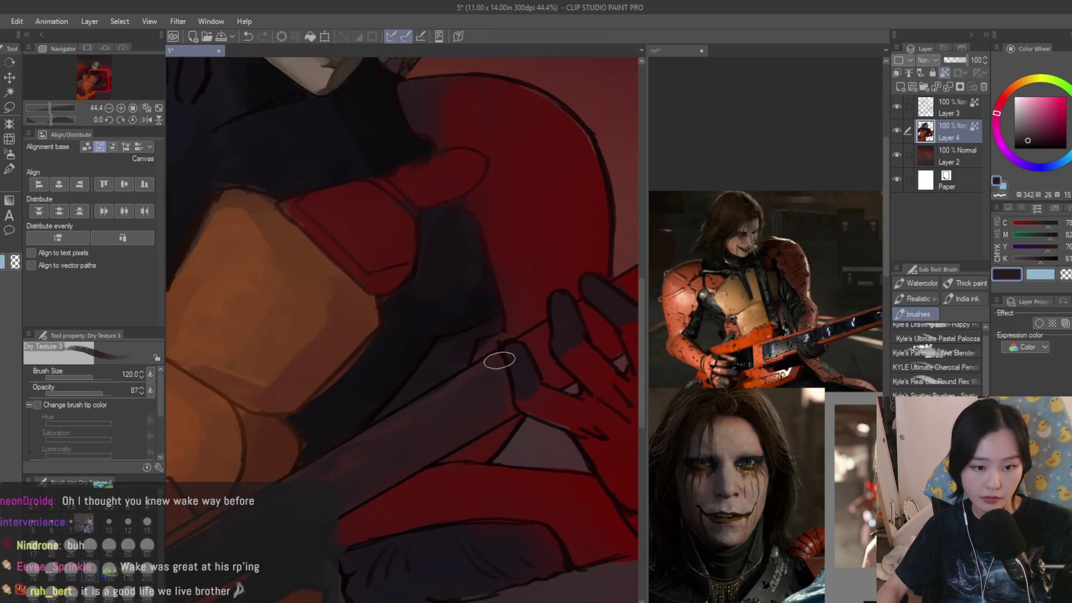
scroll(540, 331, down, 1)
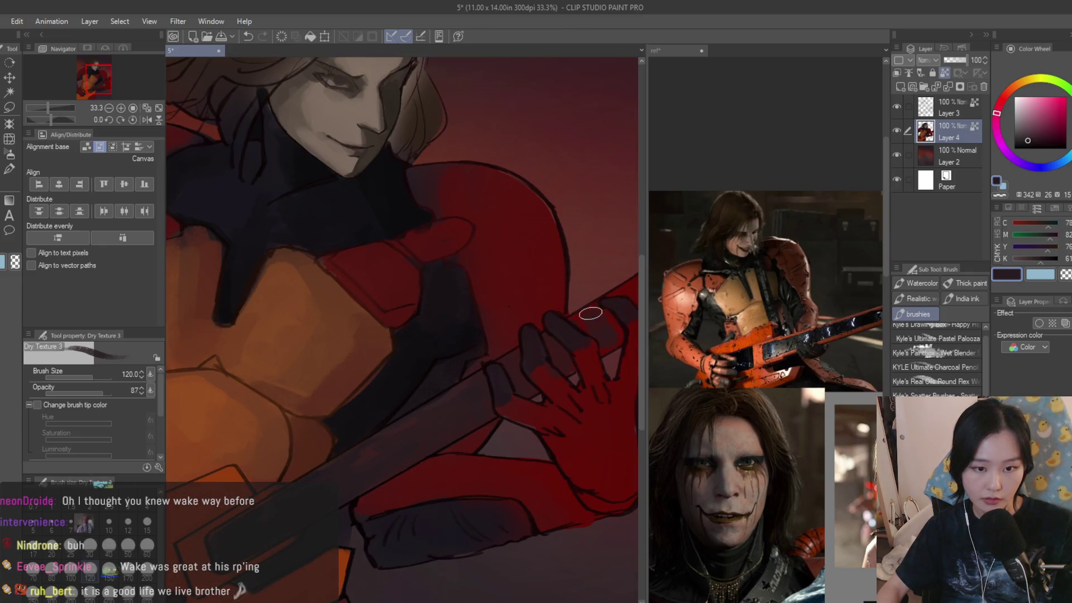
scroll(581, 319, down, 3)
scroll(589, 331, up, 3)
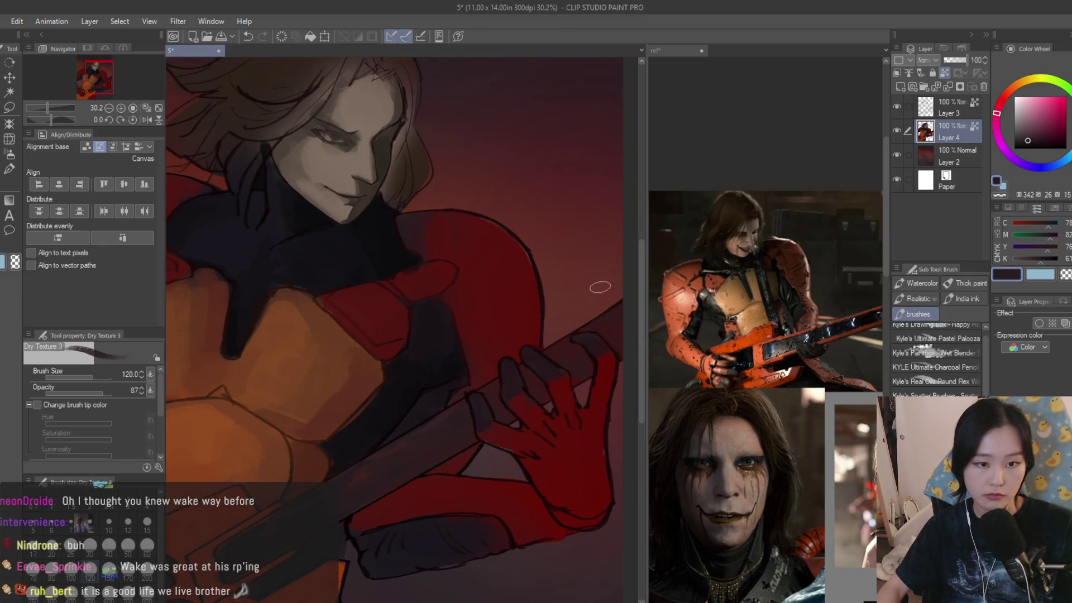
scroll(562, 296, down, 3)
scroll(531, 263, up, 1)
scroll(471, 342, up, 1)
scroll(470, 342, up, 1)
scroll(474, 342, up, 4)
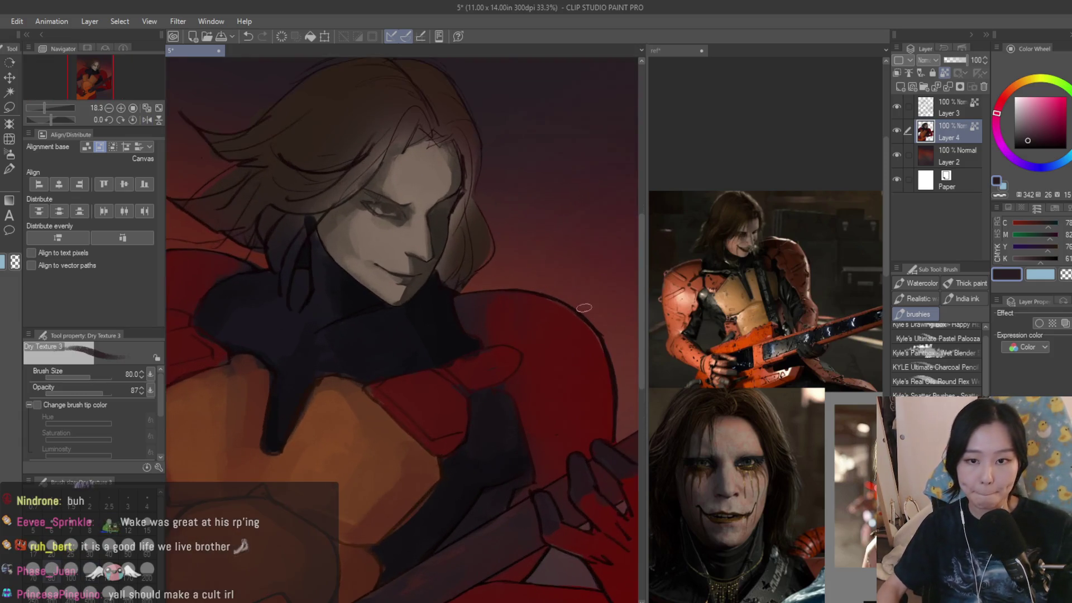
alt+click(469, 315)
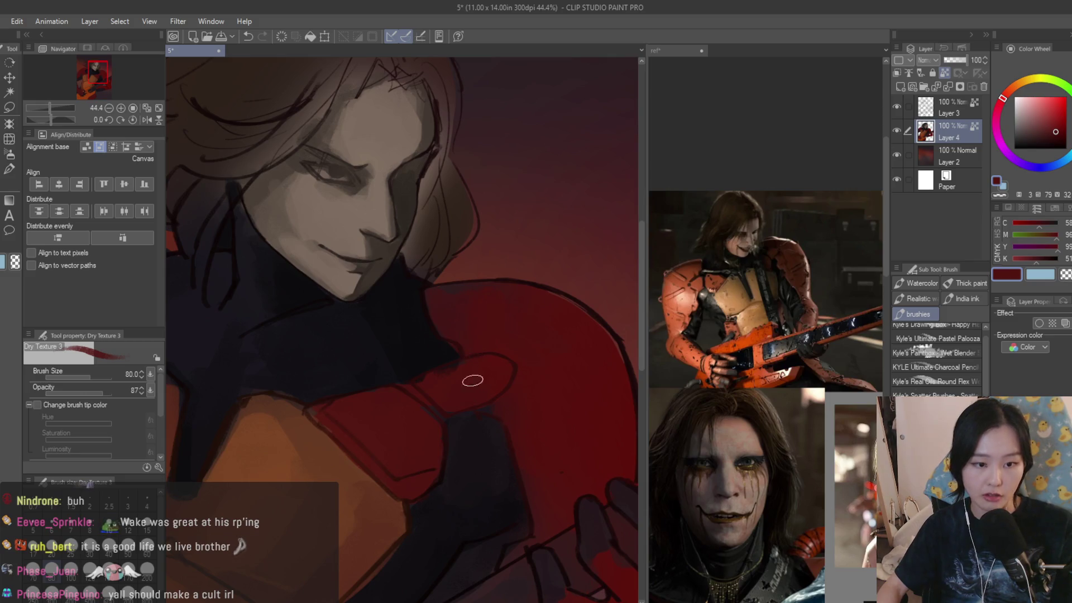
scroll(533, 347, down, 1)
alt+click(542, 334)
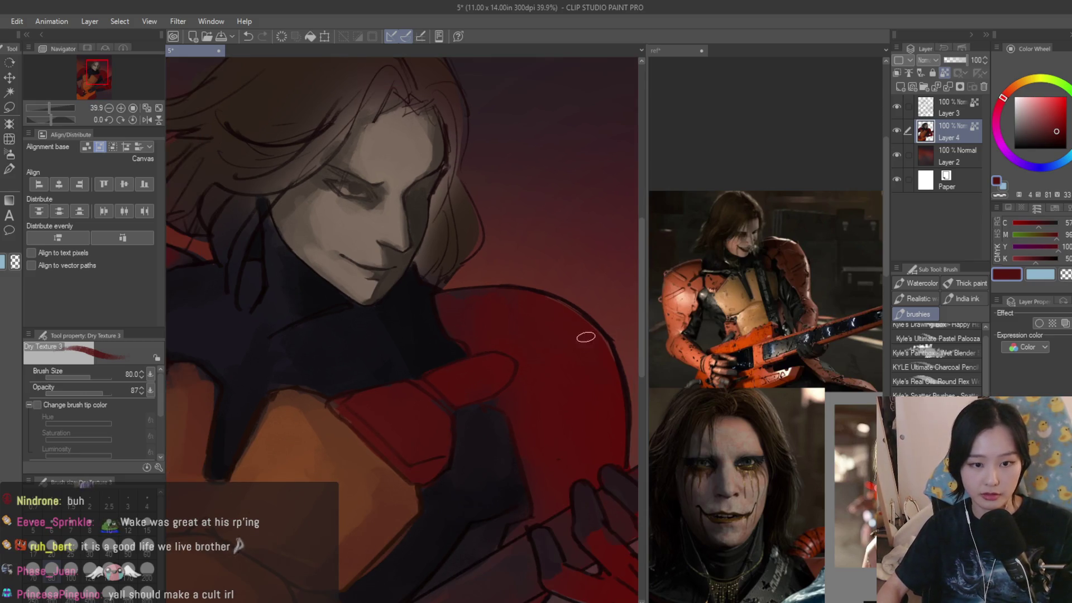
scroll(473, 299, down, 3)
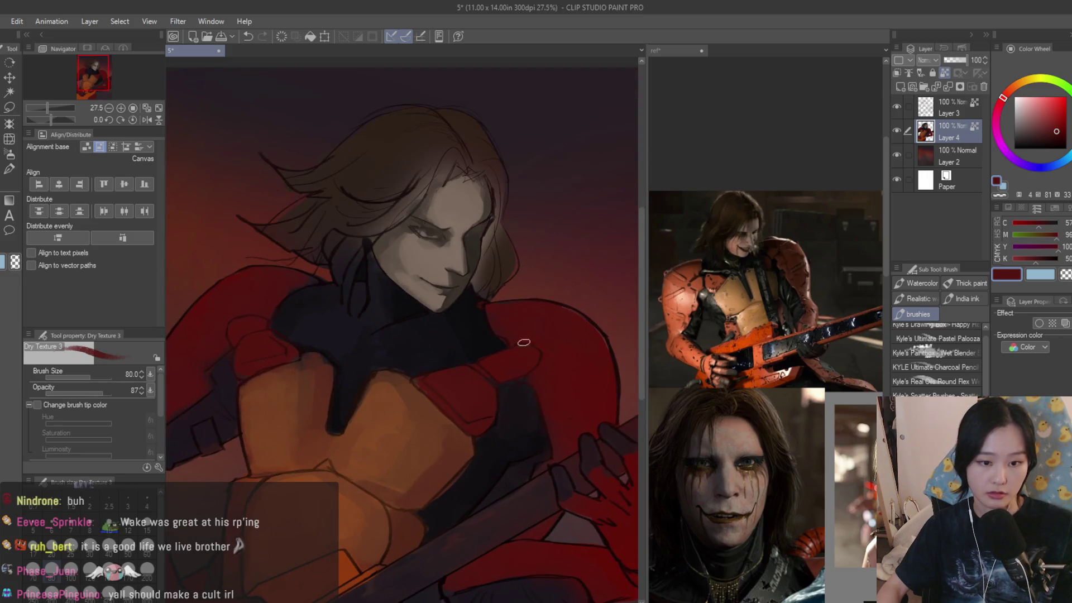
scroll(559, 441, down, 4)
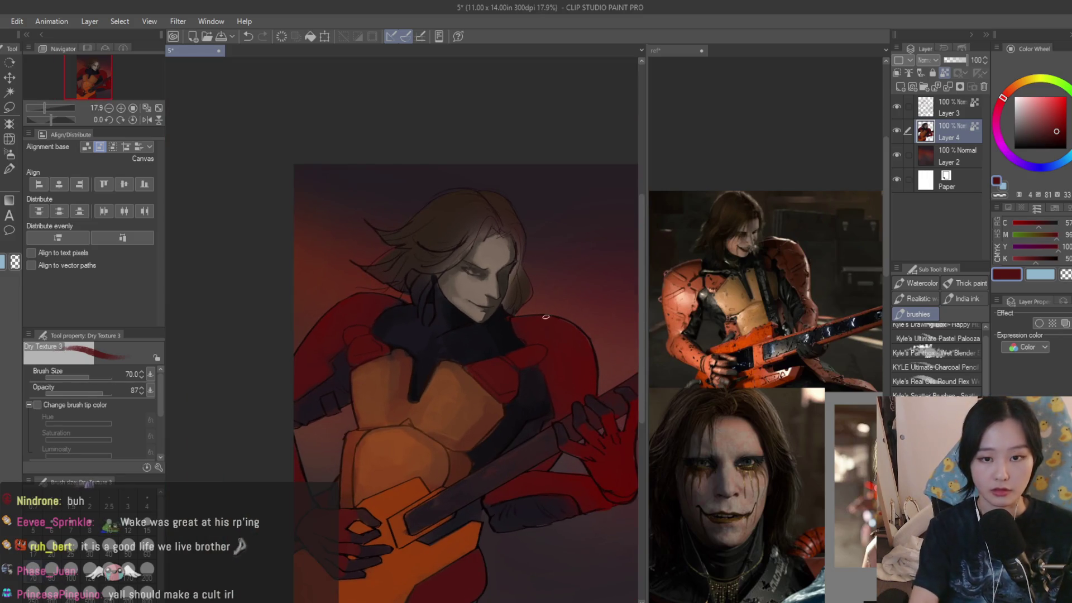
scroll(441, 216, up, 4)
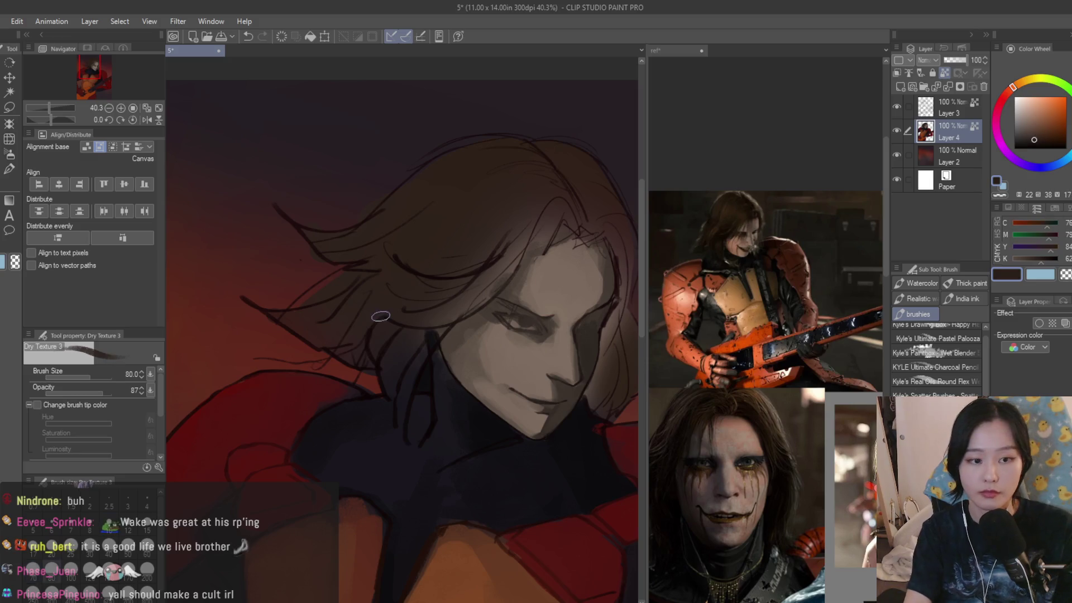
- Darken the brown and paint it over the hair above the forehead and beside the face
click(1034, 143)
scroll(425, 298, up, 1)
mouse_move(491, 257)
mouse_down()
mouse_move(425, 290)
mouse_move(335, 312)
mouse_move(313, 346)
mouse_move(403, 355)
mouse_move(394, 383)
mouse_move(478, 273)
mouse_up()
alt+click(403, 354)
scroll(538, 195, up, 1)
mouse_move(537, 195)
mouse_down()
mouse_move(492, 162)
mouse_move(460, 216)
mouse_move(525, 220)
mouse_move(523, 286)
mouse_move(444, 159)
mouse_up()
scroll(524, 296, down, 1)
mouse_move(564, 204)
mouse_down()
mouse_move(598, 266)
mouse_move(599, 409)
mouse_up()
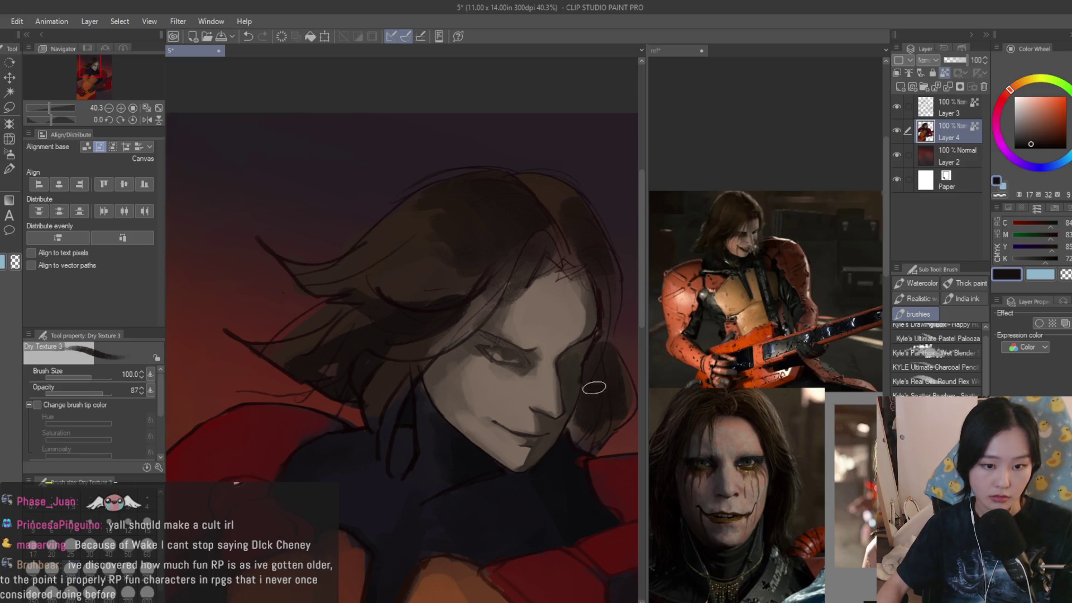
scroll(587, 442, down, 2)
scroll(422, 298, up, 2)
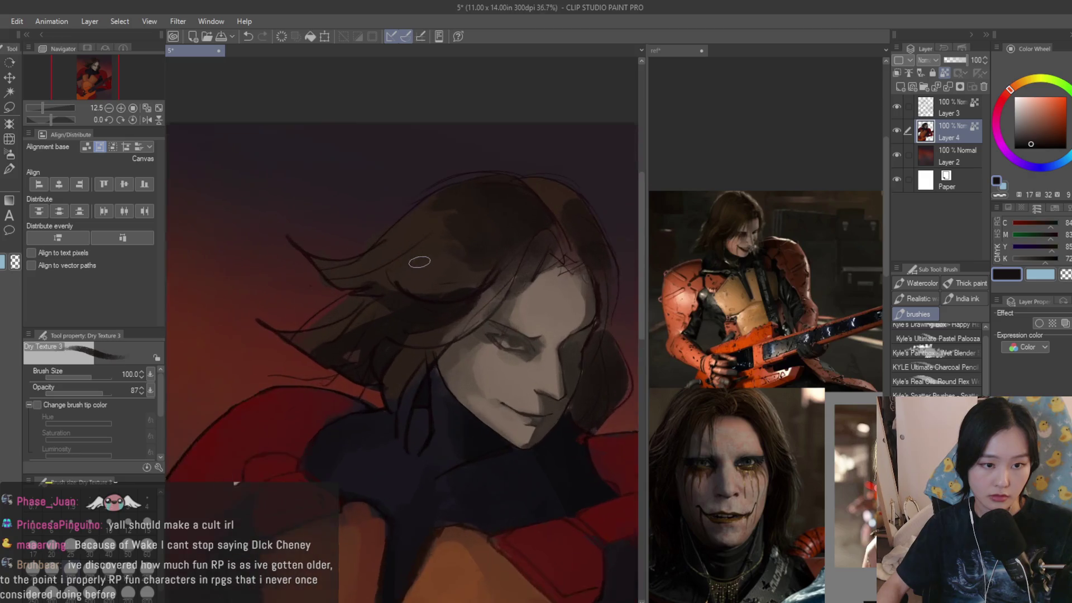
- Resample darker and lighter hair browns and shrink the brush to size 50
alt+click(466, 296)
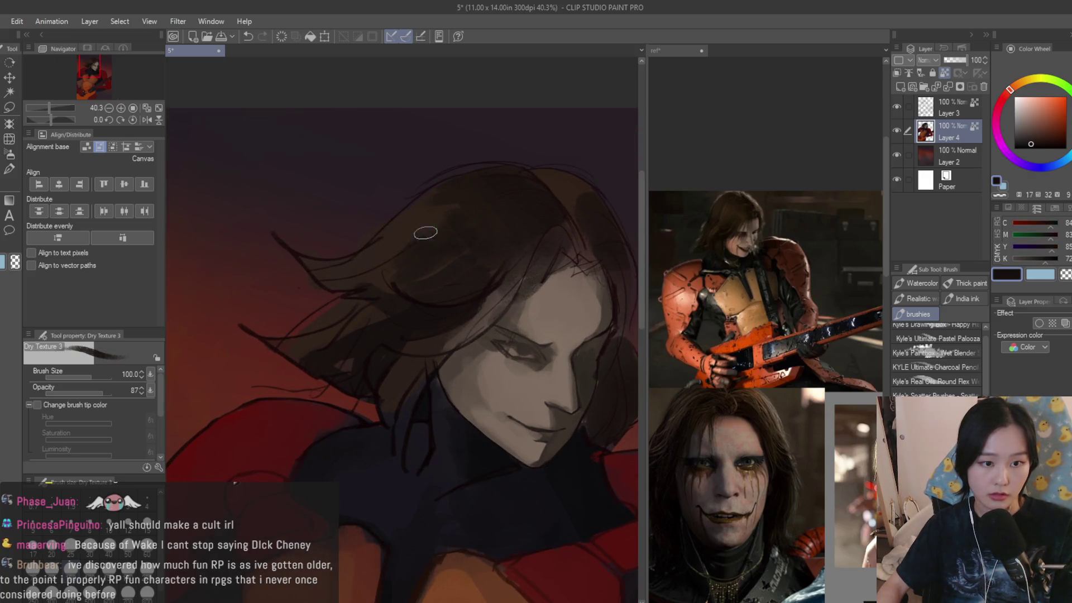
alt+click(475, 234)
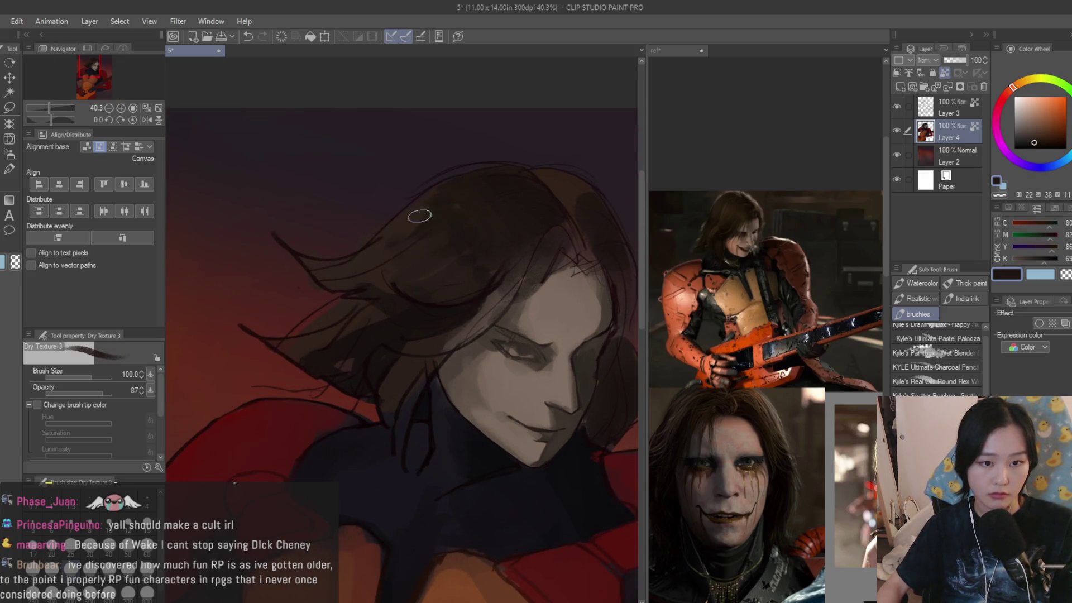
scroll(503, 208, up, 2)
alt+click(555, 187)
key(bracketleft)
key(bracketleft)
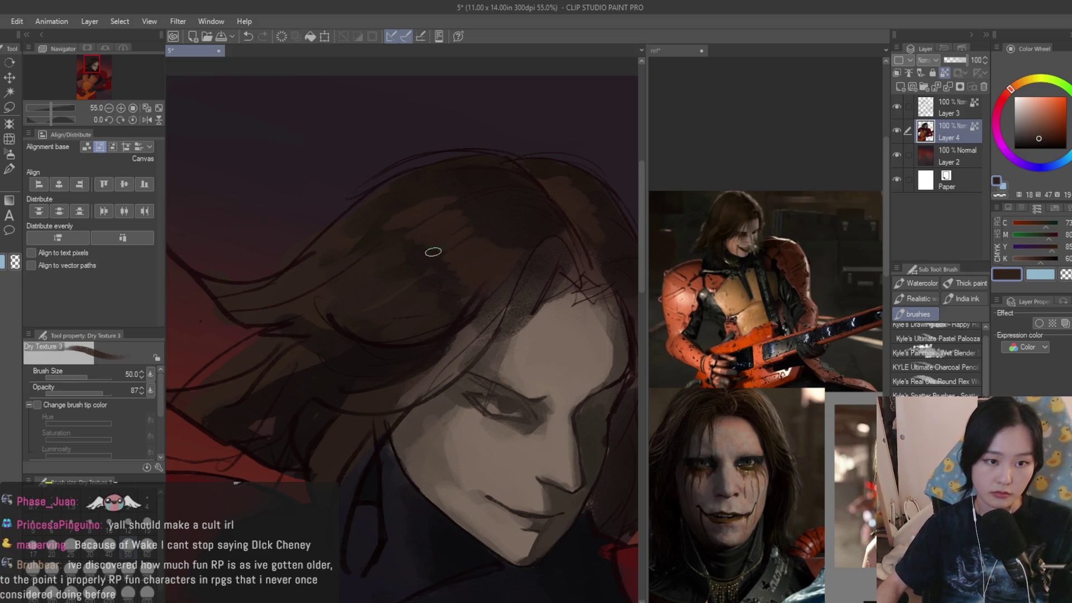
scroll(441, 268, down, 5)
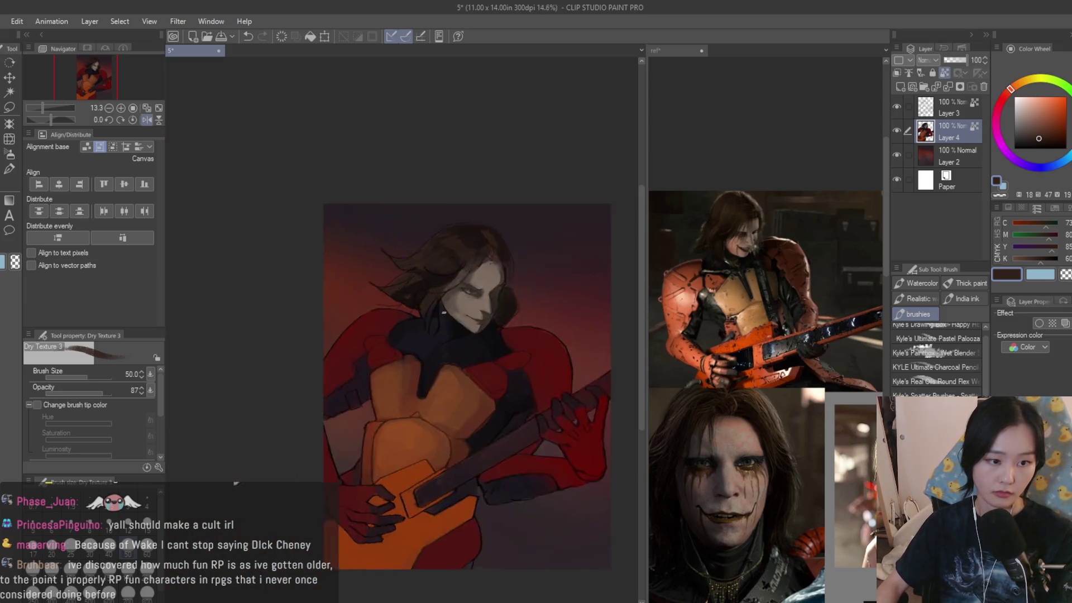
scroll(459, 312, up, 4)
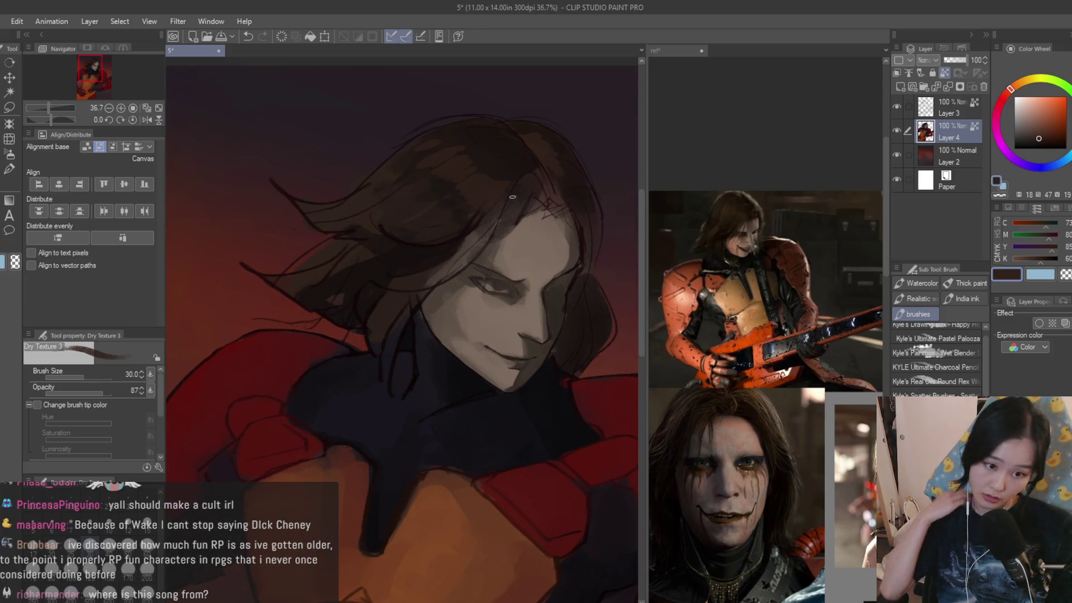
- Shade below the lower lip and chin, then brush a muted skin highlight along the jawline
scroll(492, 370, up, 6)
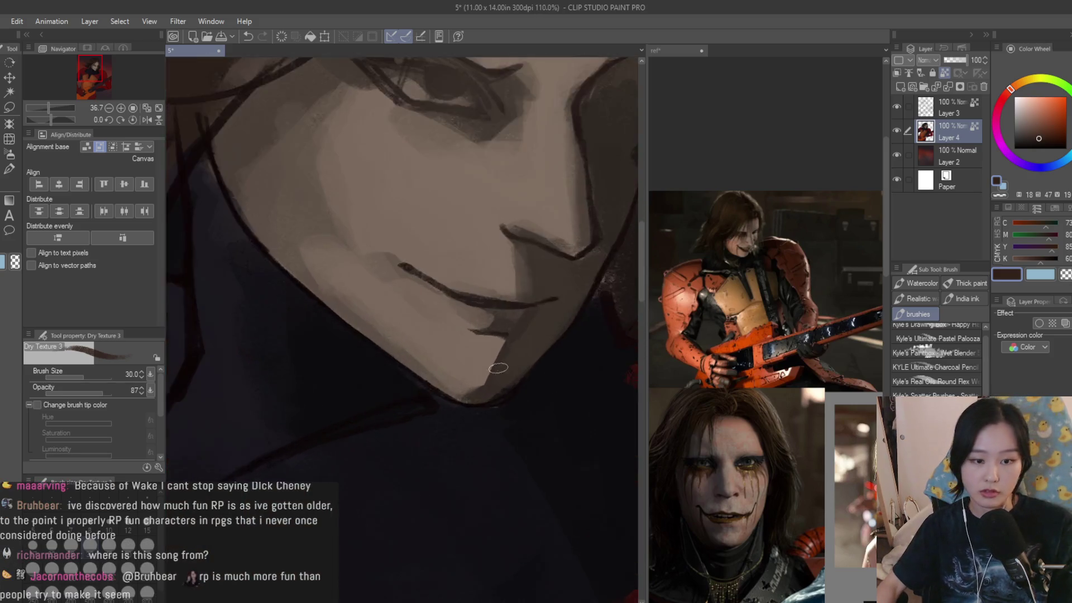
mouse_move(492, 371)
mouse_down()
mouse_move(474, 391)
mouse_move(504, 341)
mouse_up()
drag(487, 409, 426, 411)
alt+click(383, 407)
scroll(441, 402, down, 3)
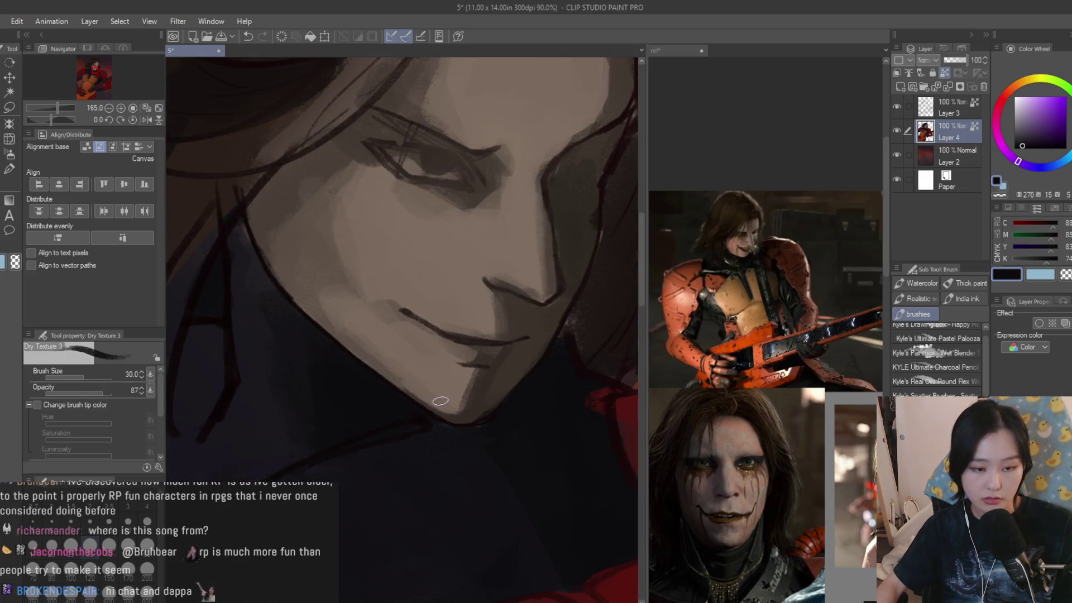
alt+click(391, 360)
drag(357, 345, 447, 411)
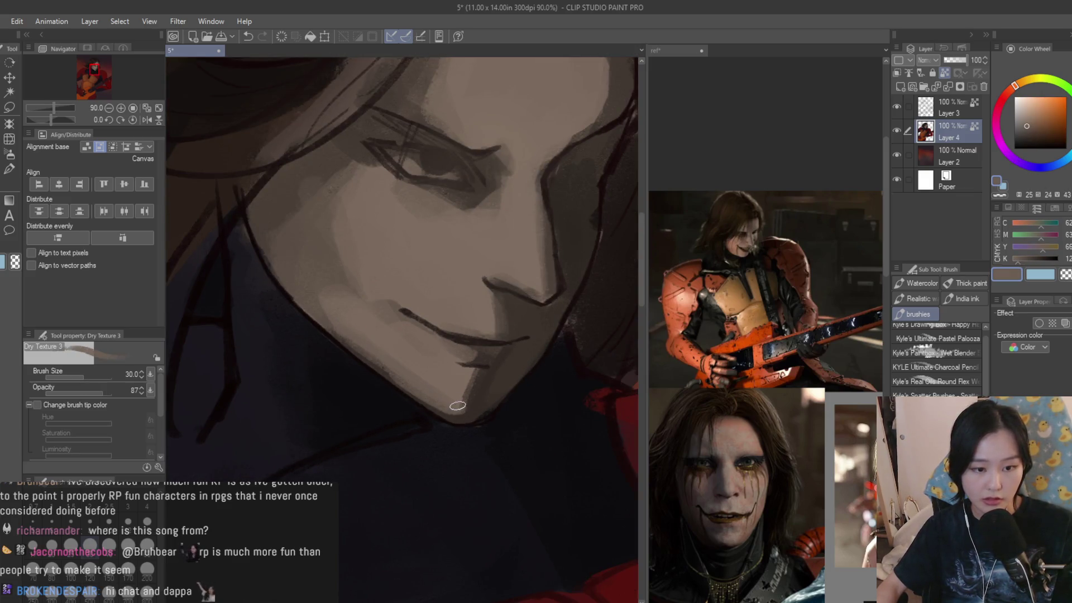
scroll(446, 413, down, 5)
scroll(441, 418, up, 3)
- Lighten the chin below the lip with a lighter skin tone sampled from the face
alt+click(484, 396)
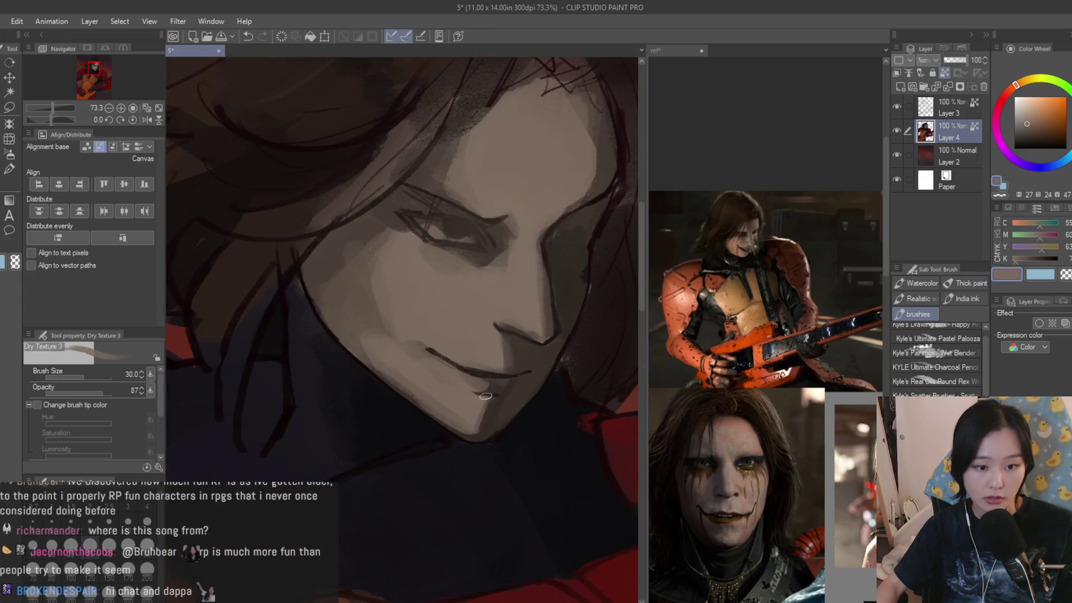
alt+click(482, 424)
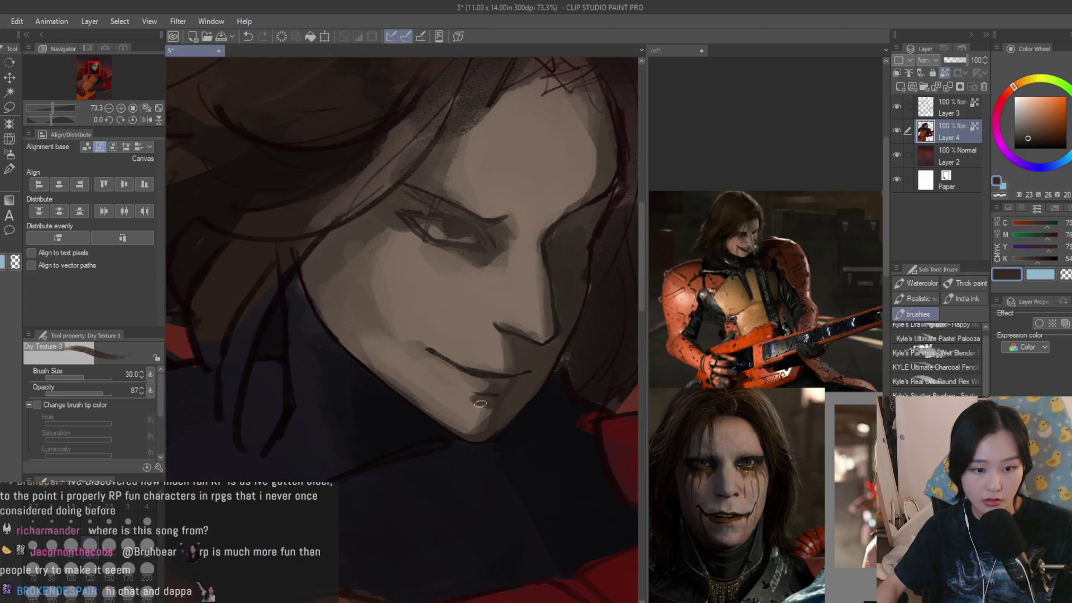
alt+click(466, 404)
drag(466, 406, 483, 415)
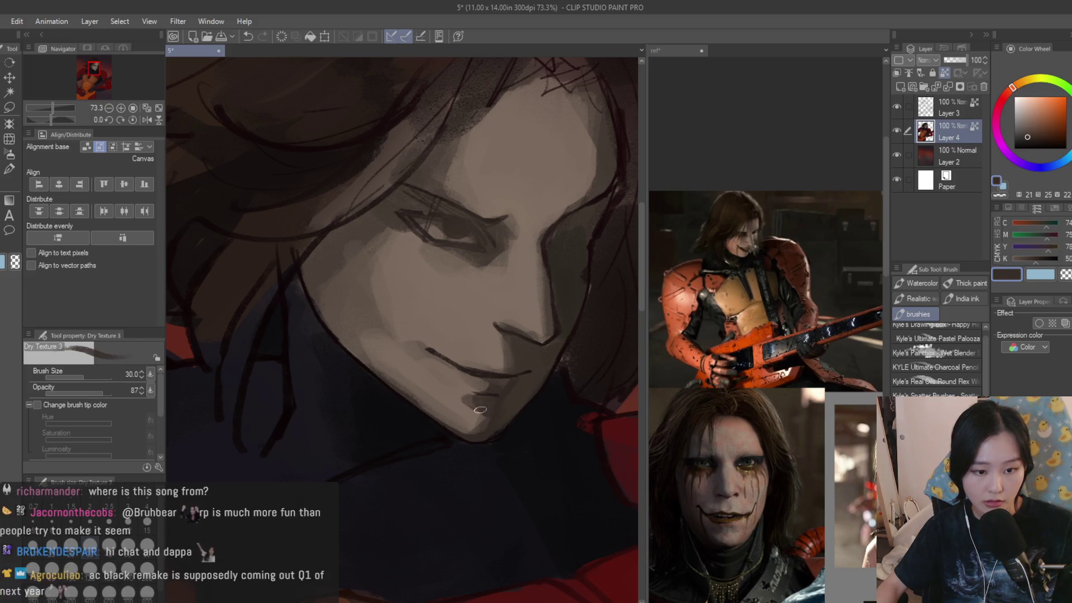
alt+click(459, 396)
alt+click(458, 392)
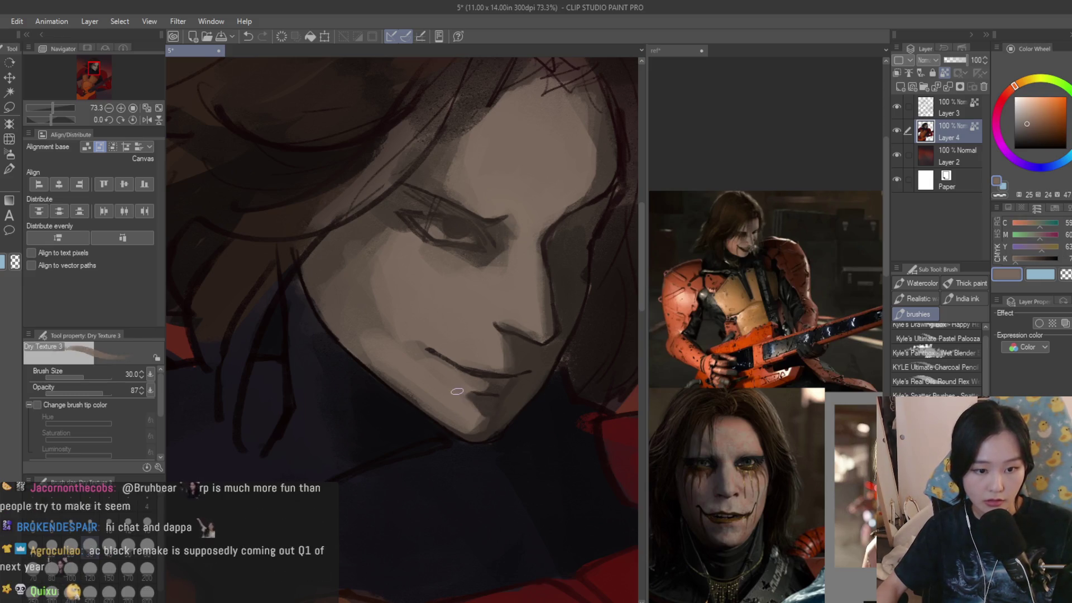
scroll(503, 357, down, 10)
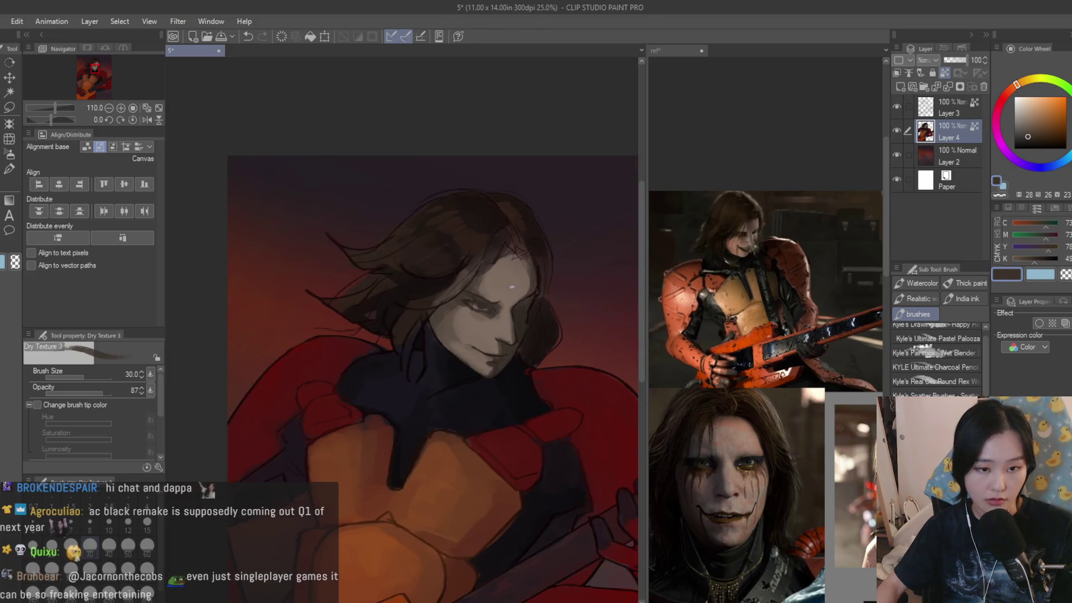
scroll(541, 290, up, 2)
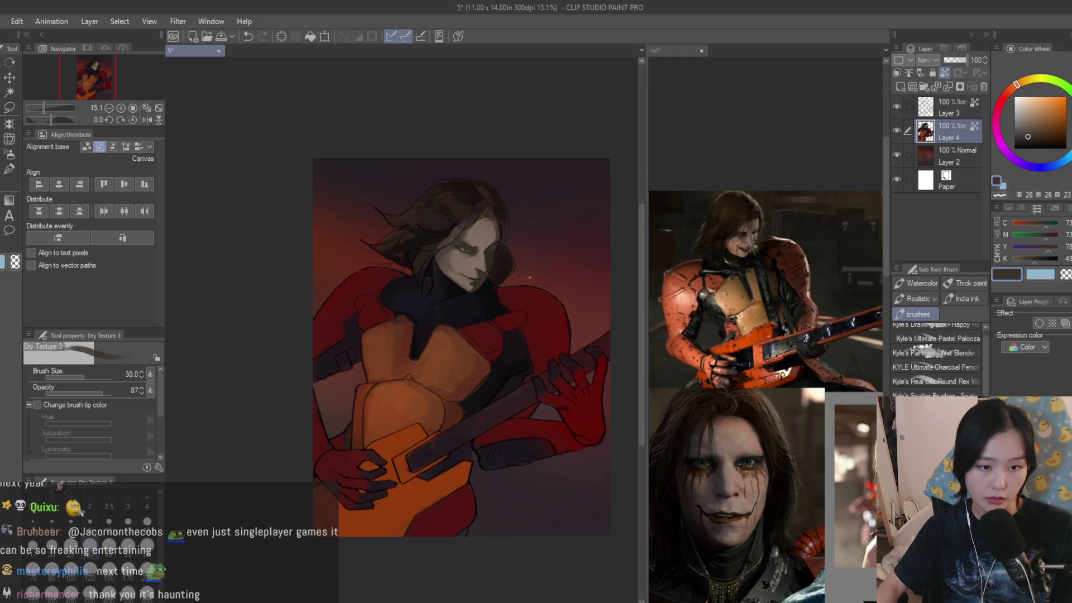
- Flip the canvas horizontally to check the drawing, then flip it back
scroll(530, 277, down, 1)
key(h)
scroll(570, 253, up, 2)
key(h)
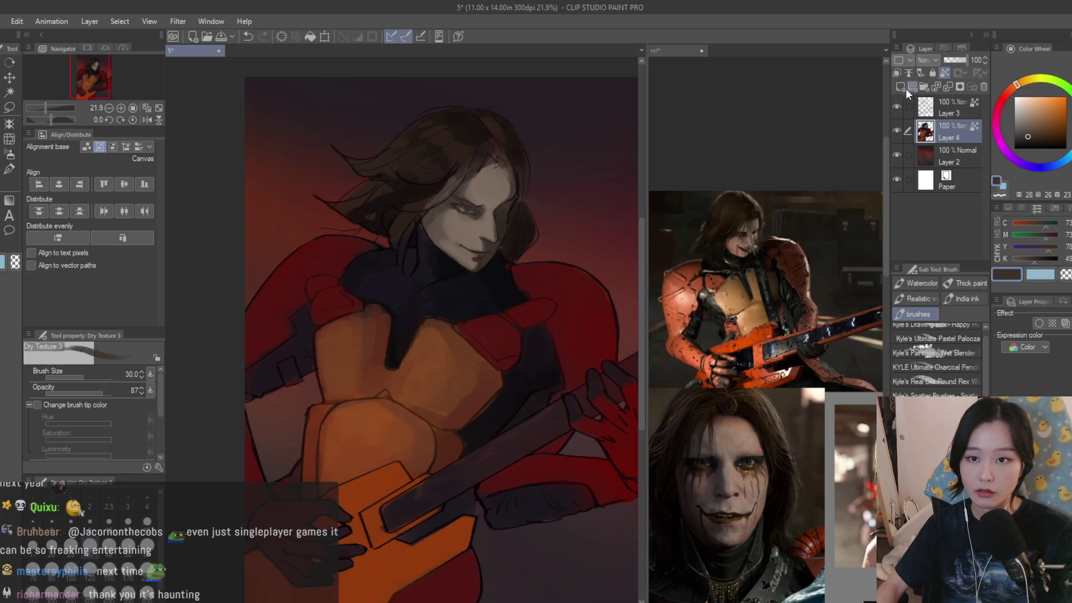
- On a new layer, try broad dark navy strokes over the chest and face at size 600, then undo them
click(900, 87)
key(bracketright)
alt+click(480, 282)
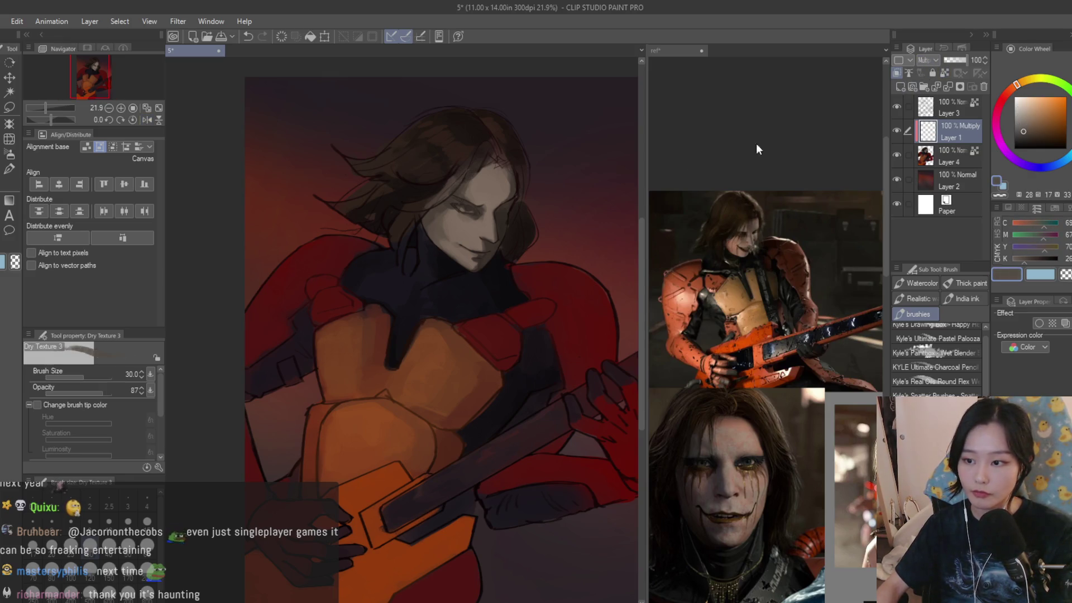
scroll(479, 282, up, 1)
key(bracketright)
key(bracketright)
key(bracketright)
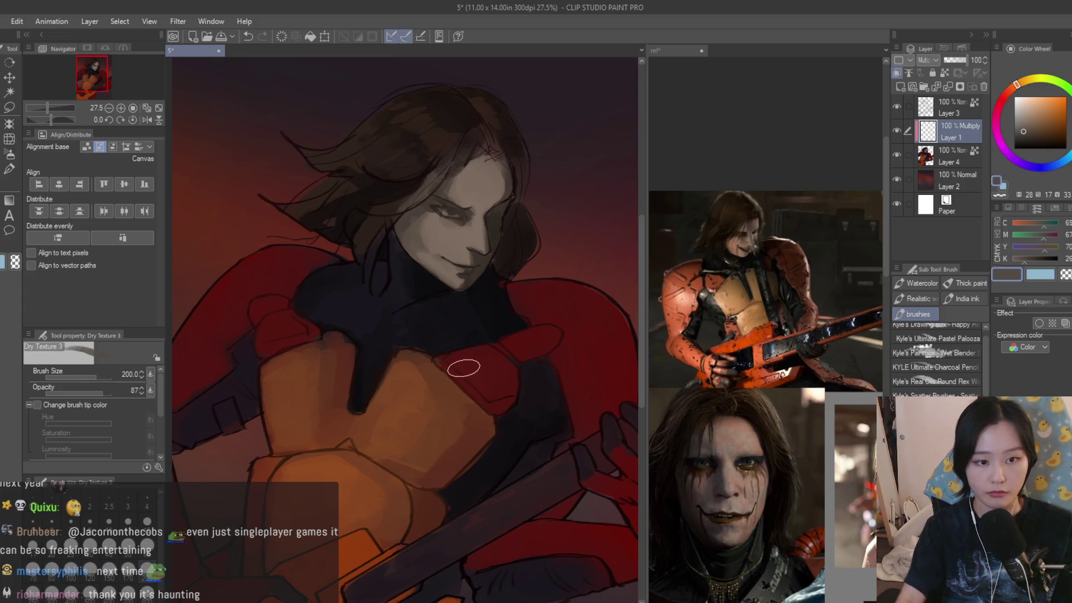
scroll(465, 302, down, 2)
key(bracketright)
key(bracketright)
key(bracketright)
mouse_move(541, 318)
mouse_down()
mouse_move(553, 327)
mouse_move(509, 385)
mouse_move(481, 398)
mouse_up()
key(ctrl+z)
key(bracketleft)
key(bracketleft)
drag(483, 192, 497, 269)
alt+click(439, 207)
key(ctrl+z)
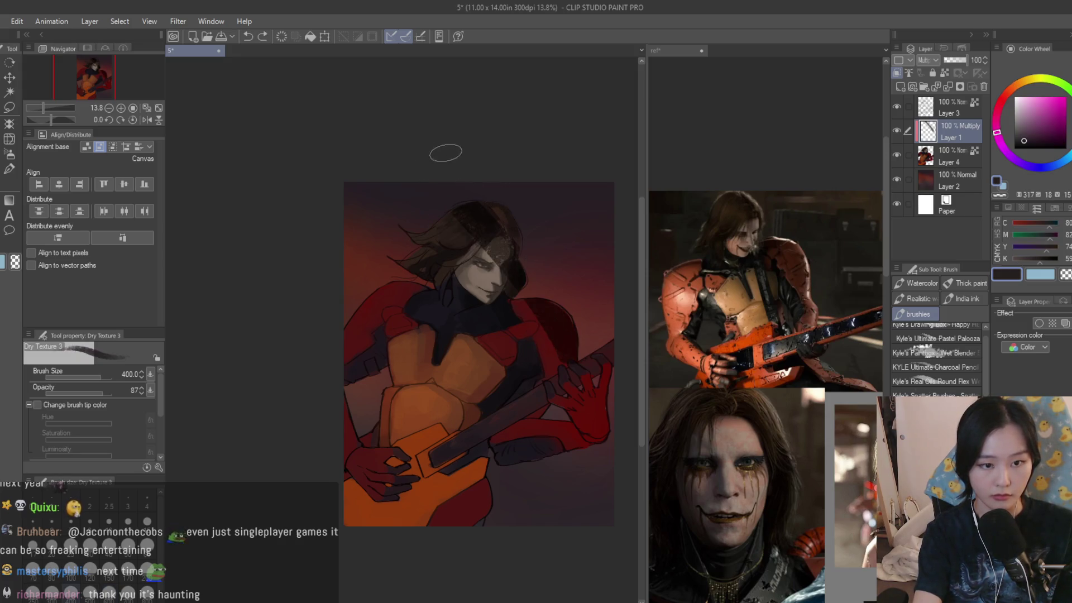
- Replace the Multiply Layer 1 with a new top layer set to Color burn, and delete empty Layer 3
drag(953, 126, 950, 105)
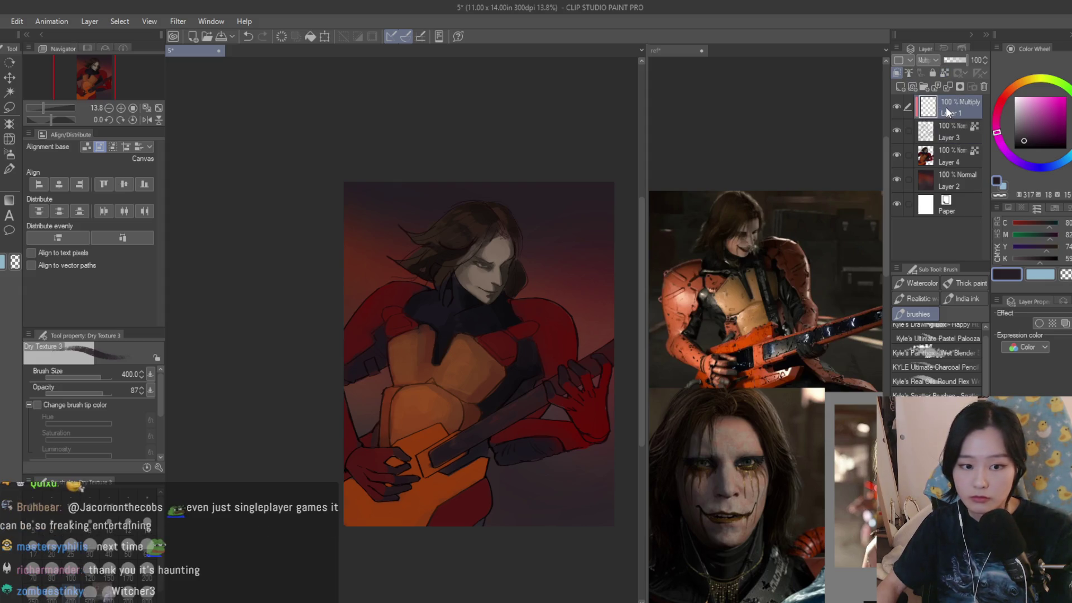
key(Delete)
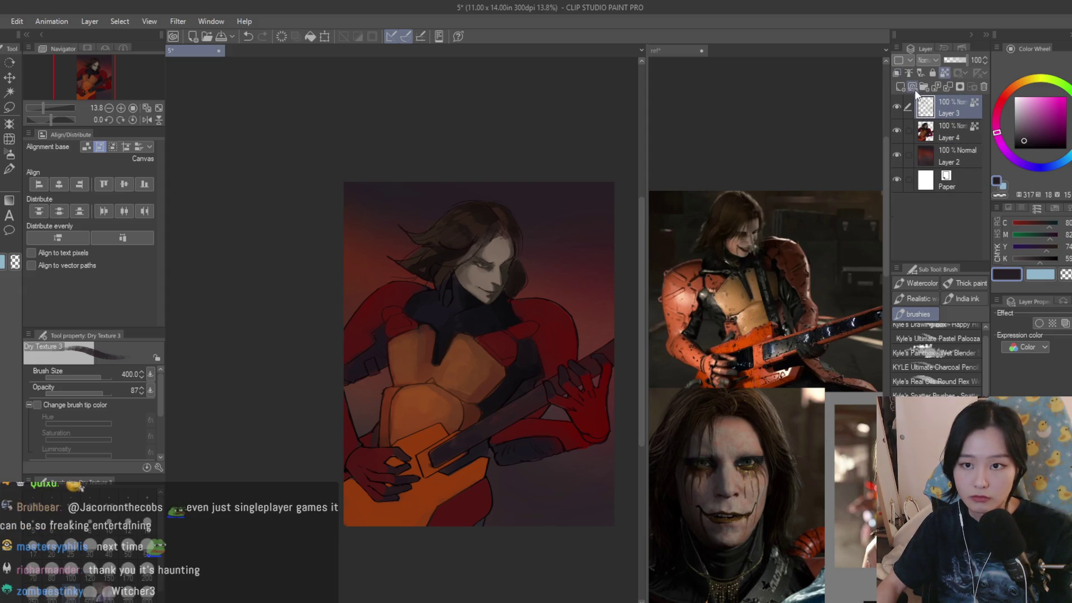
click(900, 86)
click(926, 60)
click(931, 95)
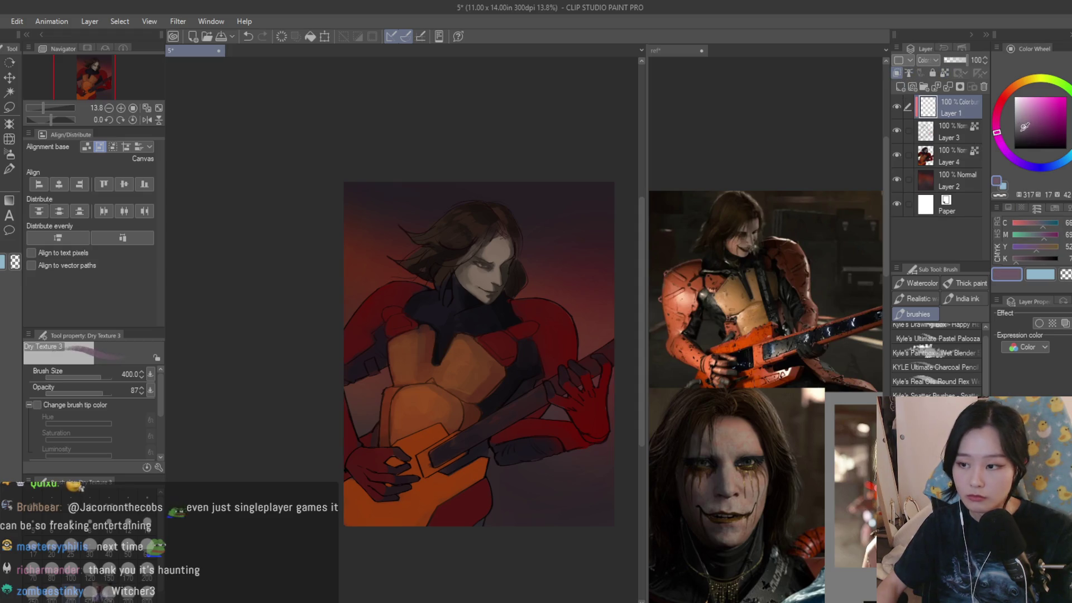
click(948, 139)
key(Delete)
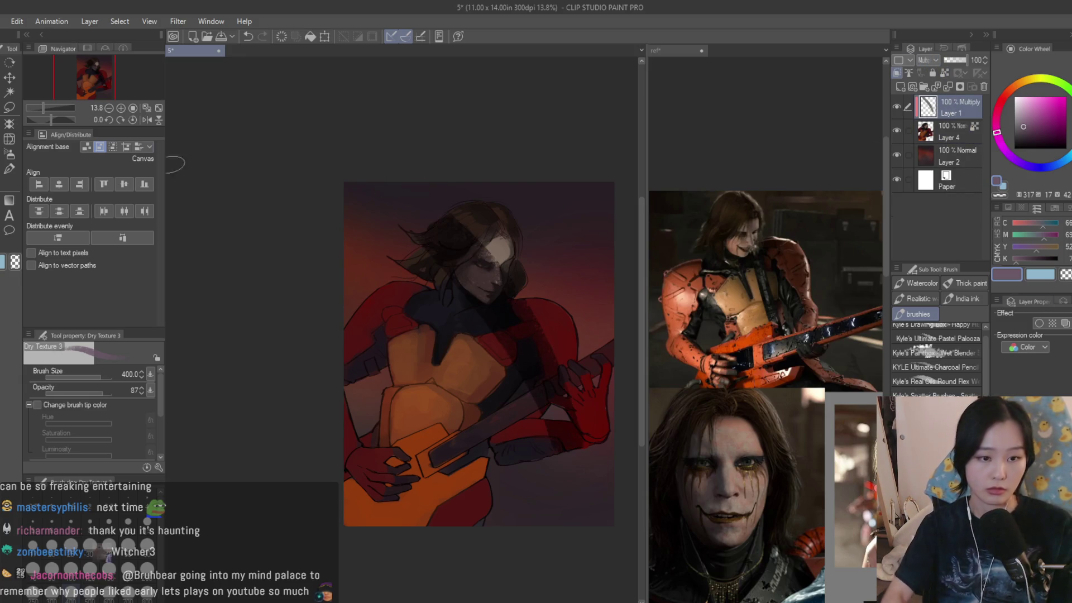
- Cover most of the painting with dark pen shading, then undo an attempt to erase it from the face
key(p)
mouse_move(388, 179)
mouse_down()
mouse_move(559, 279)
mouse_move(376, 251)
mouse_move(425, 398)
mouse_up()
scroll(425, 399, down, 1)
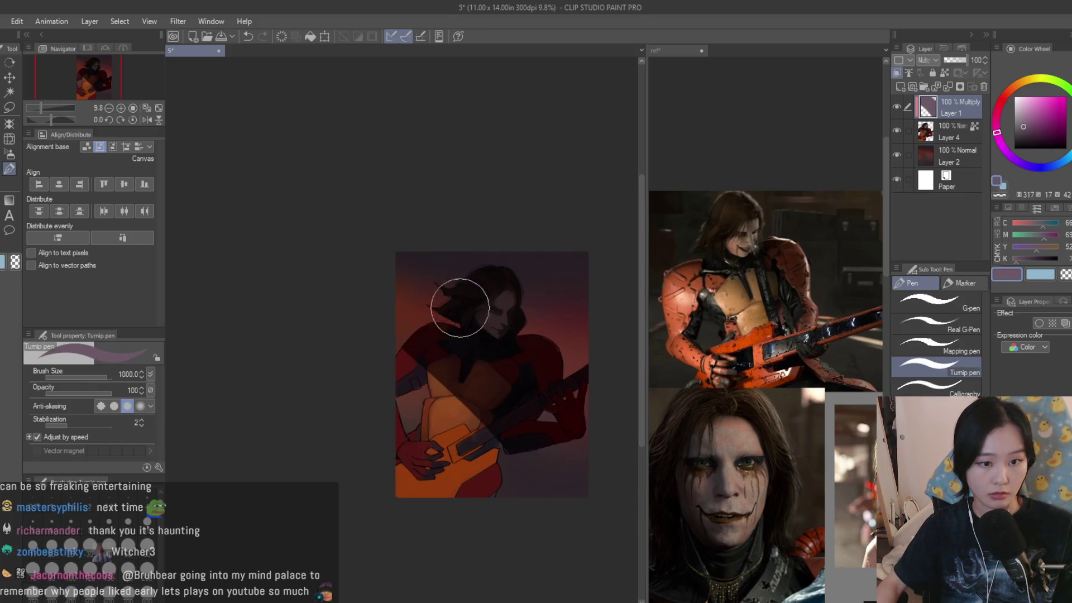
scroll(448, 311, up, 5)
key(e)
mouse_move(405, 290)
mouse_down()
mouse_move(430, 341)
mouse_move(447, 291)
mouse_move(467, 358)
mouse_up()
scroll(480, 333, down, 5)
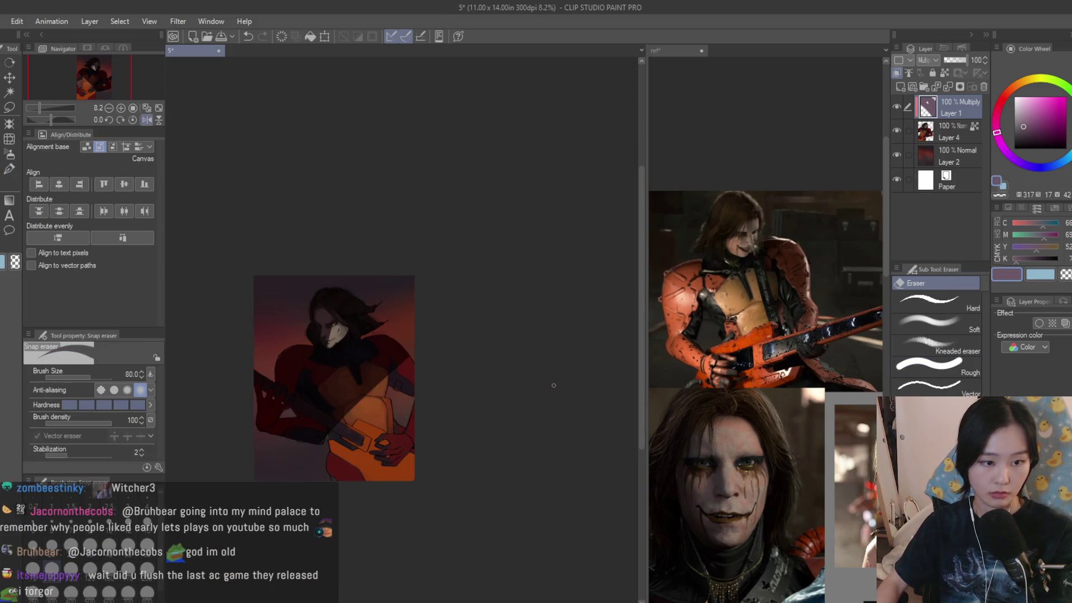
scroll(542, 381, up, 3)
key(ctrl+z)
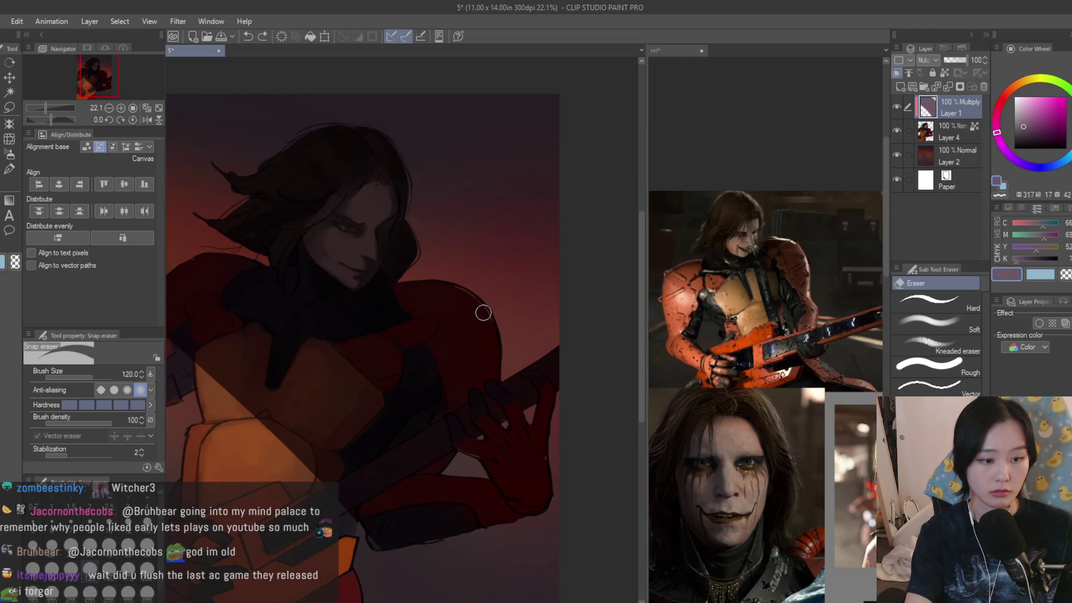
scroll(522, 330, down, 3)
scroll(522, 330, up, 2)
- Use Dry Texture 3 to paint light orange over the arm and hand, grey on the guitar neck, then shrink it to 80
key(b)
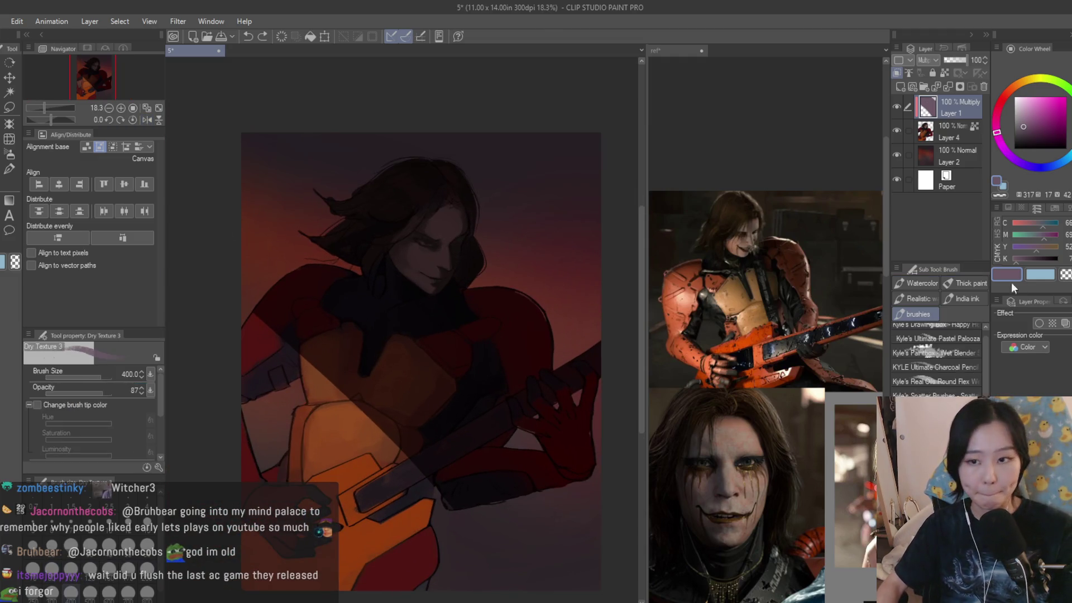
scroll(320, 350, up, 1)
mouse_move(320, 351)
mouse_down()
mouse_move(318, 404)
mouse_move(364, 425)
mouse_move(407, 371)
mouse_up()
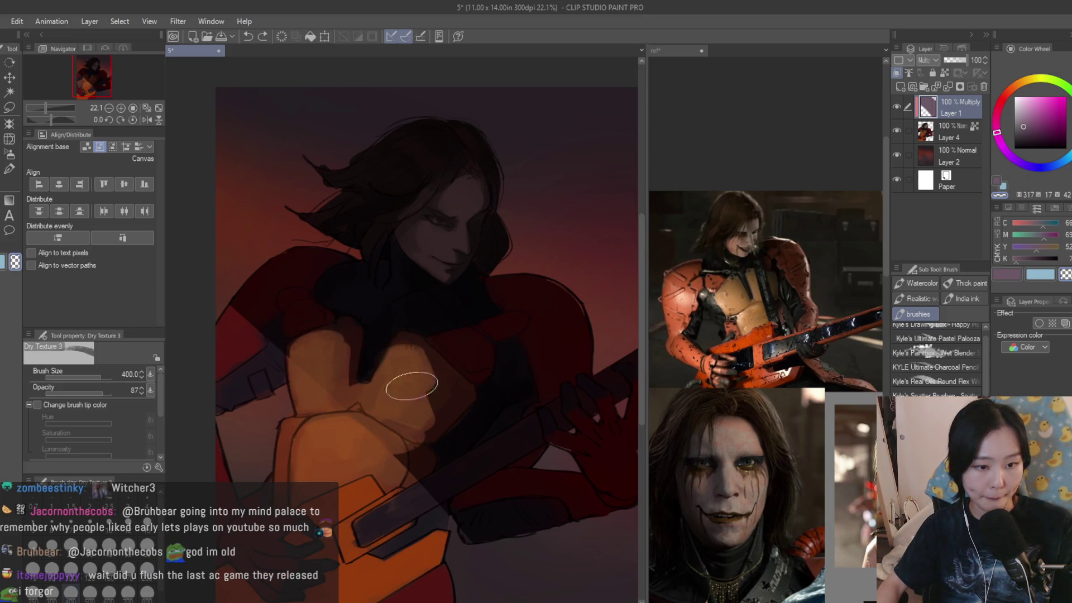
drag(466, 472, 505, 446)
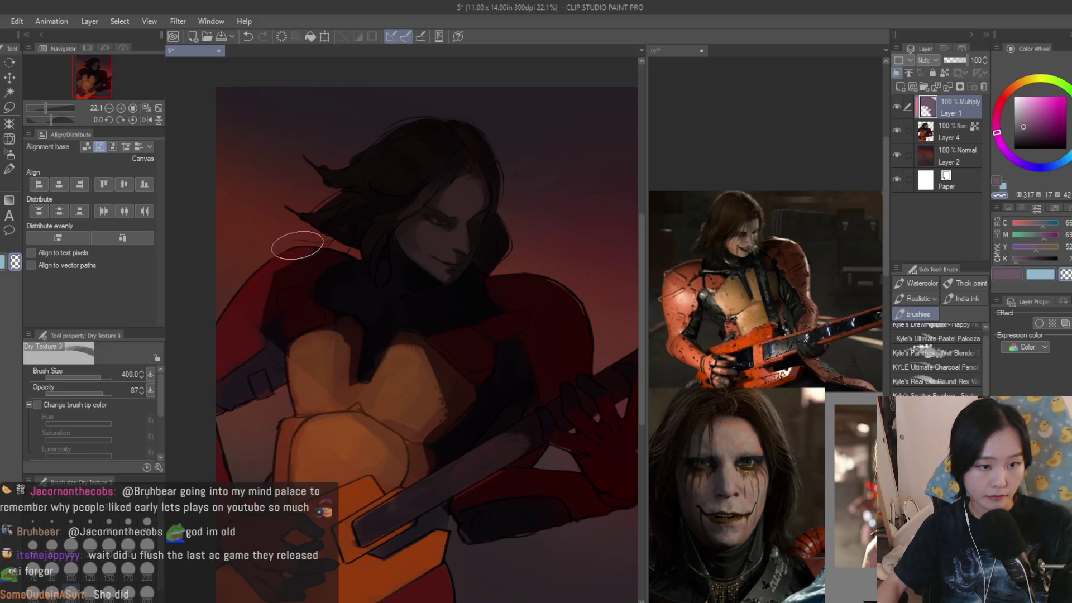
scroll(381, 260, down, 5)
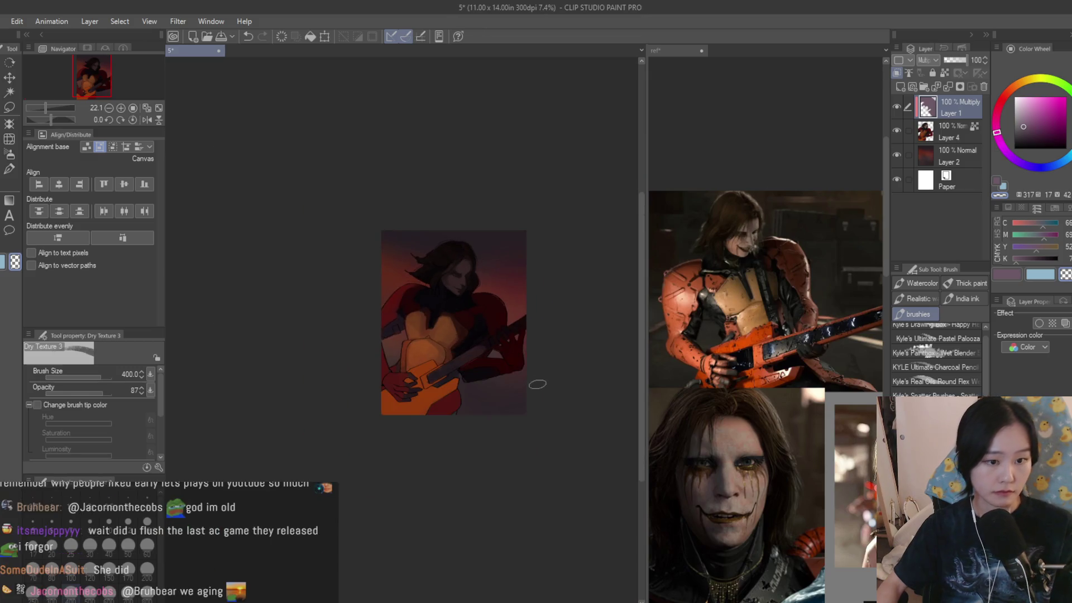
scroll(369, 329, up, 5)
key(bracketleft)
key(bracketleft)
key(bracketleft)
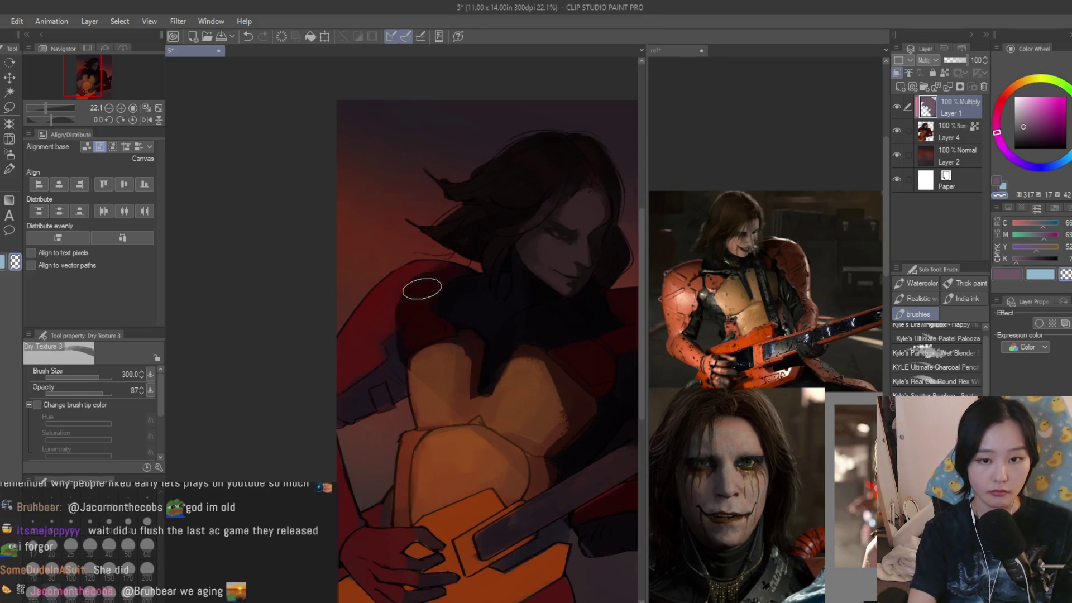
key(bracketleft)
scroll(510, 301, up, 2)
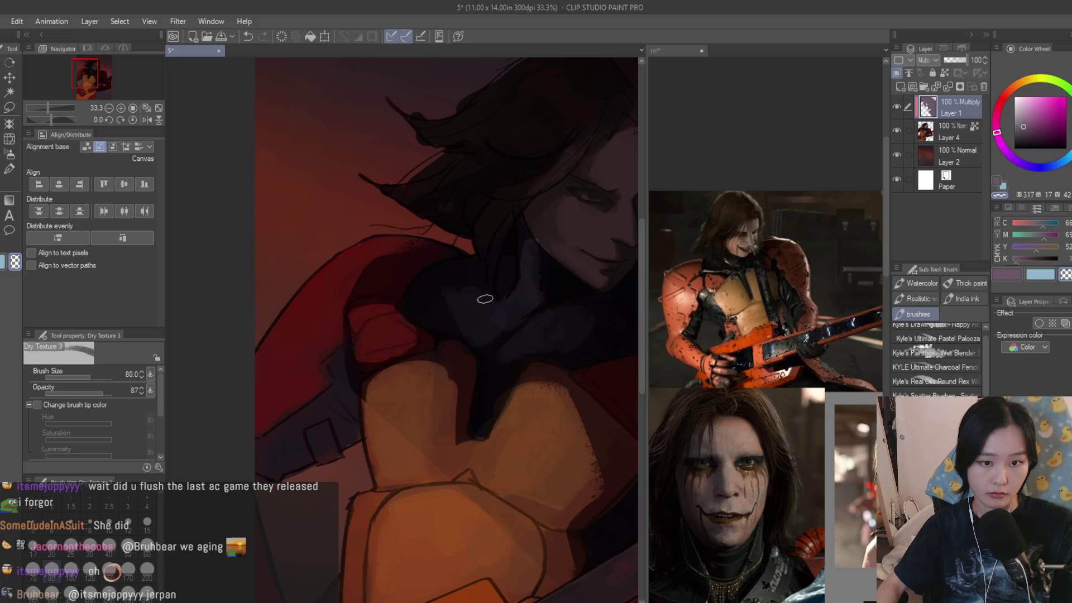
scroll(475, 294, down, 5)
- Check the mirrored view, then brighten the jaw and cheek with light skin-tone strokes
key(h)
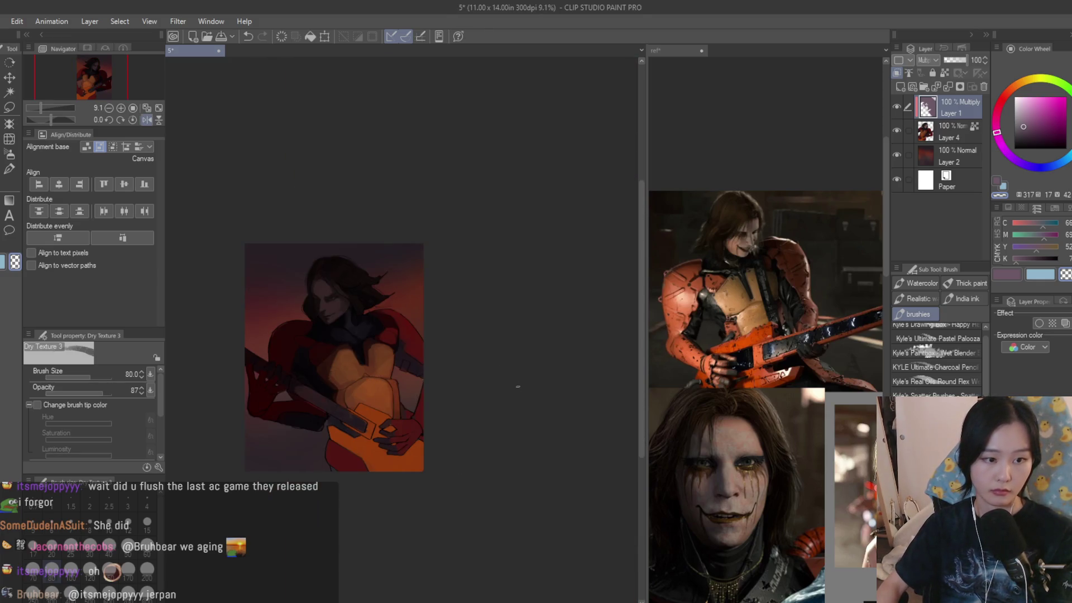
scroll(521, 388, up, 5)
key(h)
scroll(447, 278, up, 2)
drag(488, 385, 567, 461)
mouse_move(567, 461)
mouse_down()
mouse_move(495, 397)
mouse_move(508, 346)
mouse_move(550, 335)
mouse_move(598, 376)
mouse_move(622, 377)
mouse_move(602, 373)
mouse_up()
drag(500, 323, 454, 356)
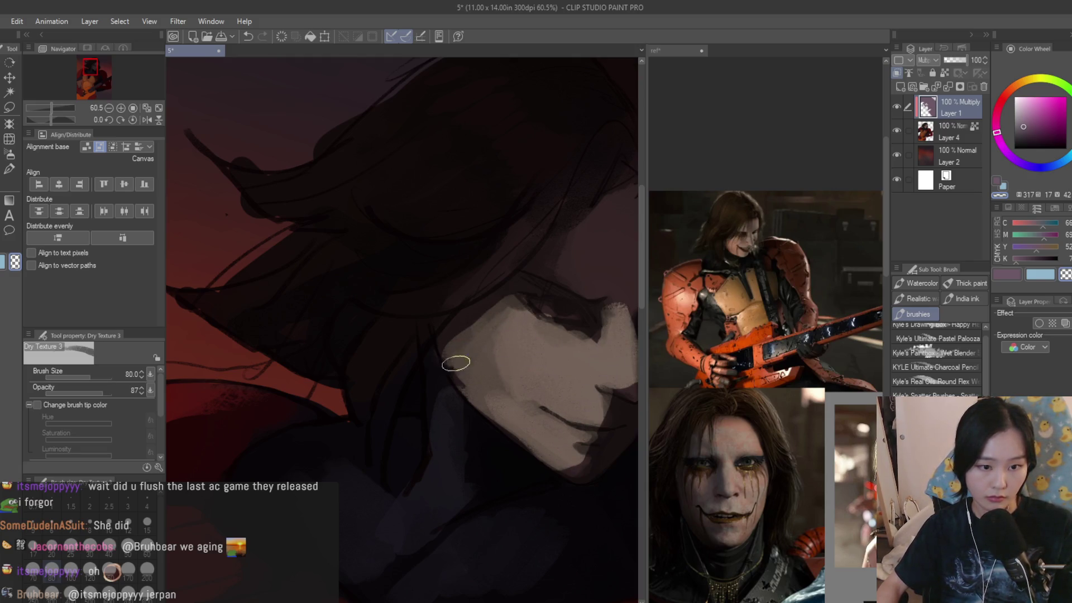
scroll(597, 342, down, 6)
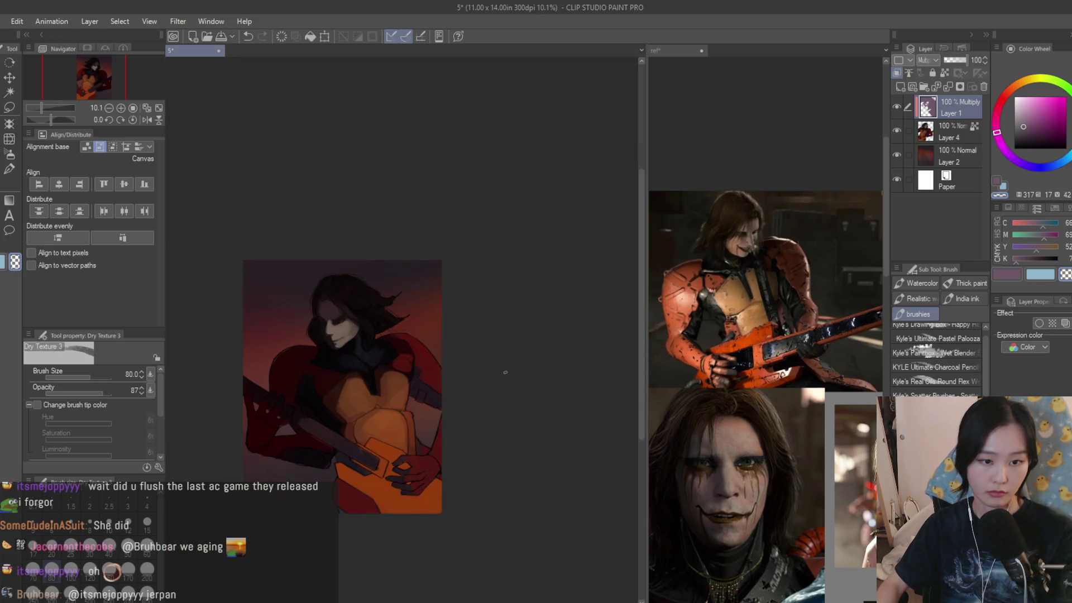
scroll(327, 310, up, 5)
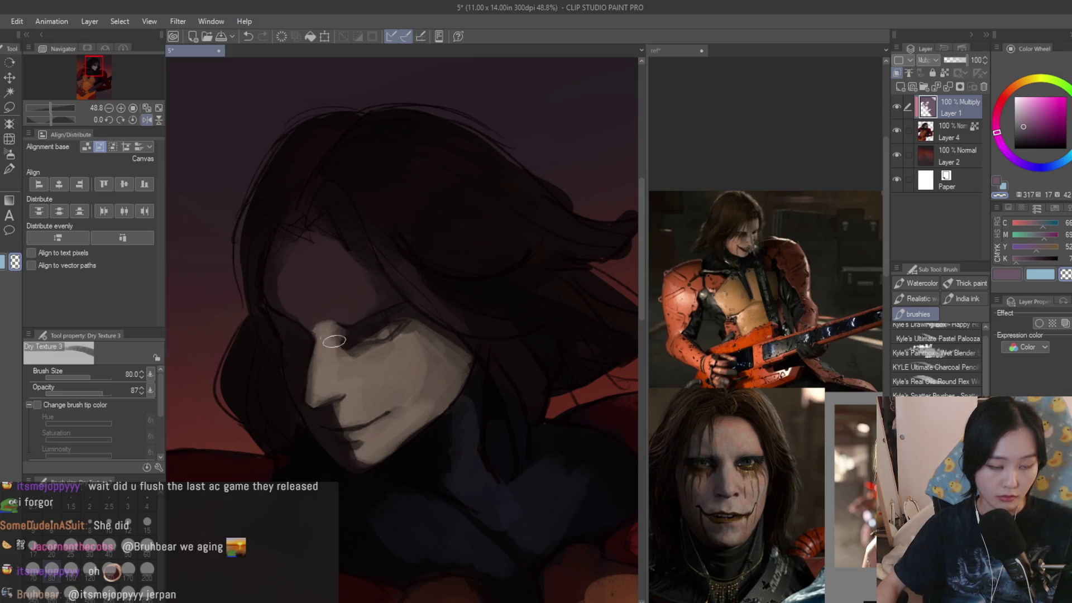
scroll(342, 310, down, 5)
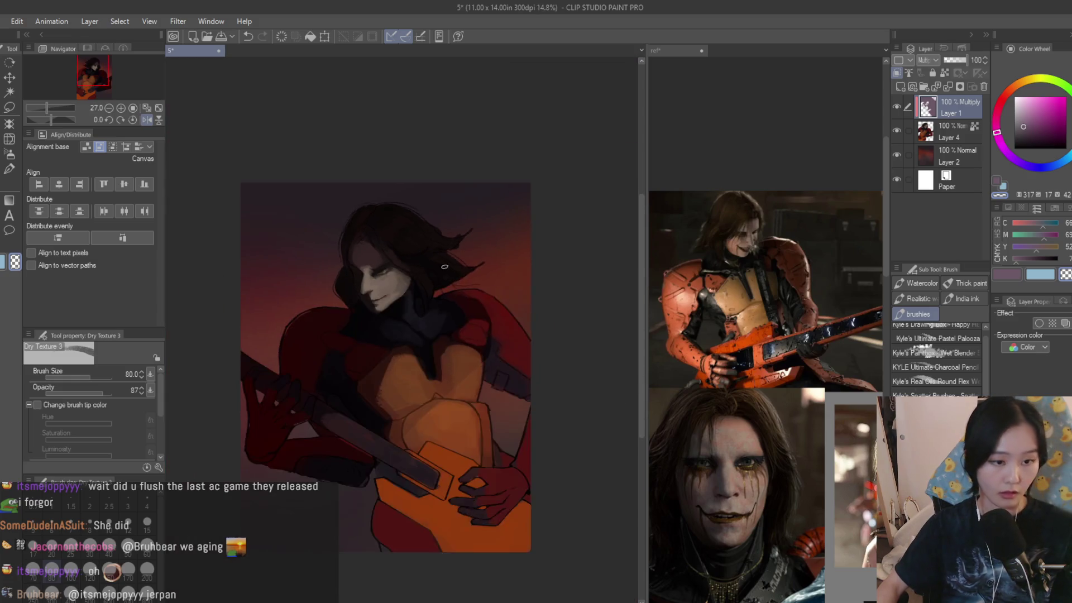
scroll(444, 277, up, 5)
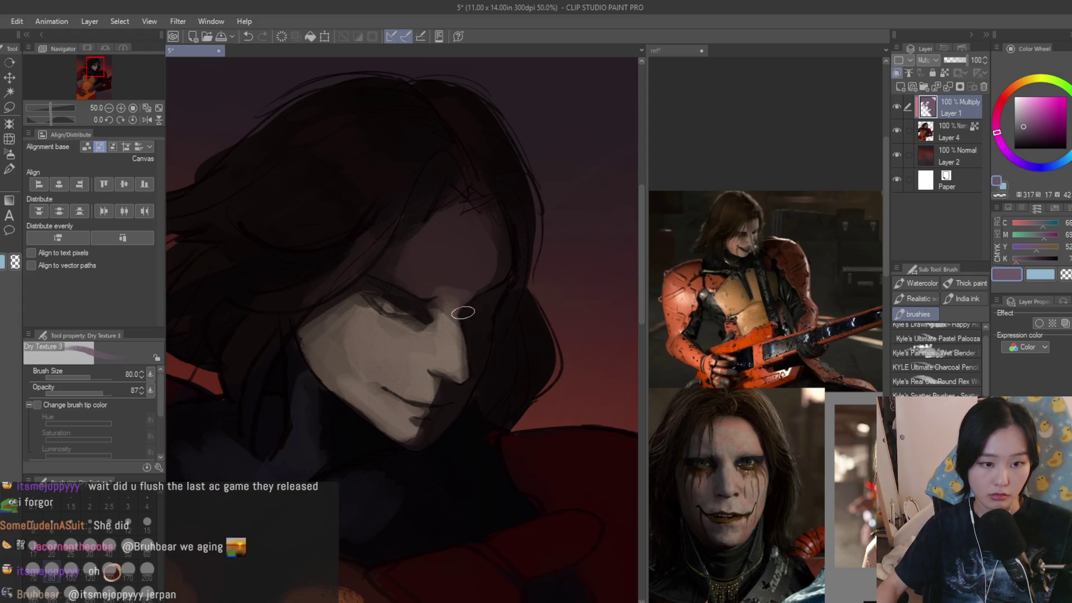
scroll(471, 296, down, 7)
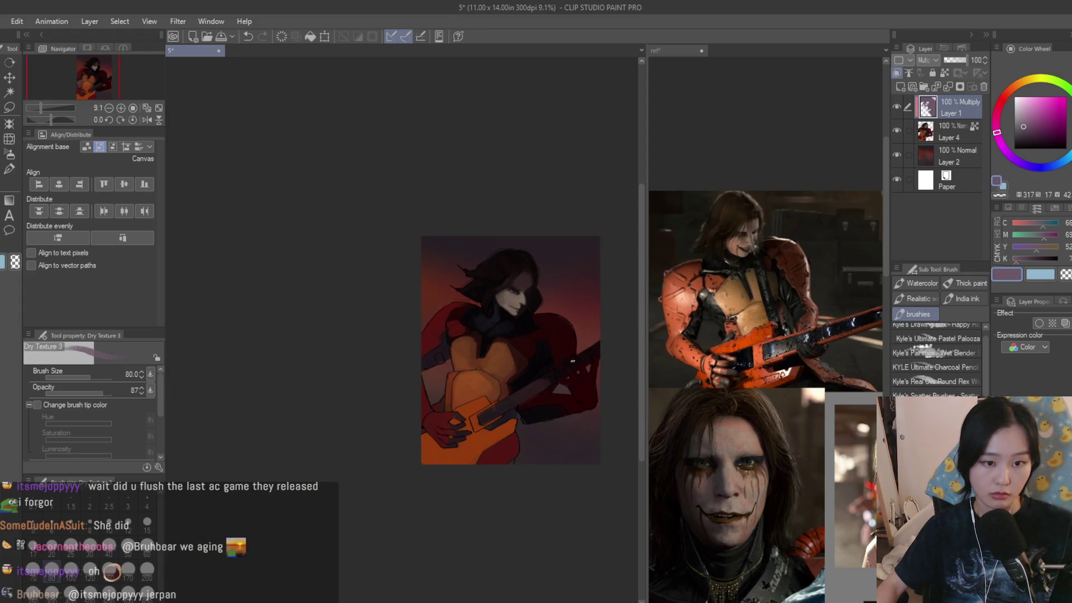
scroll(571, 357, down, 3)
scroll(546, 329, up, 5)
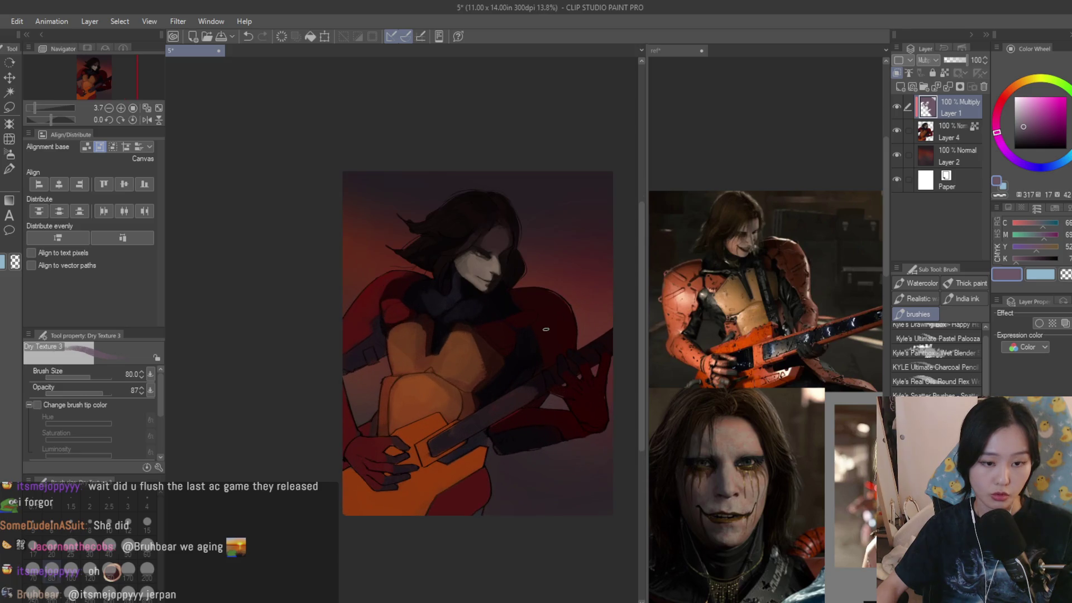
scroll(549, 335, up, 1)
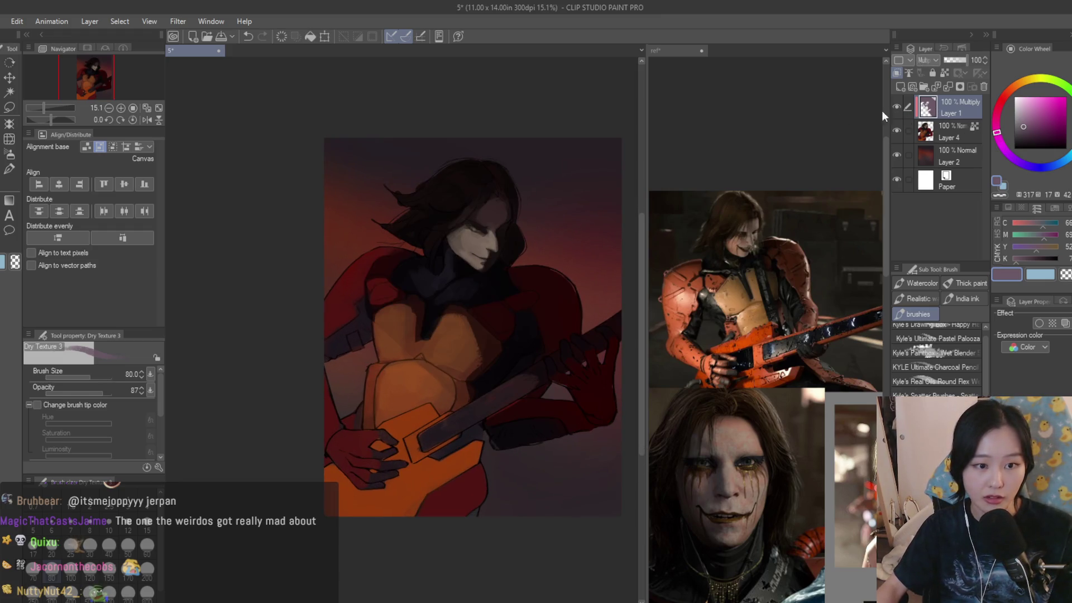
click(11, 105)
- Switch to the soft airbrush and reduce it to size 250
click(9, 154)
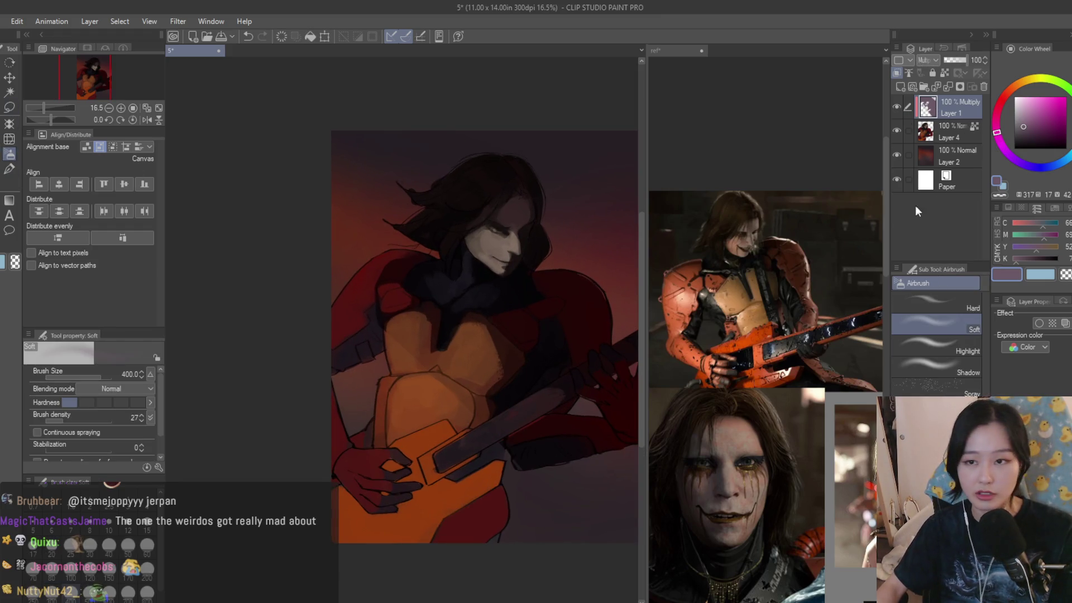
scroll(496, 192, up, 5)
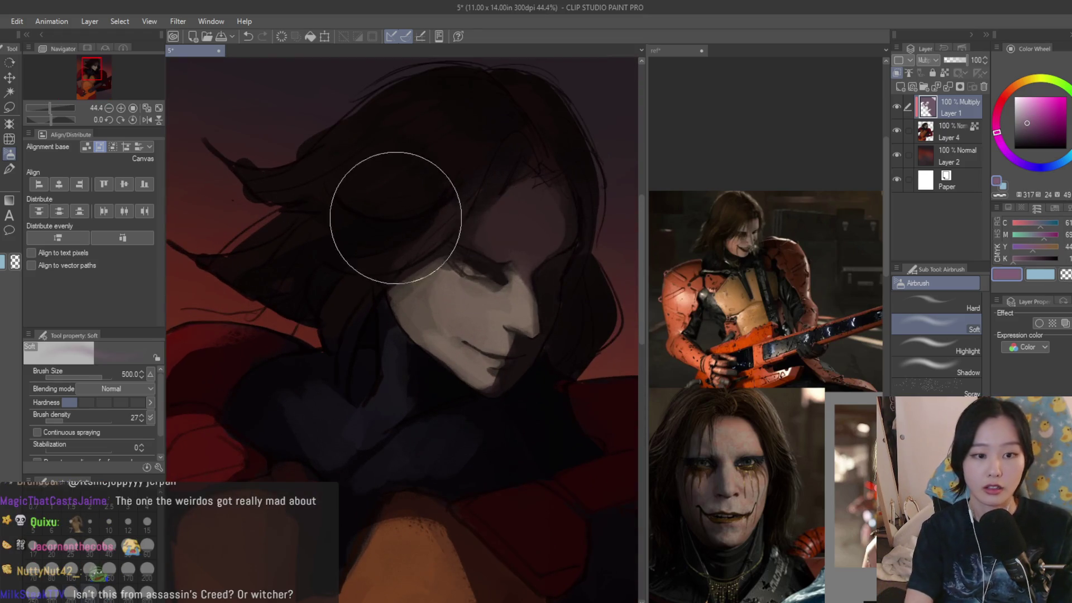
key(bracketleft)
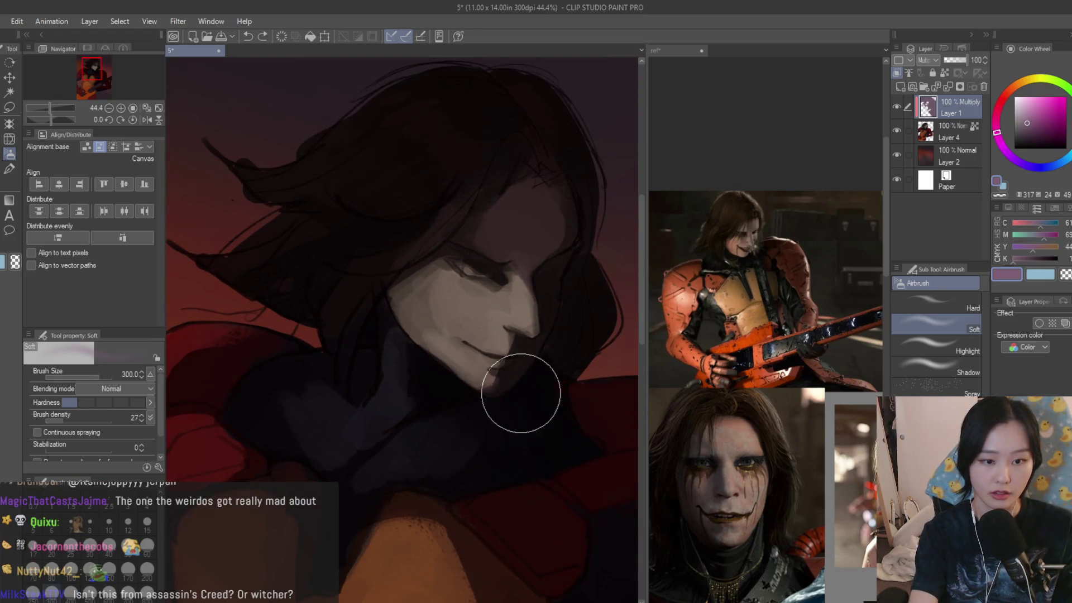
key(bracketleft)
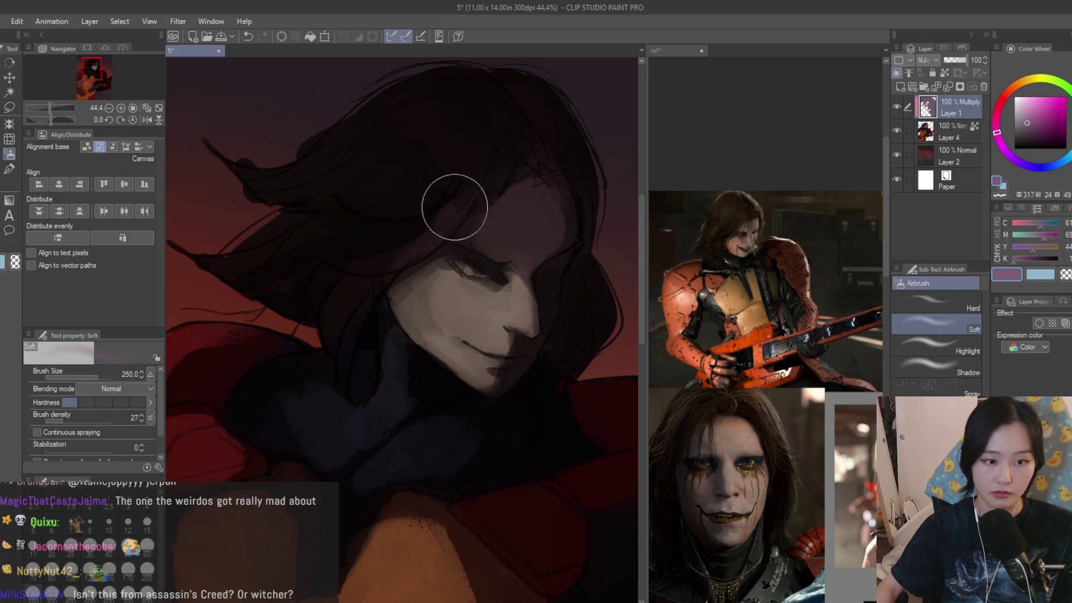
scroll(414, 273, down, 6)
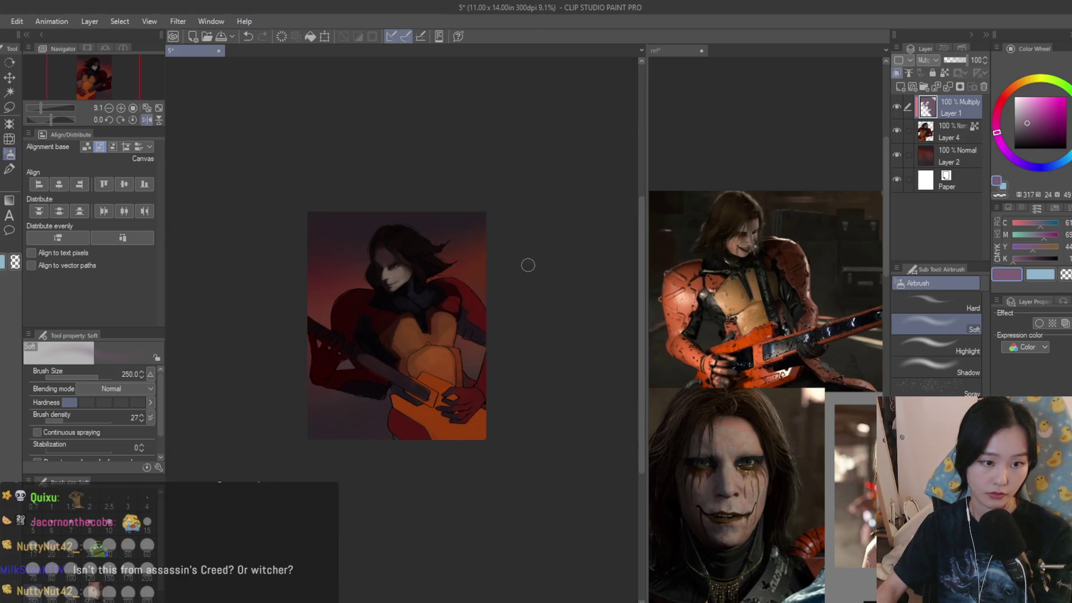
scroll(385, 274, up, 6)
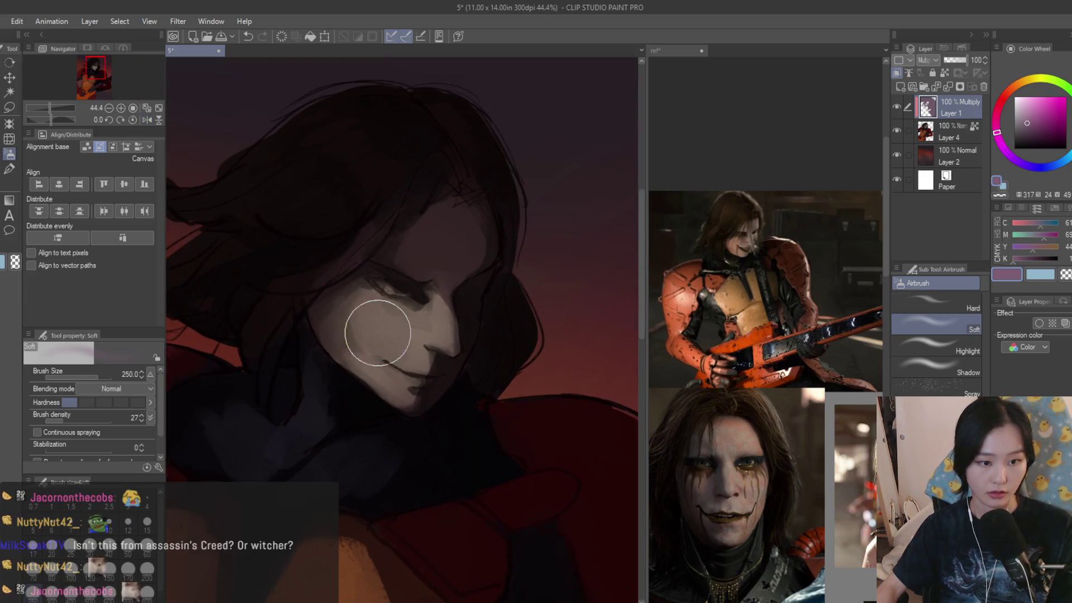
scroll(416, 280, down, 6)
scroll(479, 323, up, 5)
scroll(501, 287, down, 3)
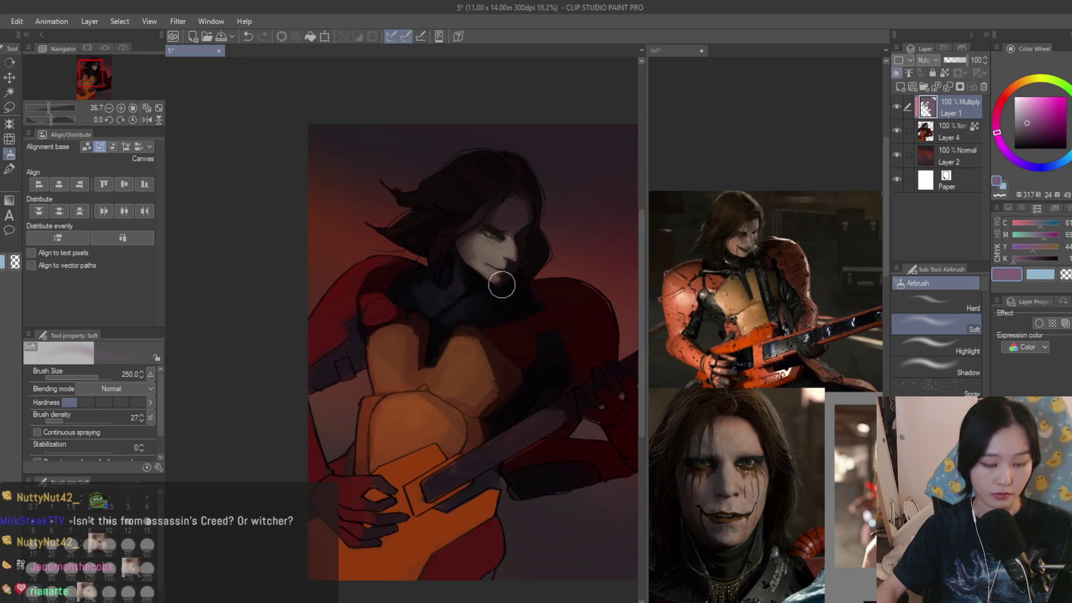
scroll(502, 287, up, 2)
scroll(503, 433, down, 3)
scroll(447, 280, up, 2)
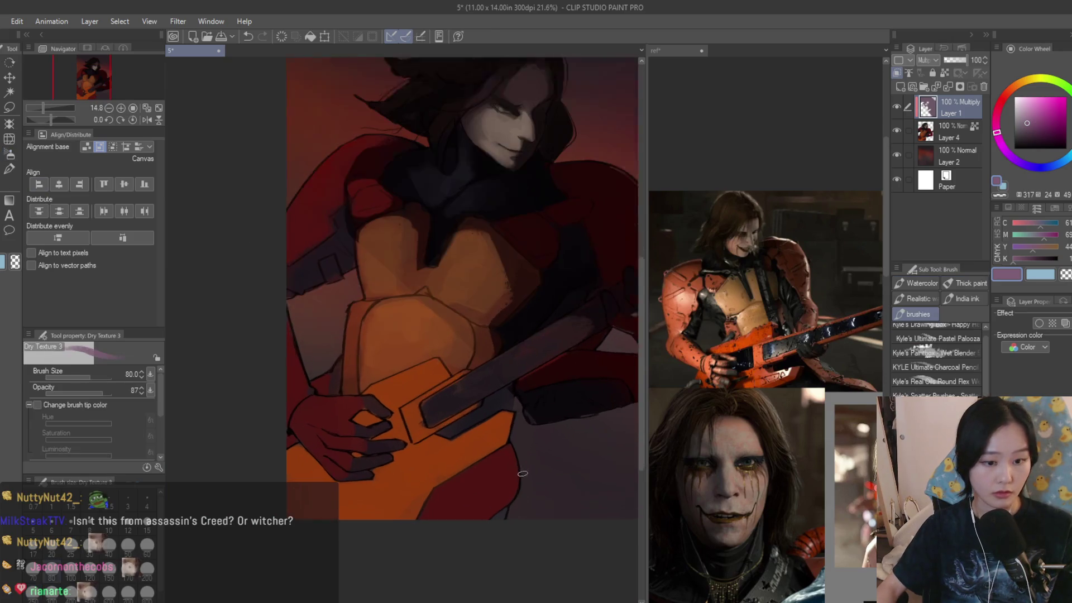
- Glance at the reference images document, then enlarge the soft airbrush to 1700
click(10, 168)
click(802, 344)
click(427, 323)
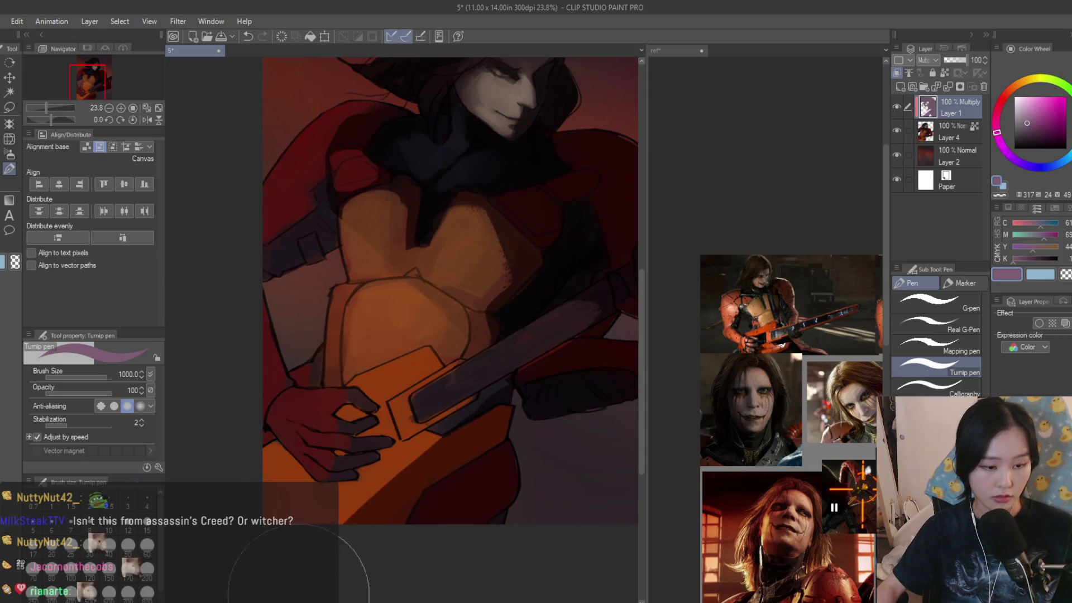
scroll(496, 467, down, 5)
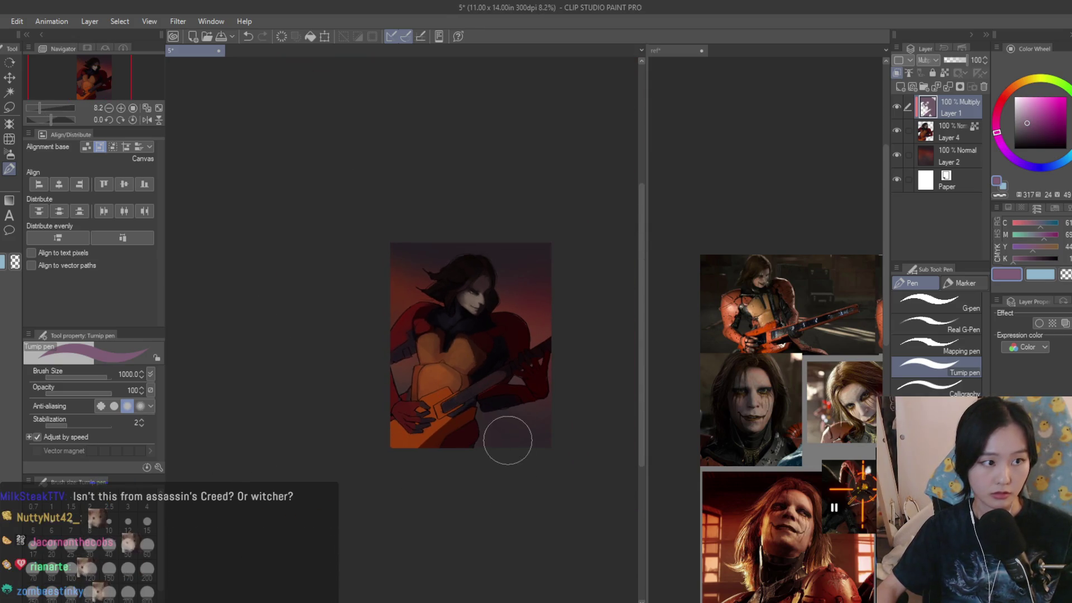
scroll(558, 466, up, 2)
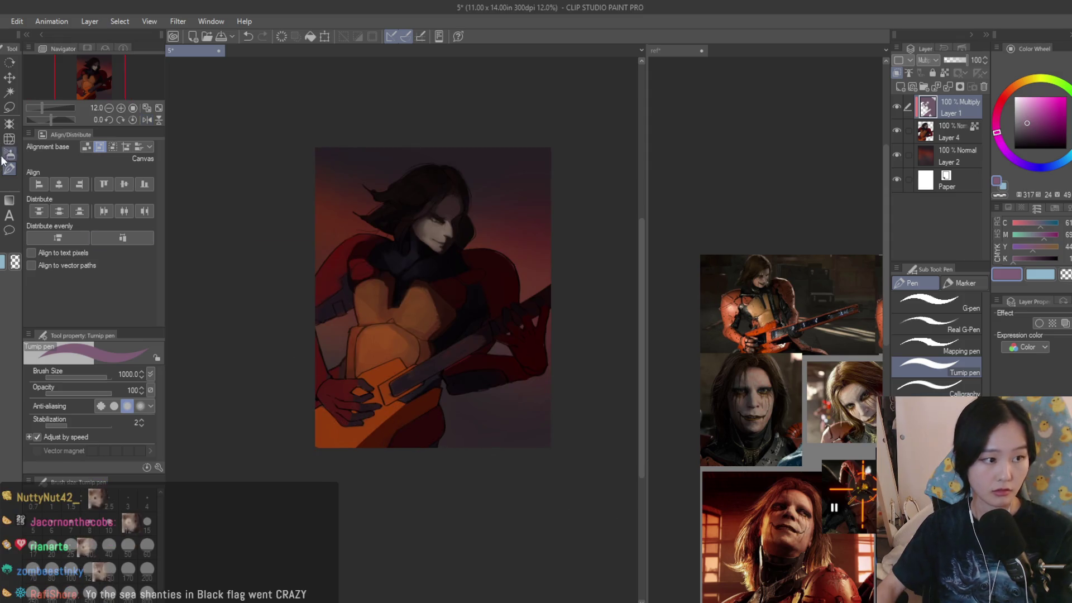
key(b)
scroll(380, 317, up, 1)
key(bracketright)
key(bracketright)
key(bracketright)
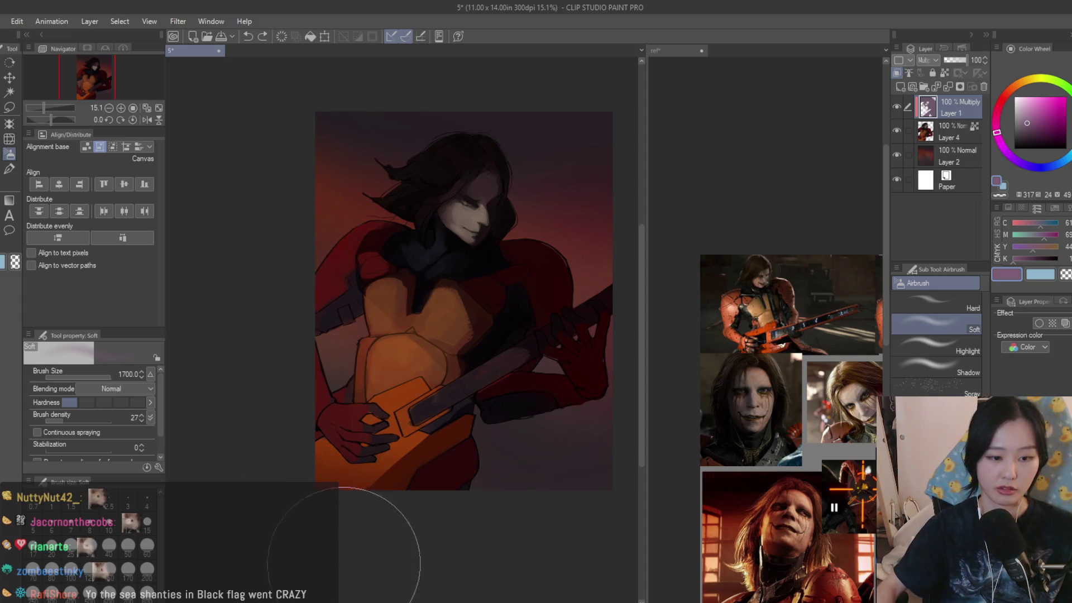
- Set Dry Texture 3 to transparent colour at size 200, undo a stroke, and flip the canvas back
key(b)
key(c)
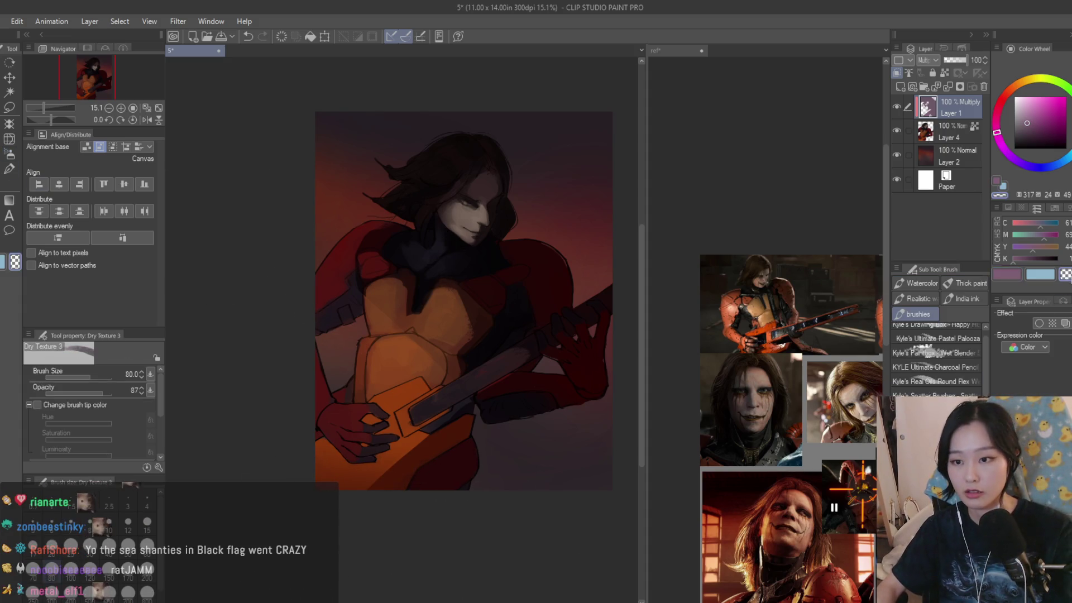
key(bracketright)
key(bracketleft)
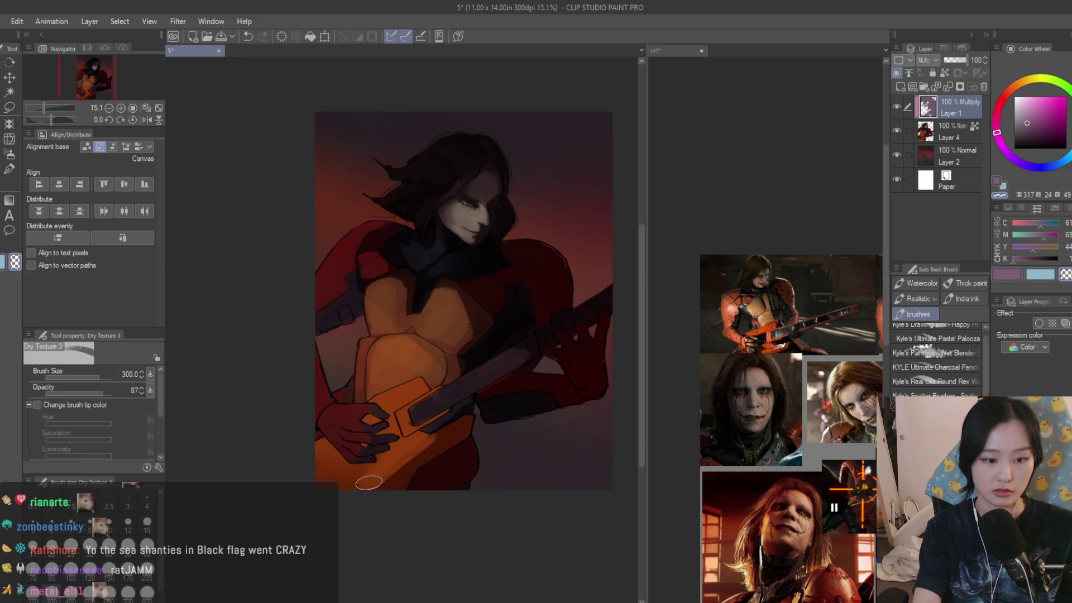
key(ctrl+z)
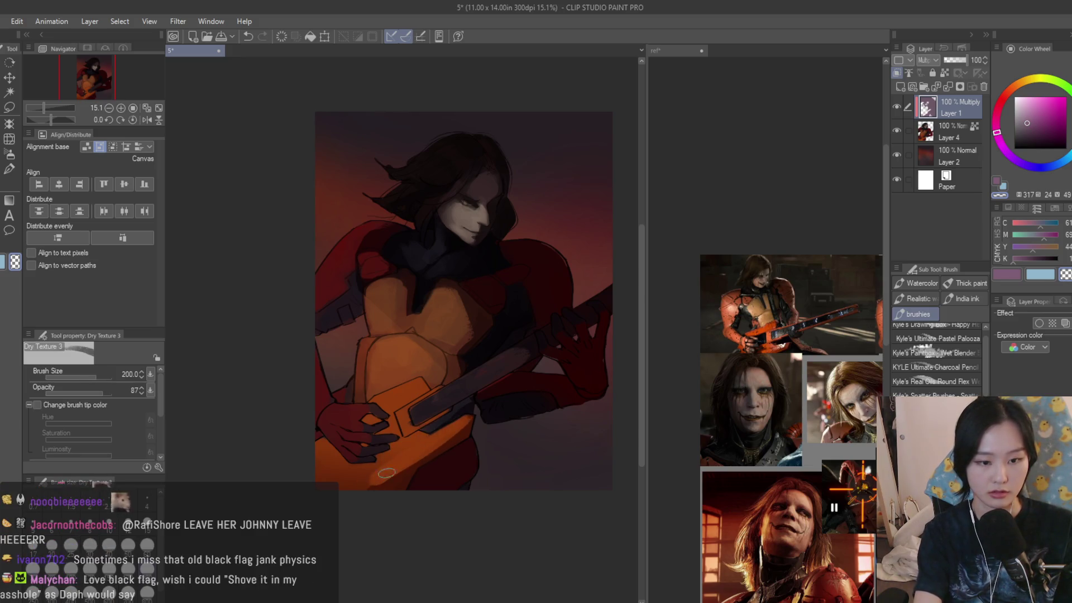
scroll(553, 279, down, 2)
scroll(455, 203, up, 6)
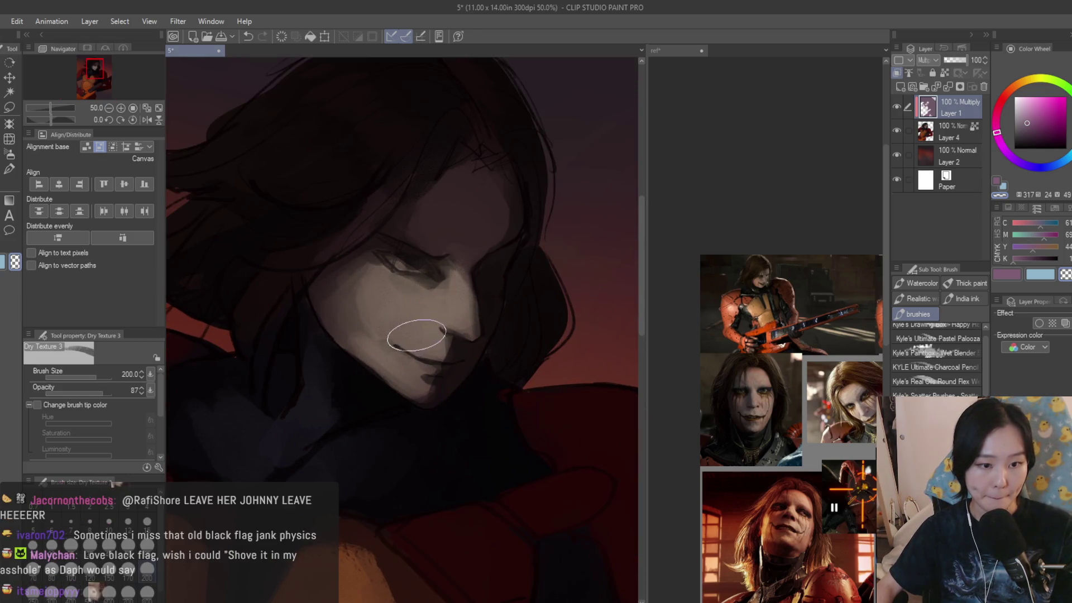
scroll(411, 352, down, 2)
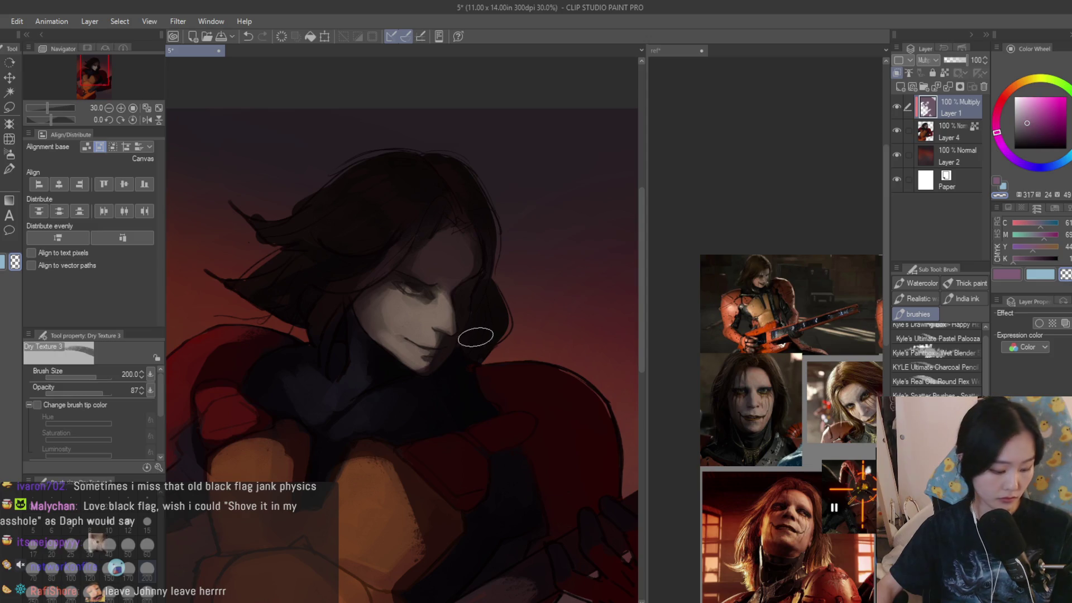
scroll(476, 336, up, 2)
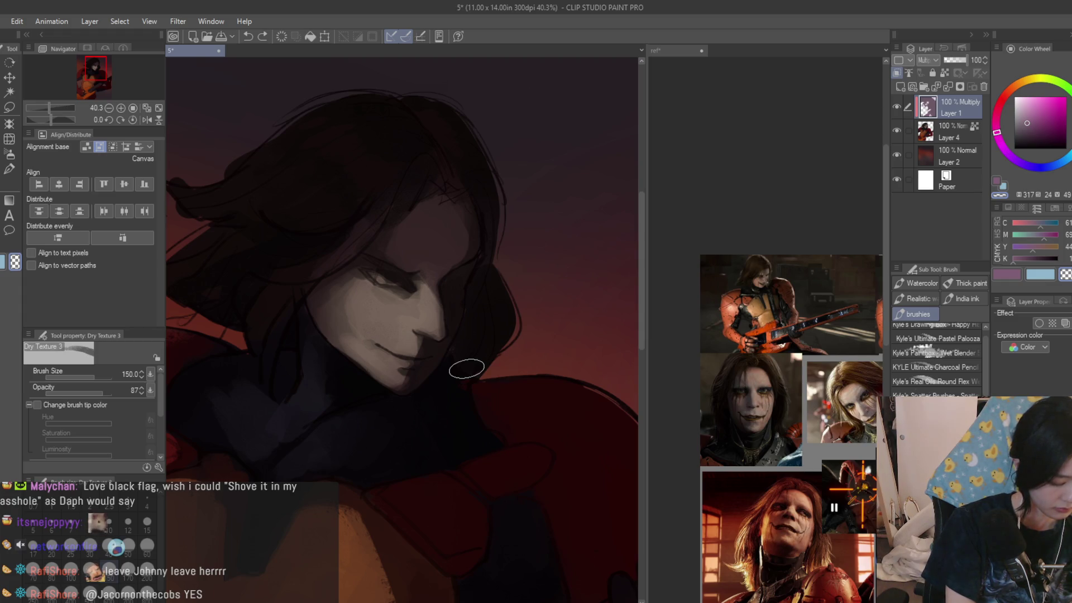
scroll(405, 352, up, 2)
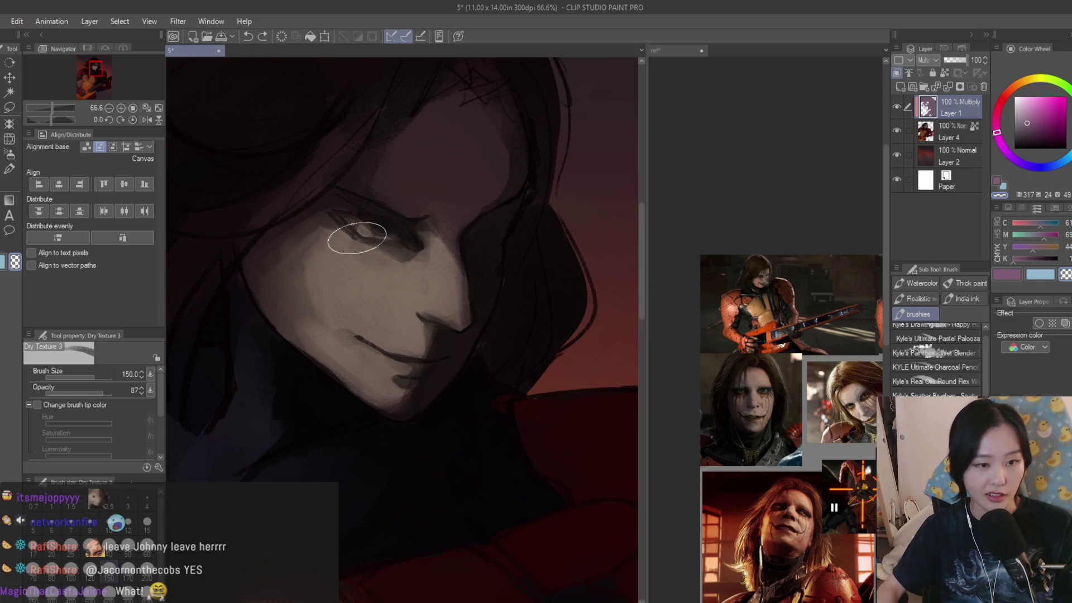
scroll(469, 292, down, 5)
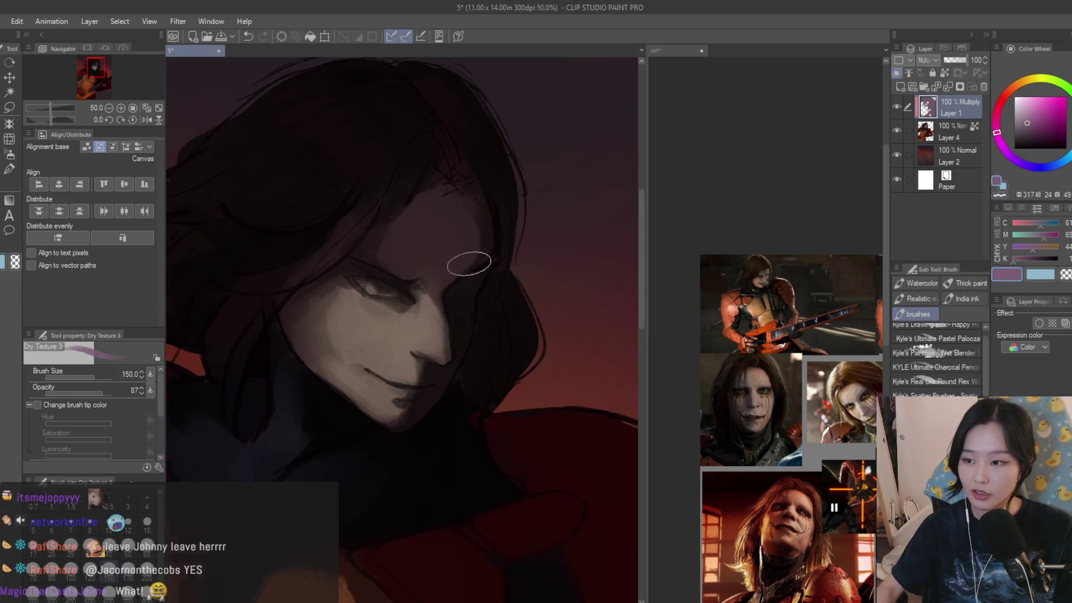
scroll(368, 240, up, 1)
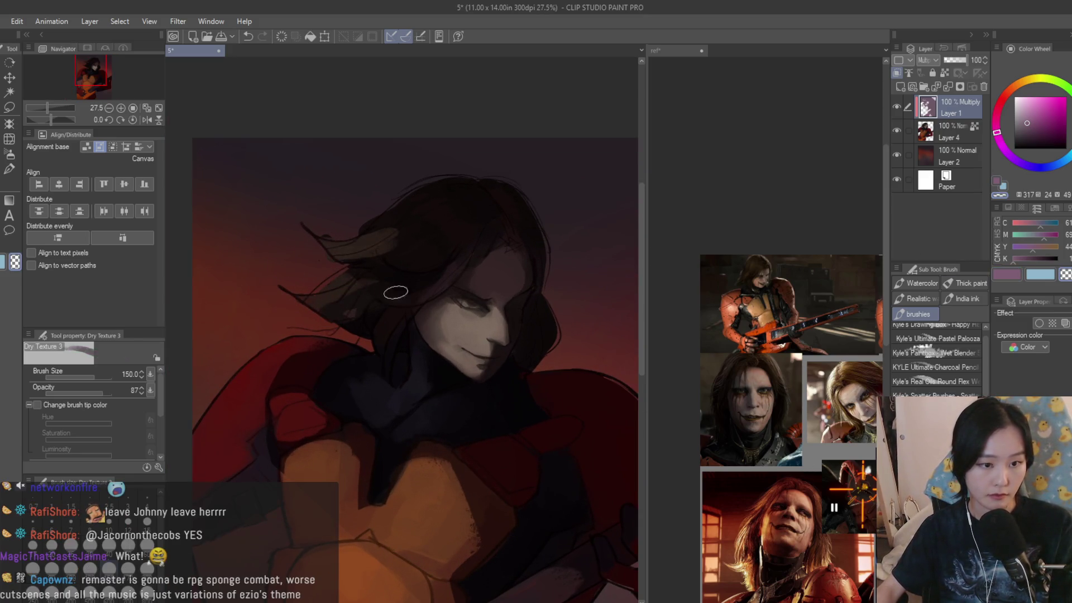
scroll(408, 262, down, 6)
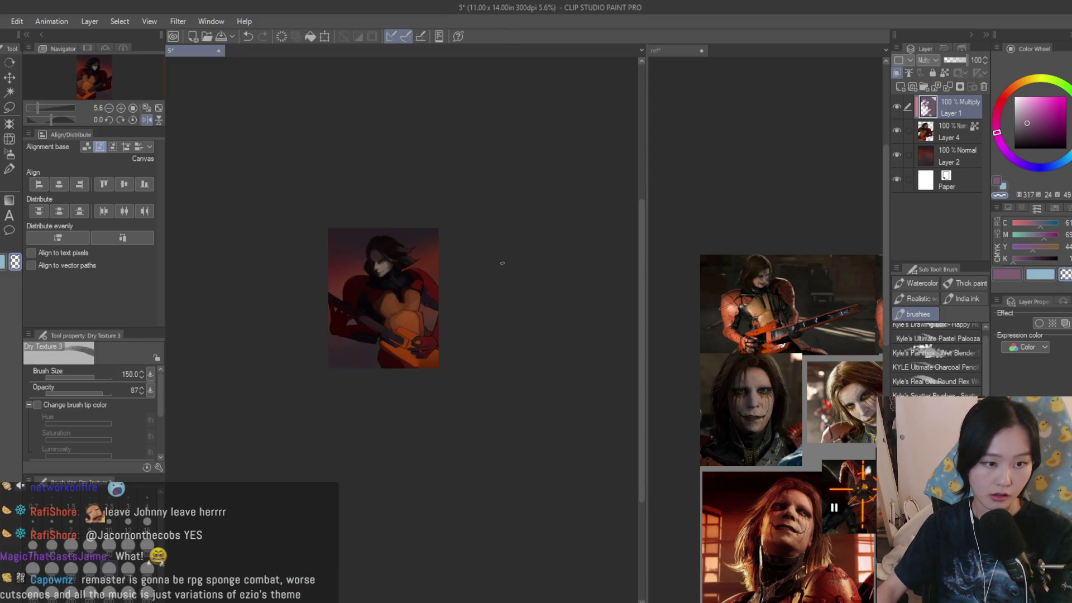
key(h)
scroll(502, 263, up, 1)
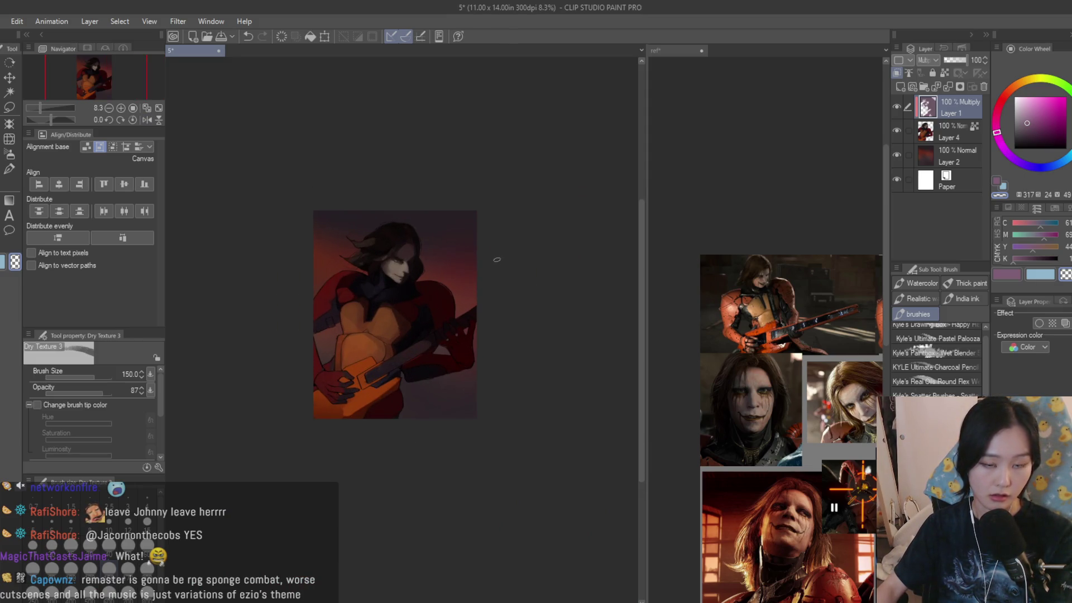
scroll(498, 263, up, 1)
- Soften the hair with a faint white soft-airbrush pass at size 700
key(b)
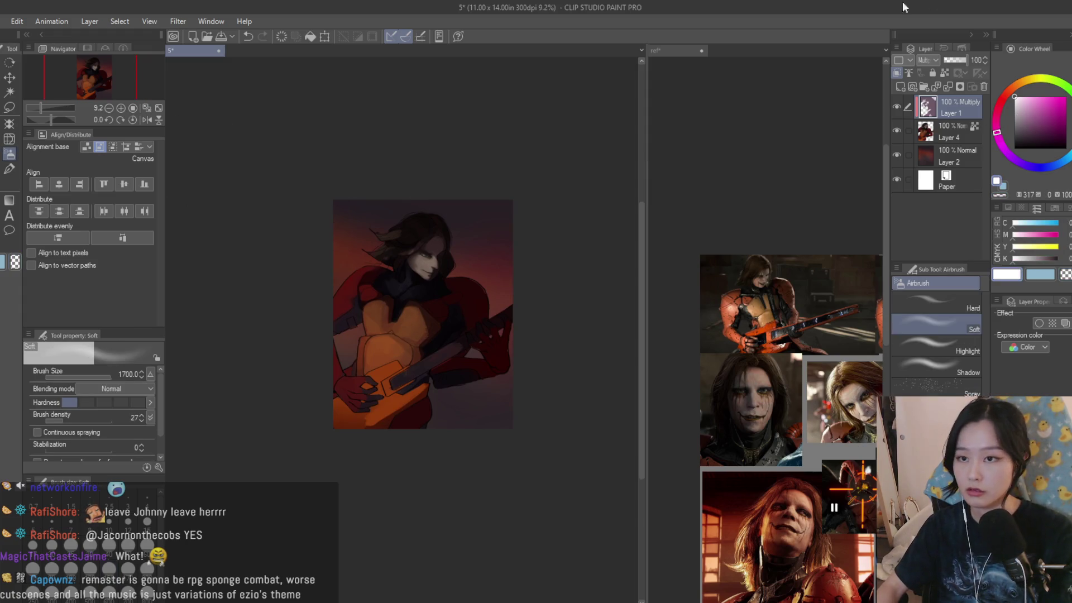
scroll(417, 332, up, 2)
key(bracketleft)
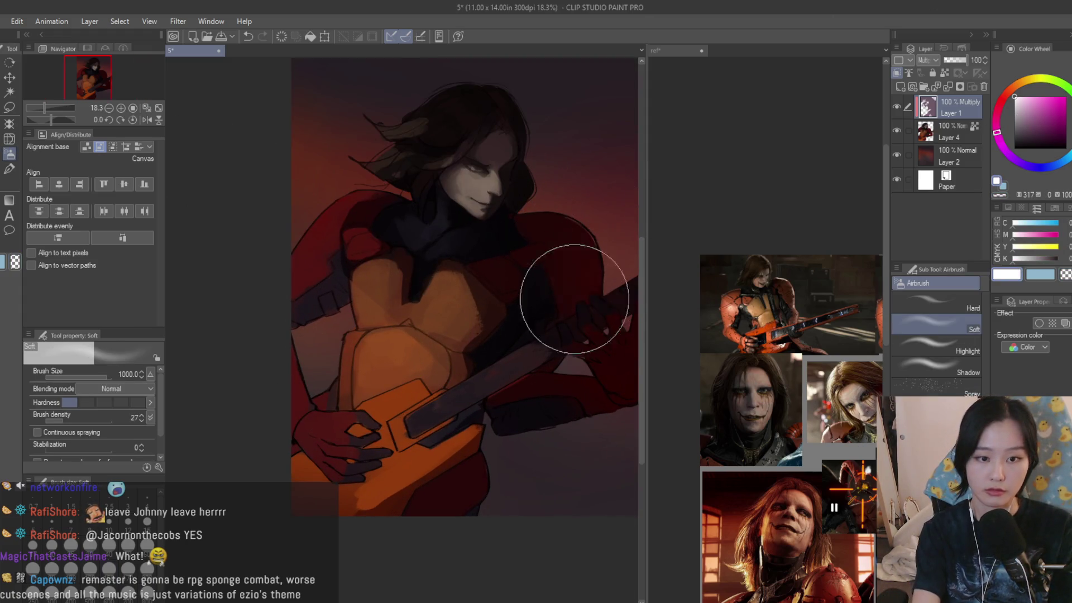
scroll(499, 458, down, 3)
scroll(556, 359, up, 3)
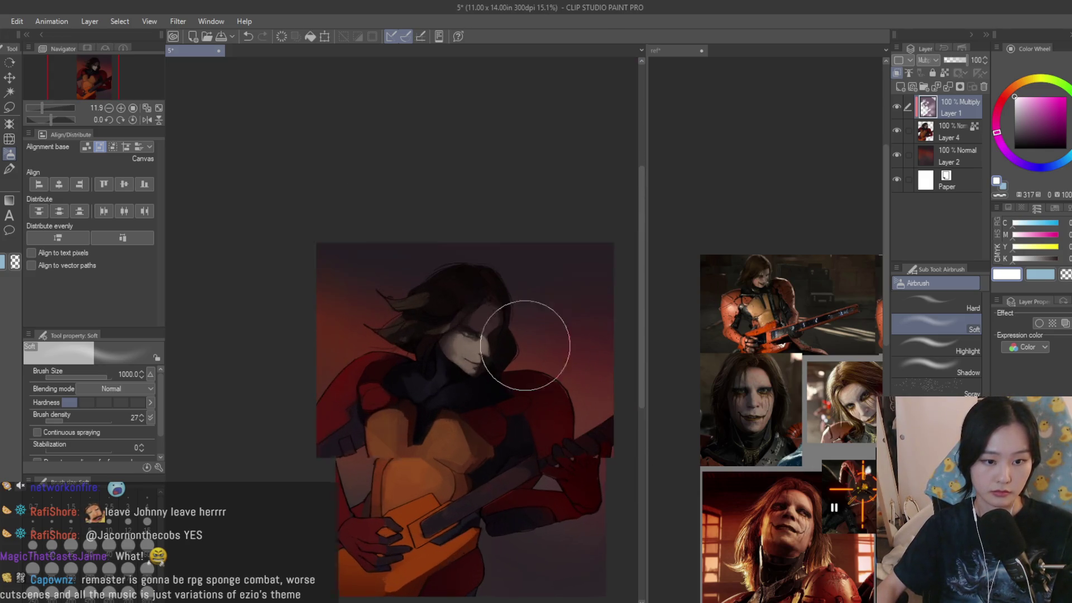
scroll(558, 307, down, 1)
scroll(590, 290, up, 1)
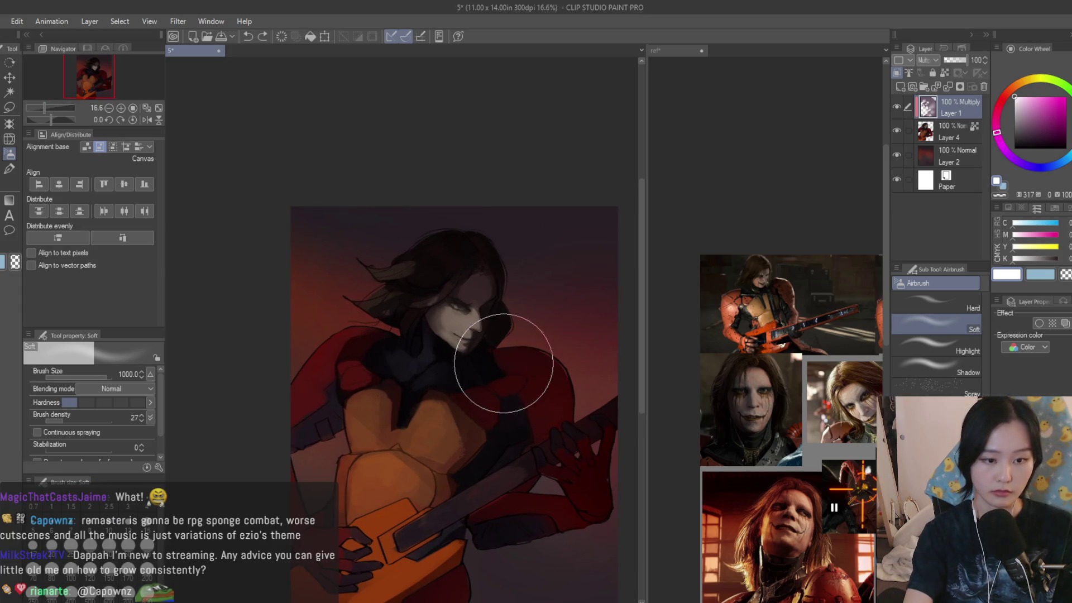
key(bracketleft)
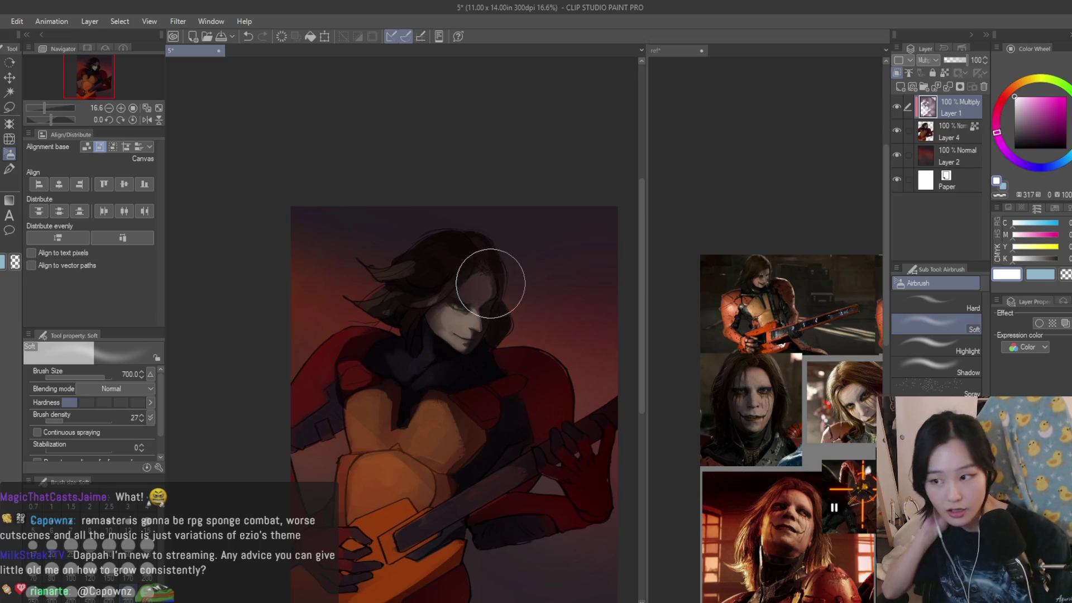
drag(474, 191, 539, 236)
scroll(536, 251, down, 3)
key(h)
key(h)
scroll(476, 313, up, 2)
- Merge the multiply shading into the figure layer and shrink the textured brush for detail
key(ctrl+e)
key(b)
scroll(559, 251, up, 8)
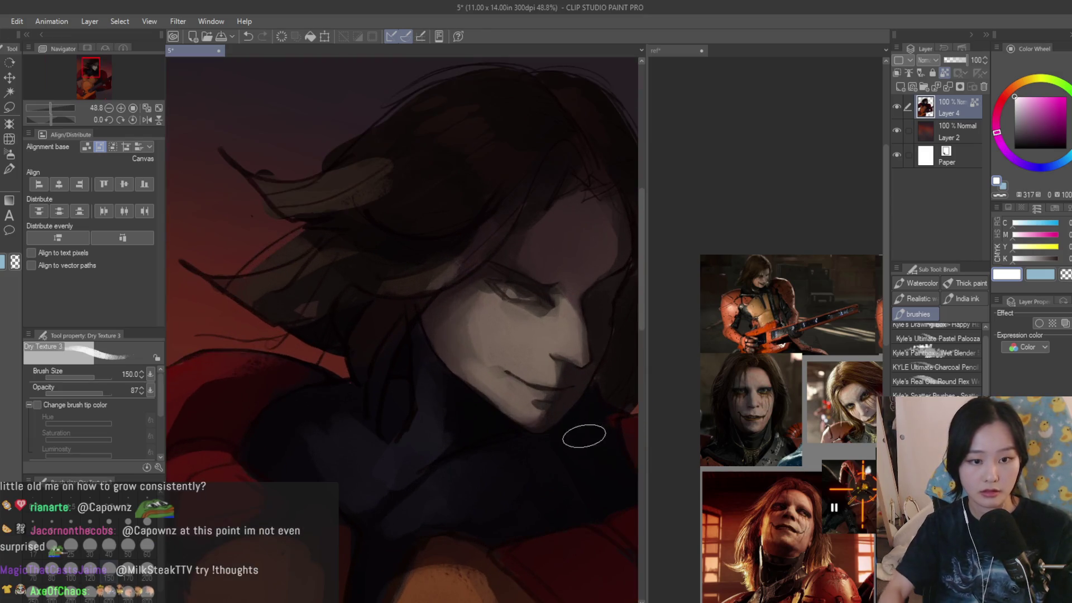
key(bracketleft)
key(bracketleft)
scroll(705, 431, up, 4)
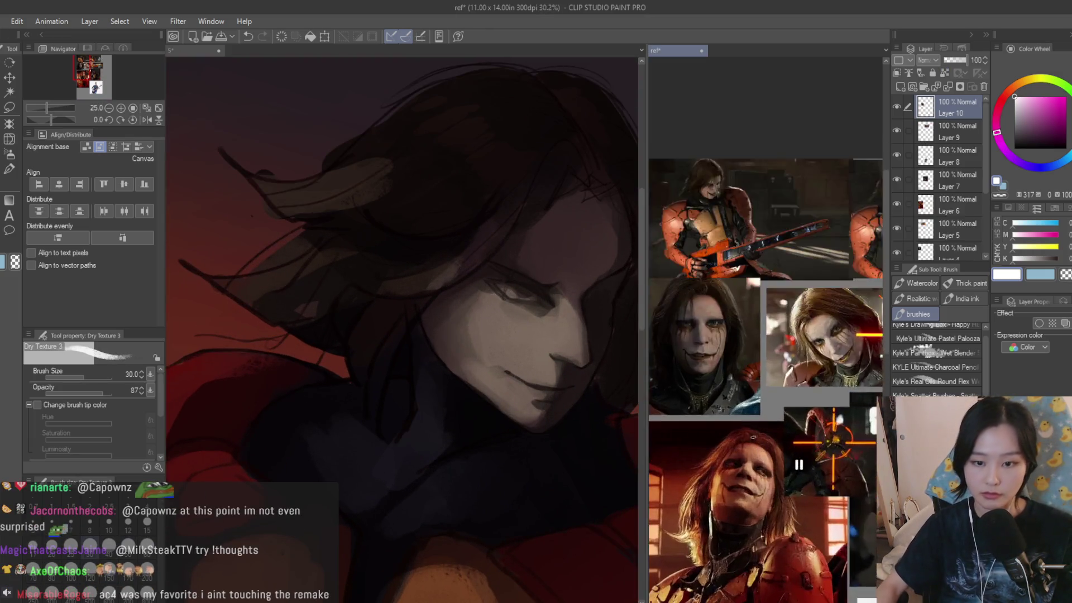
key(bracketleft)
scroll(586, 305, up, 3)
scroll(586, 305, up, 3)
key(bracketleft)
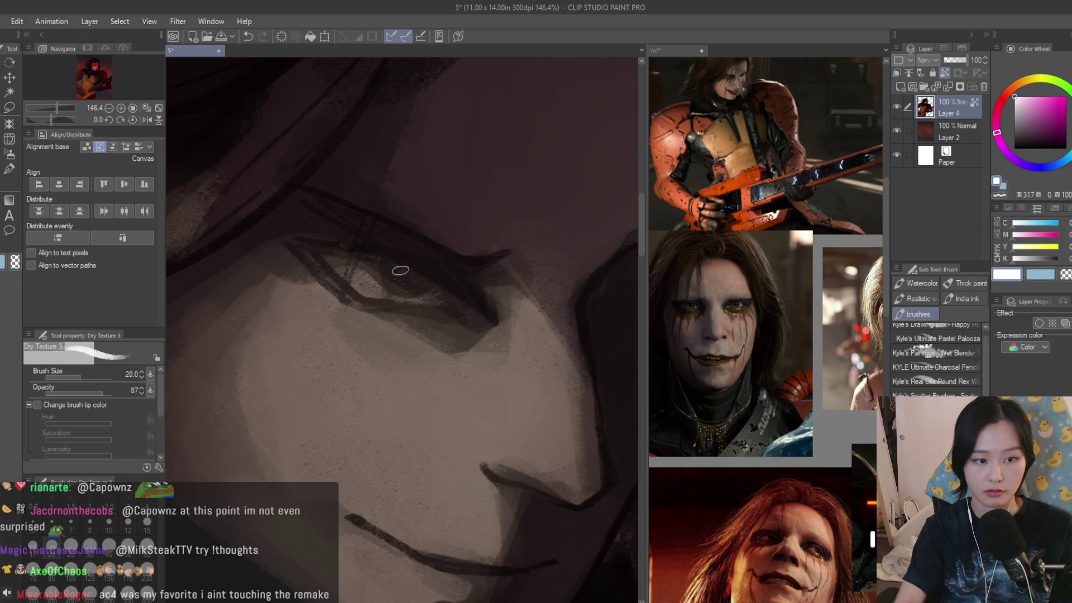
scroll(402, 275, up, 2)
- Darken the eye's outer corner with sampled dark brown and lighten the skin beside it
alt+click(375, 286)
alt+click(413, 285)
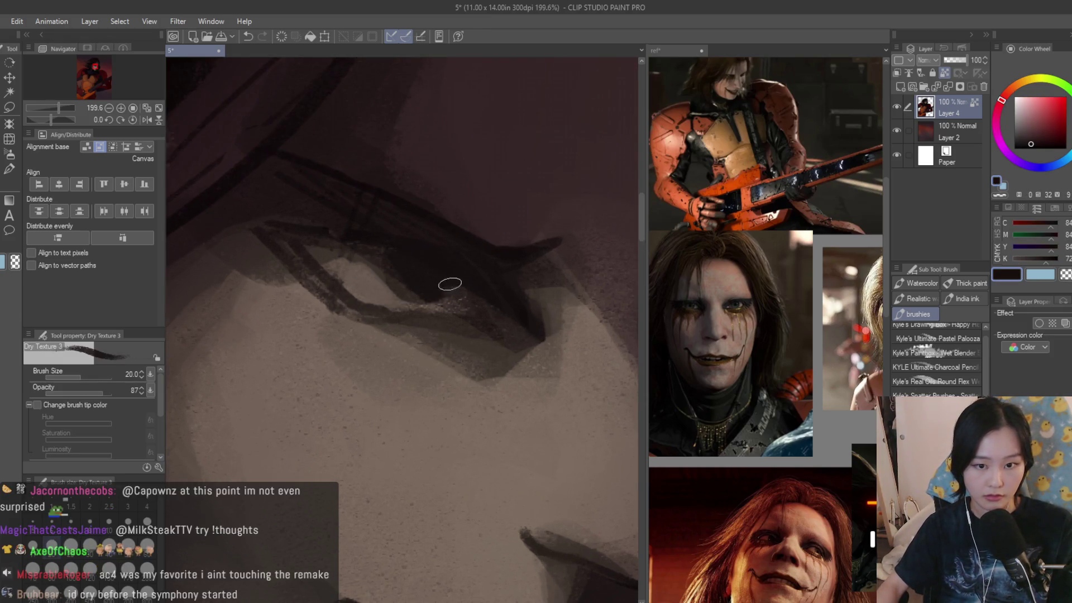
mouse_move(491, 270)
mouse_down()
mouse_move(536, 249)
mouse_move(584, 294)
mouse_move(558, 327)
mouse_move(579, 326)
mouse_move(577, 376)
mouse_up()
alt+click(576, 307)
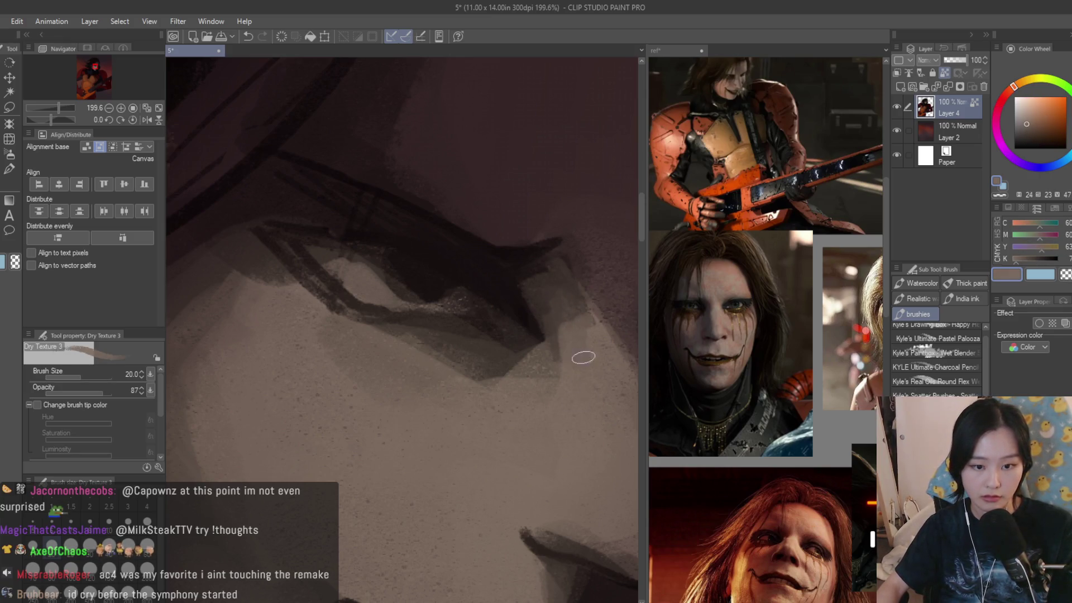
scroll(572, 447, down, 2)
alt+click(572, 448)
scroll(534, 430, down, 1)
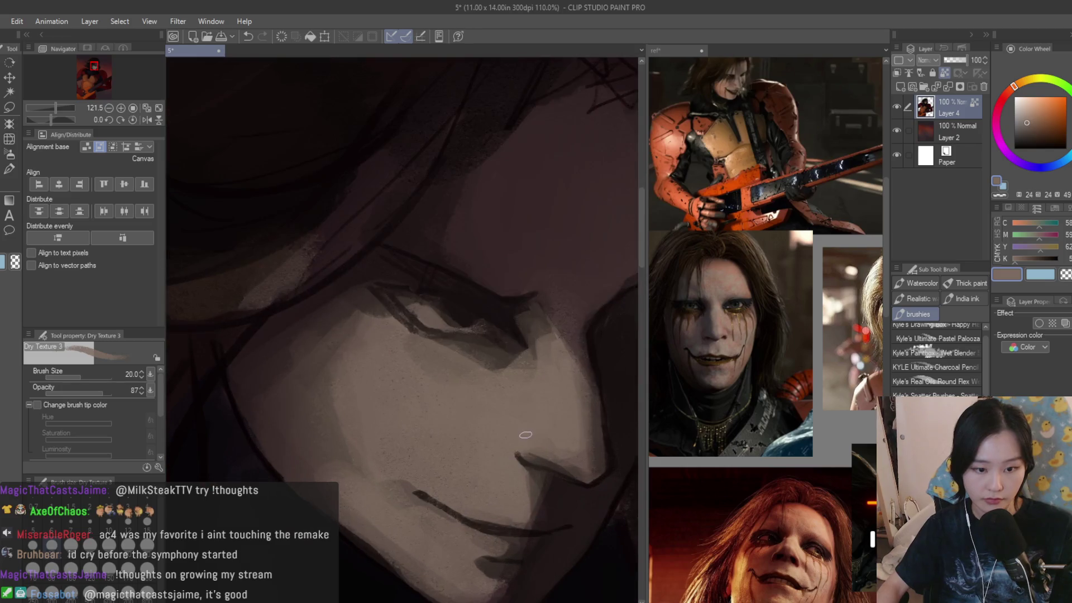
scroll(534, 431, up, 5)
- Refine the nose shading using dark and light browns sampled from the face
alt+click(491, 441)
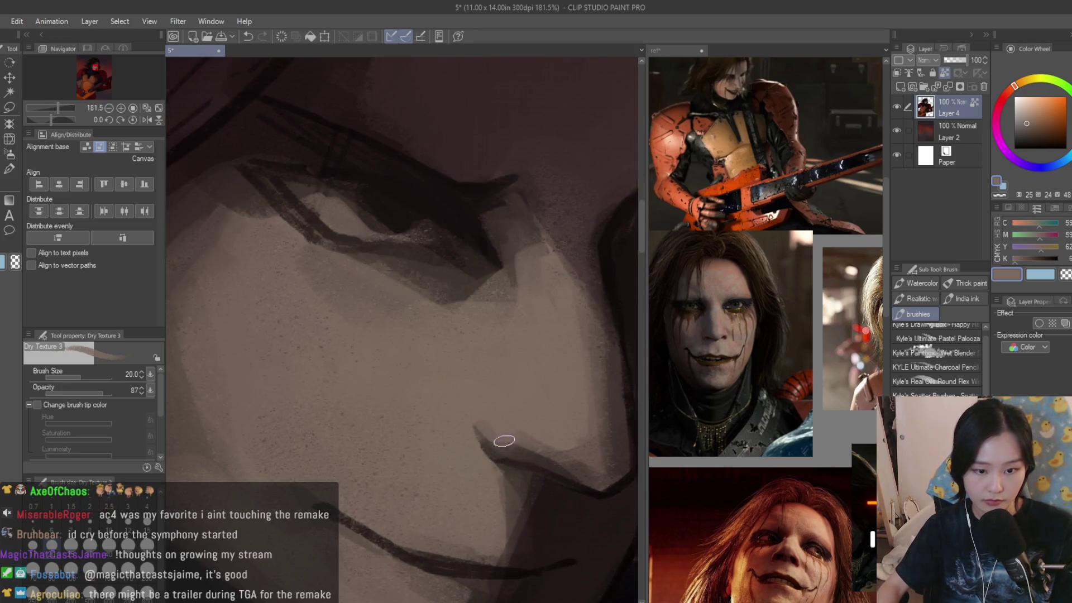
alt+click(499, 446)
alt+click(531, 443)
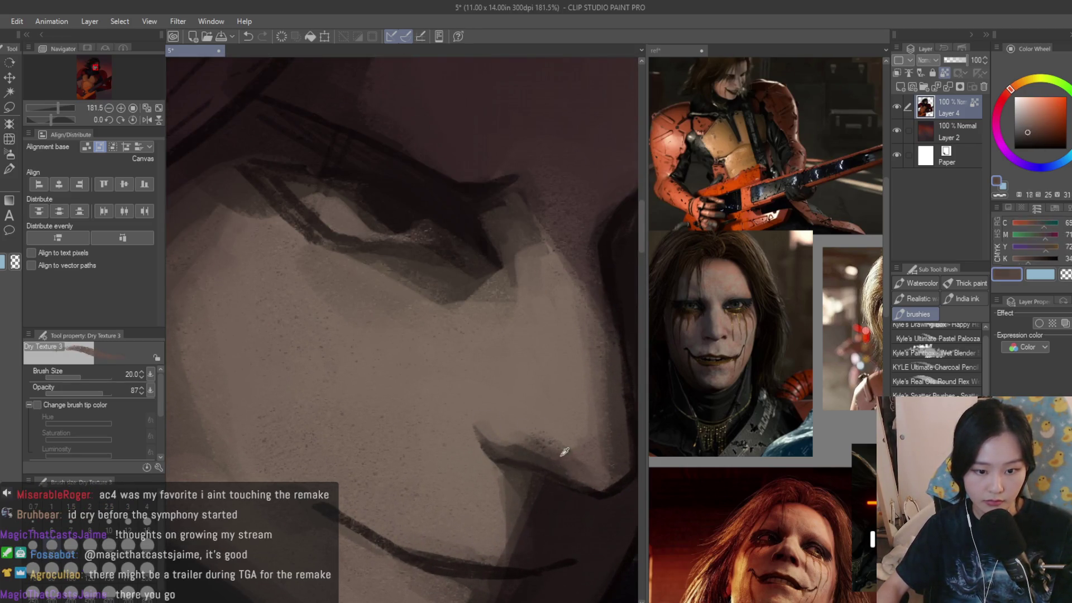
alt+click(566, 433)
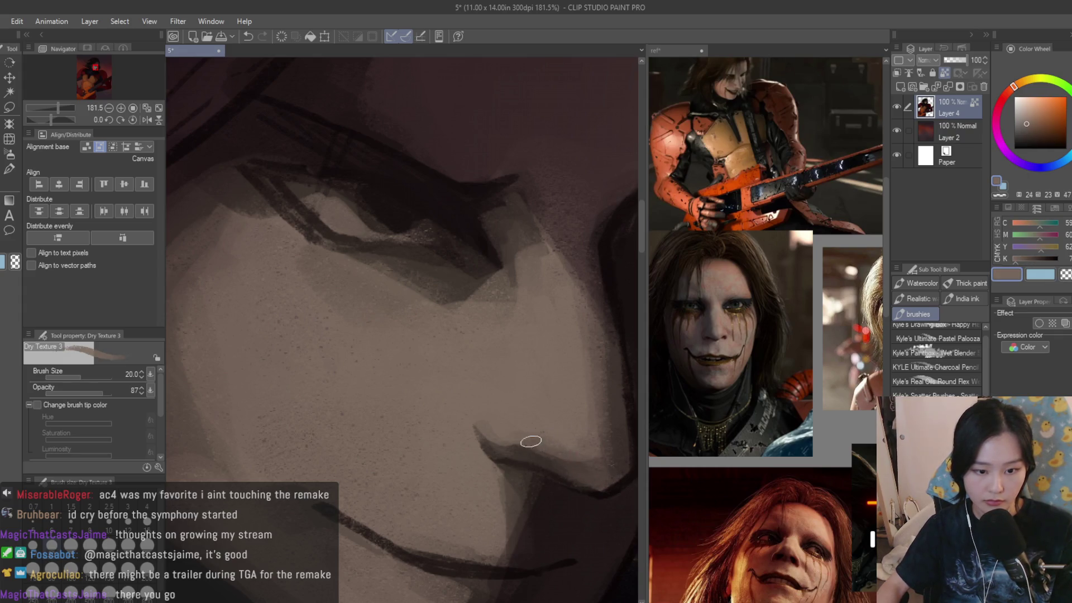
alt+click(543, 446)
alt+click(487, 423)
scroll(491, 413, down, 6)
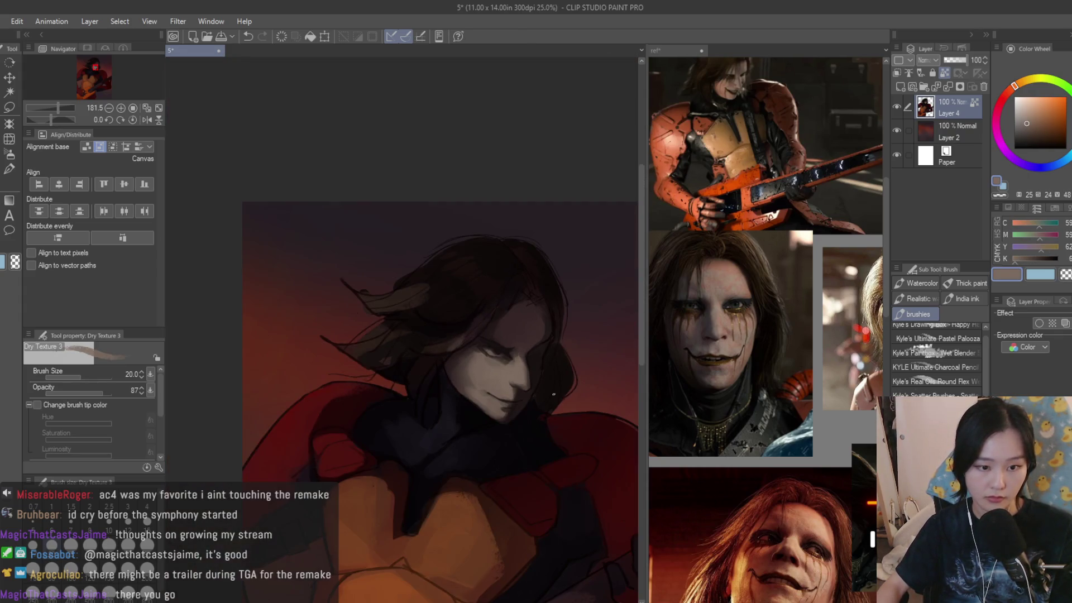
scroll(516, 369, up, 5)
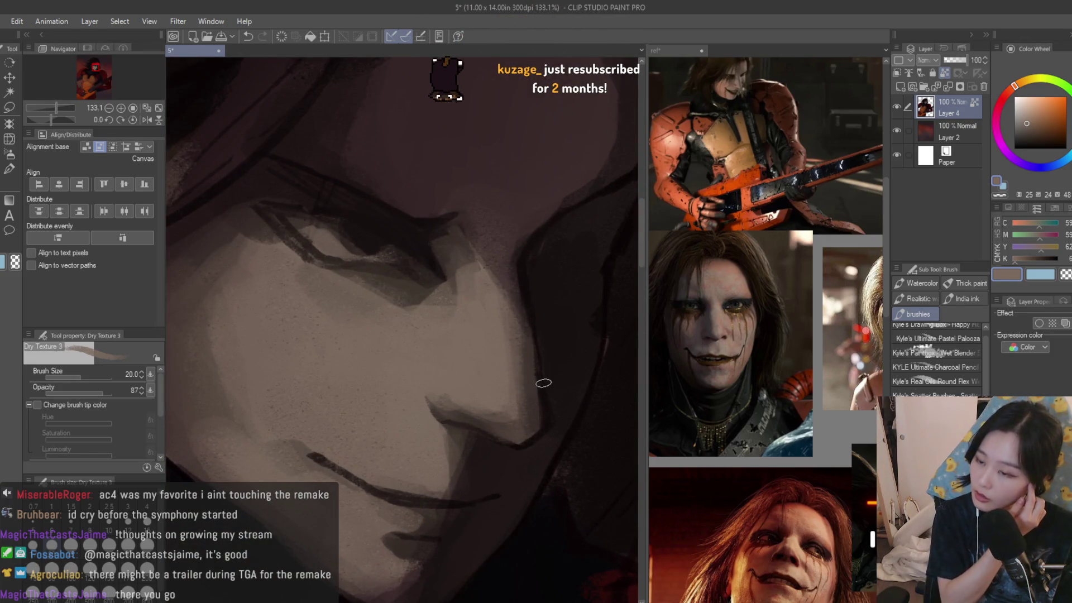
scroll(422, 394, up, 2)
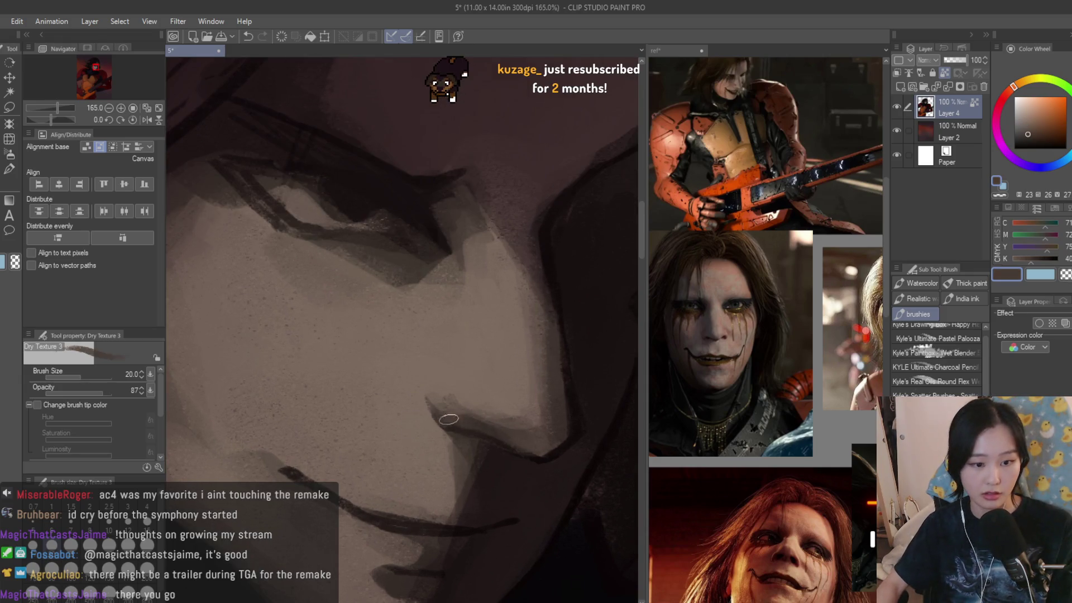
alt+click(431, 395)
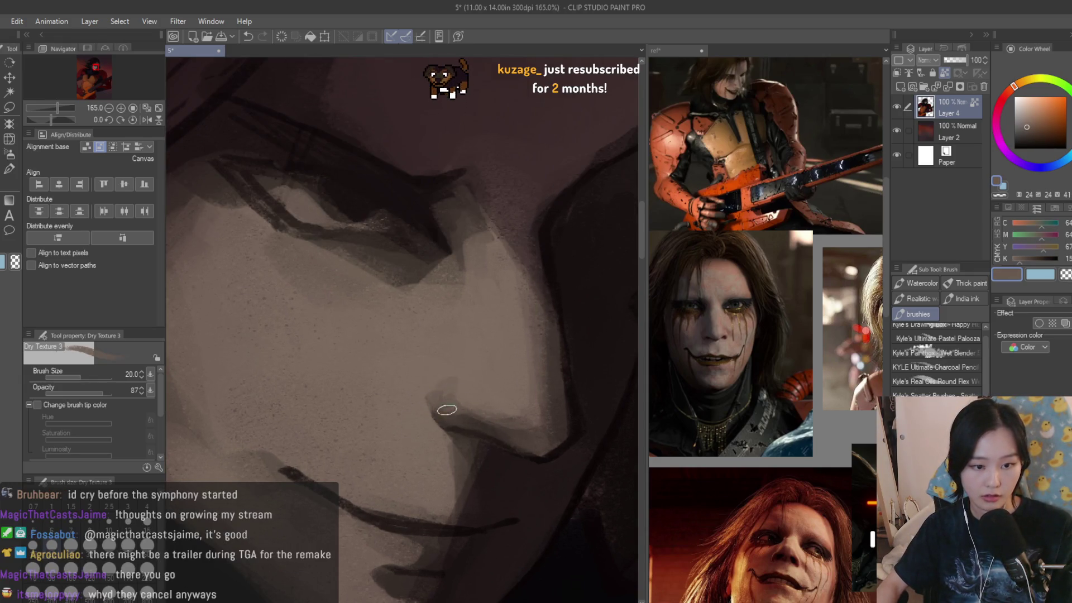
alt+click(463, 363)
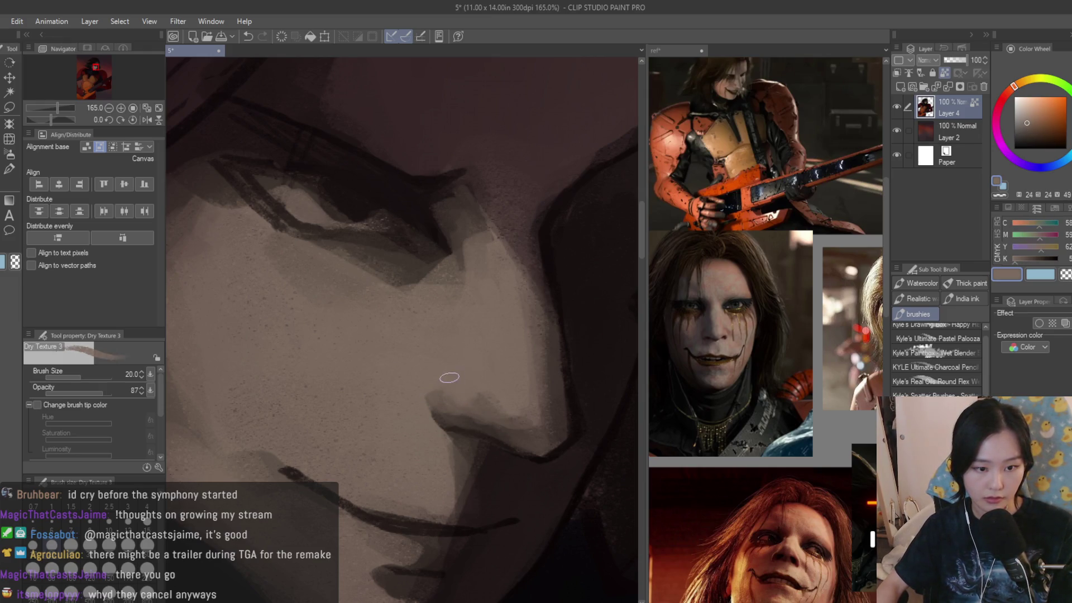
- Check the mirrored view, sample the mouth line, and add a new empty layer with an orange colour
scroll(486, 389, down, 6)
key(h)
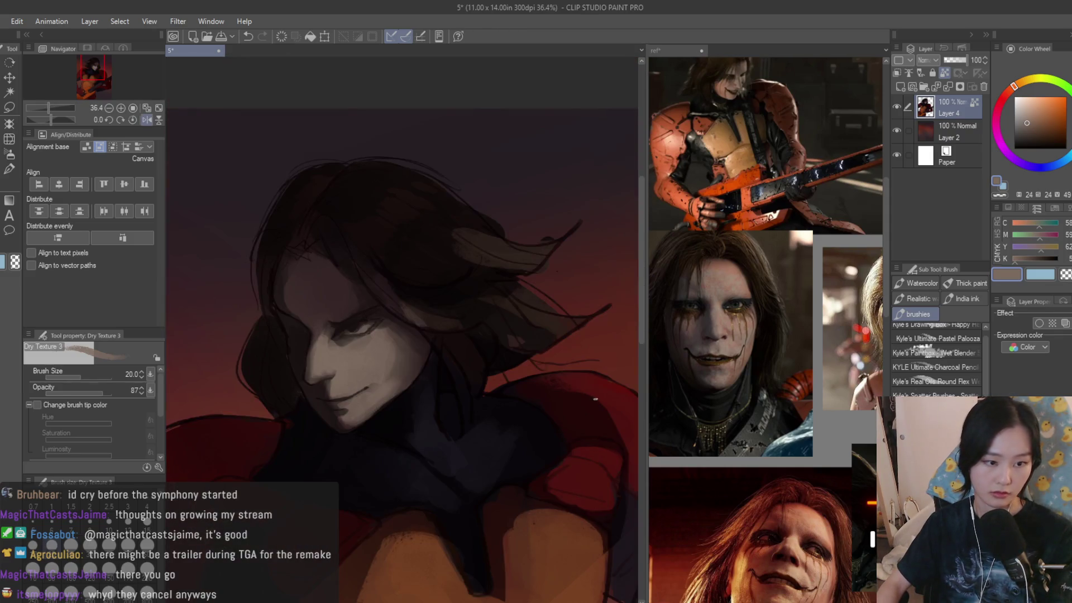
scroll(481, 368, up, 5)
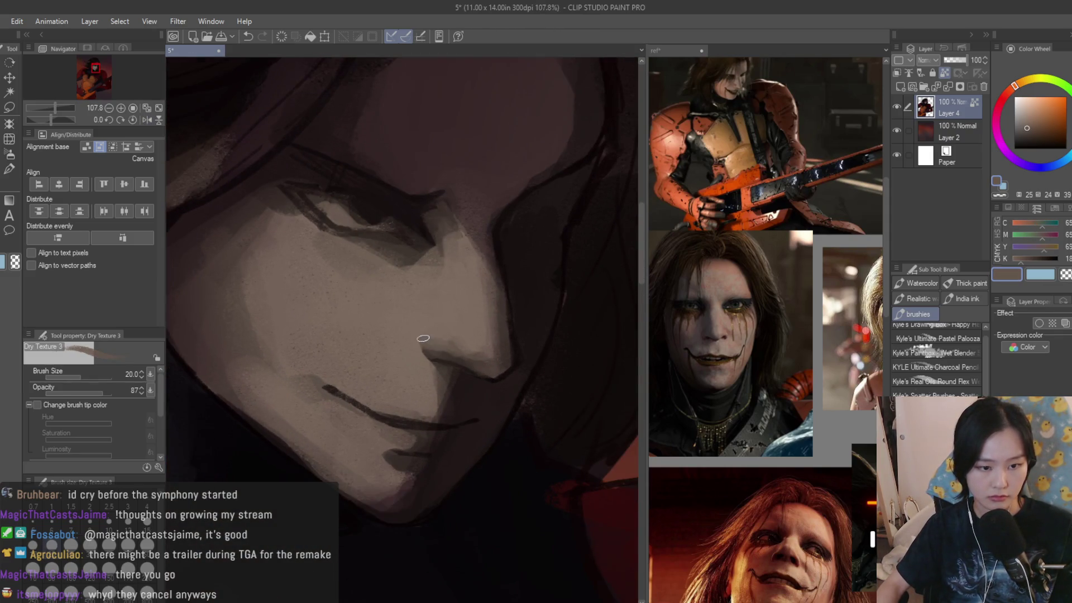
scroll(439, 357, up, 1)
alt+click(485, 434)
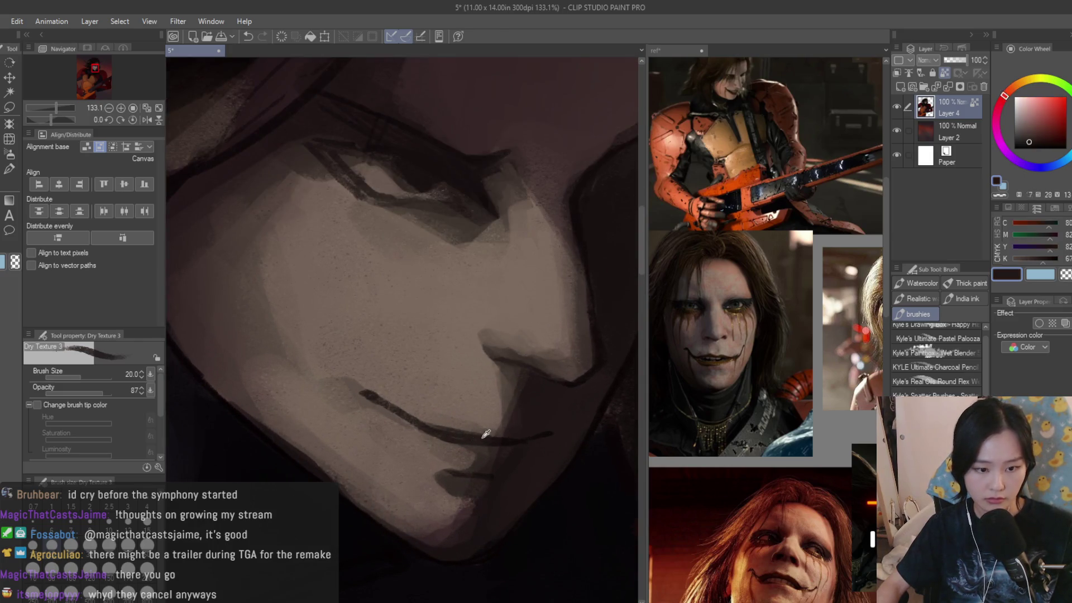
click(912, 86)
click(1019, 83)
- Paint a golden-brown stroke along the lower lip, fade the layer to 64%, and make it a reference layer
click(1054, 125)
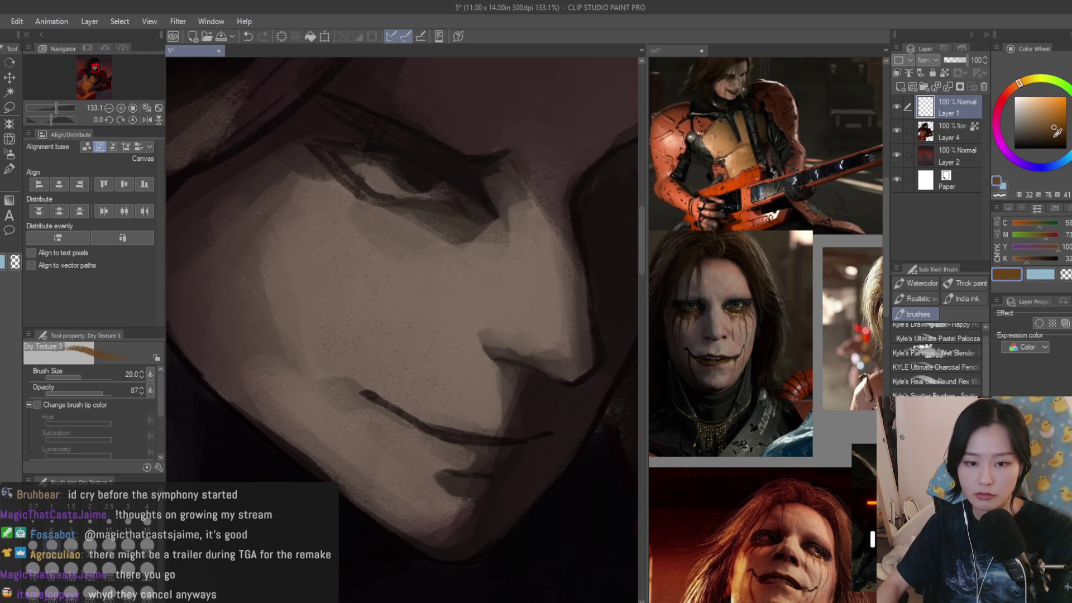
scroll(407, 438, up, 1)
drag(378, 414, 490, 456)
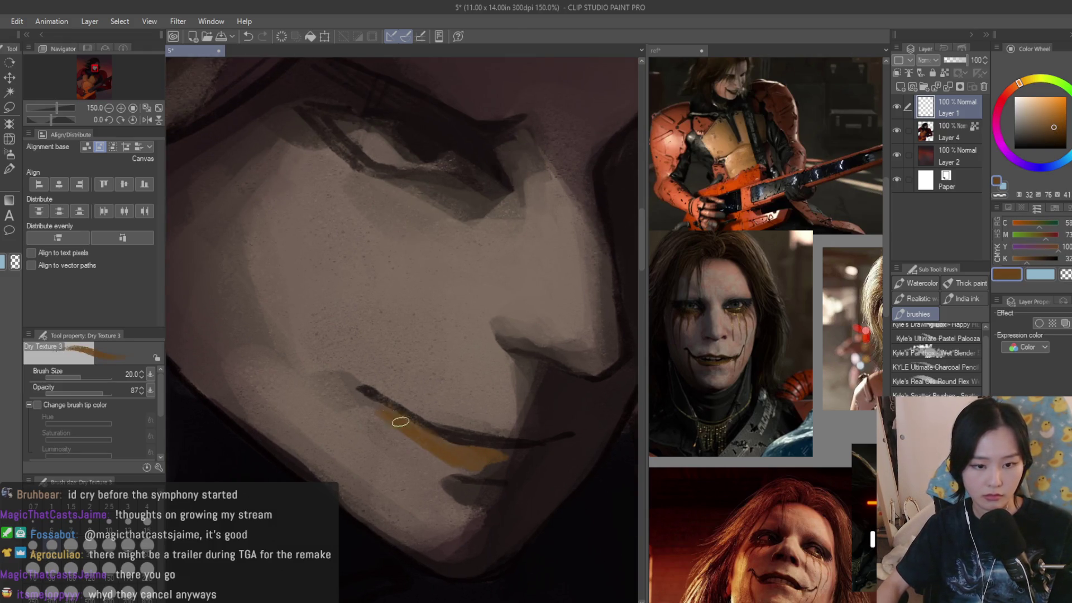
scroll(486, 435, down, 4)
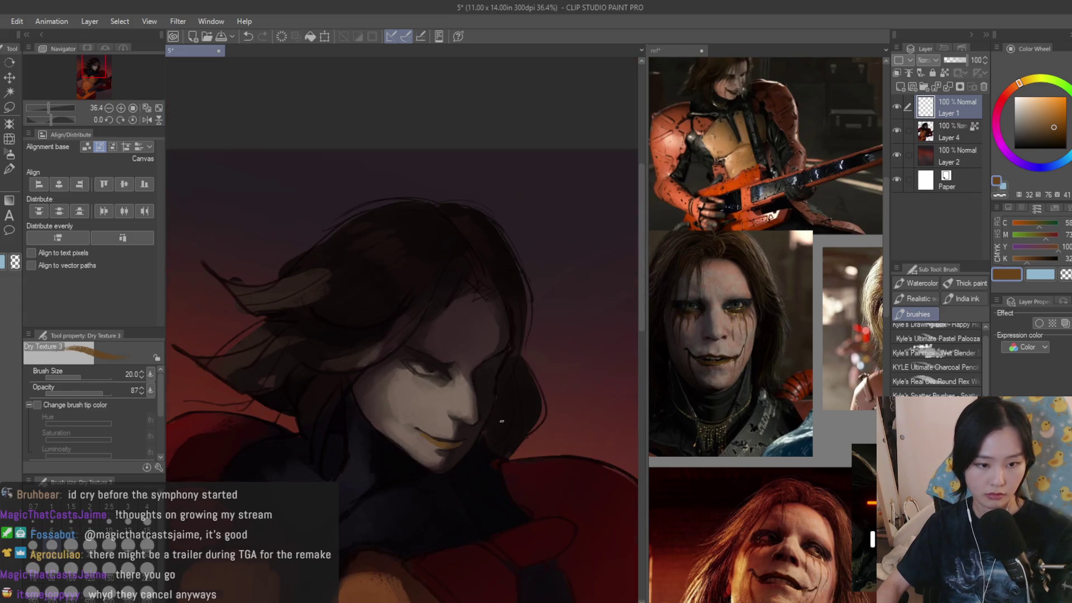
scroll(485, 435, up, 2)
click(956, 60)
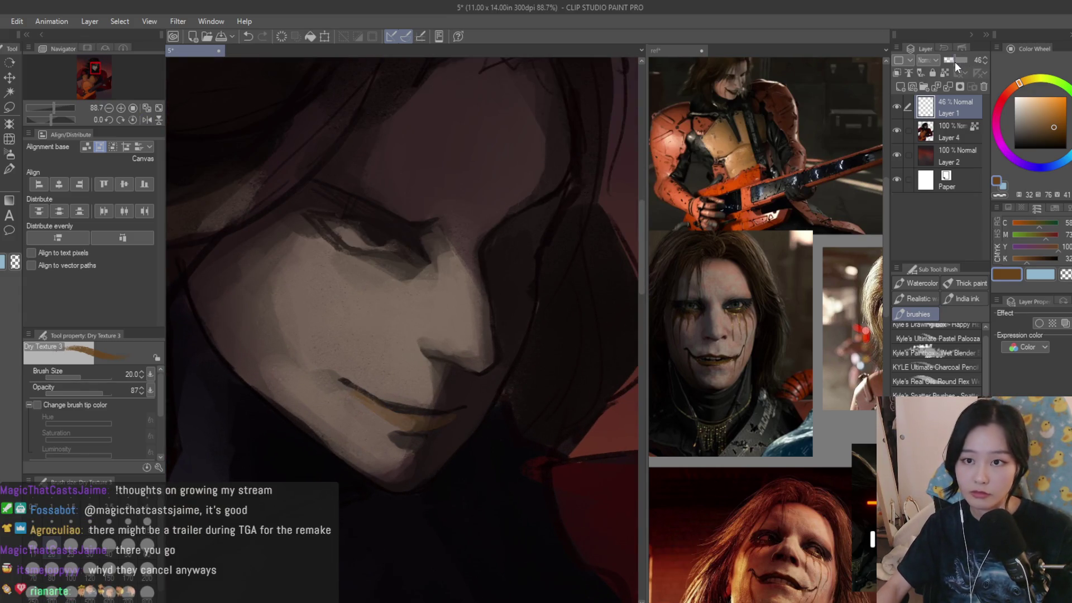
scroll(391, 431, up, 4)
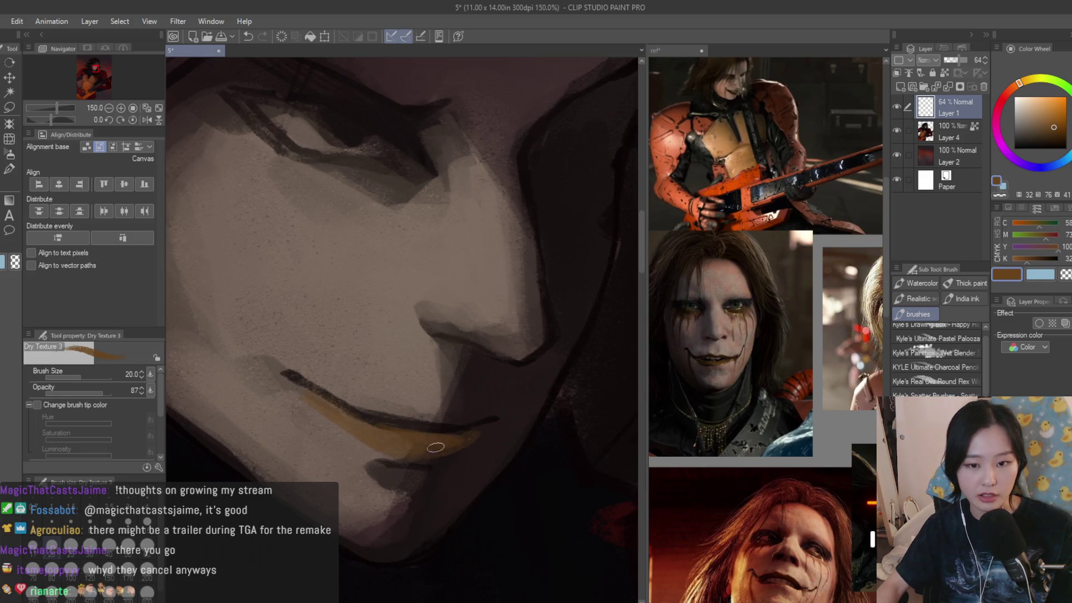
scroll(450, 445, up, 1)
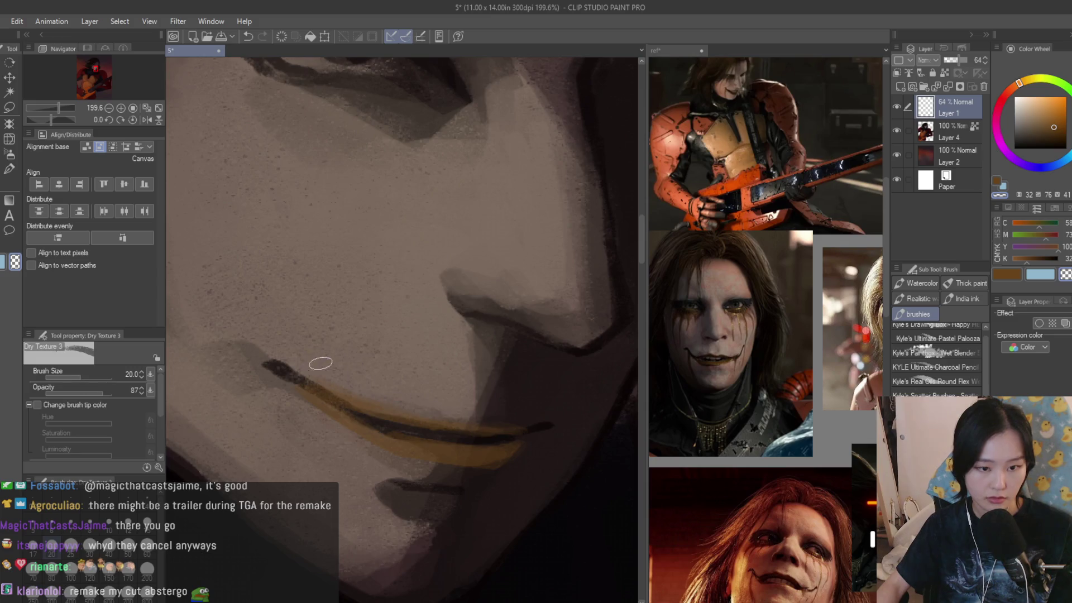
scroll(312, 360, down, 5)
key(h)
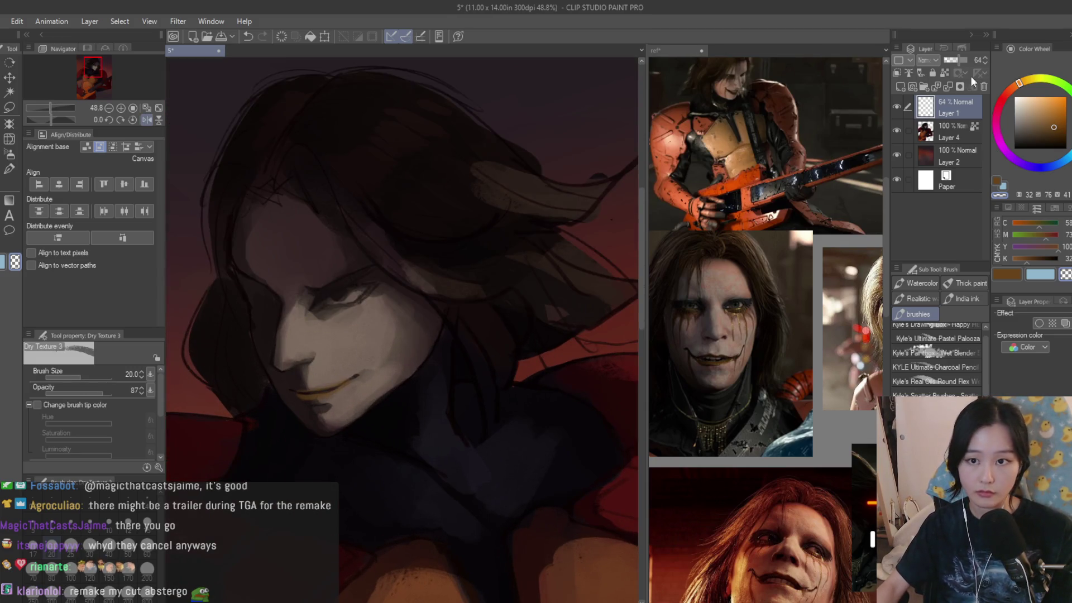
click(945, 72)
- Shrink the soft airbrush, then return to the textured brush
click(10, 153)
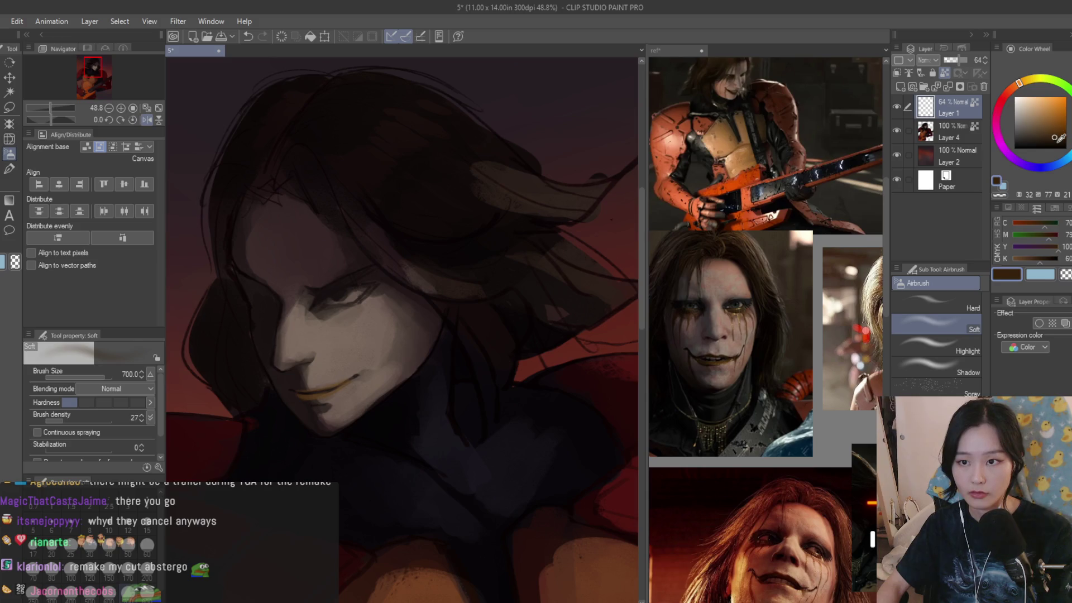
scroll(251, 413, up, 2)
key(bracketleft)
key(bracketleft)
key(bracketleft)
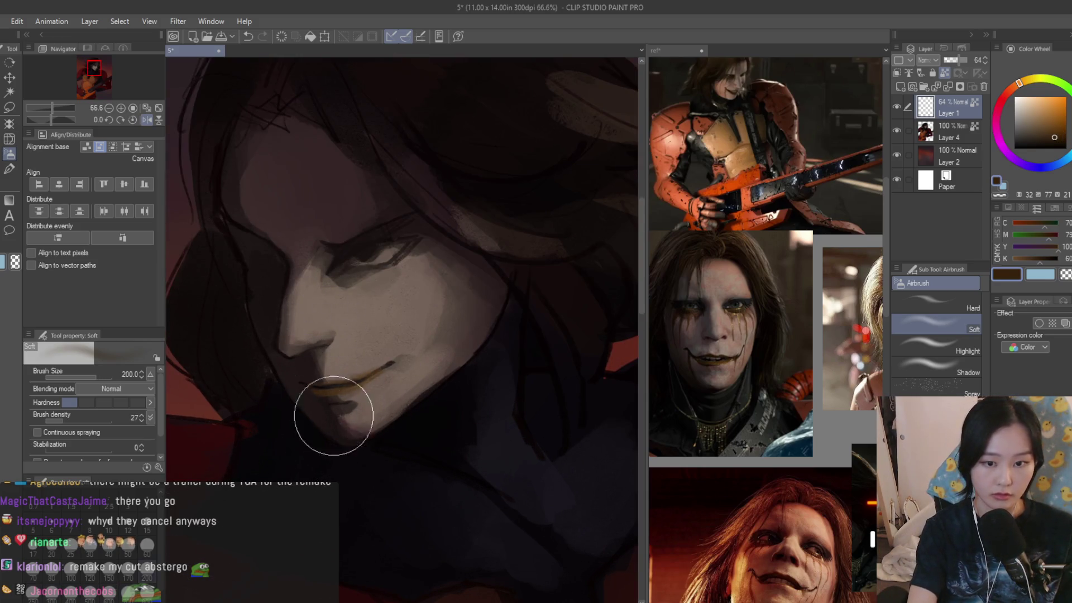
scroll(408, 447, down, 5)
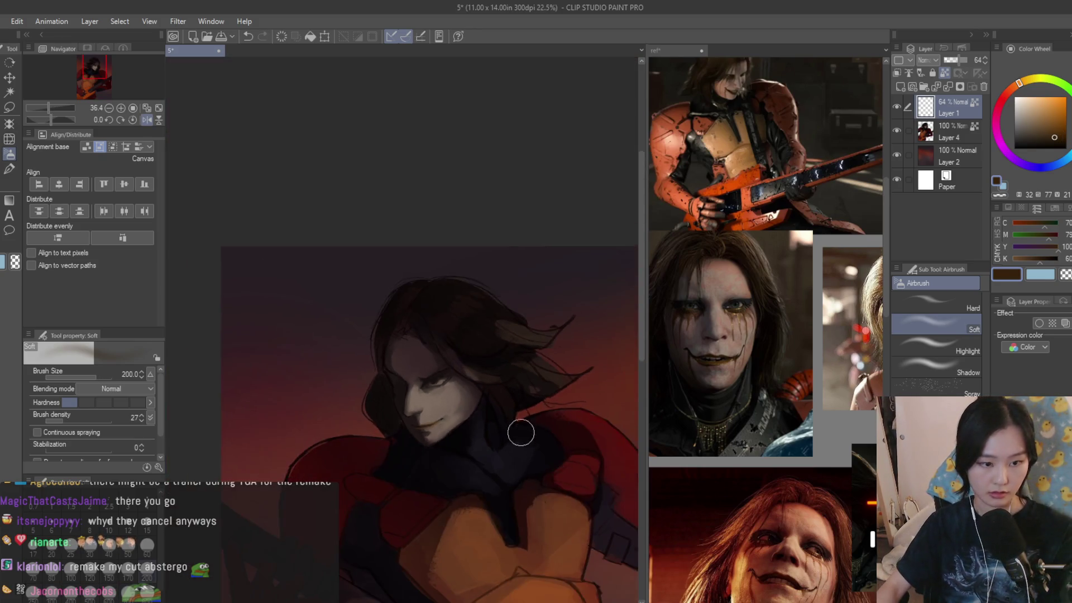
scroll(346, 391, up, 8)
key(b)
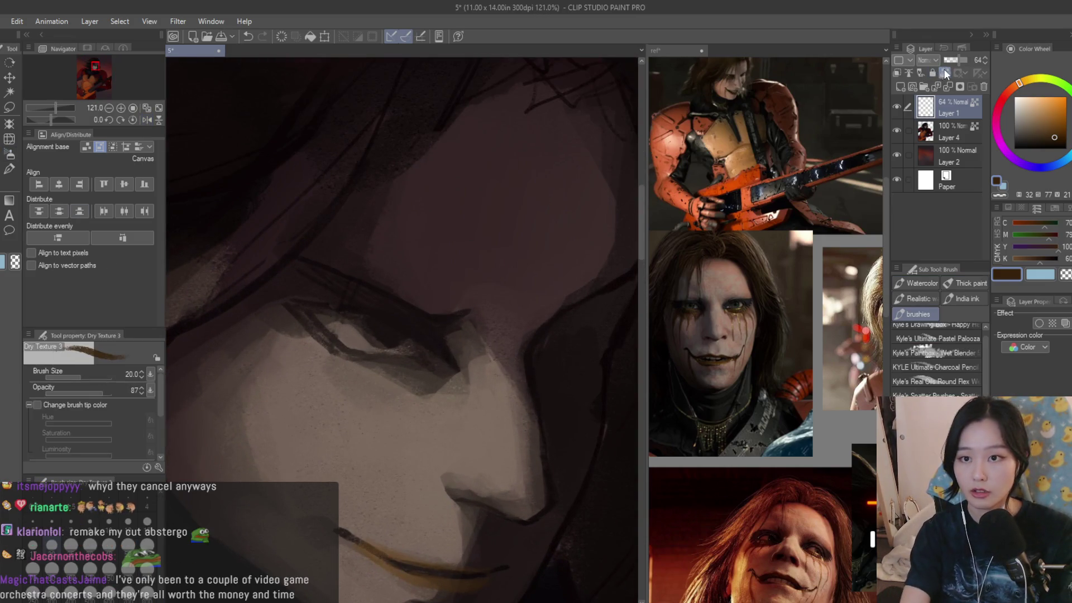
- Paint a drip streak below the eye, undo it, and repaint it
scroll(357, 347, down, 2)
mouse_move(359, 331)
mouse_down()
mouse_move(356, 417)
mouse_move(386, 360)
mouse_move(353, 406)
mouse_up()
key(ctrl+z)
key(ctrl+z)
mouse_move(358, 335)
mouse_down()
mouse_move(370, 360)
mouse_move(463, 360)
mouse_move(453, 391)
mouse_move(479, 383)
mouse_move(427, 391)
mouse_move(393, 380)
mouse_move(380, 391)
mouse_move(330, 339)
mouse_move(324, 391)
mouse_up()
- Resize the brush, swap colour, and paint a brown drip down the cheek
key(])
key(])
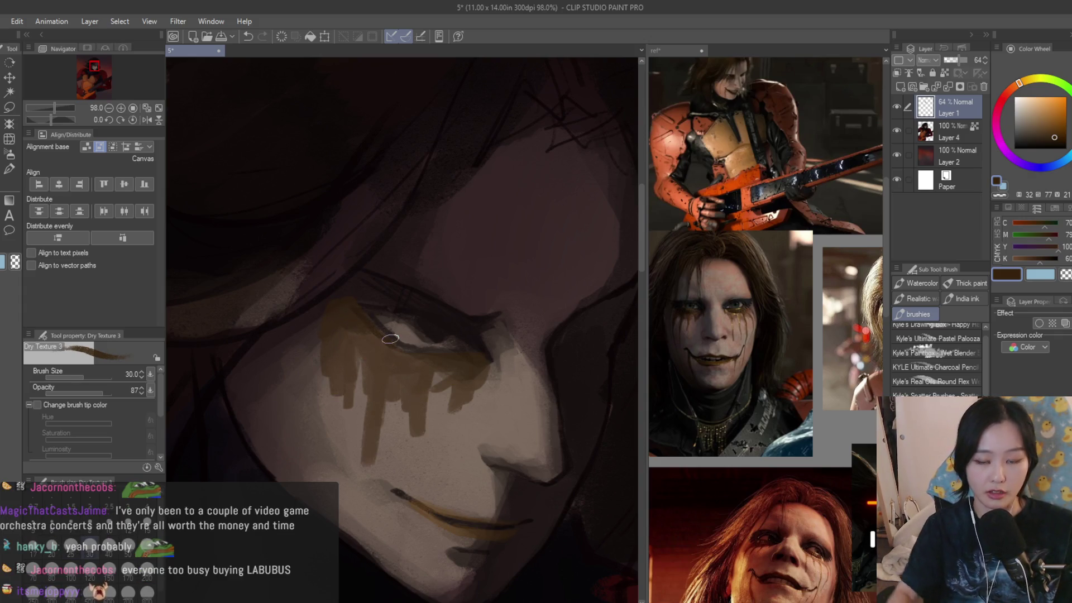
key(c)
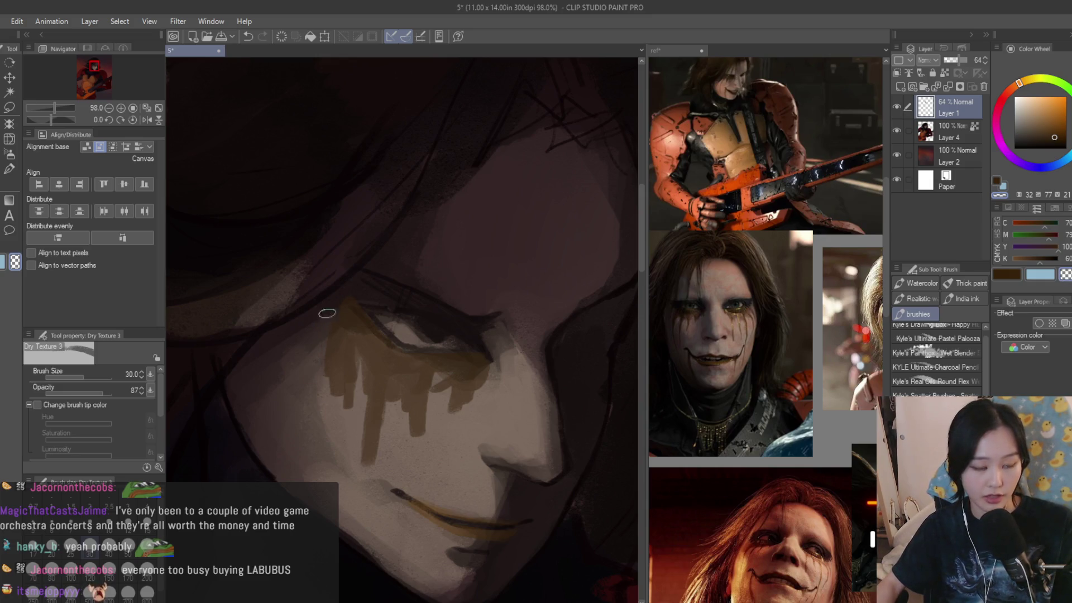
key(bracketleft)
key(bracketleft)
key(bracketleft)
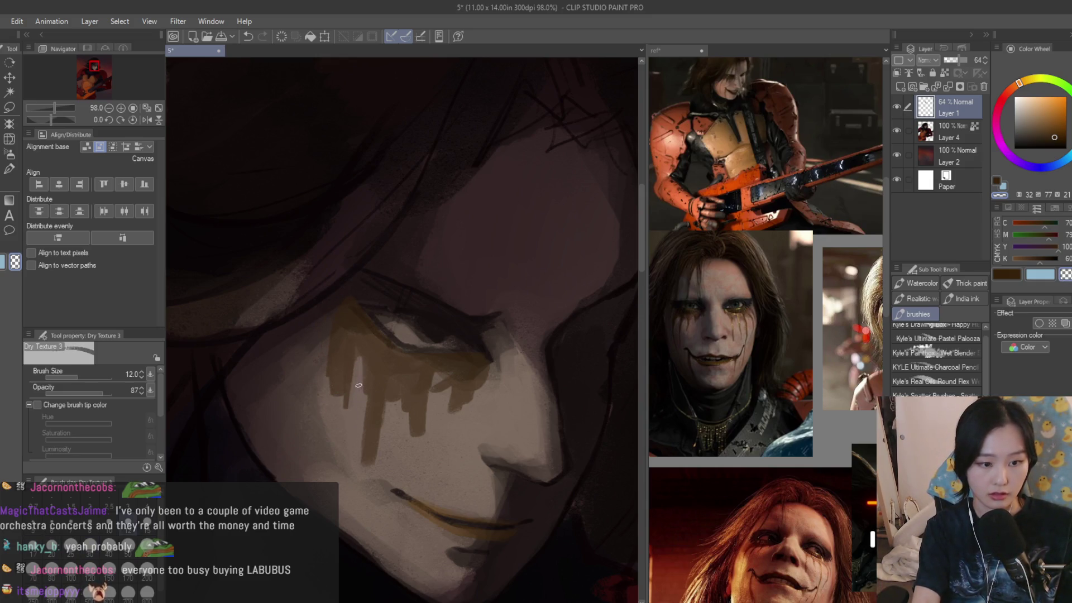
key(bracketright)
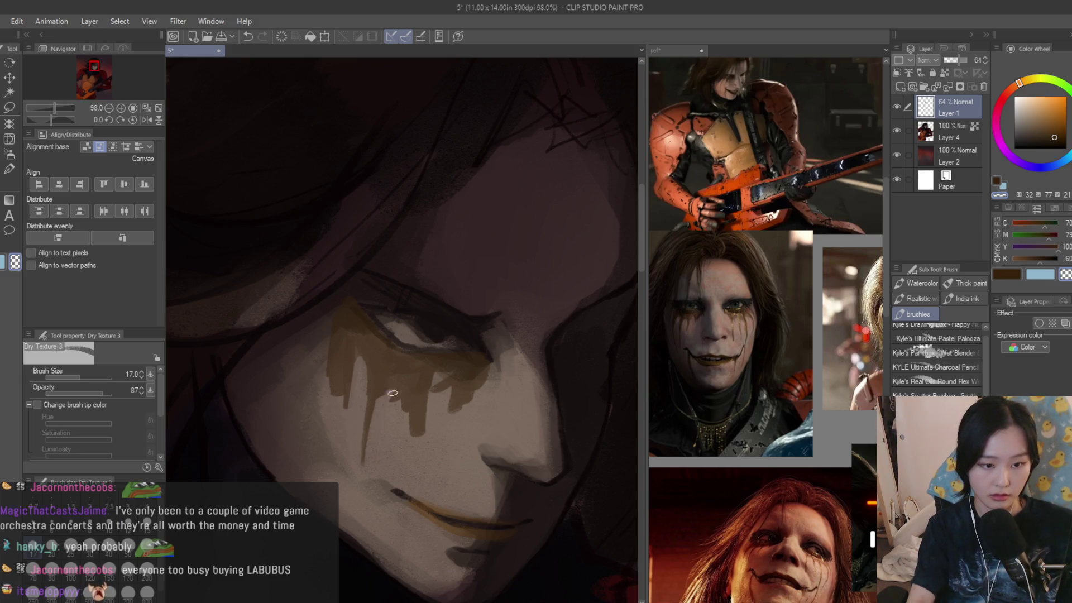
drag(457, 382, 462, 409)
- Undo one brown streak and paint four more vertical drips under the eye
scroll(452, 411, down, 5)
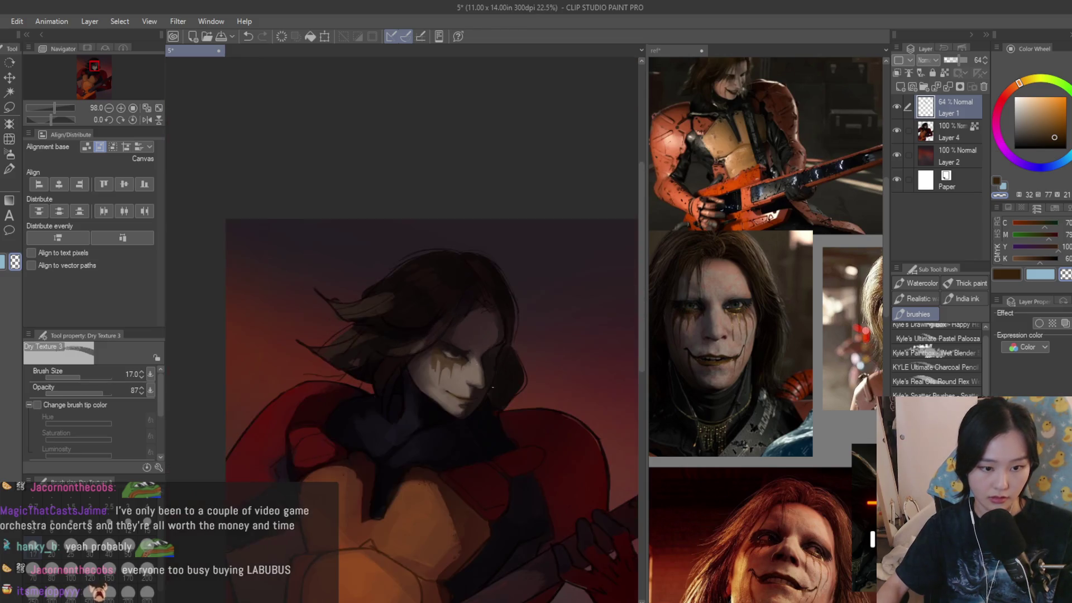
scroll(520, 443, up, 5)
key(ctrl+z)
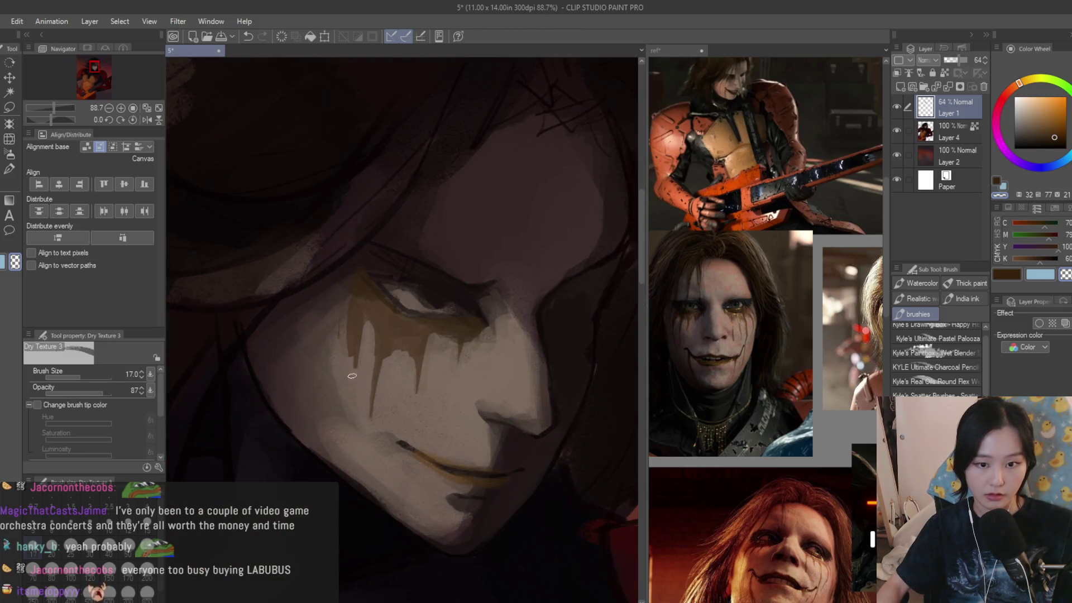
scroll(366, 289, up, 2)
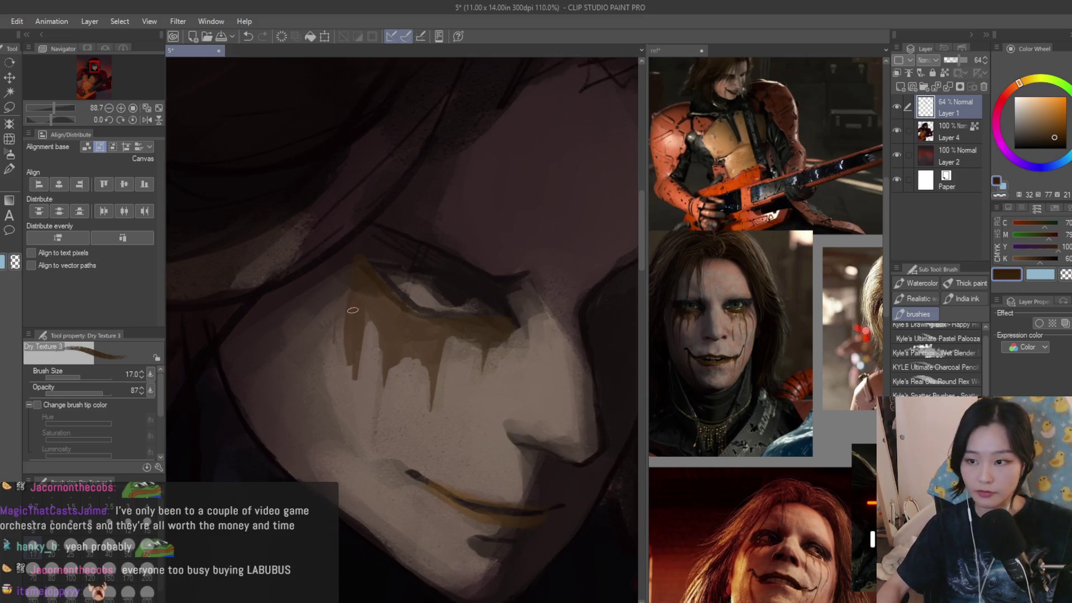
drag(331, 352, 334, 411)
drag(362, 323, 366, 458)
mouse_move(391, 370)
mouse_down()
mouse_move(391, 432)
mouse_move(396, 403)
mouse_up()
drag(436, 373, 437, 411)
- Retouch the short under-eye drips in dark brown at size 20, then toggle transparent colour
click(1007, 274)
key(bracketright)
mouse_move(375, 369)
mouse_down()
mouse_move(376, 427)
mouse_move(393, 431)
mouse_move(363, 461)
mouse_up()
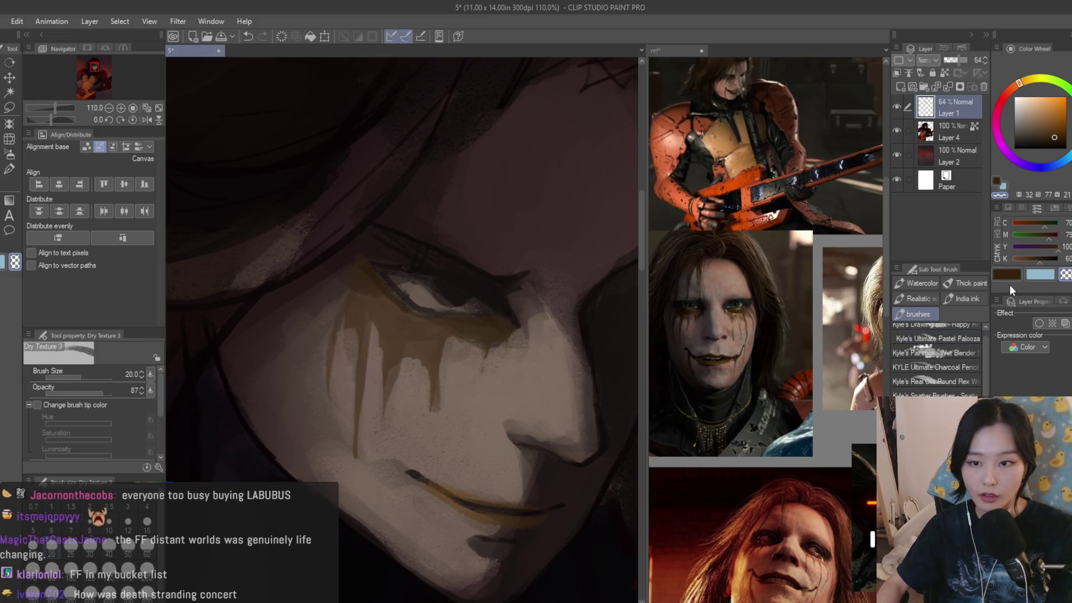
scroll(471, 323, up, 2)
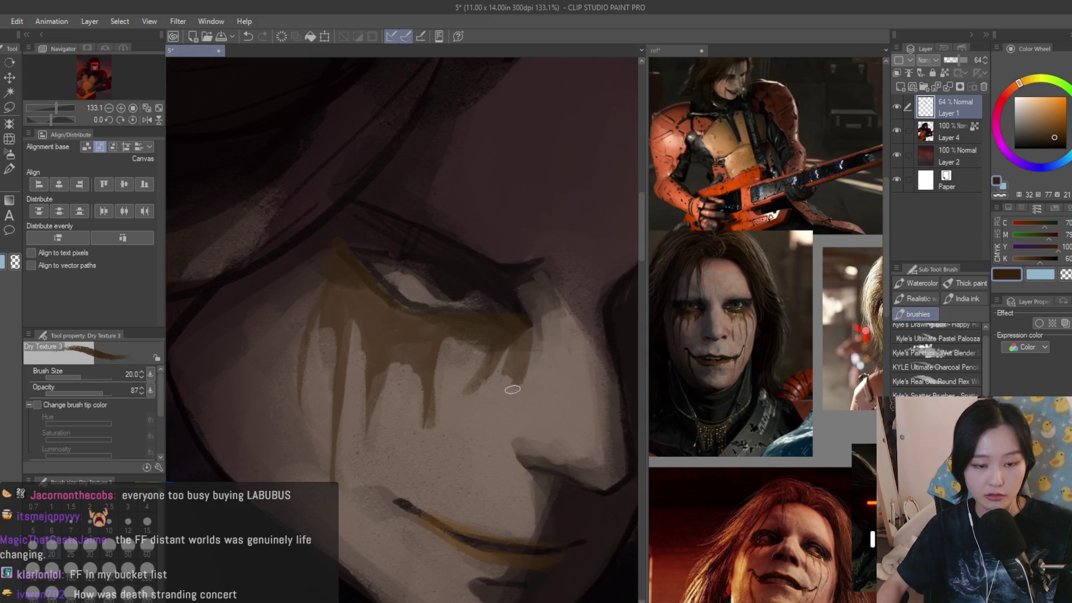
click(1065, 274)
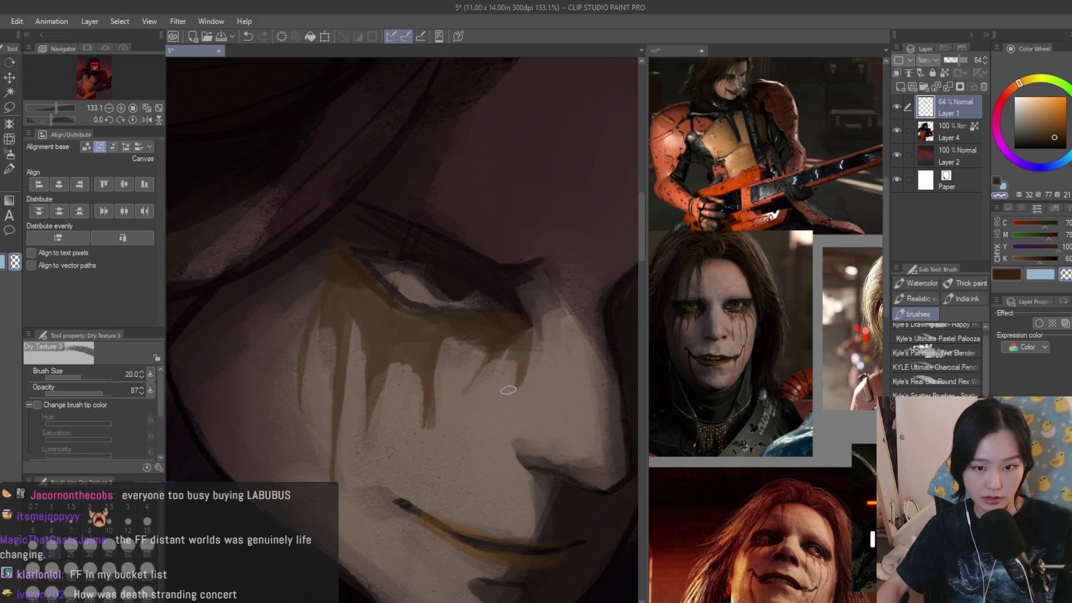
key(c)
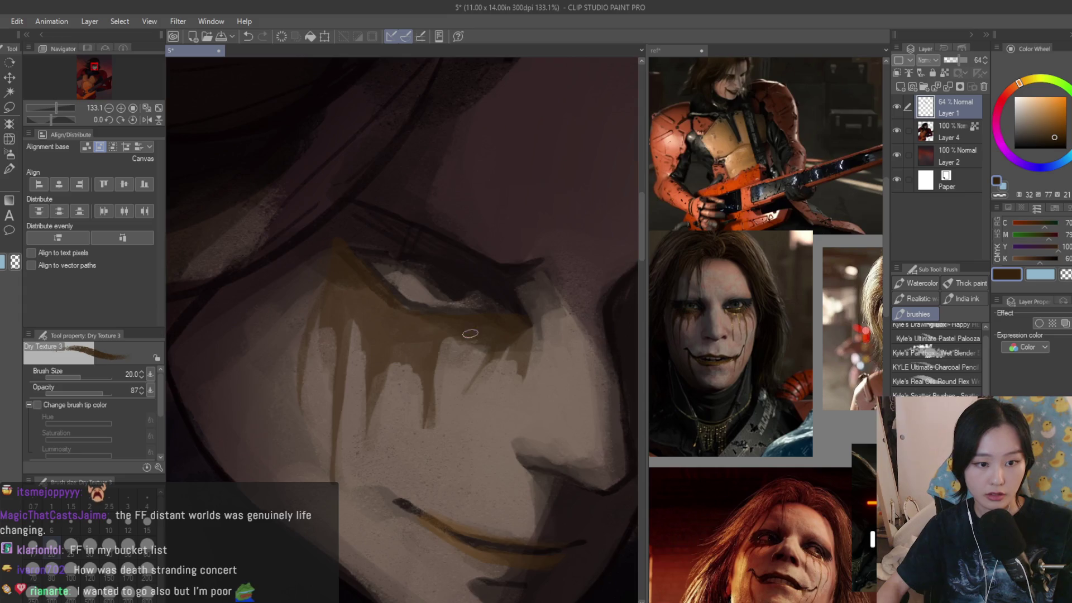
- Flip the canvas to check the drips, toggle transparent paint, and focus the reference collage
scroll(458, 328, down, 6)
key(h)
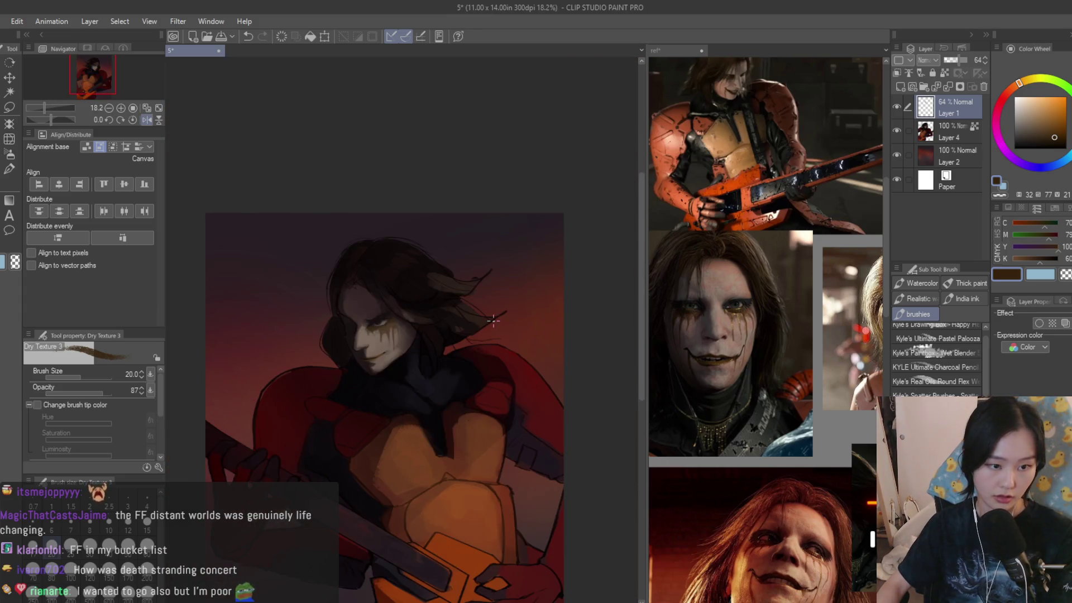
scroll(493, 320, up, 3)
key(h)
scroll(429, 270, up, 2)
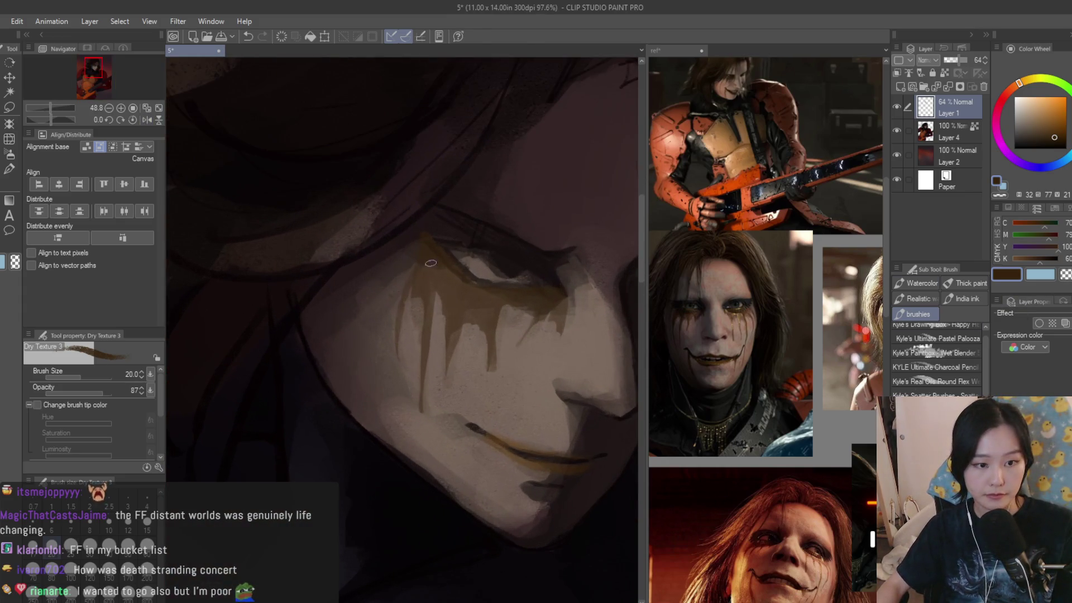
key(x)
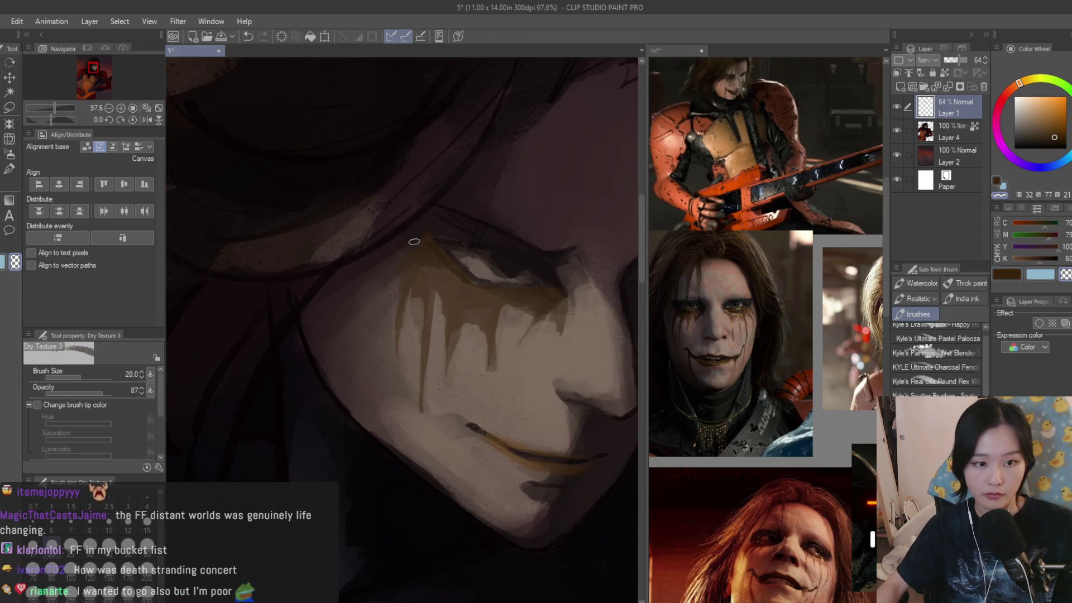
scroll(395, 272, down, 1)
click(765, 335)
scroll(766, 335, up, 3)
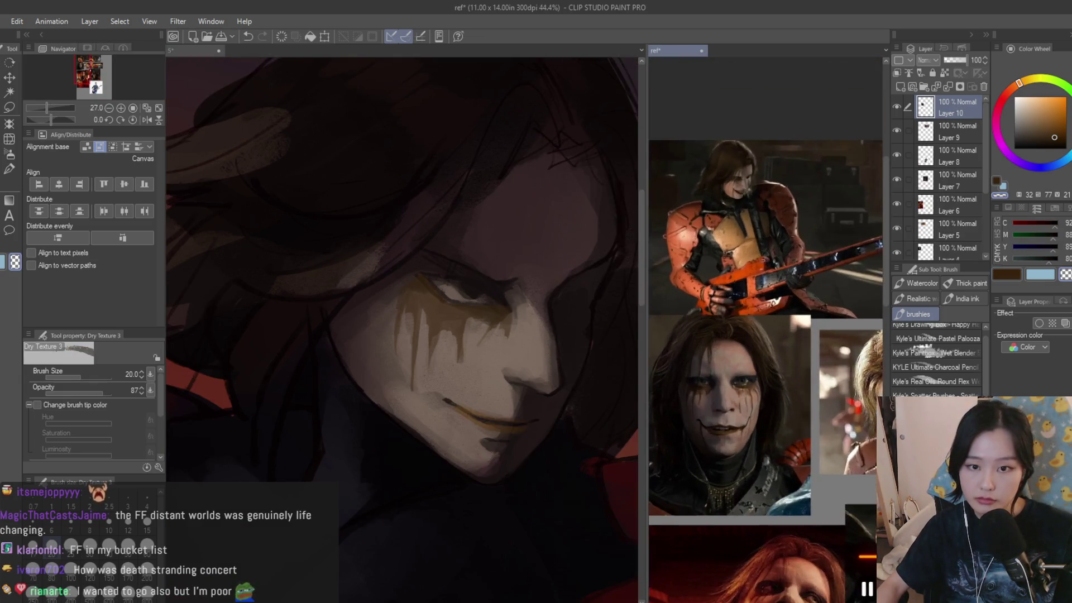
- Return to the painting in dark brown and extend the drip below the mouth corner
scroll(810, 379, up, 5)
key(ctrl+Tab)
click(1008, 275)
scroll(367, 396, up, 2)
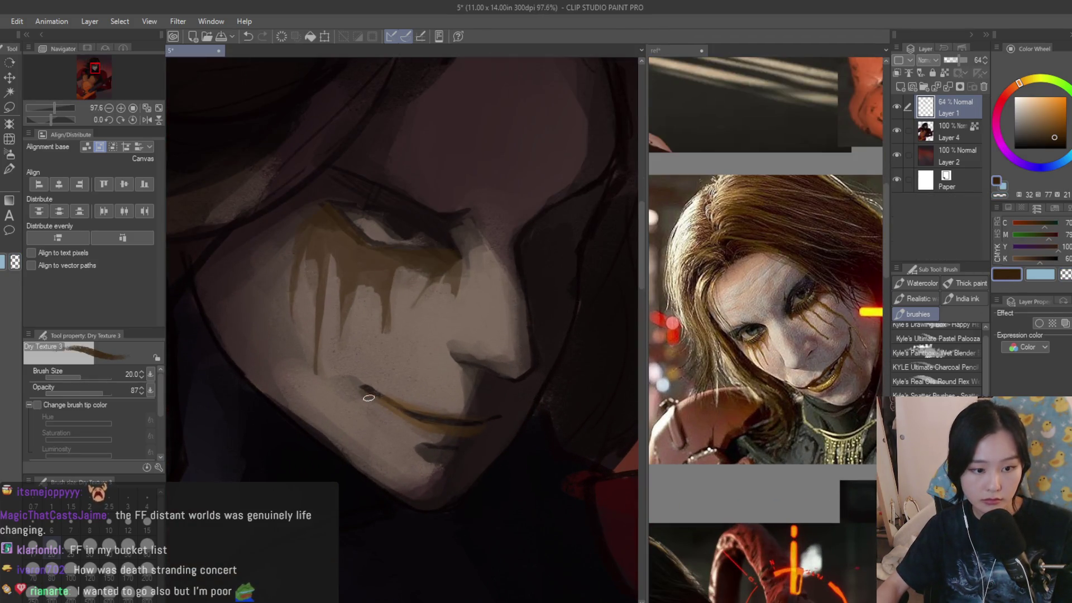
drag(360, 436, 358, 461)
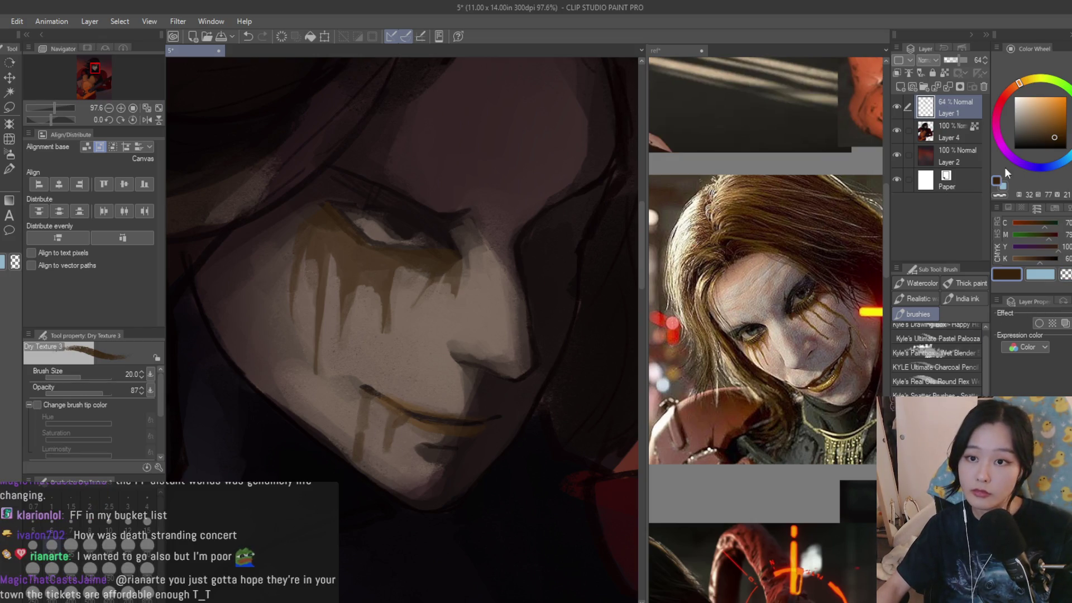
- Soften the mouth drips with skin tone and set the drip layer as reference layer
scroll(394, 416, up, 3)
mouse_move(366, 413)
mouse_down()
mouse_move(370, 464)
mouse_move(342, 469)
mouse_up()
scroll(506, 338, down, 10)
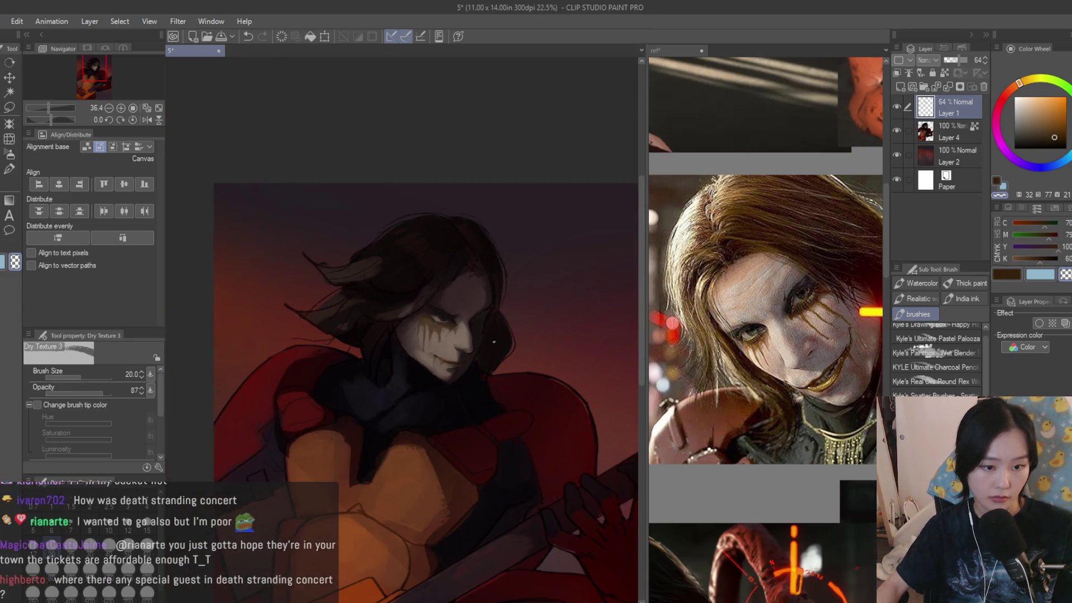
scroll(506, 337, up, 3)
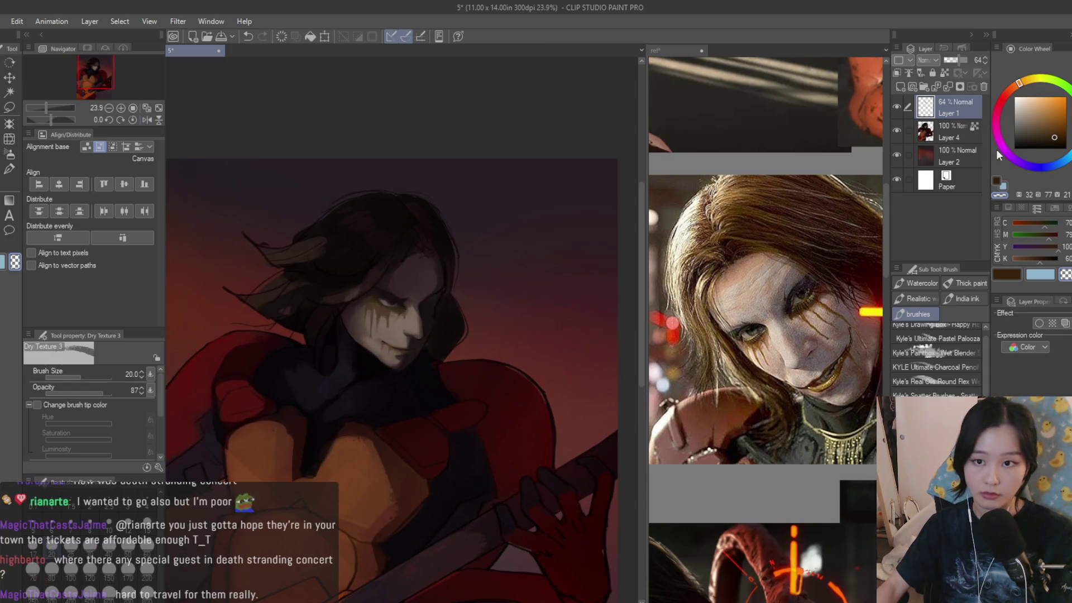
click(945, 72)
- Airbrush a soft yellow glow over the eye drips at size 70, then enlarge to 120
key(b)
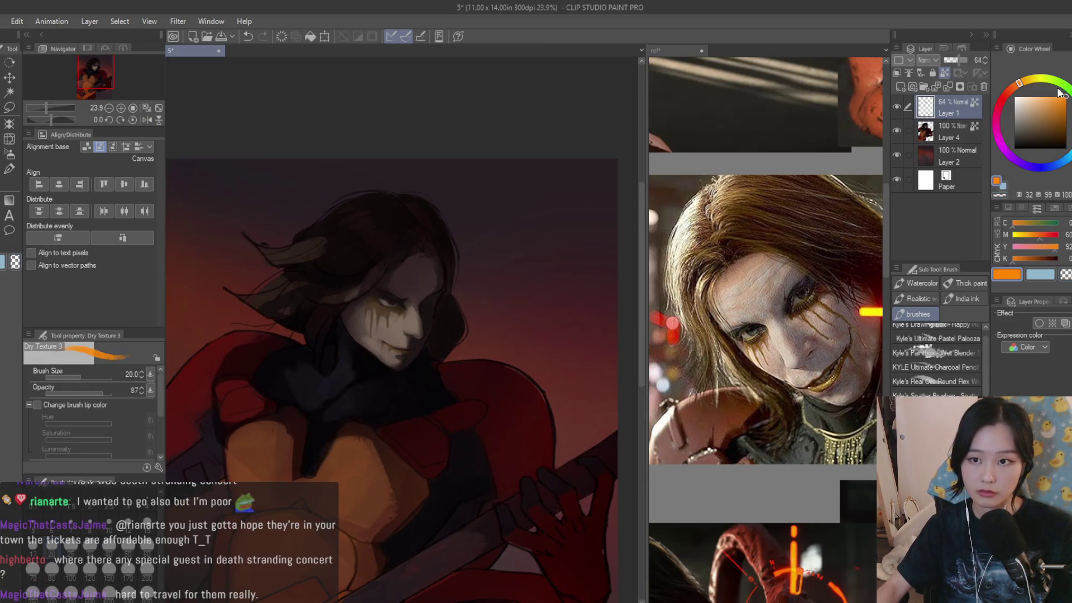
scroll(346, 295, up, 1)
scroll(345, 295, up, 1)
key(bracketleft)
key(bracketleft)
key(bracketleft)
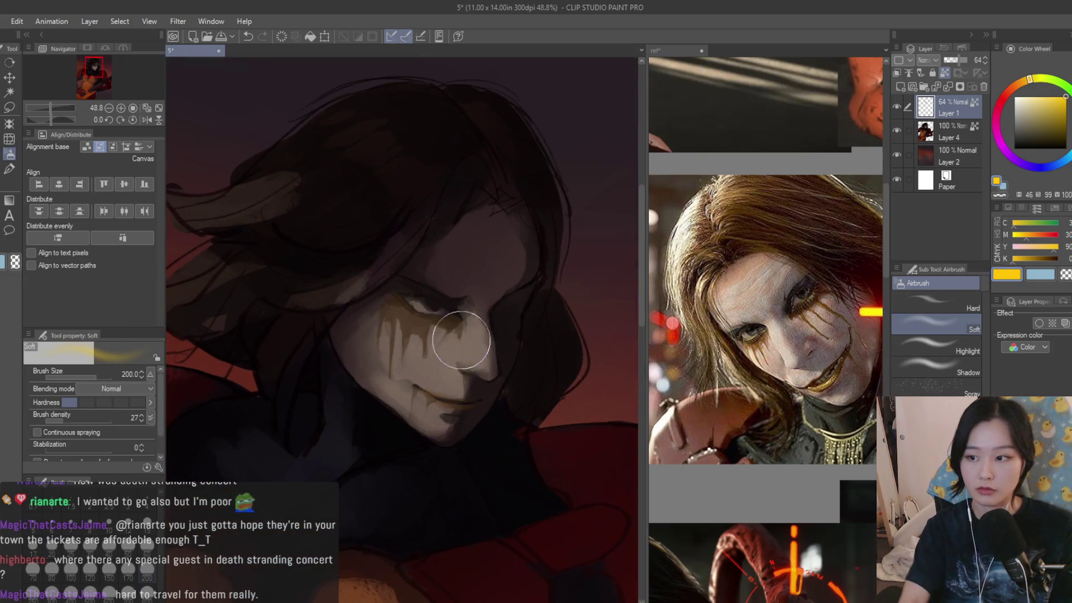
mouse_move(383, 327)
mouse_down()
mouse_move(402, 346)
mouse_move(411, 337)
mouse_move(387, 349)
mouse_move(387, 373)
mouse_up()
key(bracketright)
key(bracketright)
key(bracketright)
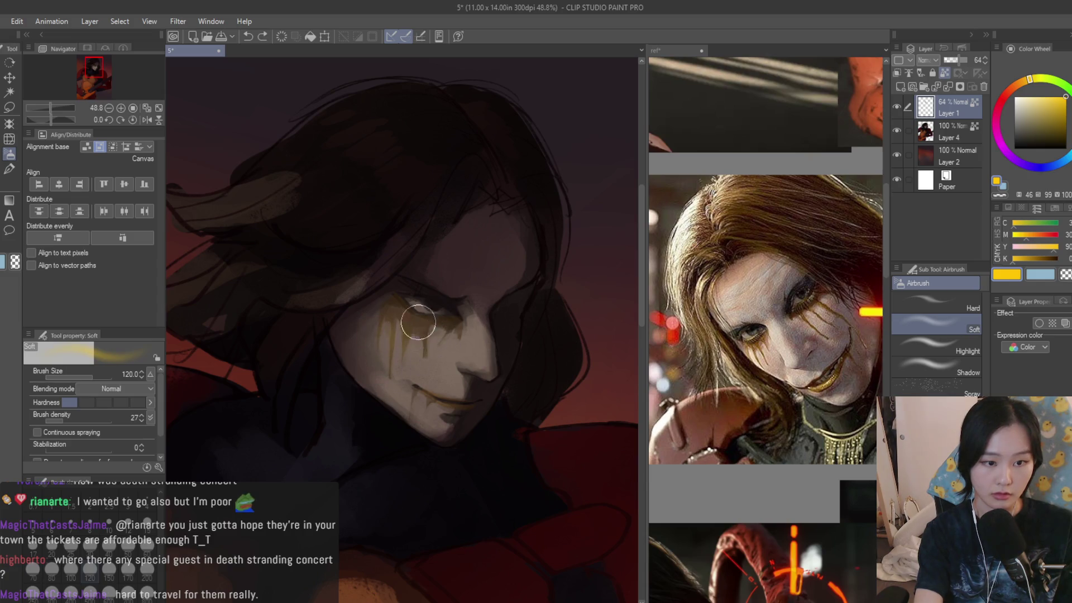
- Remove the separate drip layer, return to the Dry Texture brush, and focus the reference collage
scroll(522, 287, down, 3)
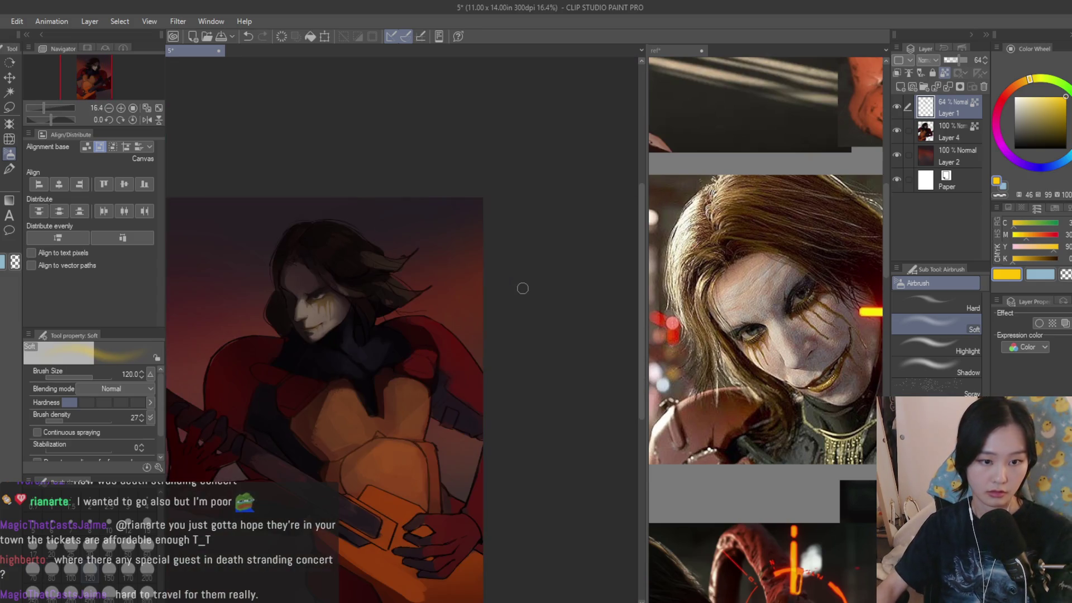
scroll(522, 283, down, 2)
scroll(402, 335, up, 3)
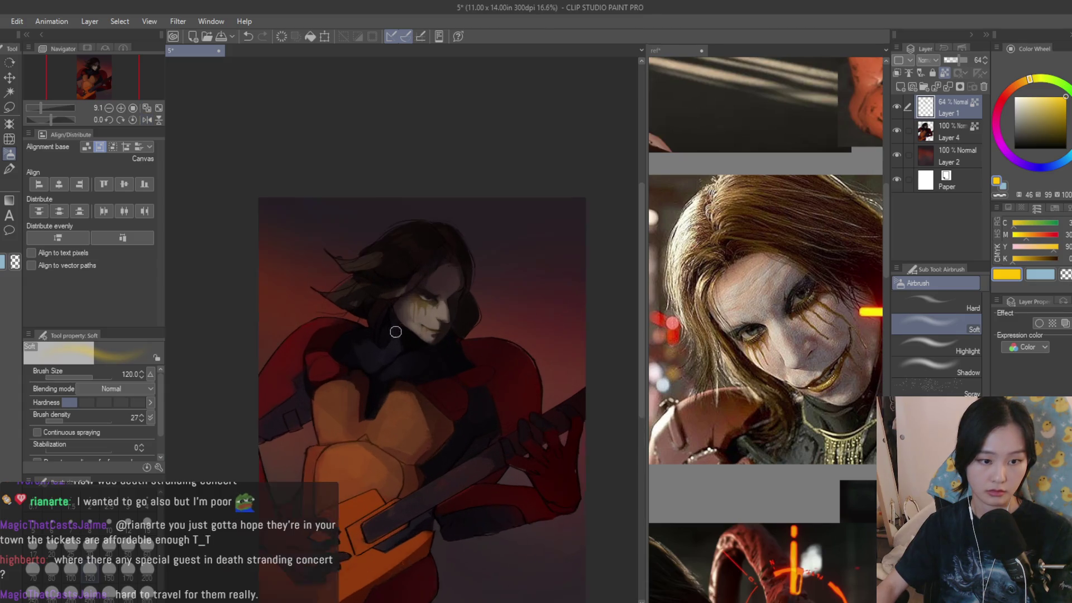
click(984, 86)
key(b)
scroll(487, 366, up, 5)
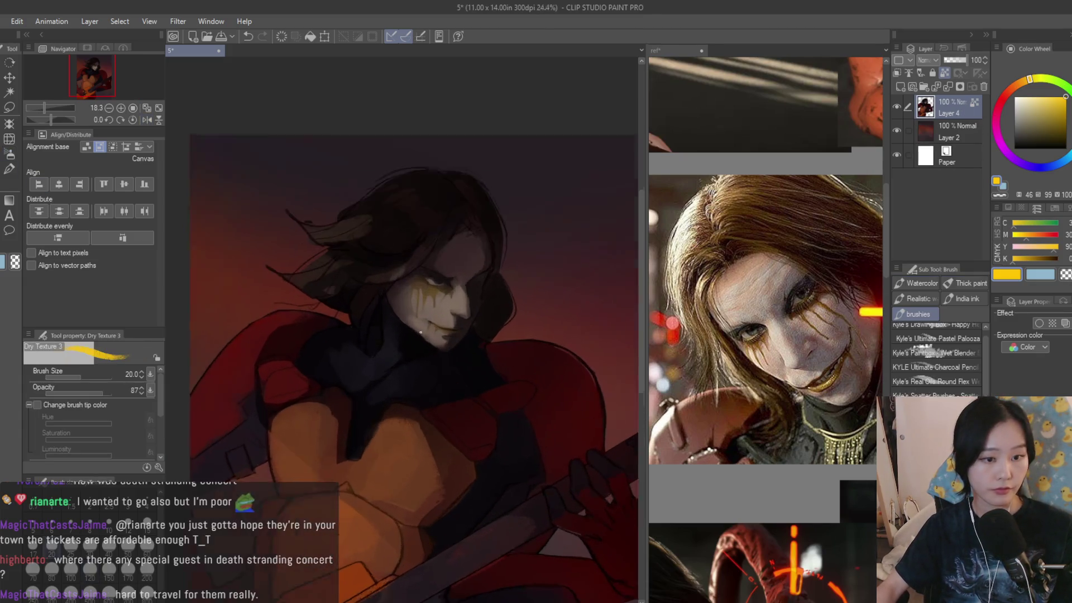
click(675, 50)
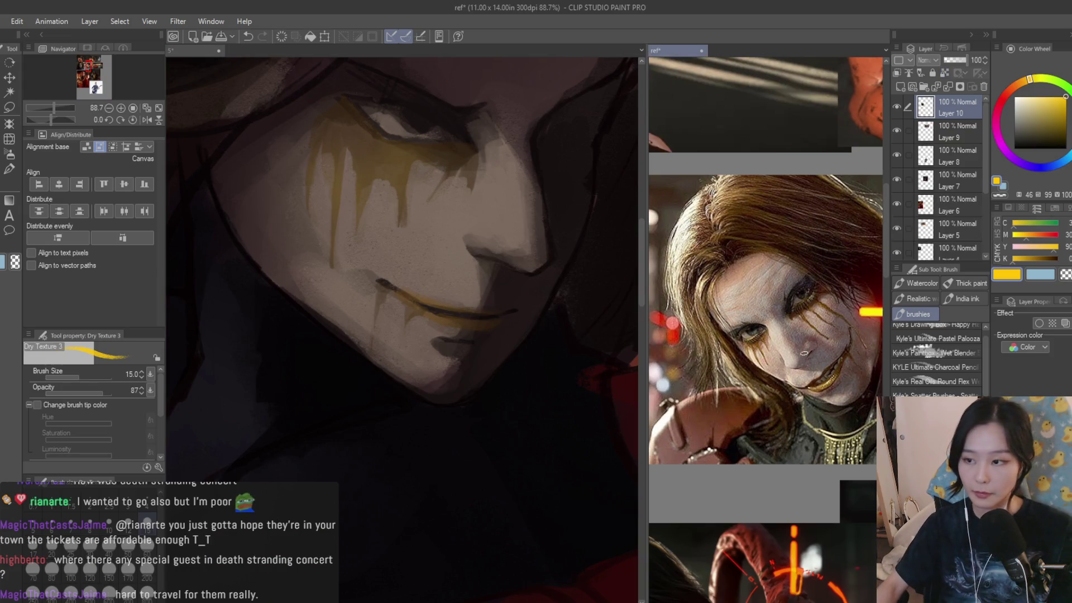
- Shrink the brush to size 10 and extend the dark mouth line up and left
scroll(766, 335, down, 5)
scroll(765, 335, up, 5)
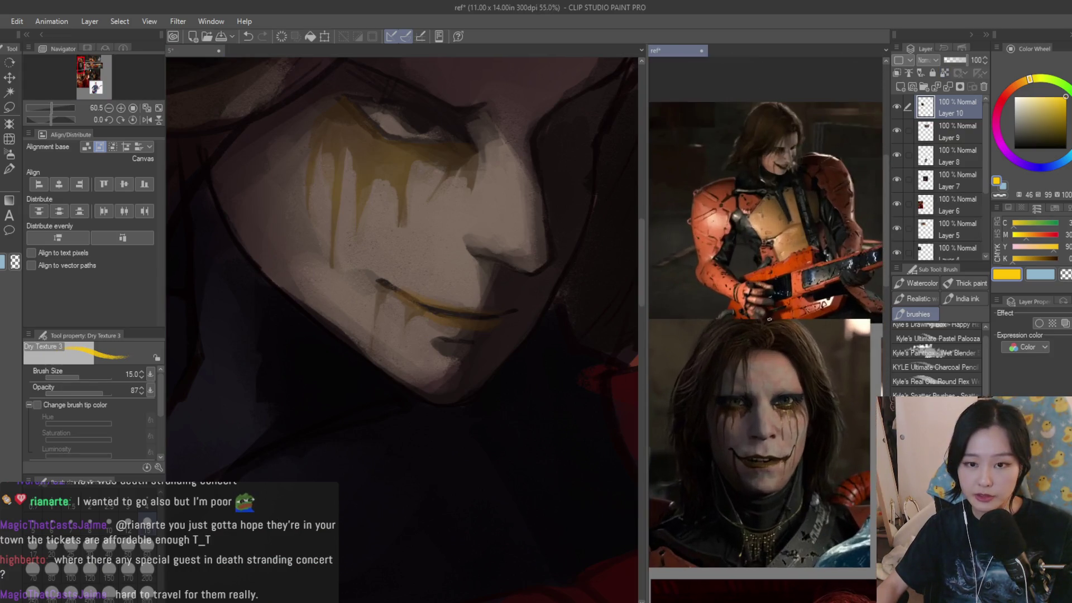
click(496, 305)
scroll(413, 295, up, 2)
key(bracketleft)
key(bracketleft)
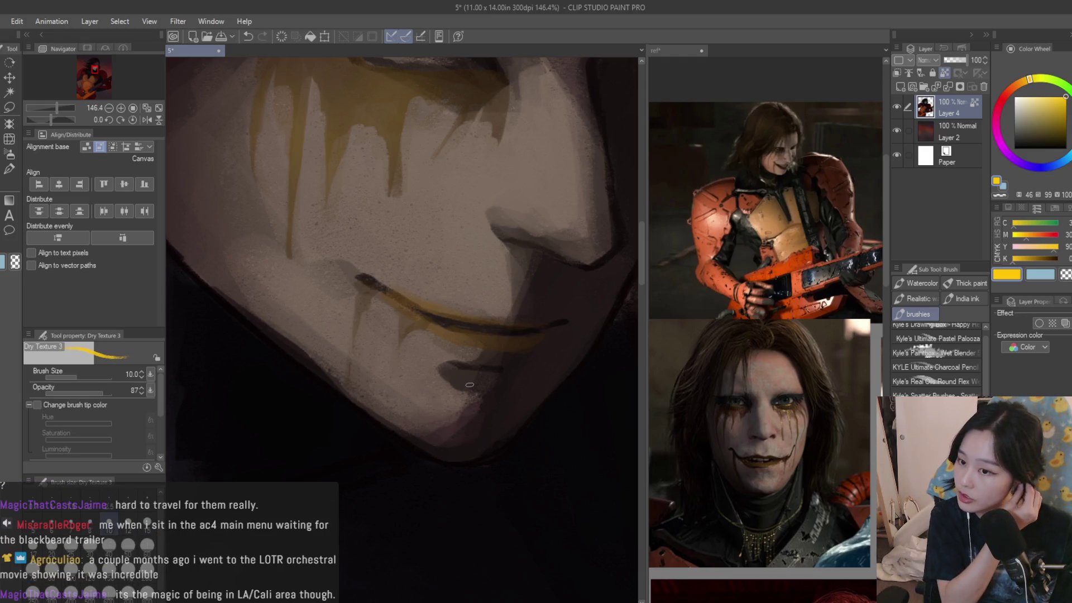
scroll(438, 328, up, 2)
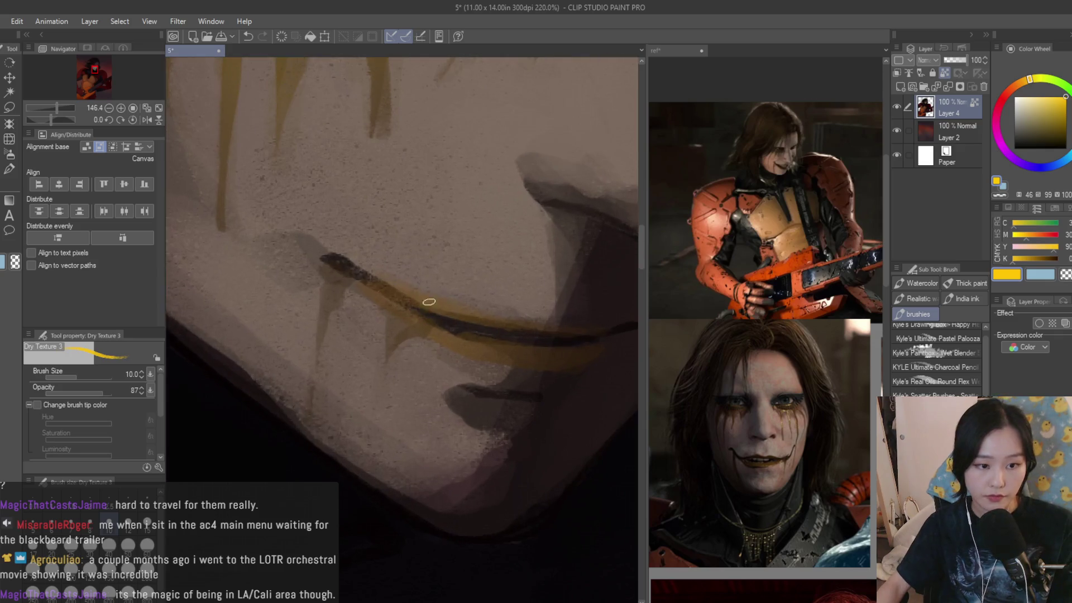
alt+click(342, 262)
alt+click(339, 264)
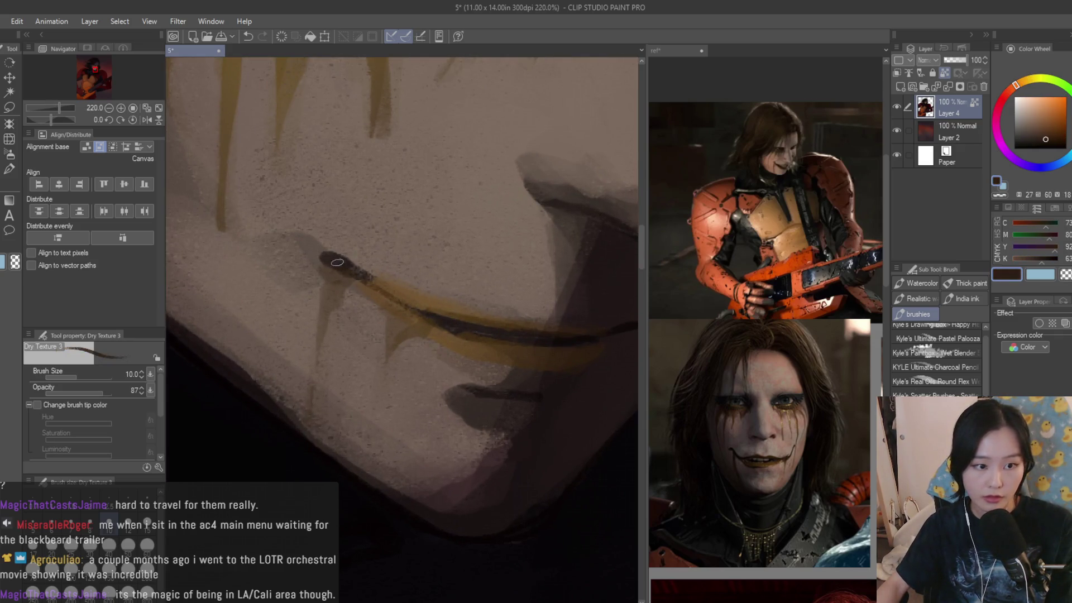
scroll(741, 316, up, 4)
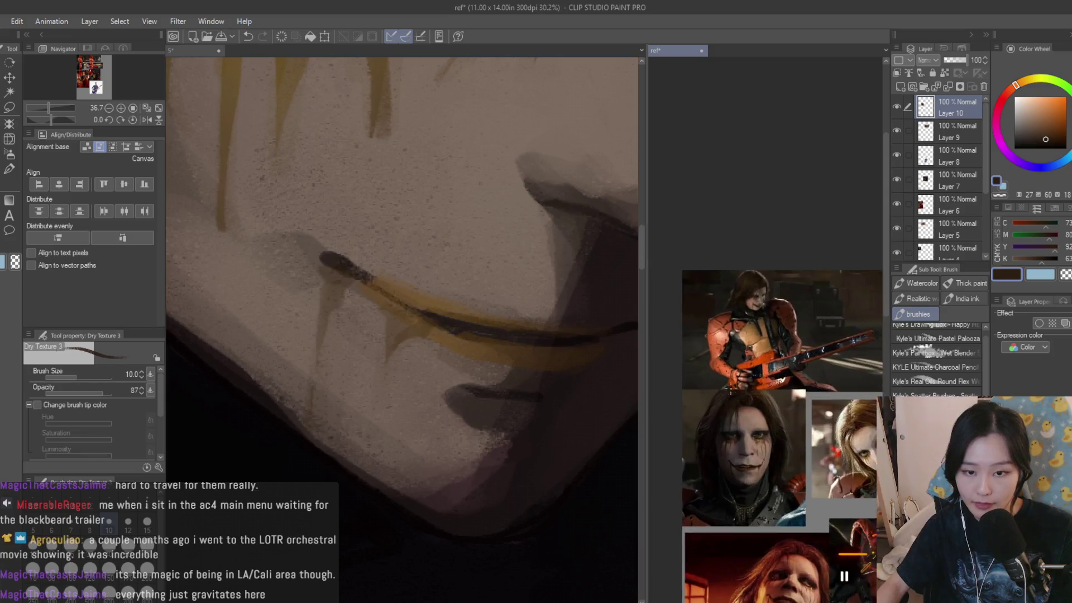
scroll(313, 273, up, 2)
mouse_move(358, 269)
mouse_down()
mouse_move(269, 226)
mouse_move(347, 246)
mouse_up()
- Darken the upper edge of the mouth and add lighter skin strokes at the corner
alt+click(300, 248)
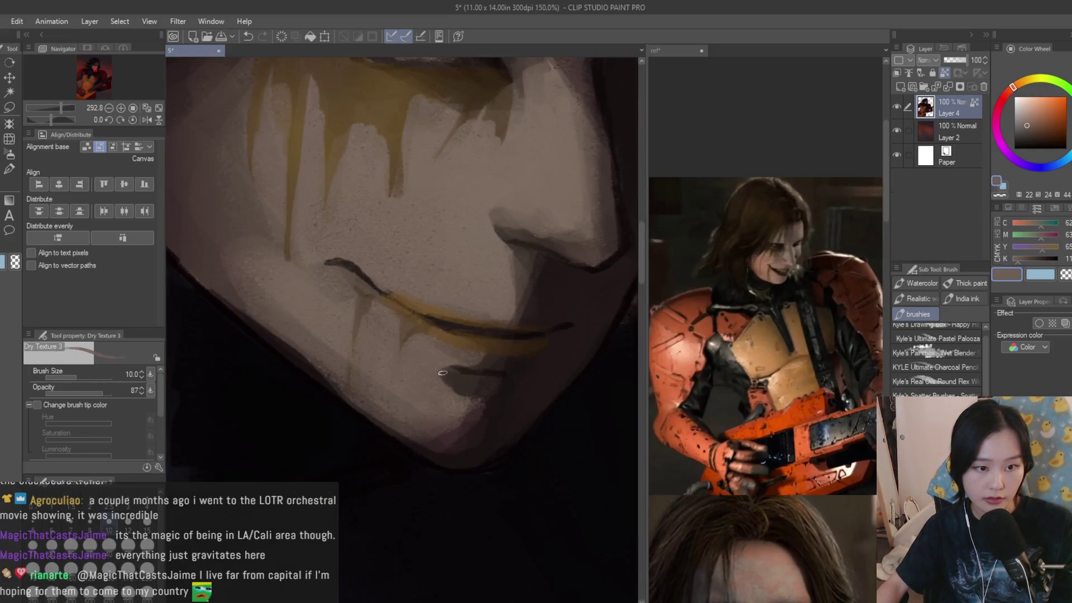
scroll(527, 417, down, 8)
scroll(526, 418, up, 5)
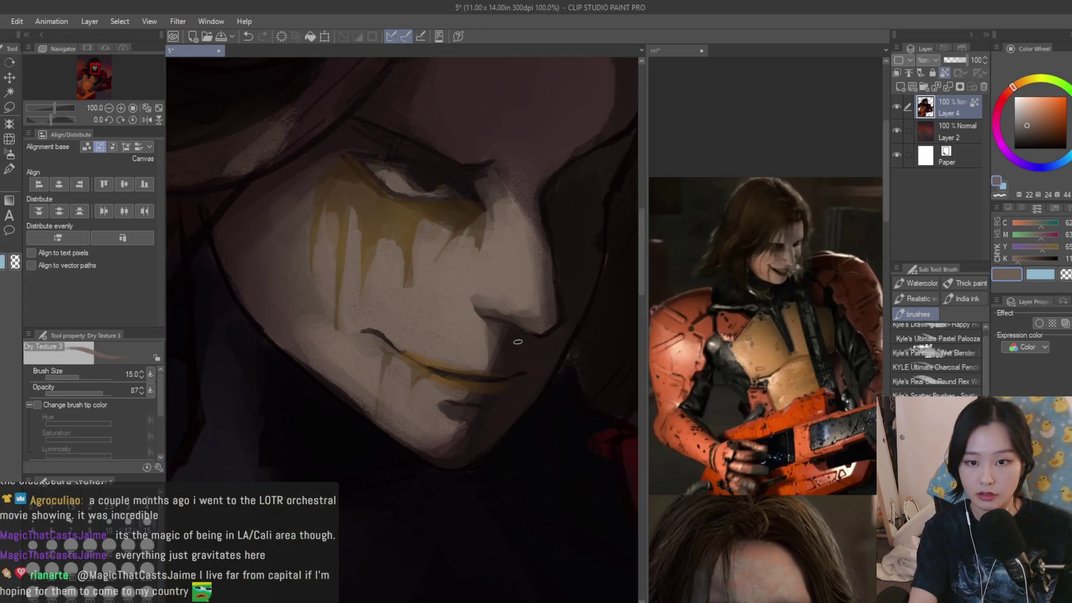
scroll(375, 329, up, 2)
alt+click(372, 334)
mouse_move(352, 327)
mouse_down()
mouse_move(394, 340)
mouse_move(378, 316)
mouse_move(461, 383)
mouse_up()
alt+click(378, 316)
- At size 12, paint a dark stroke along the mouth line and a muted ochre stroke near the corner
alt+click(450, 376)
alt+click(486, 397)
drag(409, 358, 463, 392)
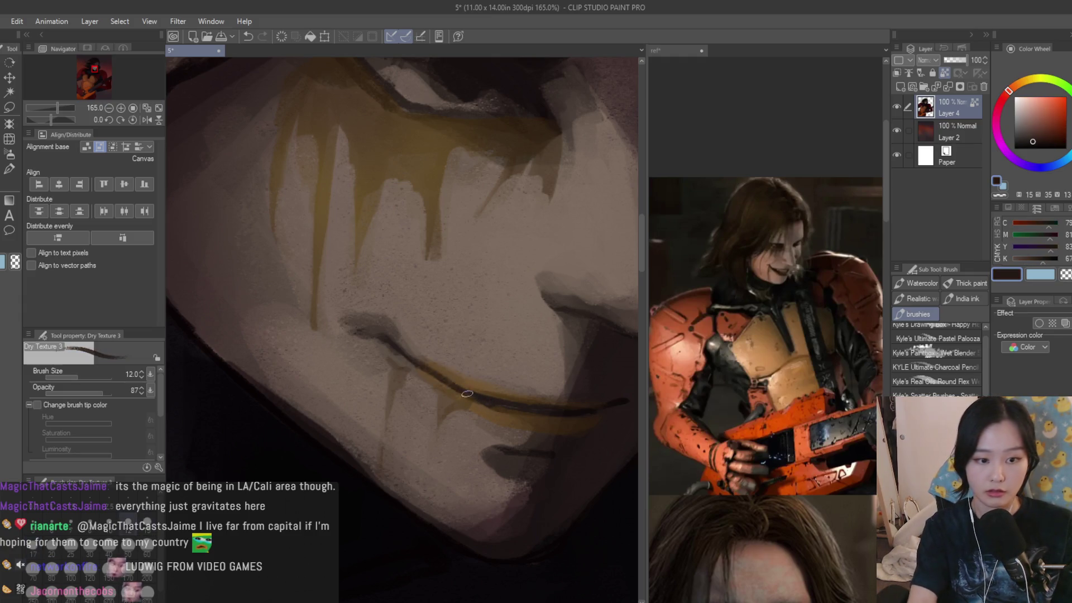
scroll(463, 393, up, 2)
alt+click(419, 416)
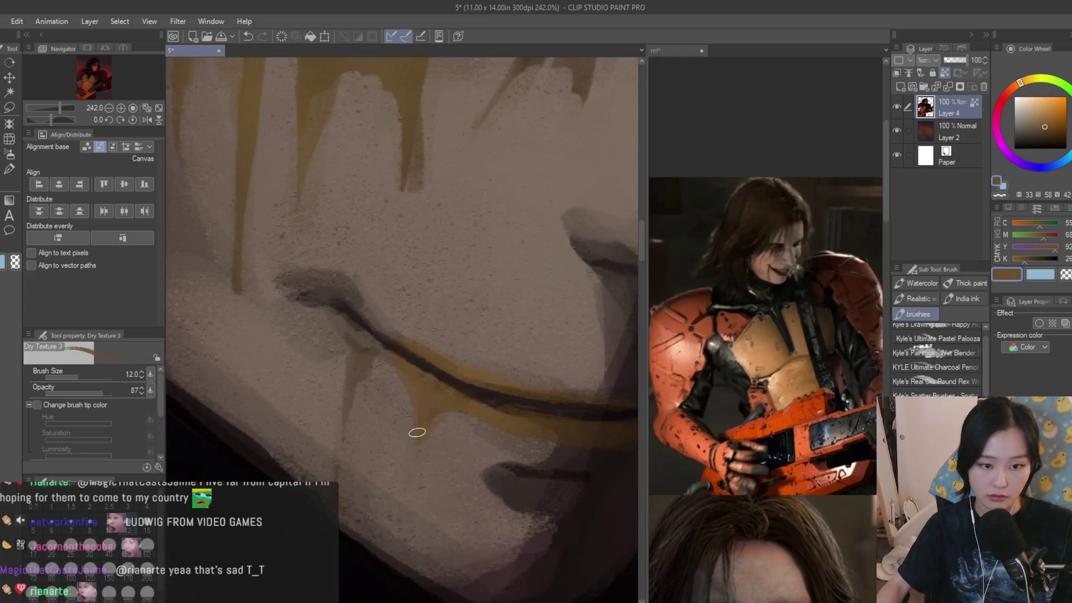
alt+click(397, 412)
drag(402, 371, 347, 360)
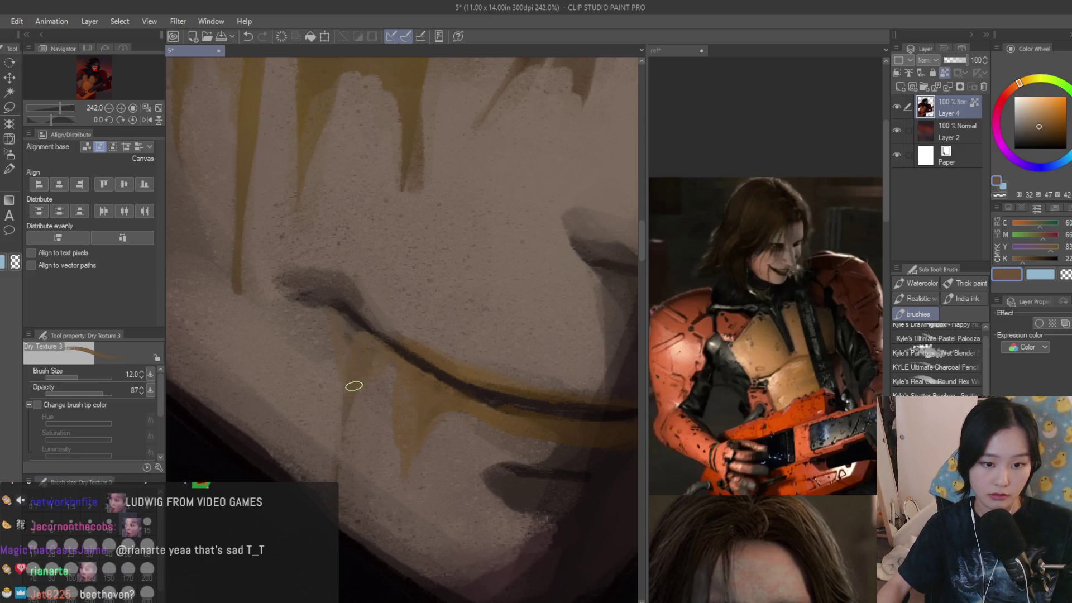
alt+click(355, 451)
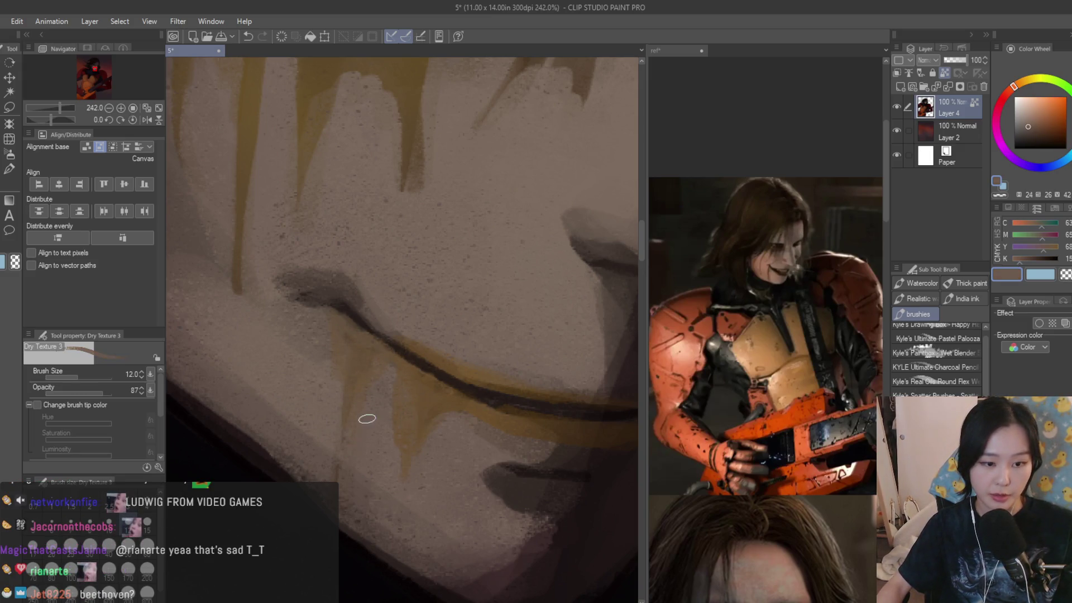
- Check the reference face photo, then darken the lip line with near-black strokes
drag(765, 335, 765, 241)
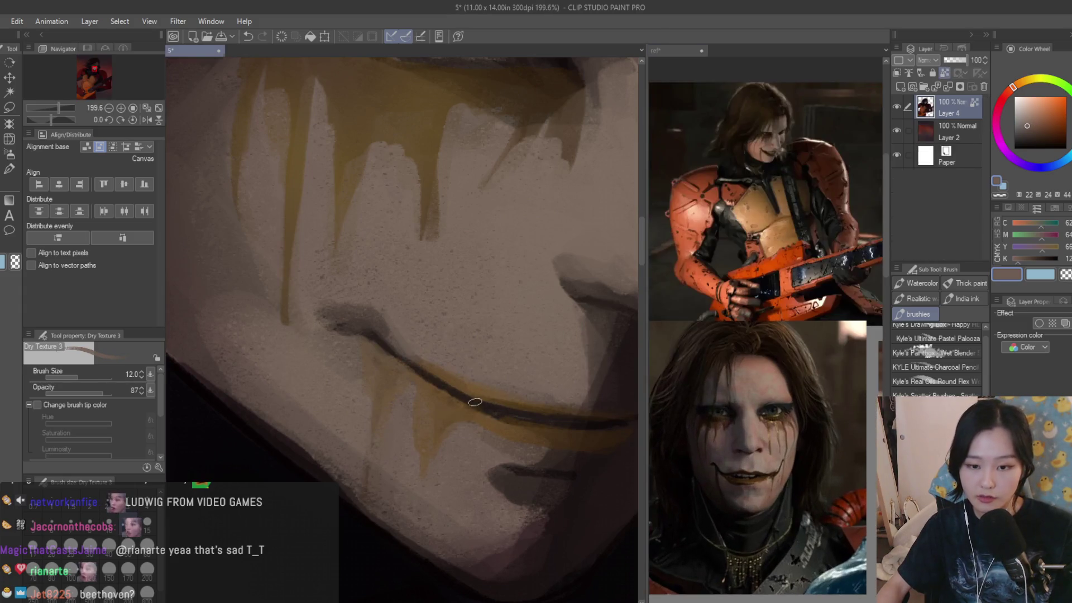
click(478, 403)
scroll(503, 435, down, 2)
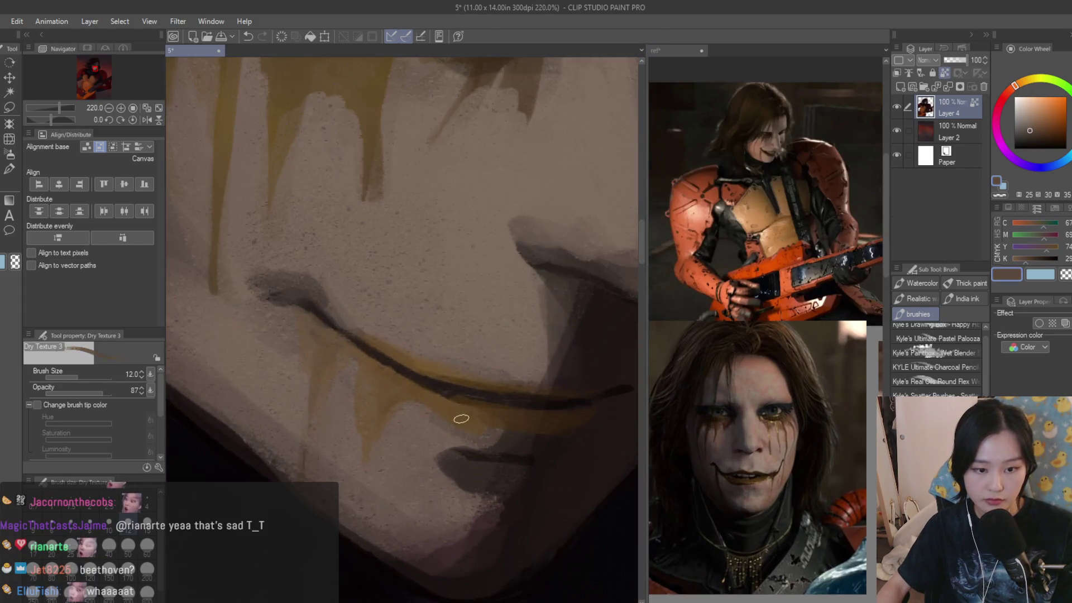
alt+click(407, 360)
alt+click(403, 353)
mouse_move(496, 383)
mouse_down()
mouse_move(421, 376)
mouse_move(527, 406)
mouse_up()
scroll(527, 407, down, 1)
scroll(527, 407, down, 4)
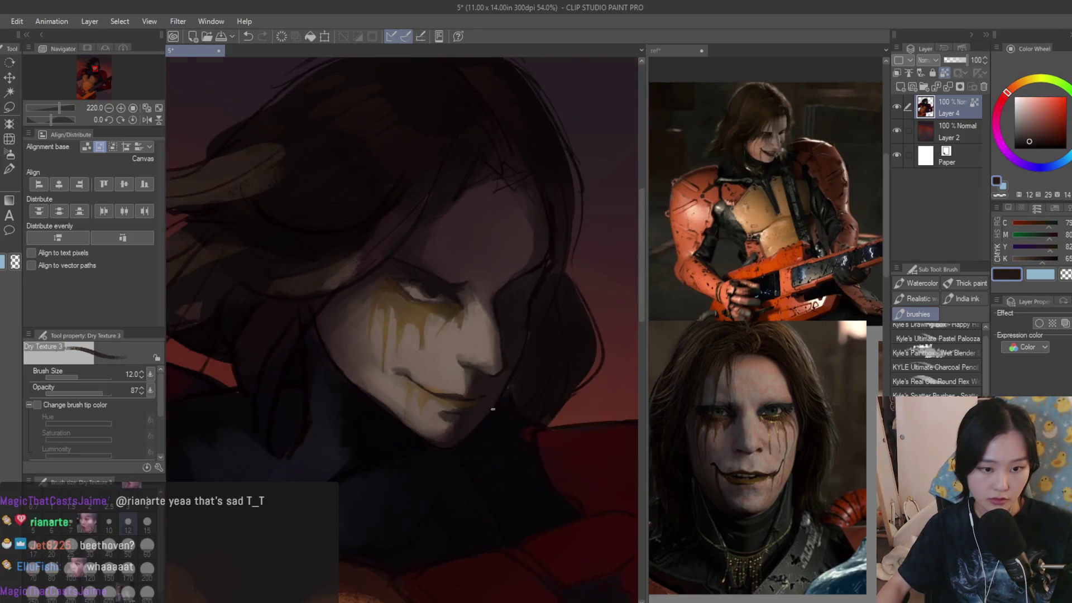
- Paint a dark accent at the lip corner and soften it with mauve-brown skin strokes
scroll(463, 395, up, 3)
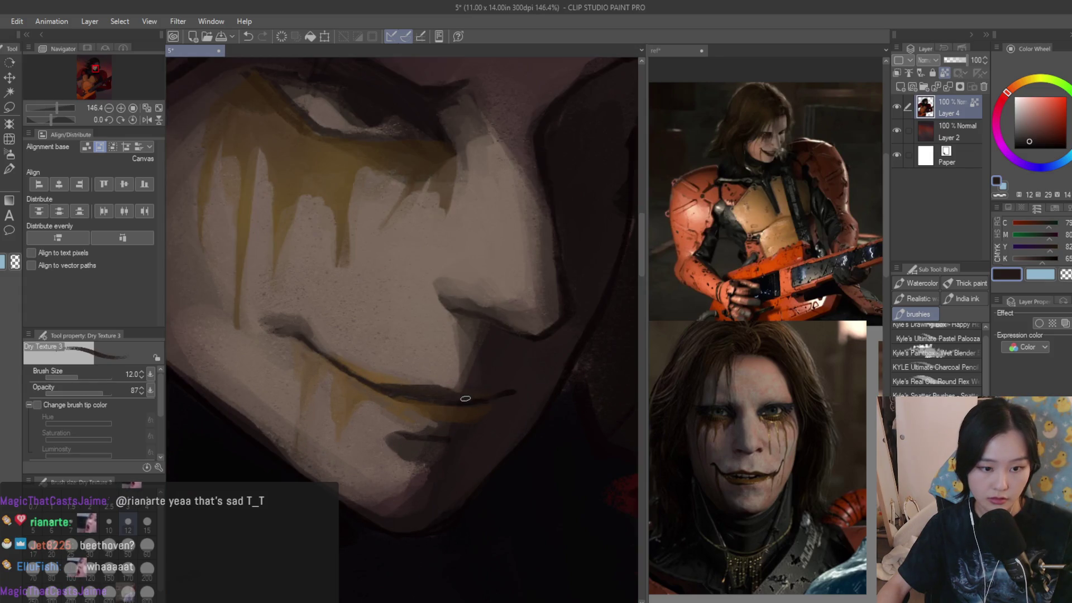
scroll(468, 398, up, 2)
alt+click(463, 395)
drag(464, 395, 490, 397)
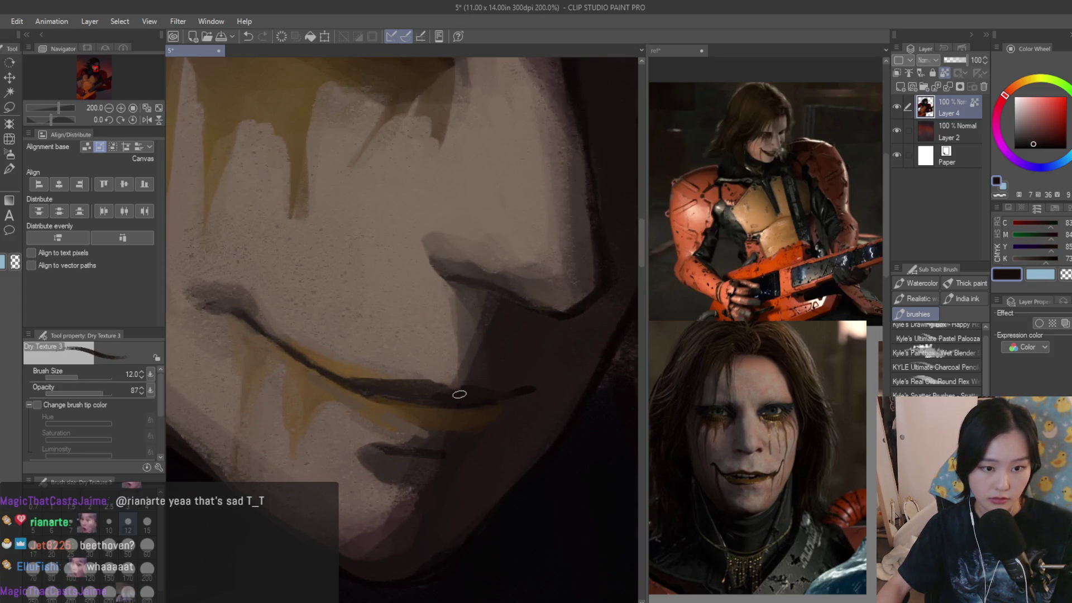
alt+click(441, 346)
alt+click(450, 366)
drag(450, 376, 503, 382)
- Add more dark strokes at the lip corner and sample a darker brown from the canvas
alt+click(469, 379)
alt+click(480, 378)
scroll(526, 398, down, 5)
scroll(527, 397, up, 6)
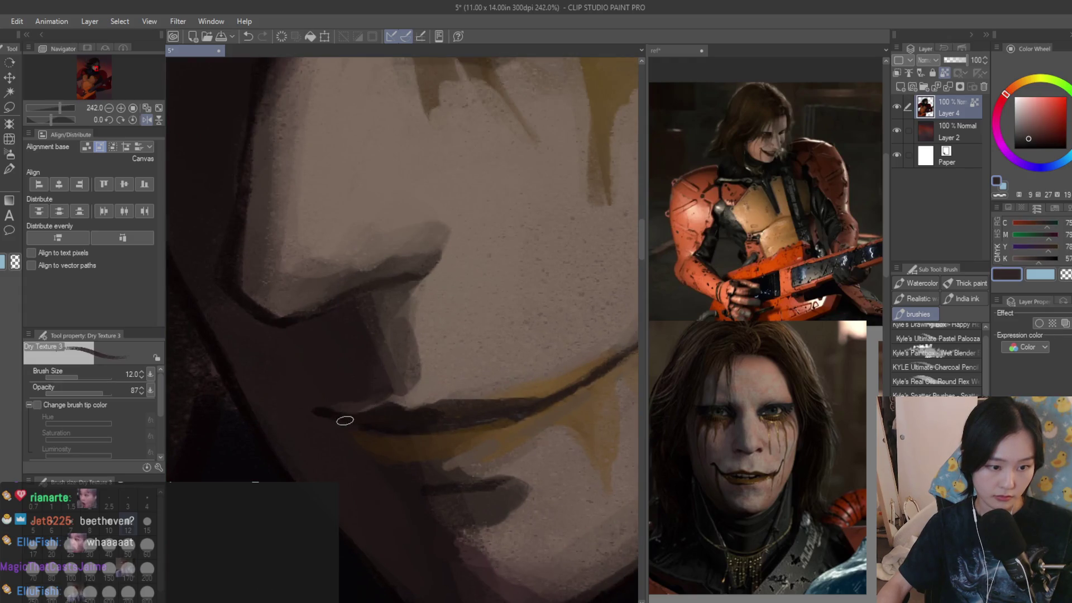
scroll(292, 385, down, 3)
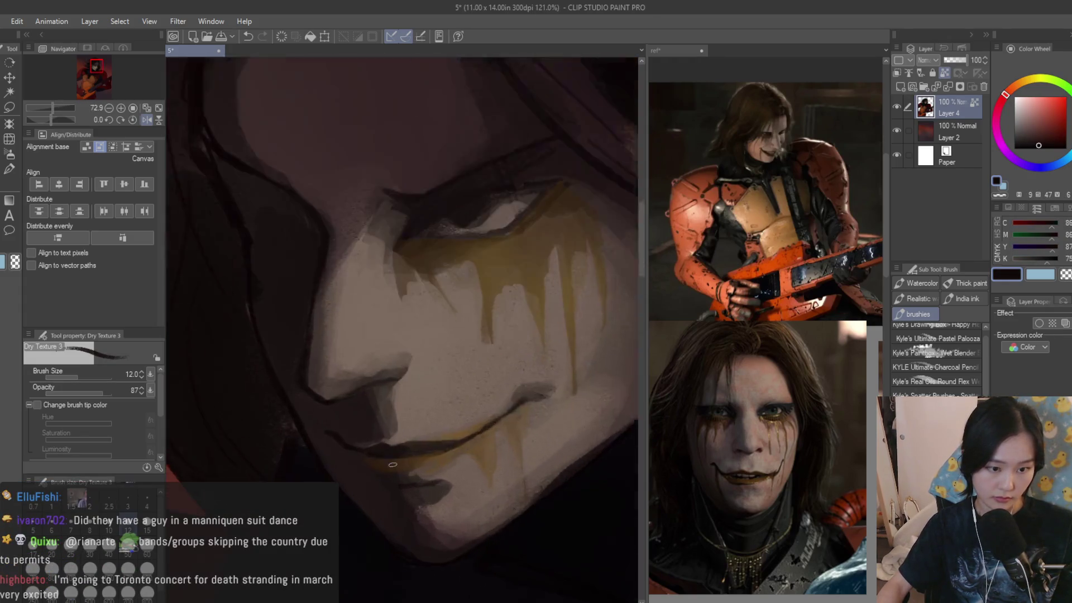
scroll(416, 483, up, 2)
alt+click(306, 360)
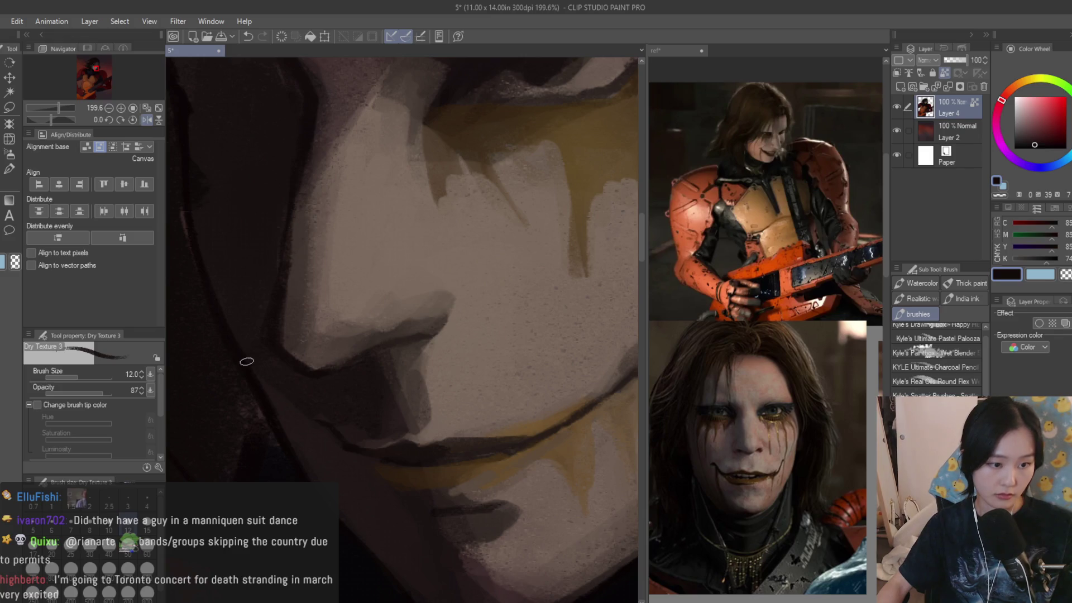
scroll(296, 425, down, 6)
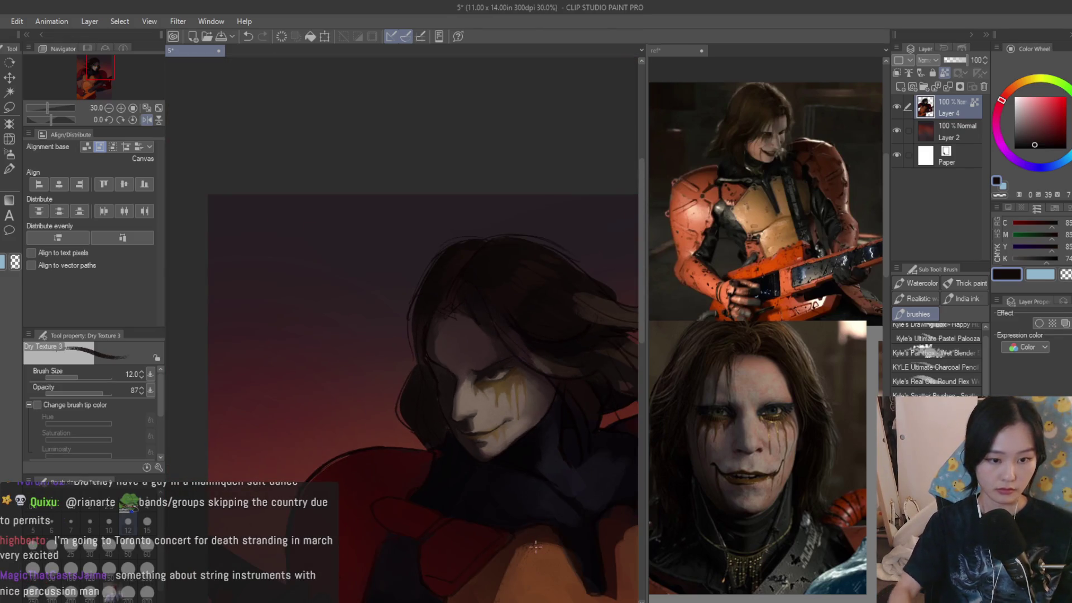
- Enlarge the brush to size 20 and sample darker browns from the hair and eye area
key(bracketright)
key(bracketright)
key(bracketright)
scroll(546, 365, up, 5)
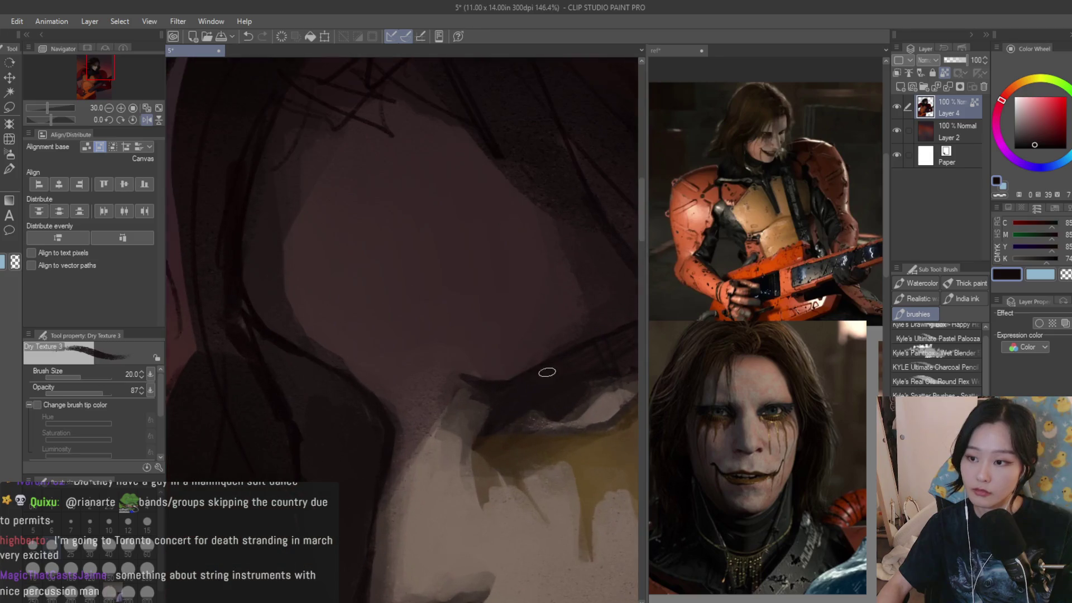
alt+click(486, 403)
alt+click(492, 373)
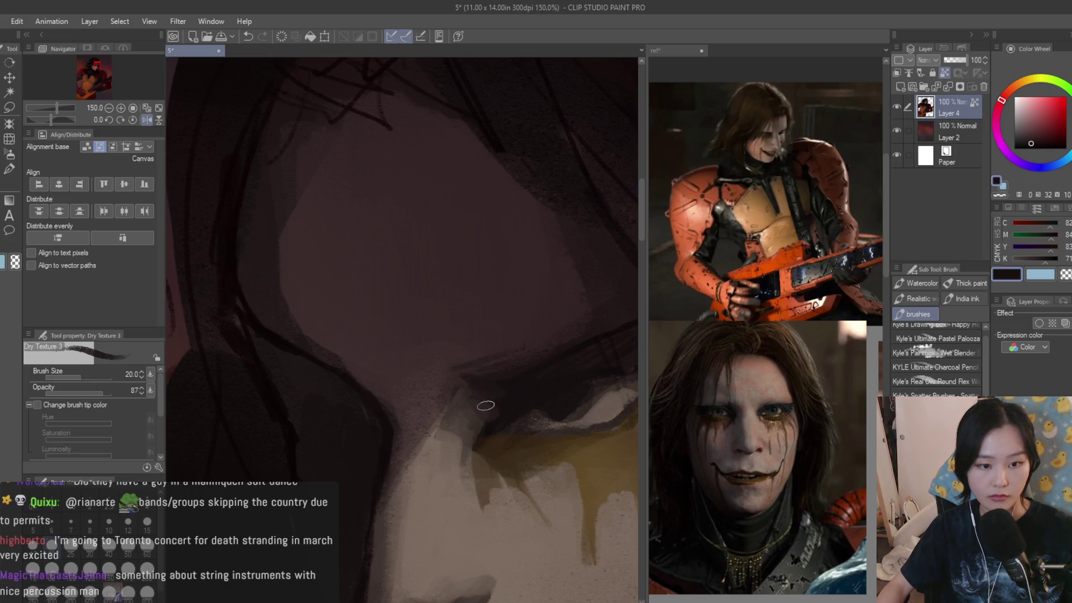
scroll(450, 389, down, 8)
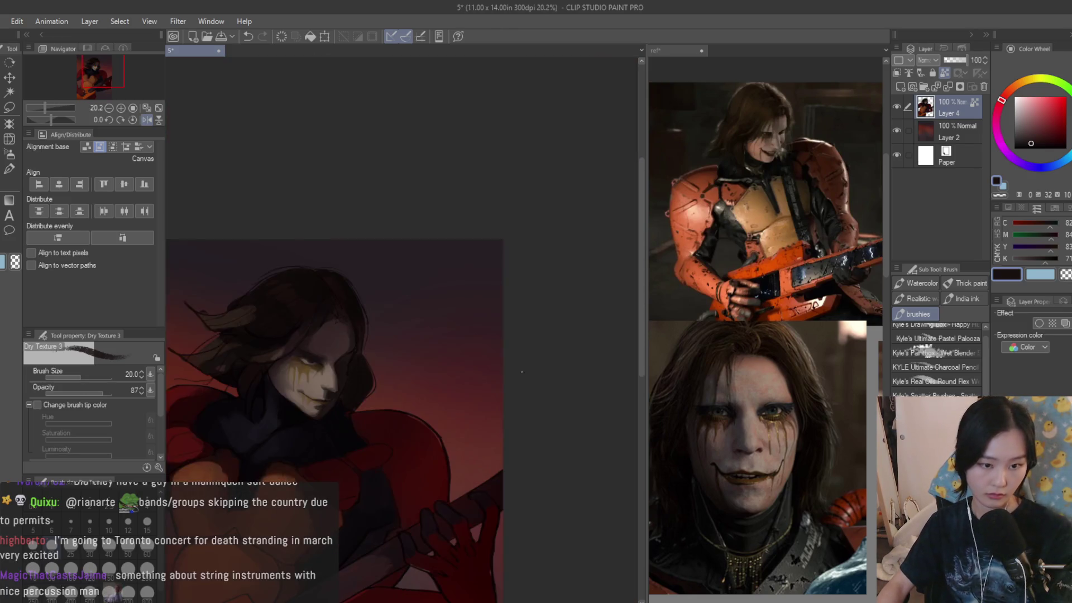
scroll(304, 309, up, 5)
alt+click(359, 339)
scroll(359, 338, up, 2)
- Zoom to the gold-makeup close-up on the reference sheet, then return to the painting
click(719, 432)
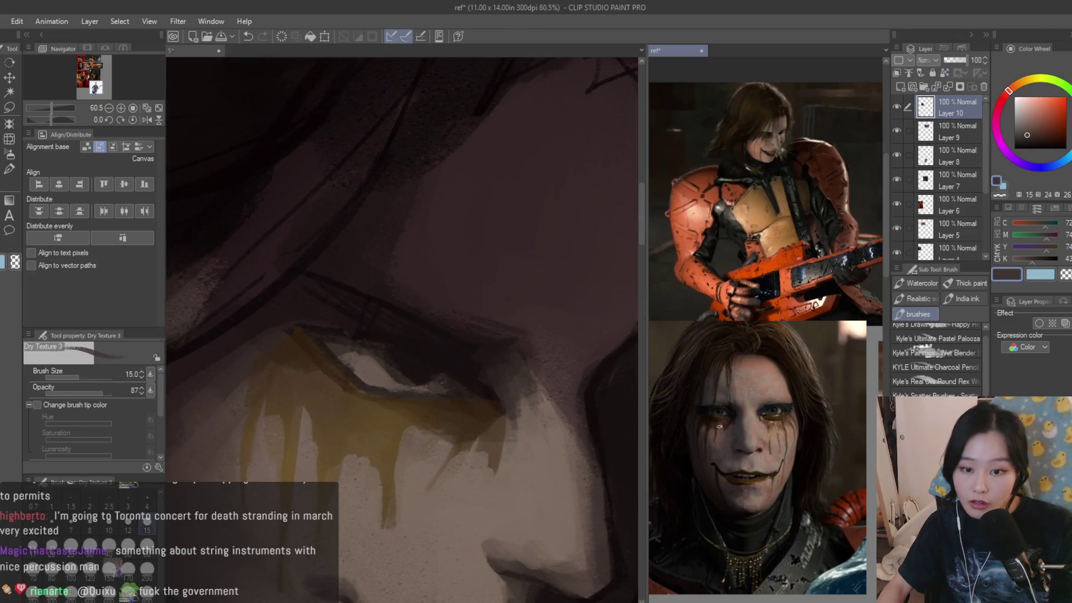
scroll(718, 432, up, 3)
scroll(719, 431, down, 4)
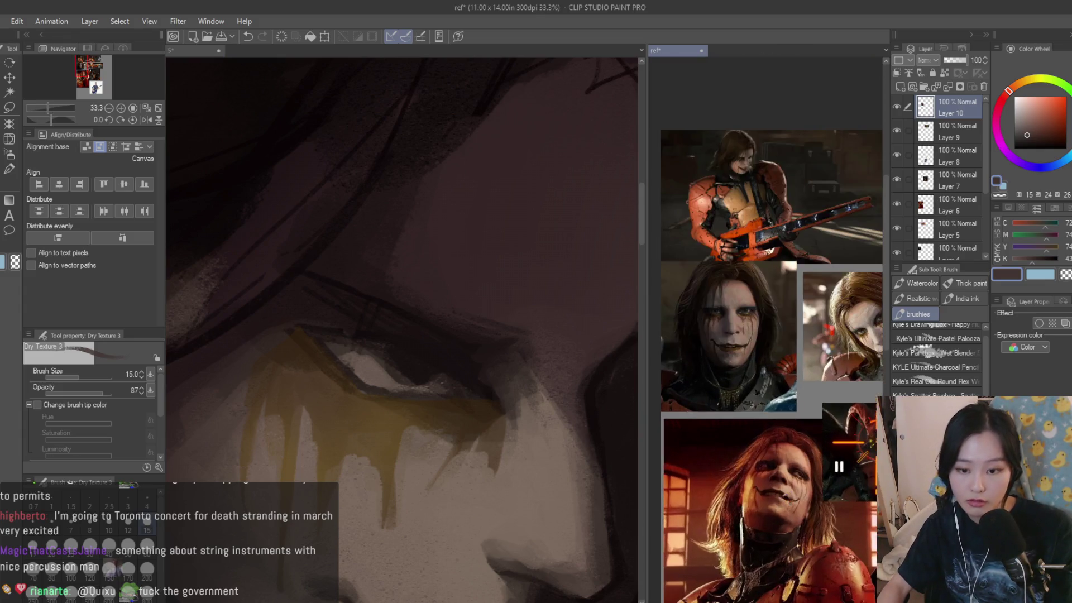
scroll(782, 279, up, 5)
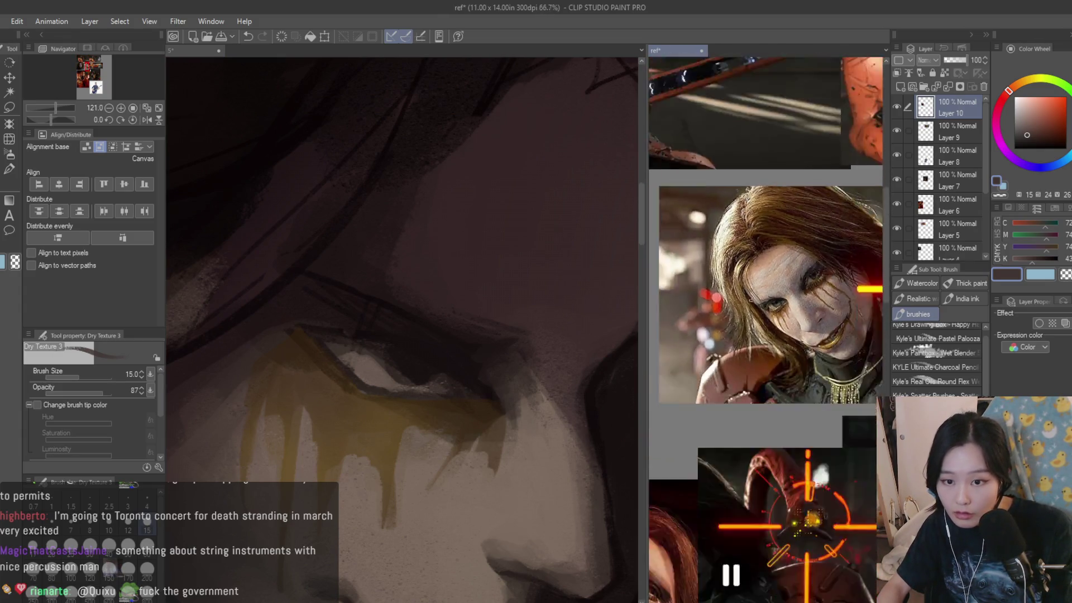
click(580, 395)
scroll(428, 324, up, 2)
- Sample skin and shadow colours around the eye, pick a darker shade, and resize the brush 8 then 12
alt+click(371, 367)
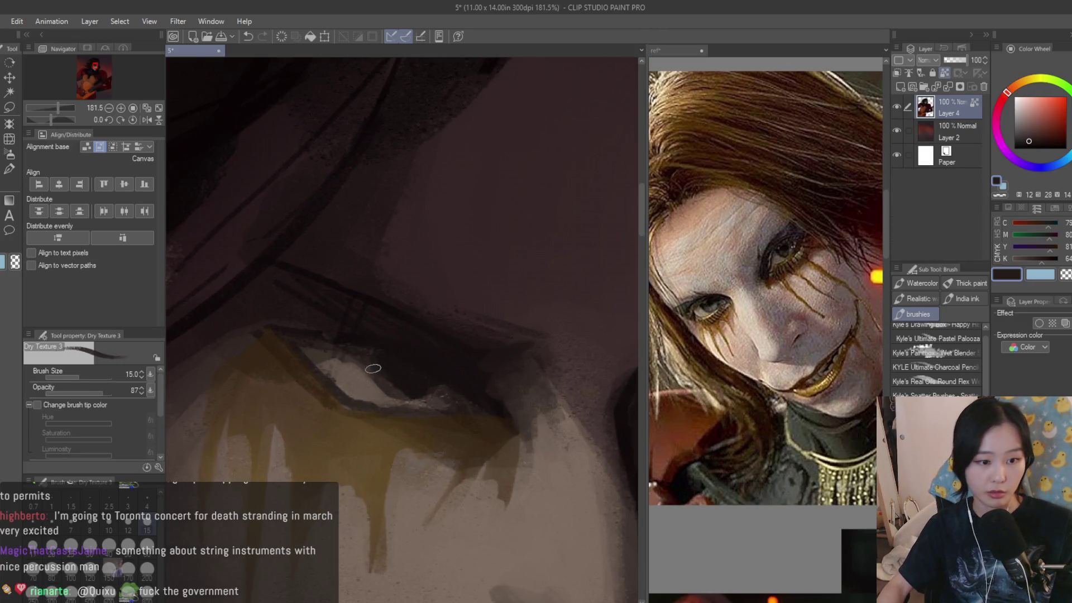
alt+click(396, 391)
alt+click(360, 384)
alt+click(371, 401)
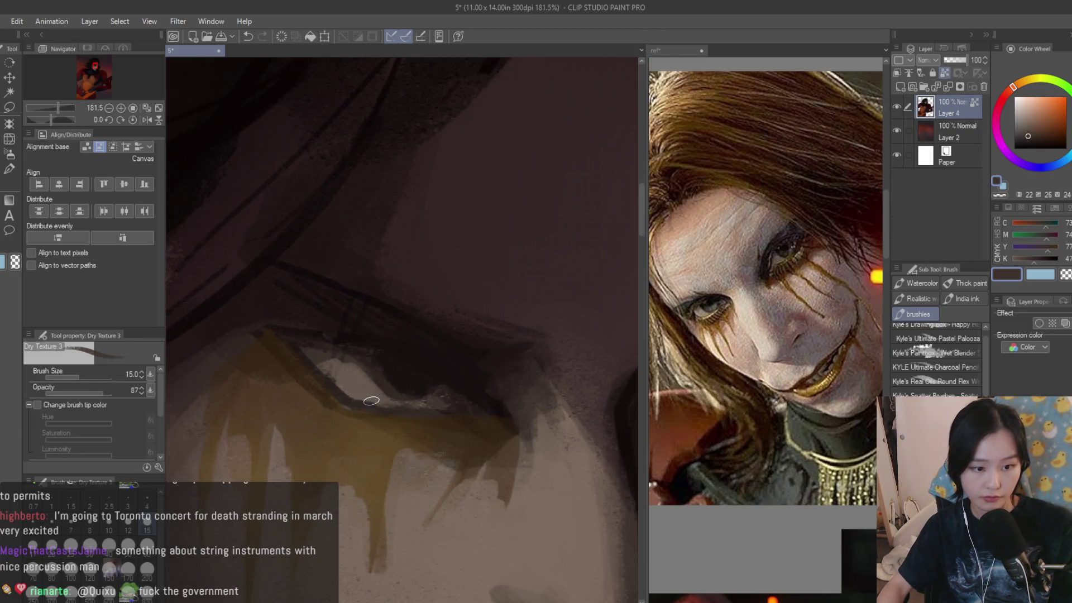
alt+click(356, 400)
scroll(363, 363, up, 1)
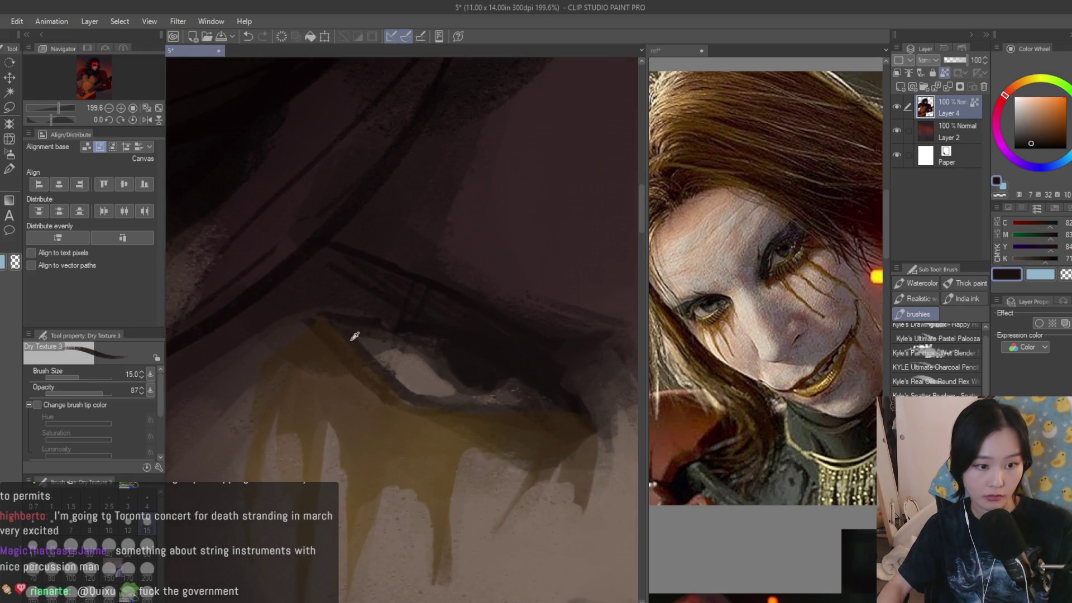
alt+click(321, 324)
key(bracketleft)
key(bracketleft)
key(bracketleft)
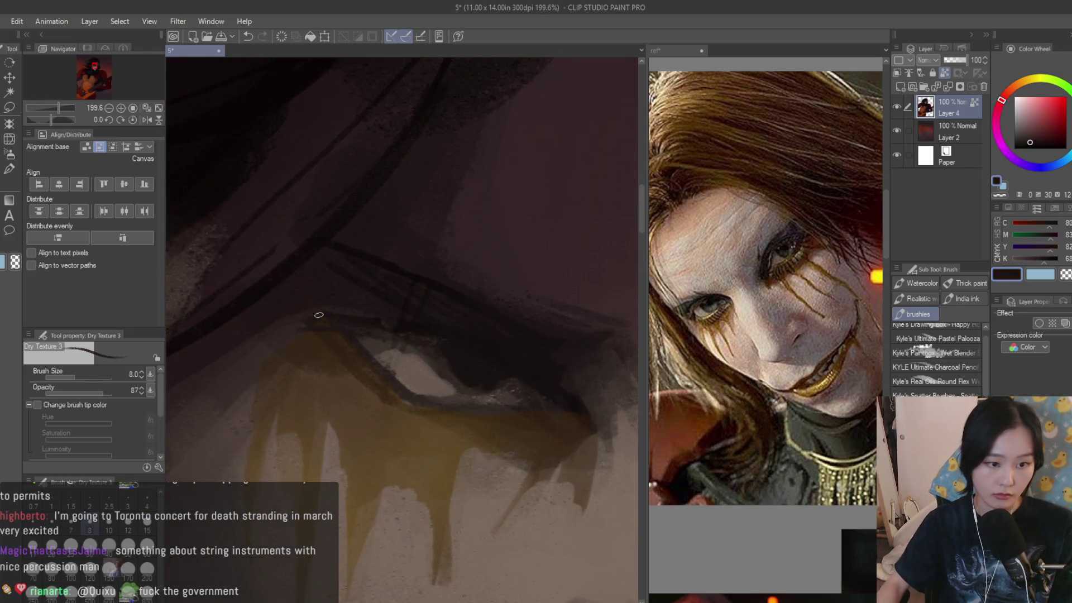
click(1040, 144)
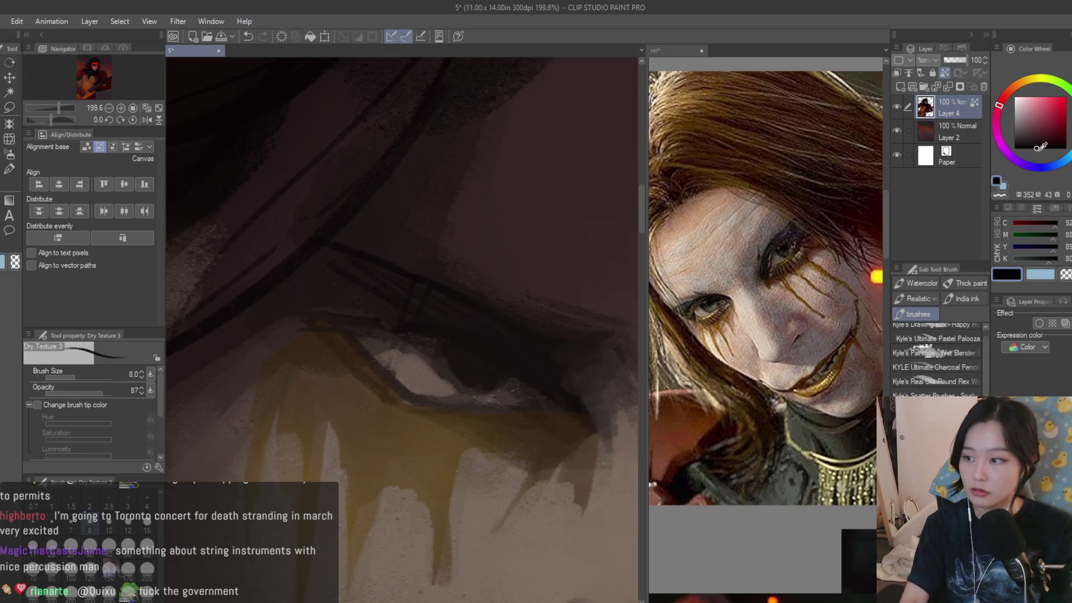
key(bracketright)
key(bracketright)
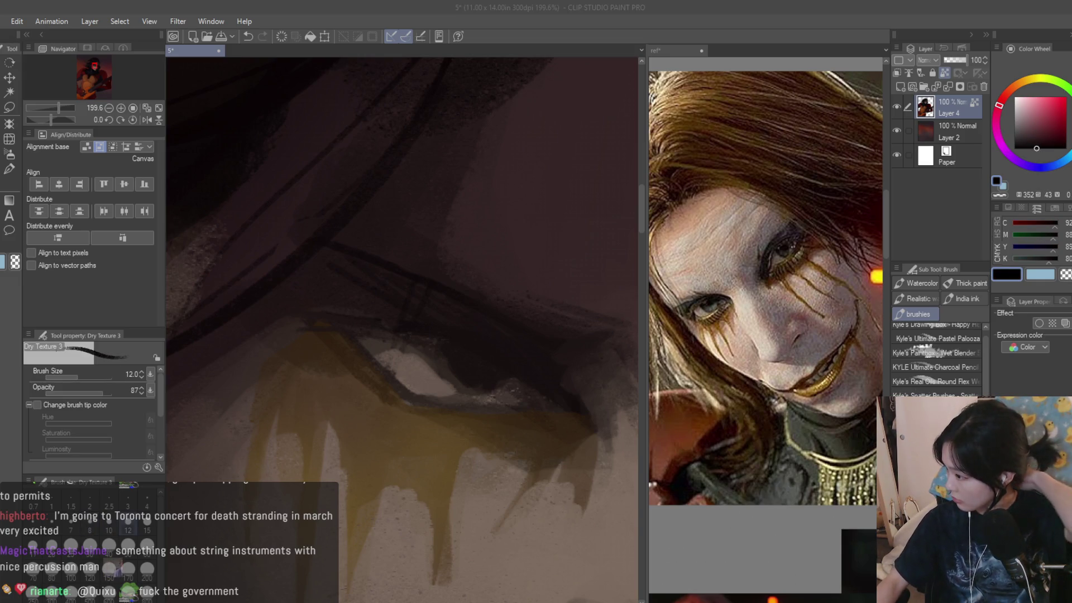
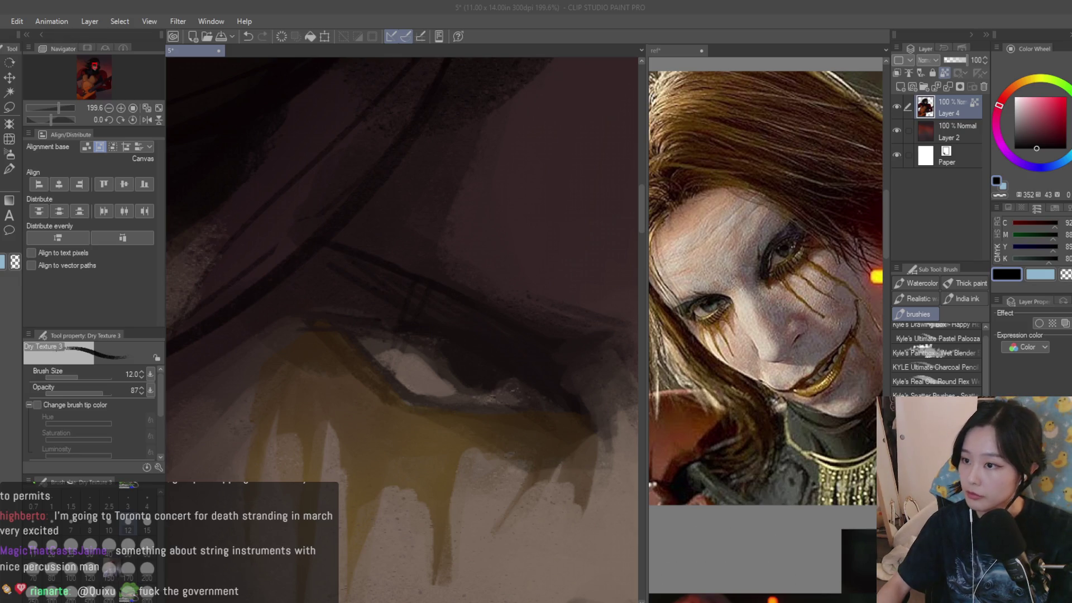
- Darken the upper eyelid line with a dark Dry Texture brush stroke
scroll(412, 306, down, 2)
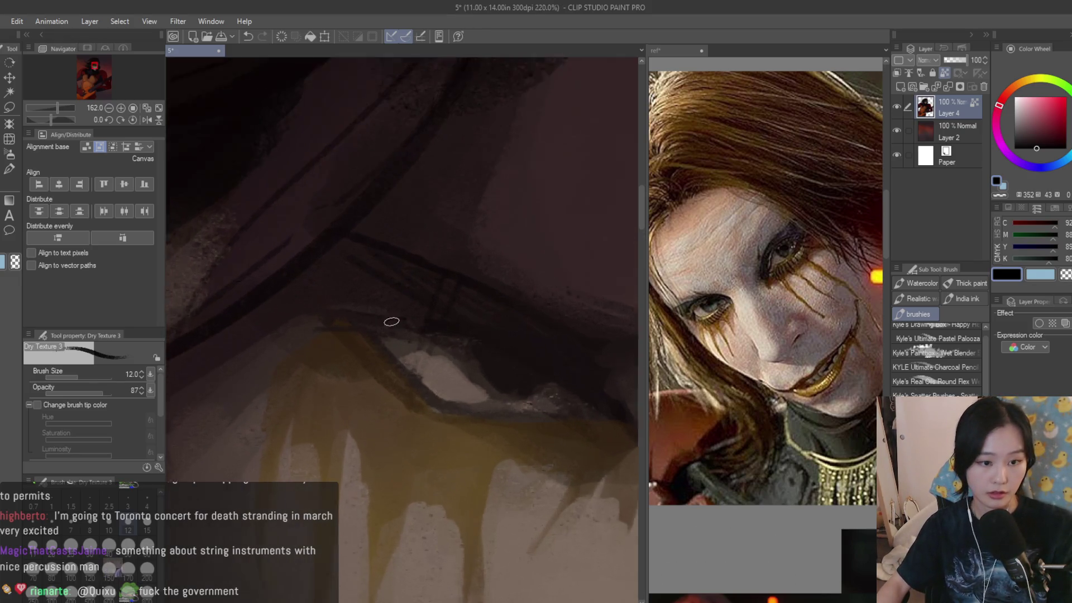
drag(435, 311, 489, 337)
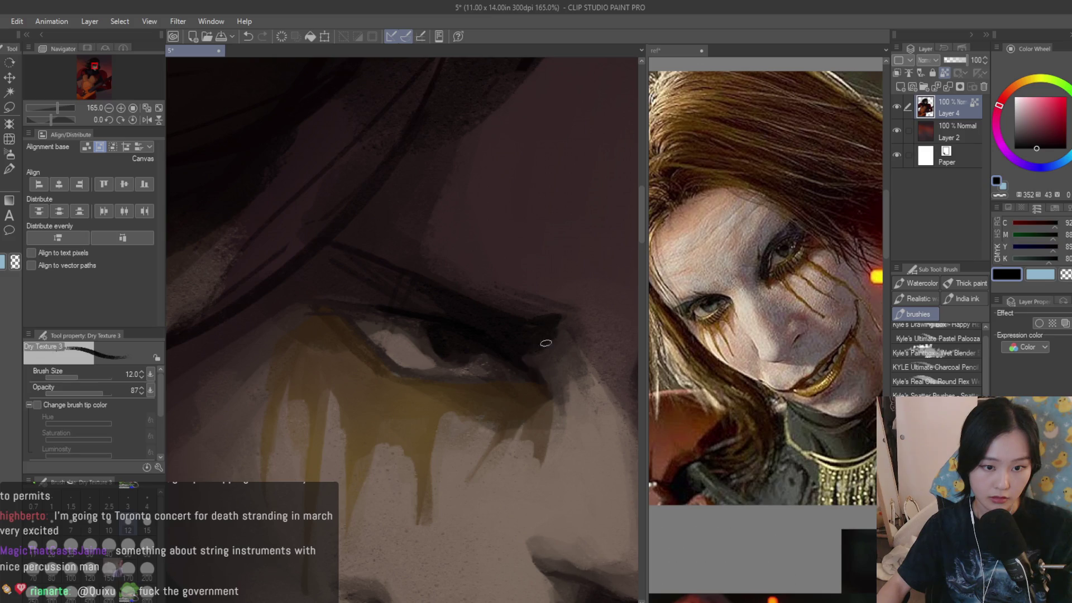
scroll(552, 341, down, 10)
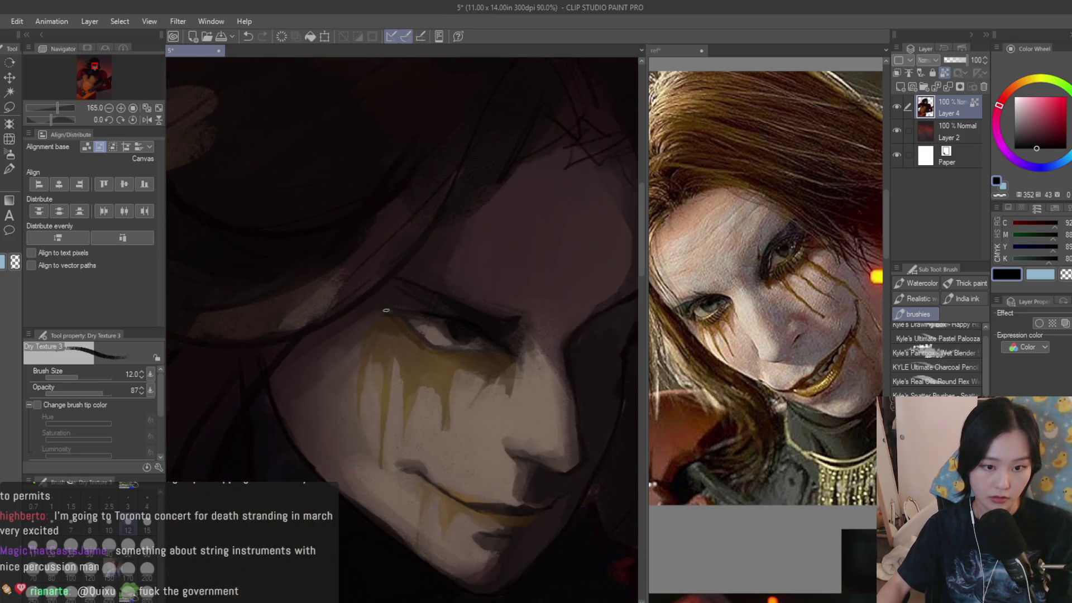
scroll(501, 356, up, 10)
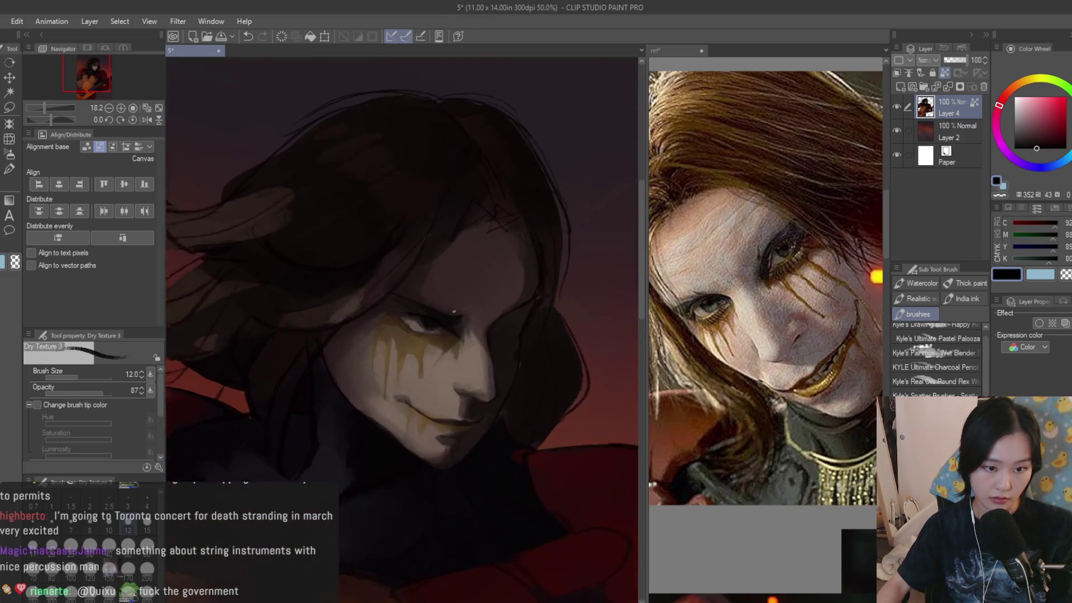
- Eyedrop a dark reddish-brown from the painting, then a near-black drawing colour
alt+click(458, 317)
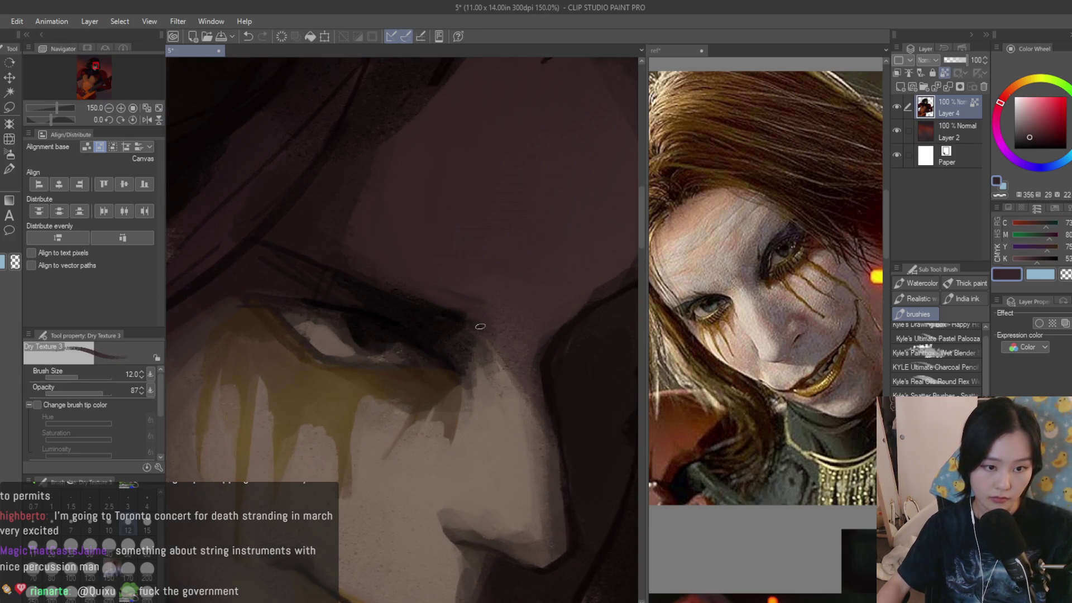
alt+click(477, 326)
scroll(479, 355, down, 8)
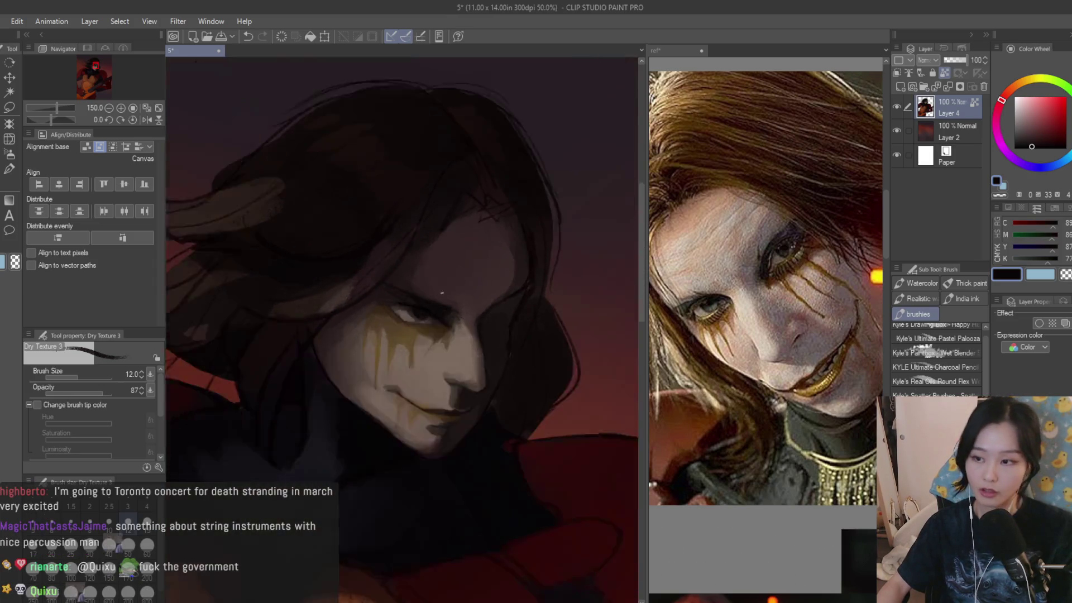
scroll(623, 356, down, 3)
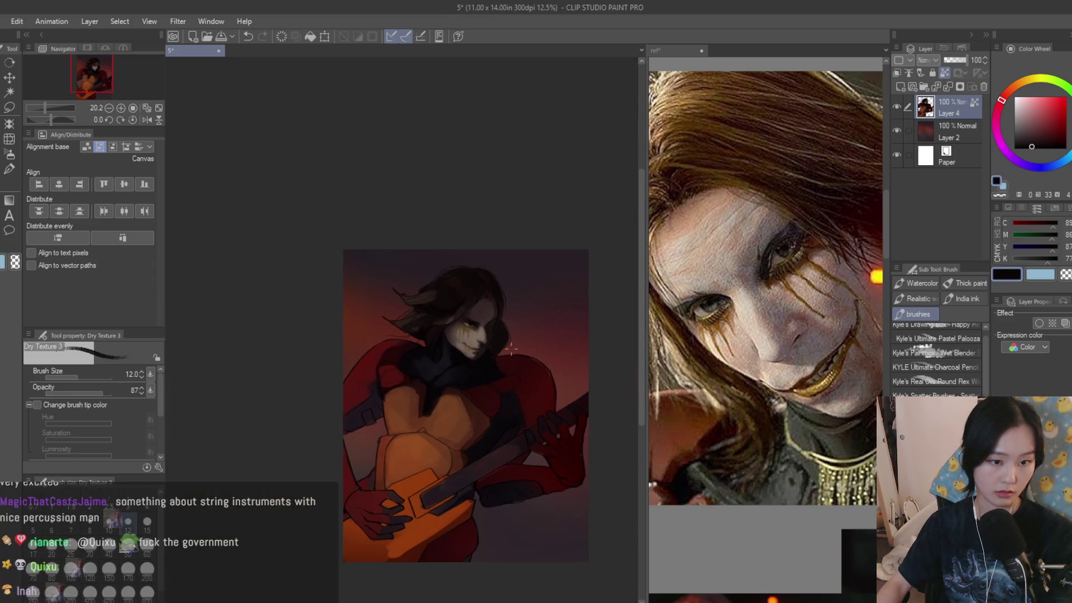
scroll(445, 346, up, 5)
scroll(770, 295, down, 4)
scroll(769, 295, down, 5)
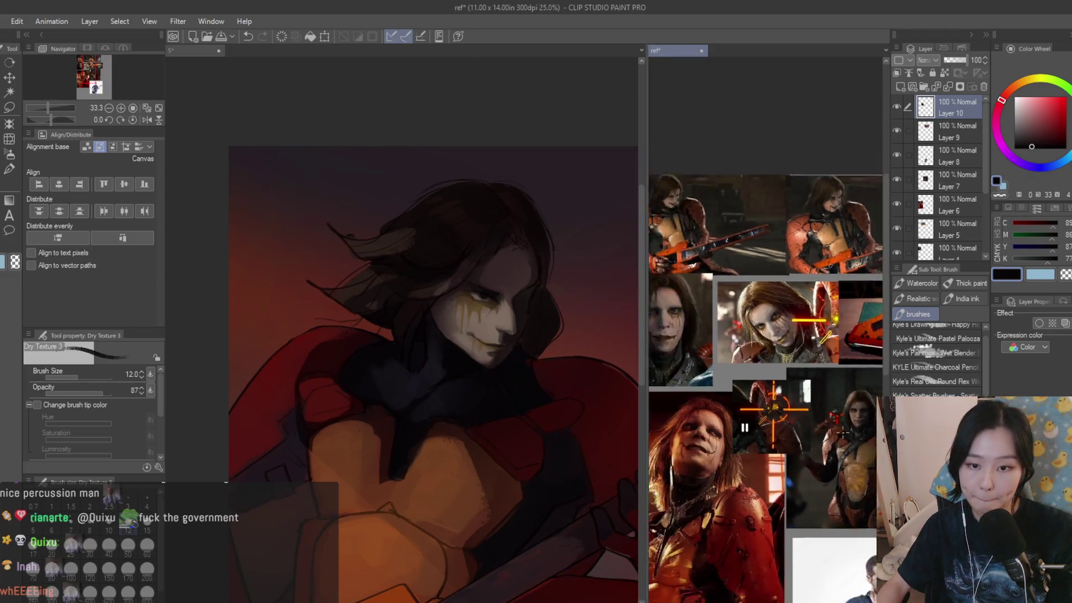
- Sample skin tones from the cheek and face and enlarge the brush to size 17
scroll(519, 280, up, 4)
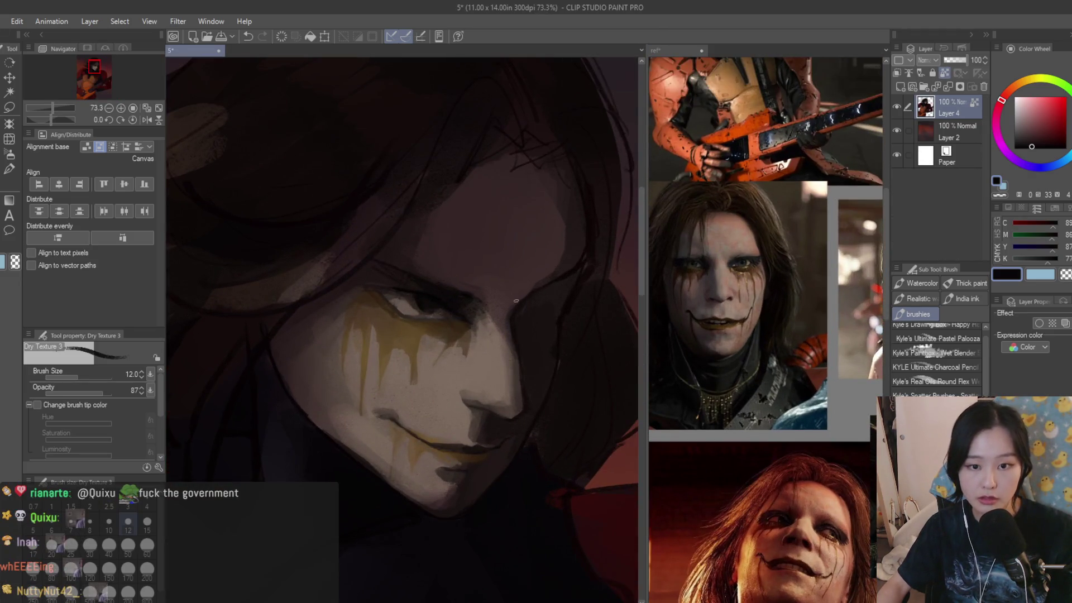
scroll(475, 329, up, 5)
alt+click(415, 344)
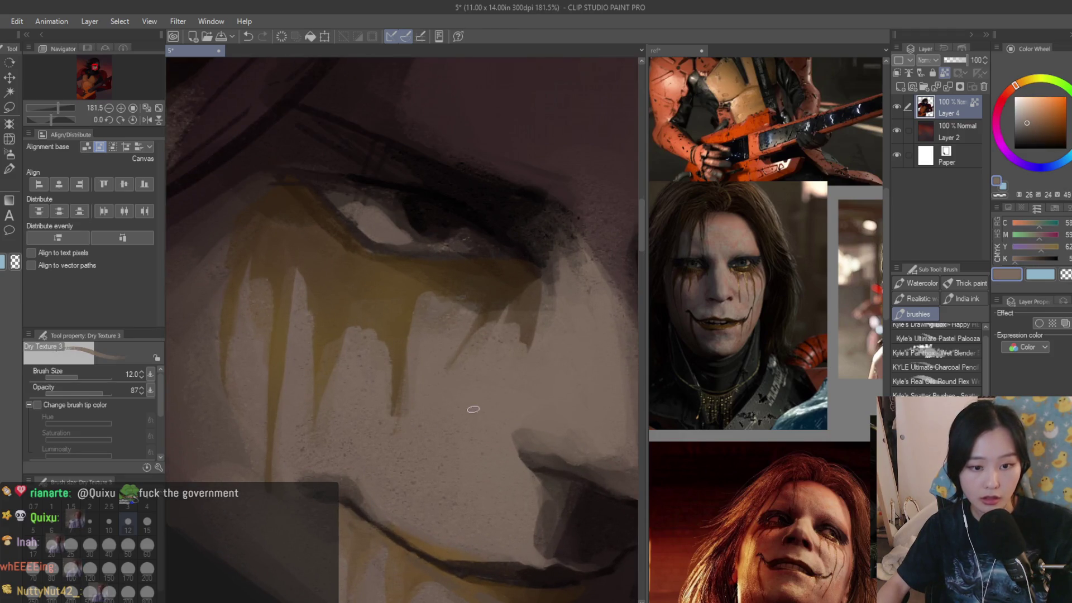
scroll(554, 407, up, 1)
alt+click(522, 447)
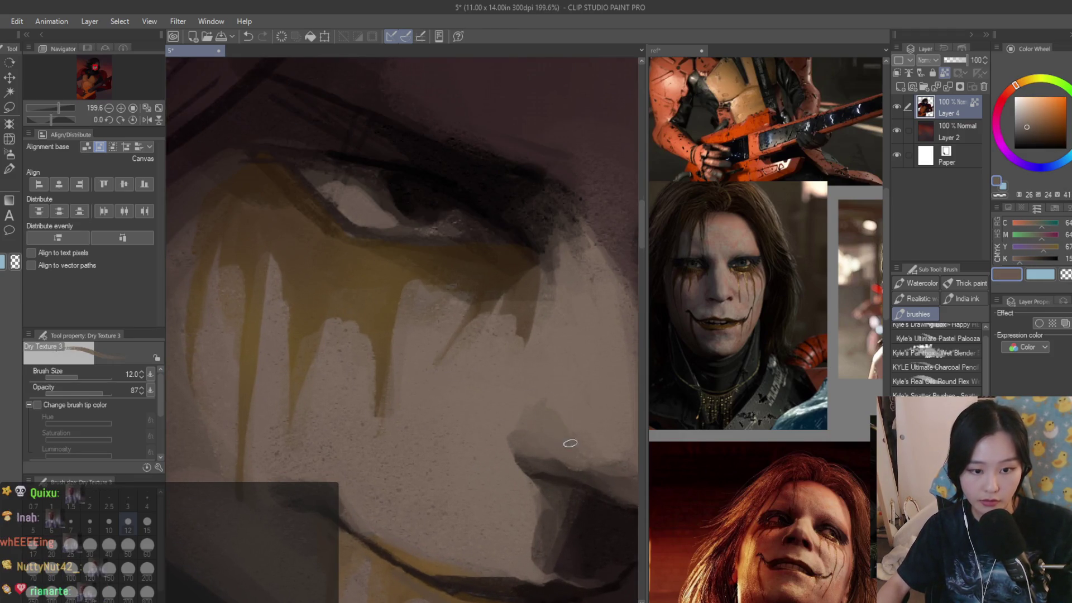
scroll(564, 431, down, 8)
scroll(546, 416, up, 6)
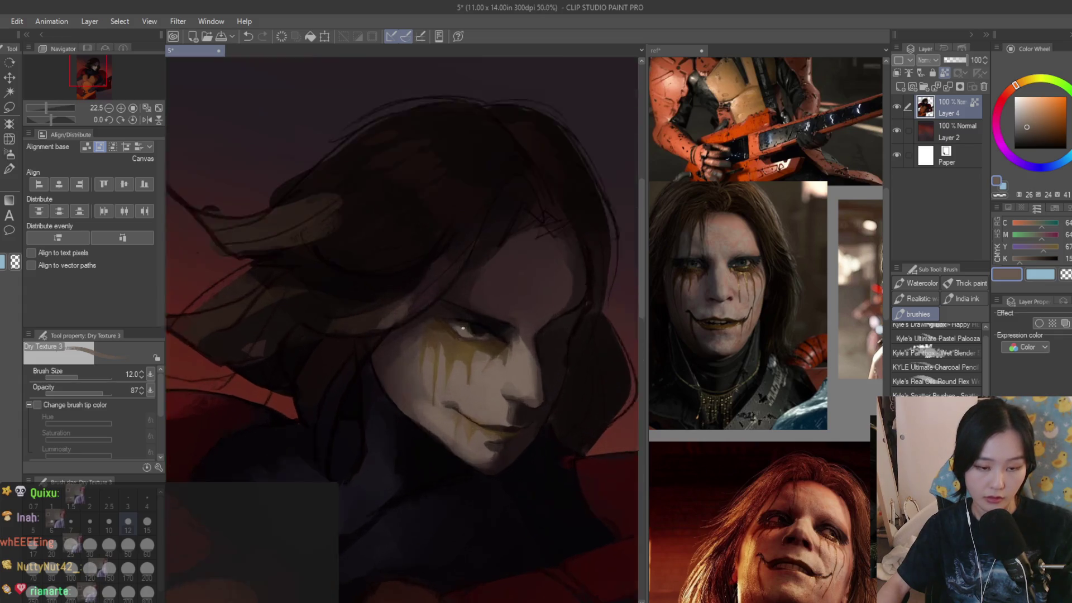
key(bracketright)
key(bracketright)
scroll(533, 410, up, 2)
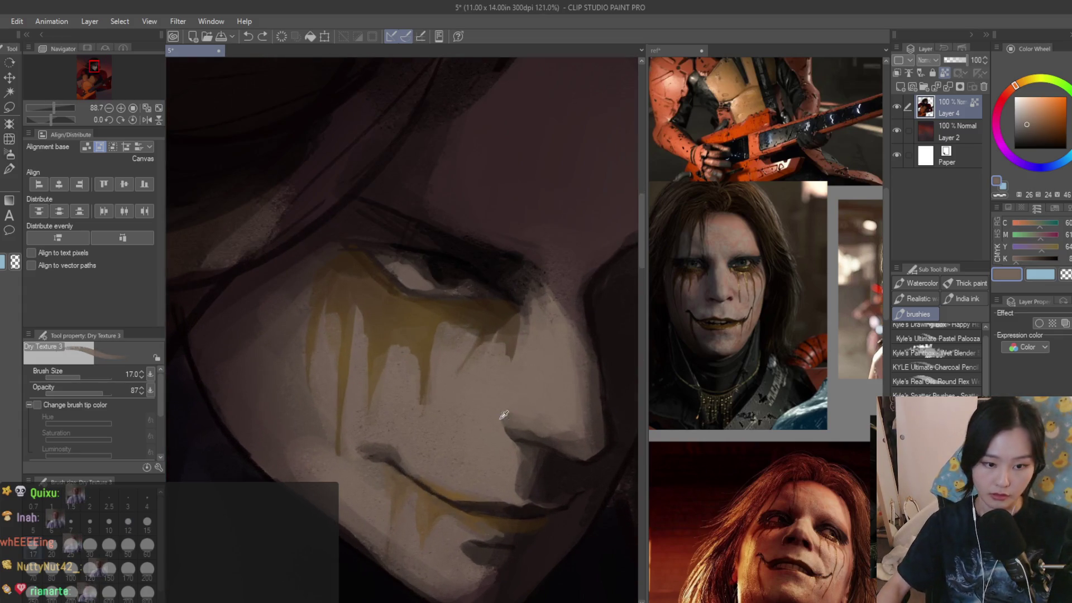
- Sample progressively darker skin and shadow tones, ending on near-black from the eyelid
alt+click(494, 422)
scroll(497, 417, up, 2)
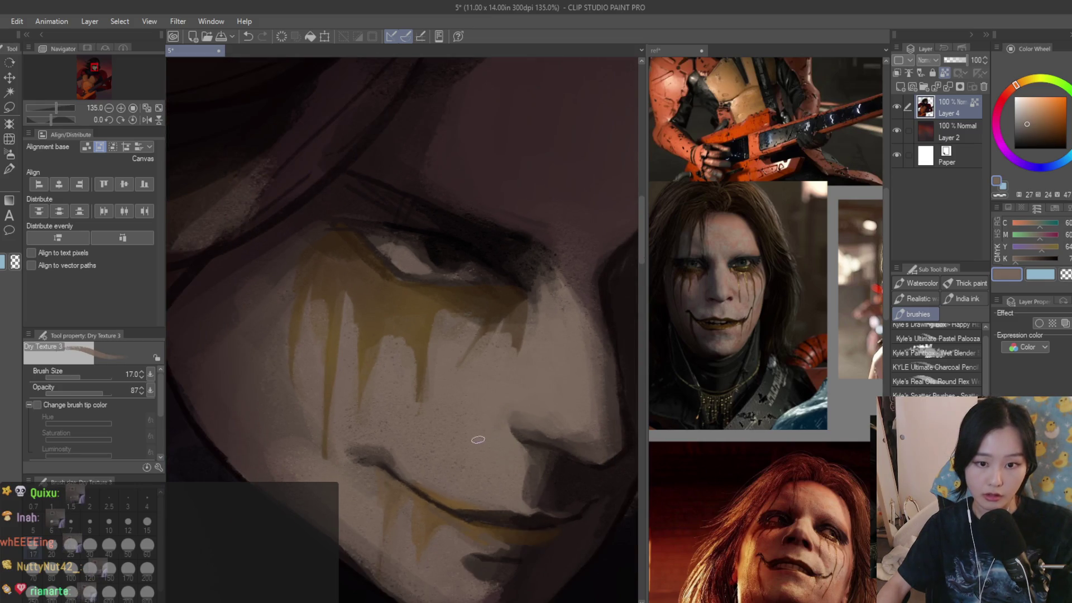
alt+click(509, 417)
alt+click(498, 420)
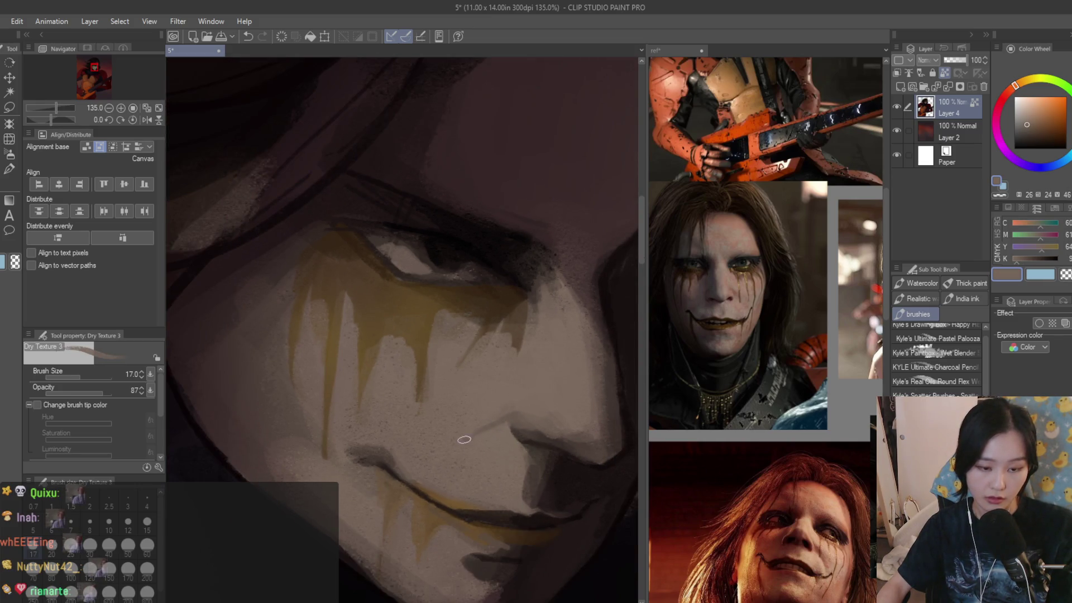
scroll(494, 419, down, 4)
scroll(486, 391, up, 3)
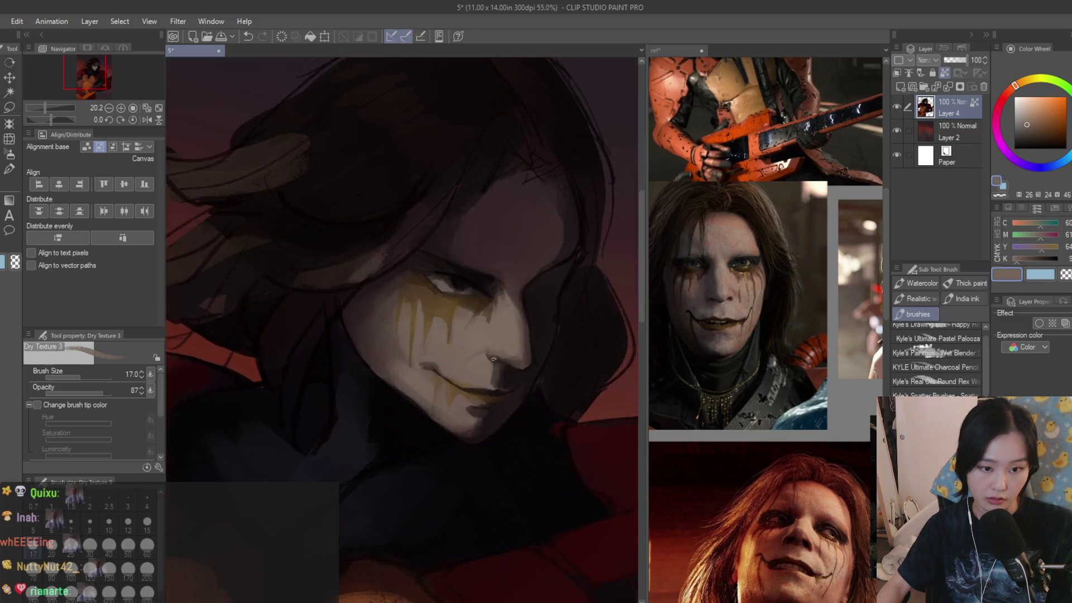
alt+click(480, 359)
scroll(483, 354, up, 3)
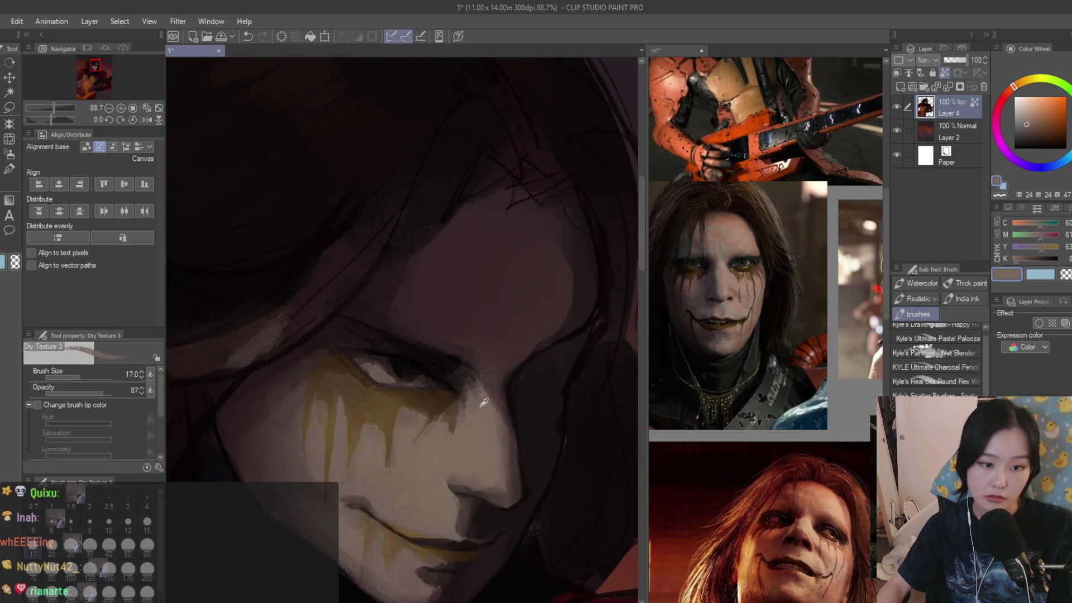
alt+click(501, 411)
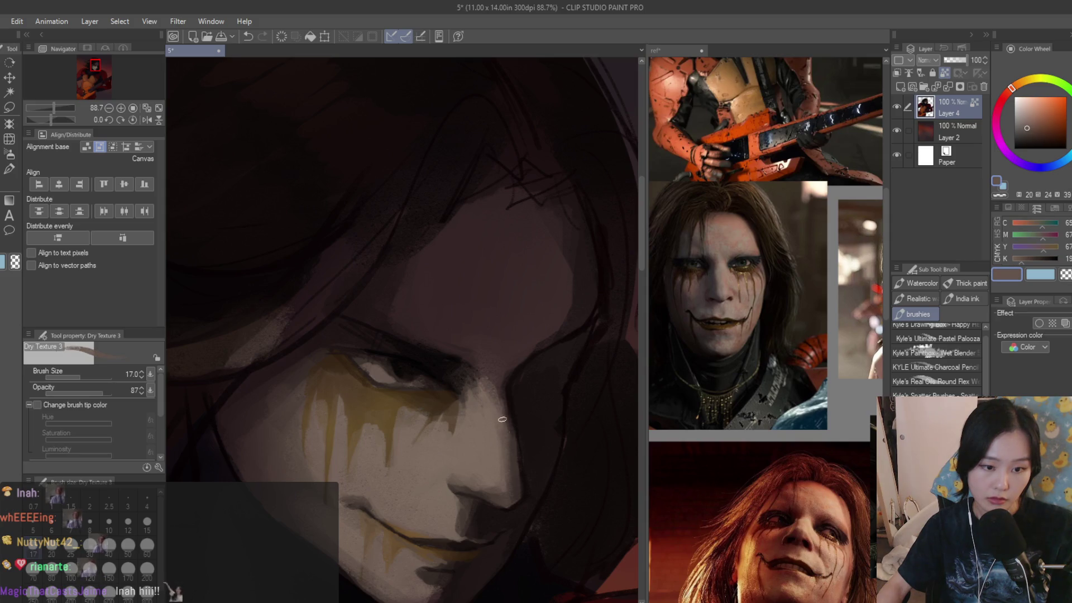
alt+click(384, 351)
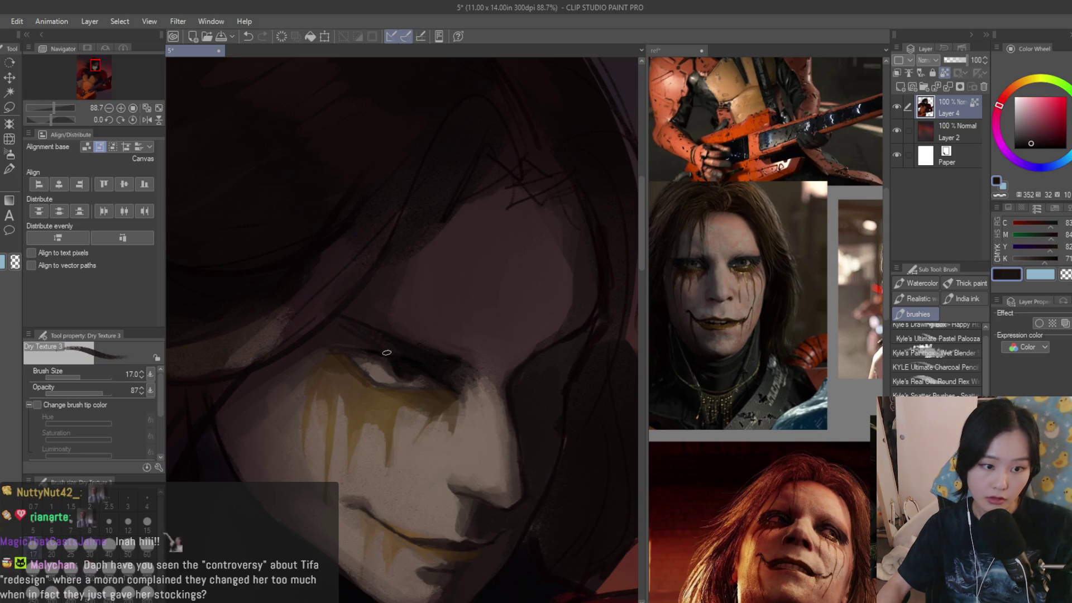
alt+click(380, 353)
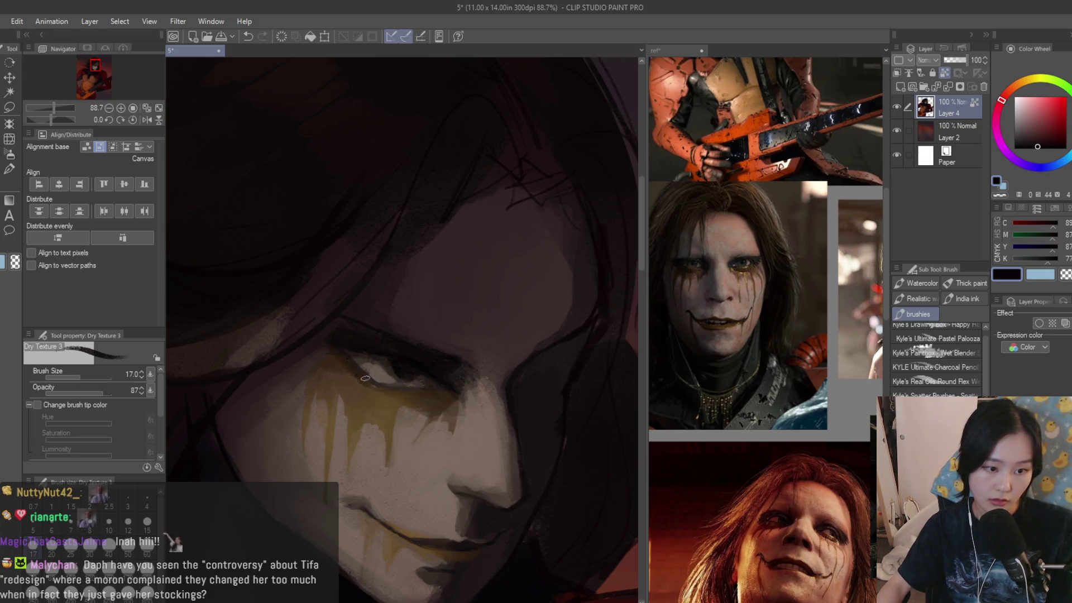
- Darken the line along the lower eyelid with the near-black colour
drag(330, 357, 363, 385)
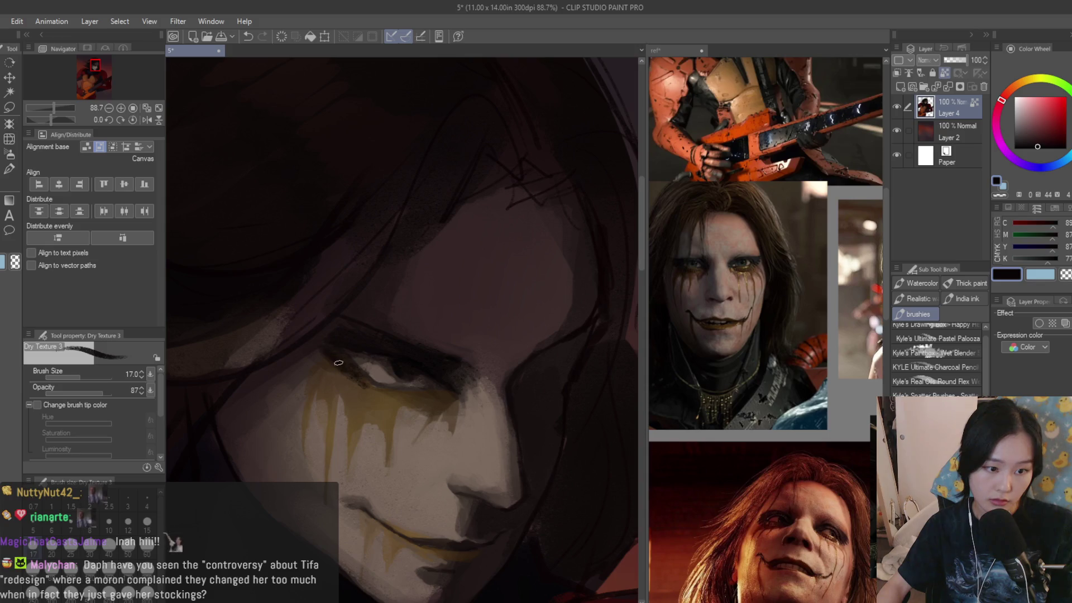
scroll(341, 365, down, 7)
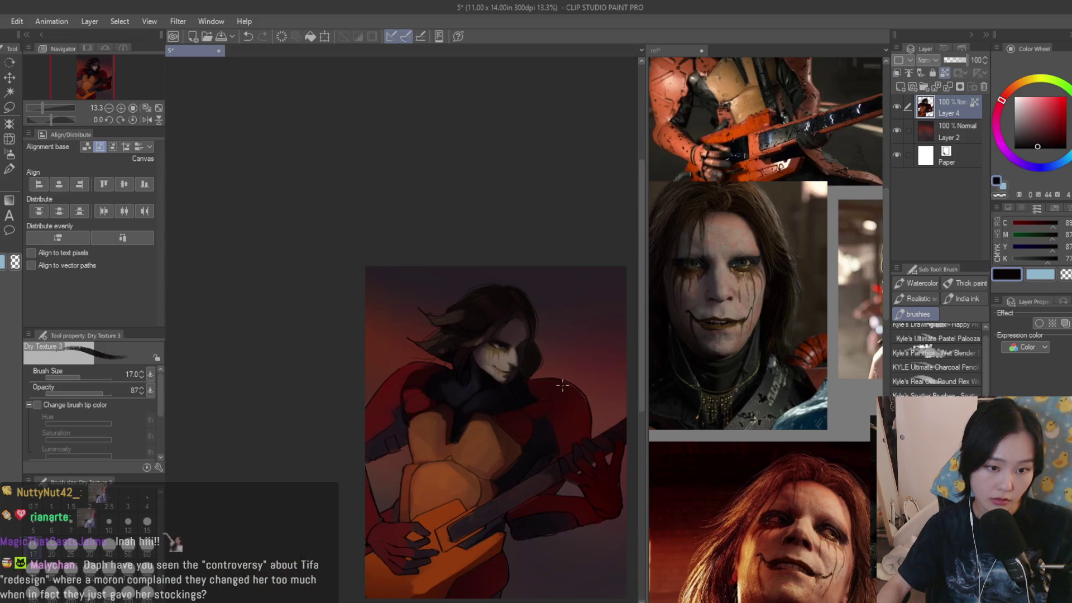
scroll(563, 386, up, 10)
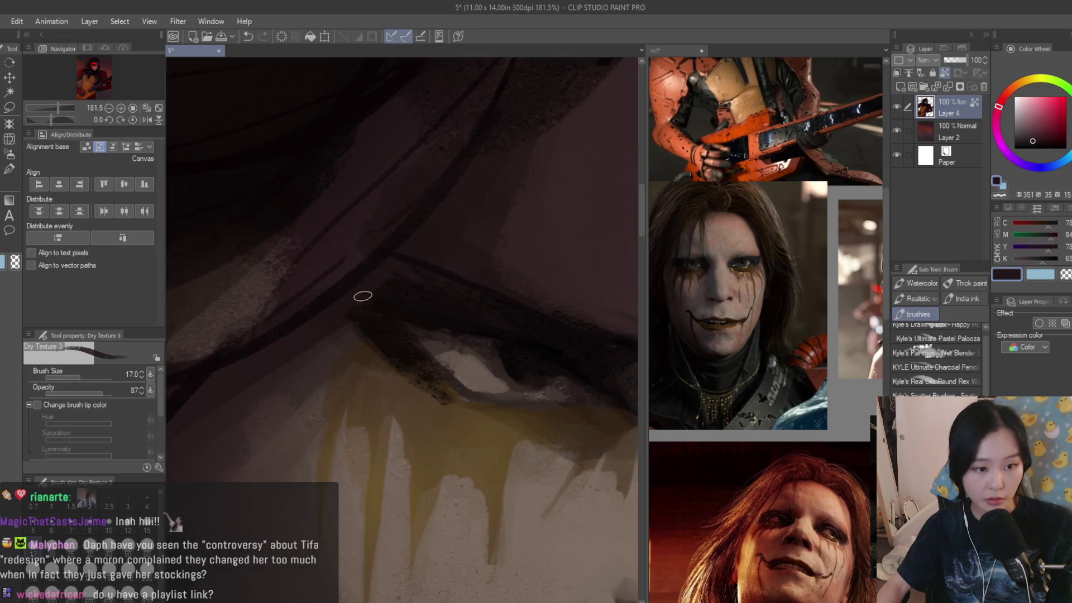
scroll(379, 278, down, 3)
- Resample the dark brown tones around the eye and eyelid
alt+click(503, 356)
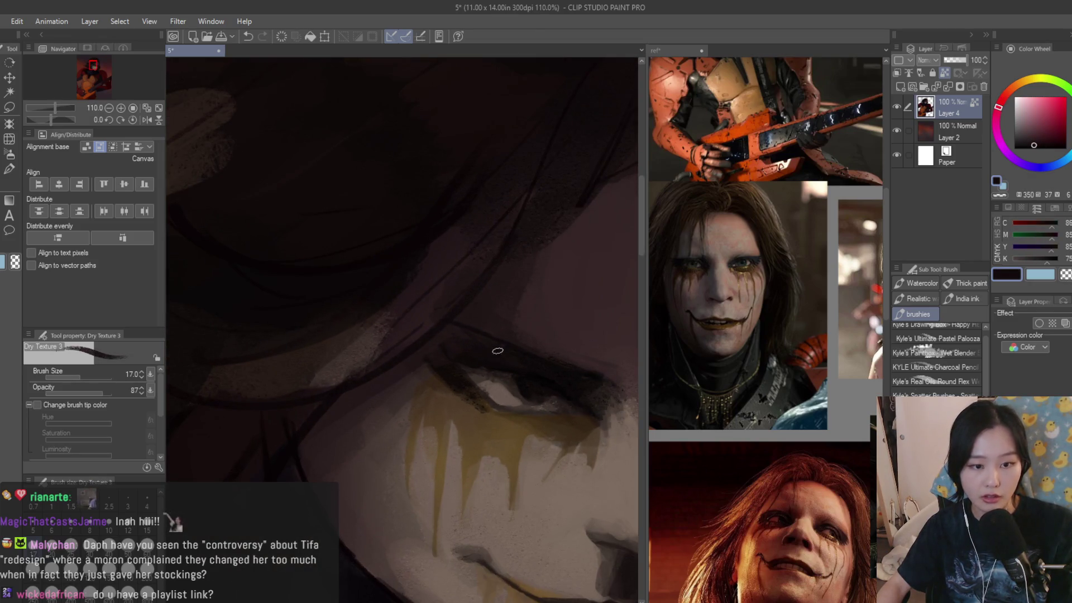
scroll(458, 319, up, 2)
alt+click(472, 334)
alt+click(356, 288)
alt+click(560, 363)
alt+click(467, 344)
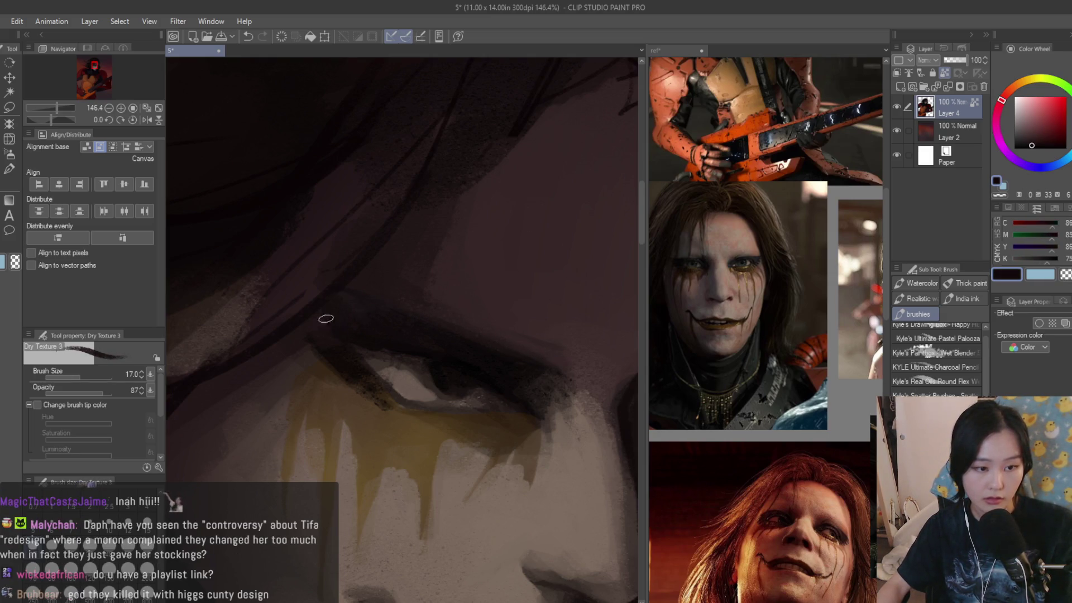
scroll(315, 346, down, 2)
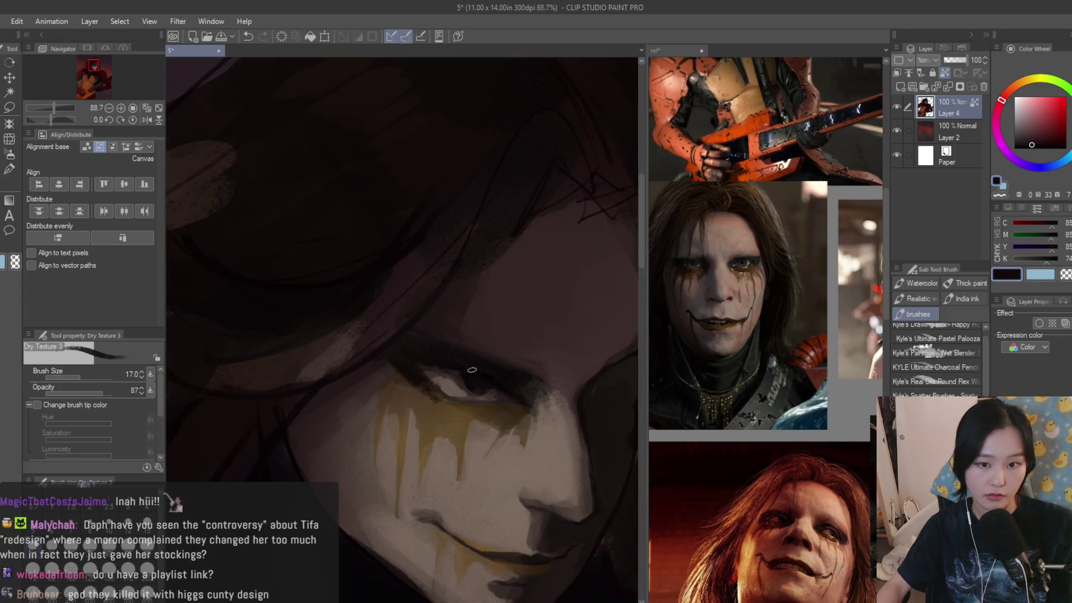
scroll(462, 363, down, 1)
scroll(501, 302, down, 3)
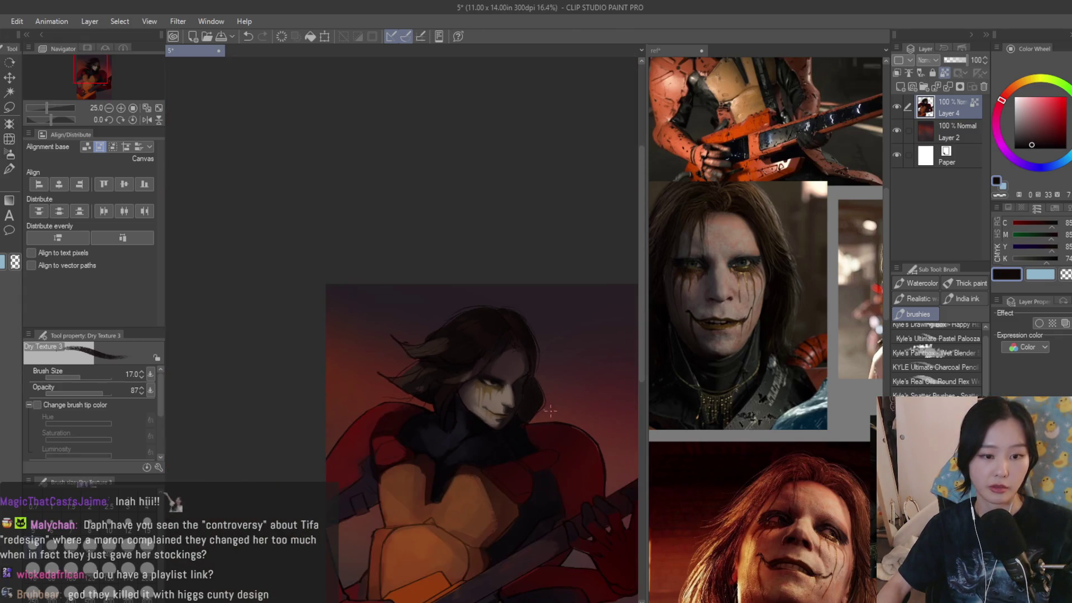
scroll(499, 377, up, 5)
scroll(499, 377, up, 2)
- Settle on a near-black red drawing colour after sampling mauve and dark browns
alt+click(453, 435)
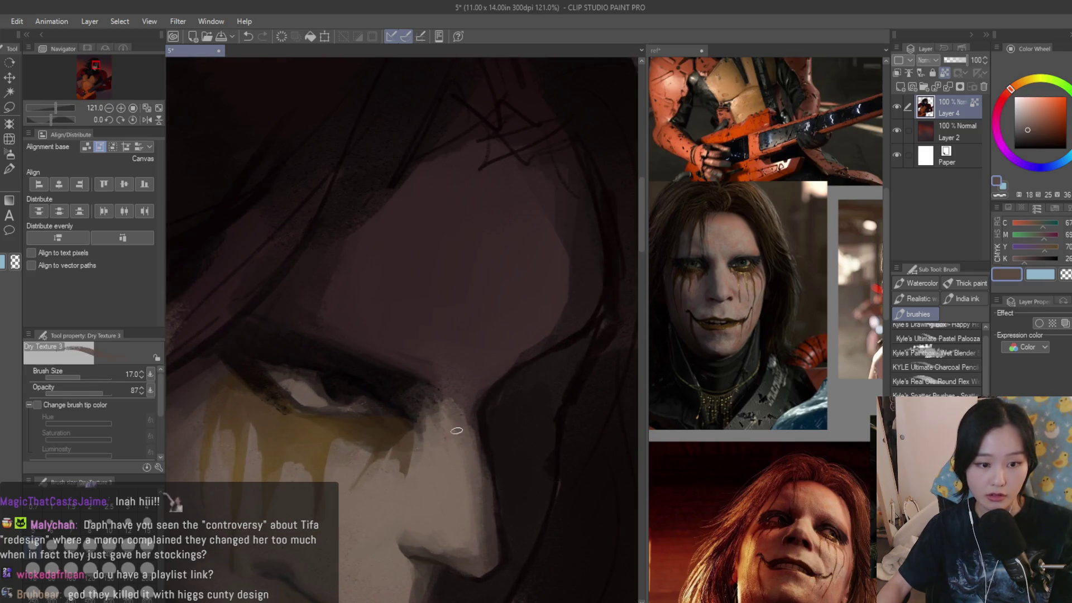
alt+click(441, 384)
alt+click(420, 383)
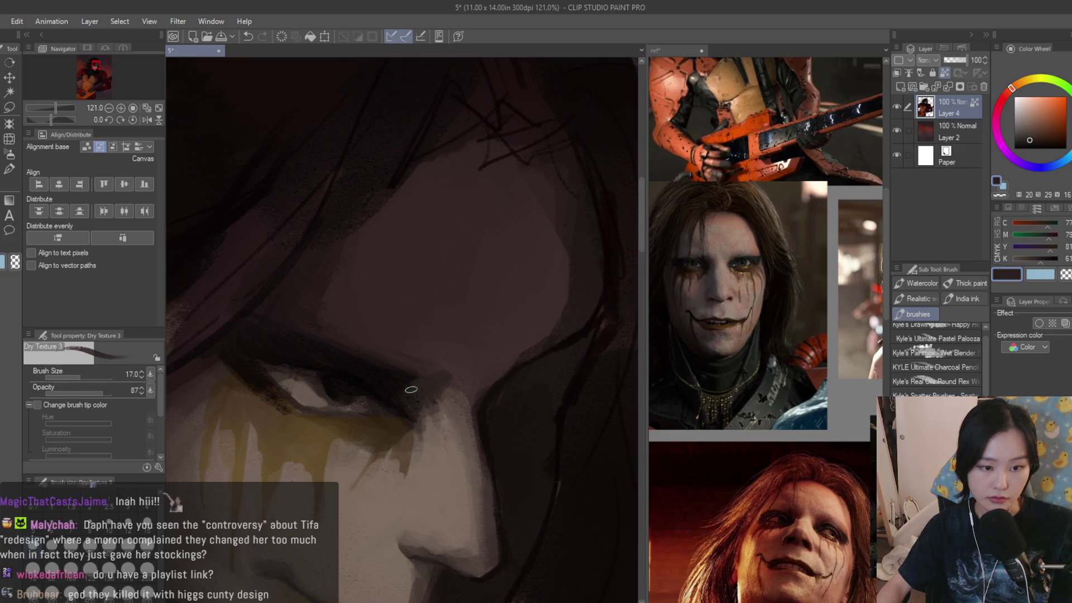
alt+click(431, 391)
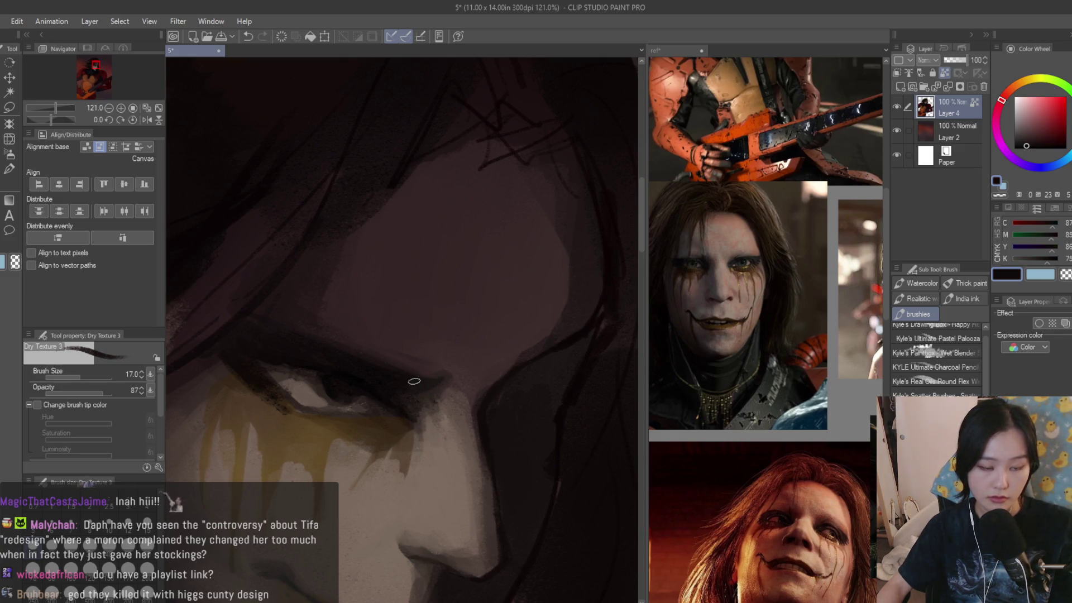
alt+click(412, 385)
alt+click(417, 379)
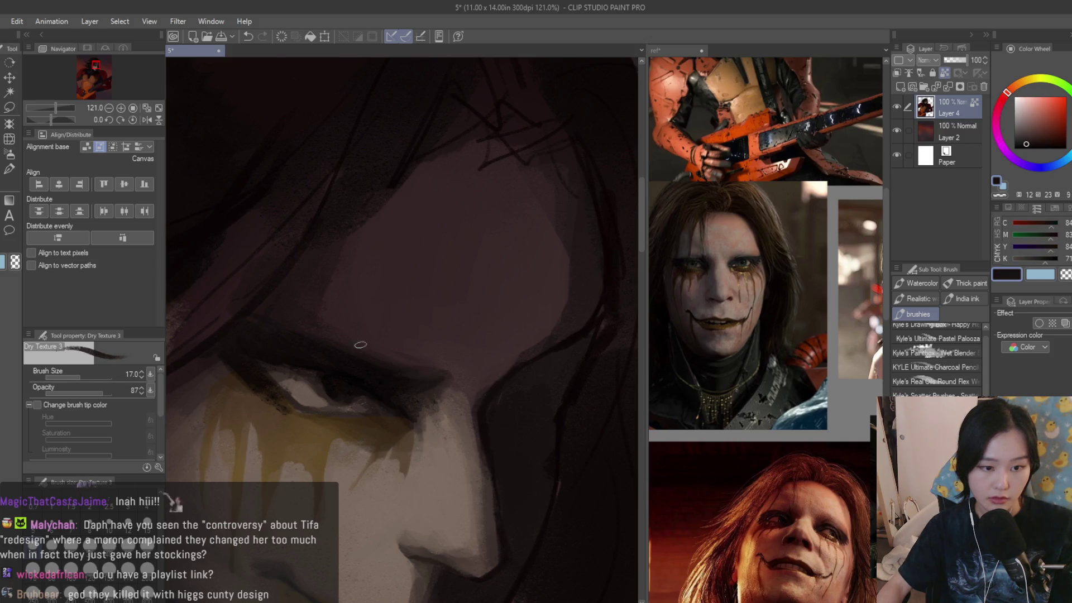
scroll(361, 348, down, 5)
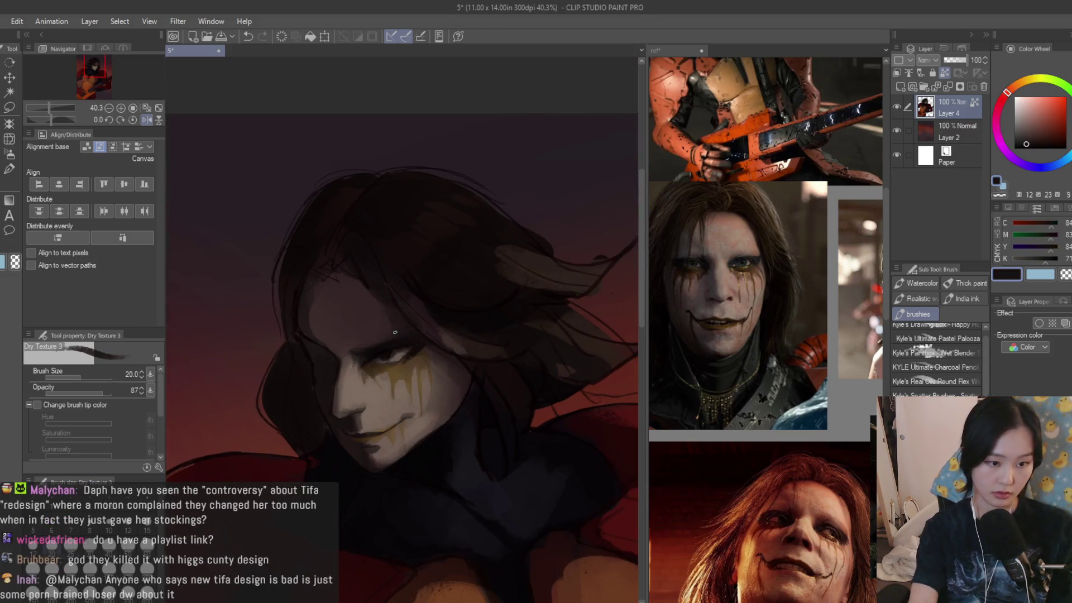
scroll(396, 333, up, 5)
- Sample dark mauve and brown skin tones around the eye and face
alt+click(325, 360)
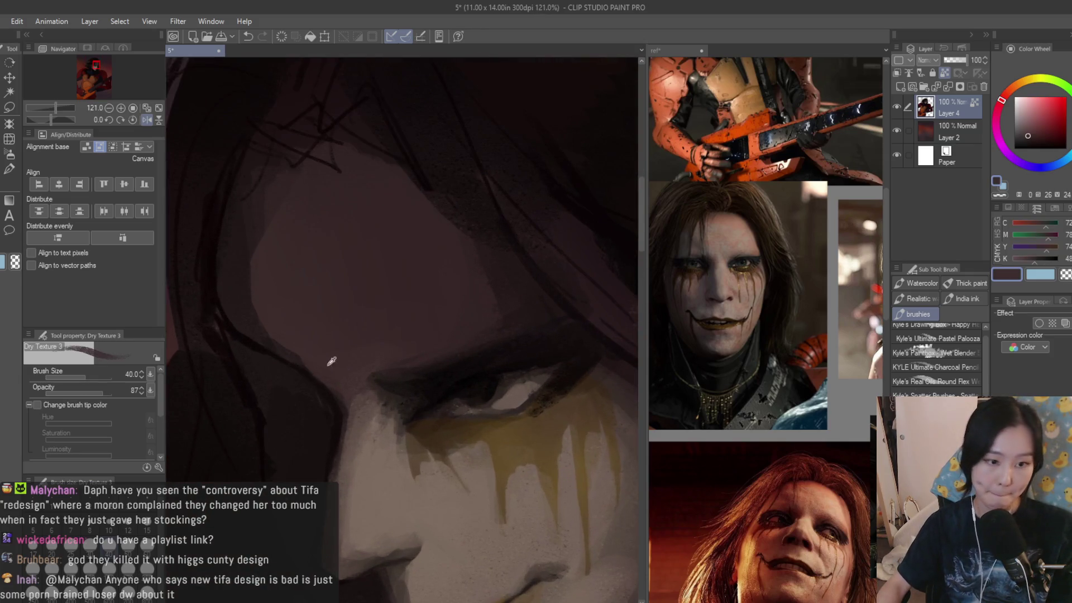
alt+click(366, 383)
alt+click(418, 387)
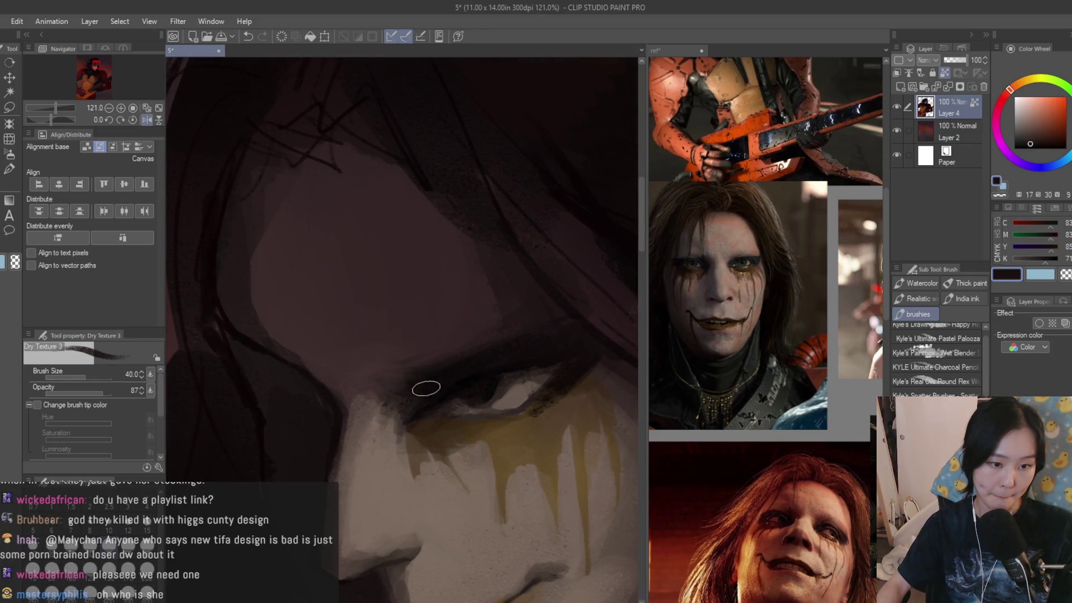
alt+click(391, 387)
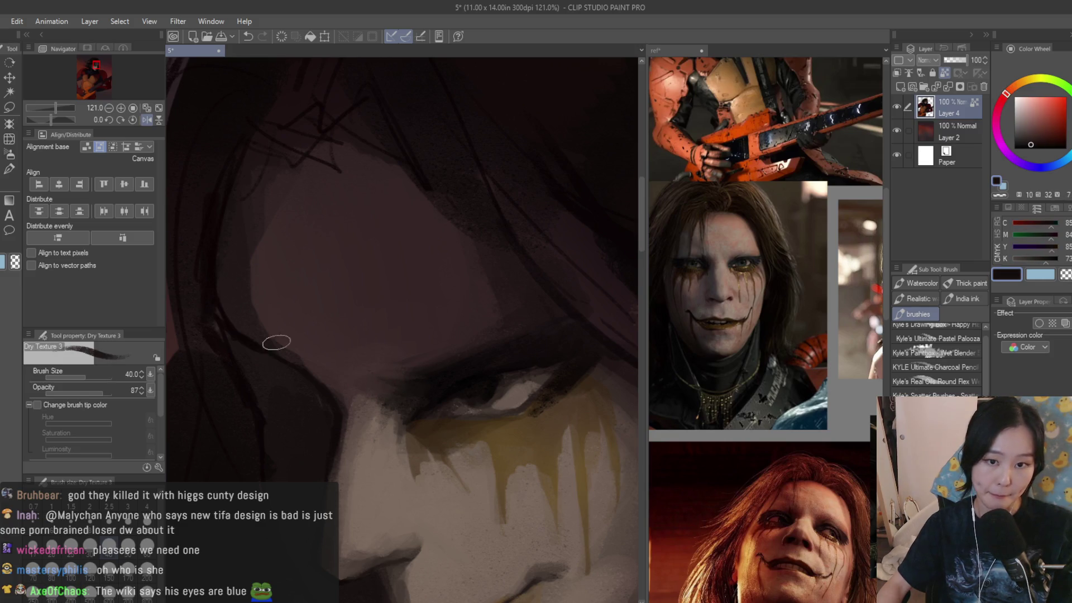
alt+click(288, 360)
alt+click(307, 352)
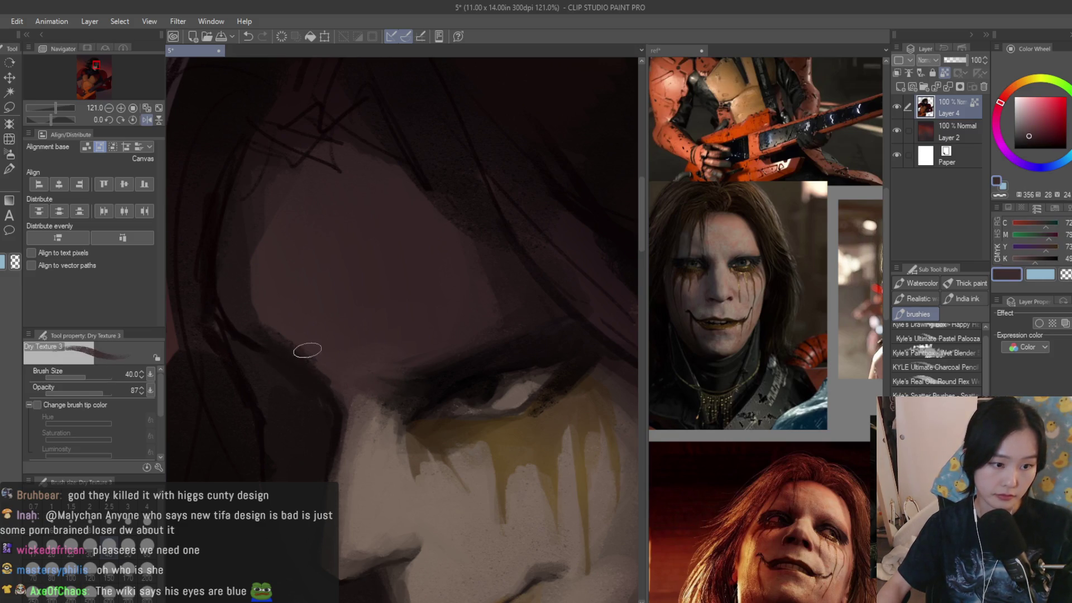
alt+click(300, 373)
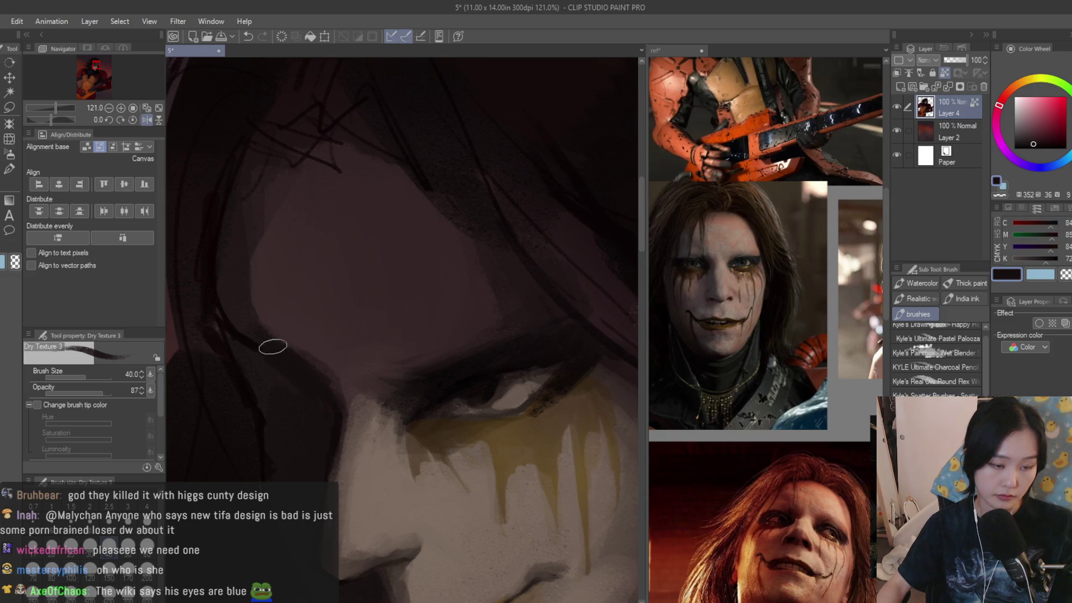
alt+click(302, 381)
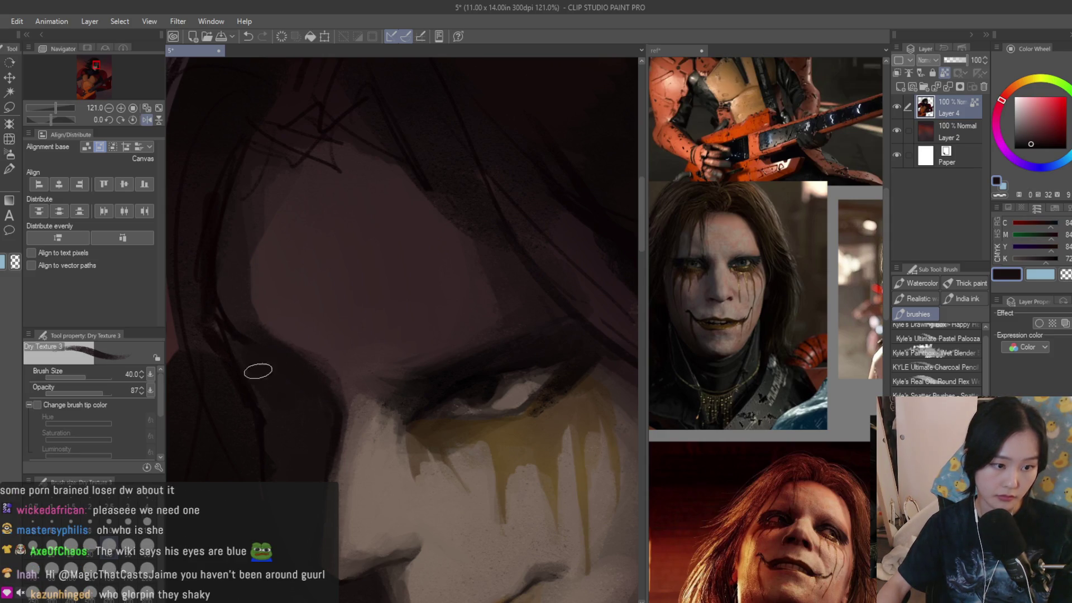
- Paint light brown shading along the cheek edge
alt+click(287, 338)
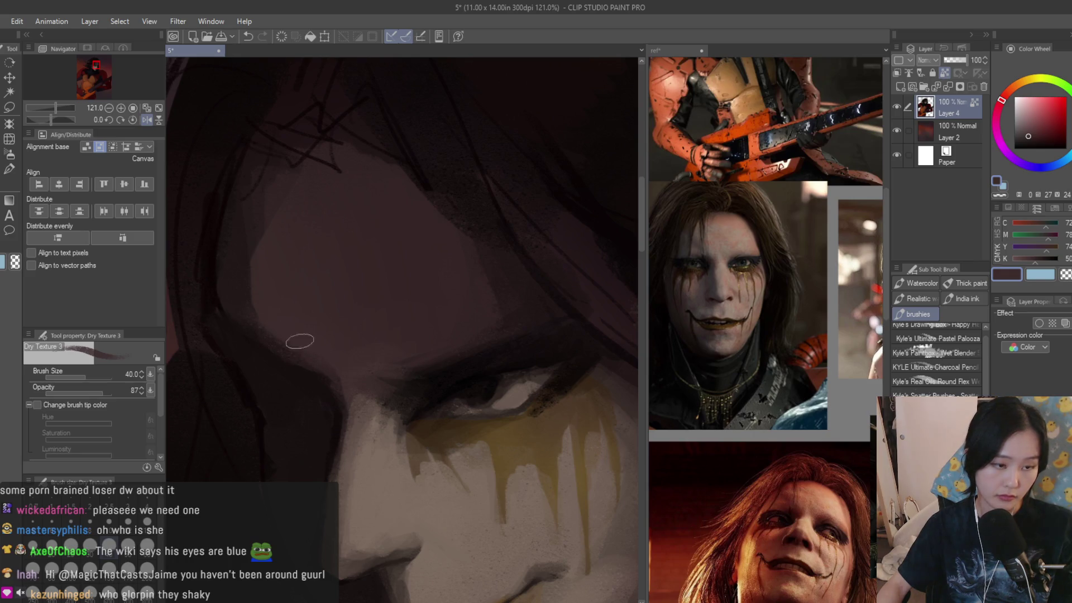
alt+click(275, 292)
alt+click(302, 299)
drag(248, 267, 270, 317)
alt+click(282, 306)
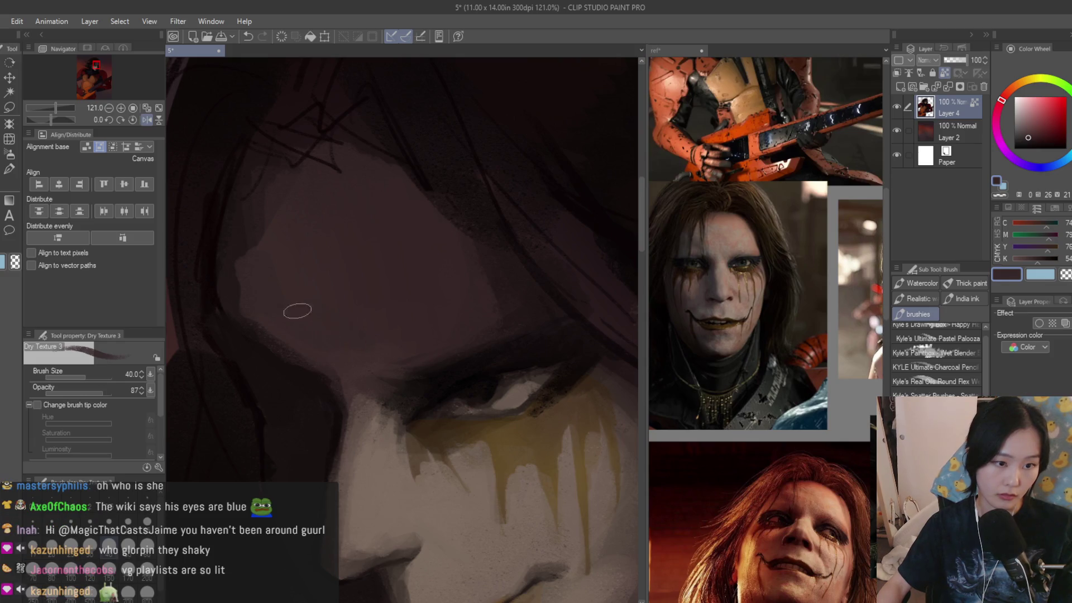
scroll(282, 258, down, 2)
- Add a small dark stroke to the hair over the forehead
alt+click(324, 193)
drag(318, 220, 316, 204)
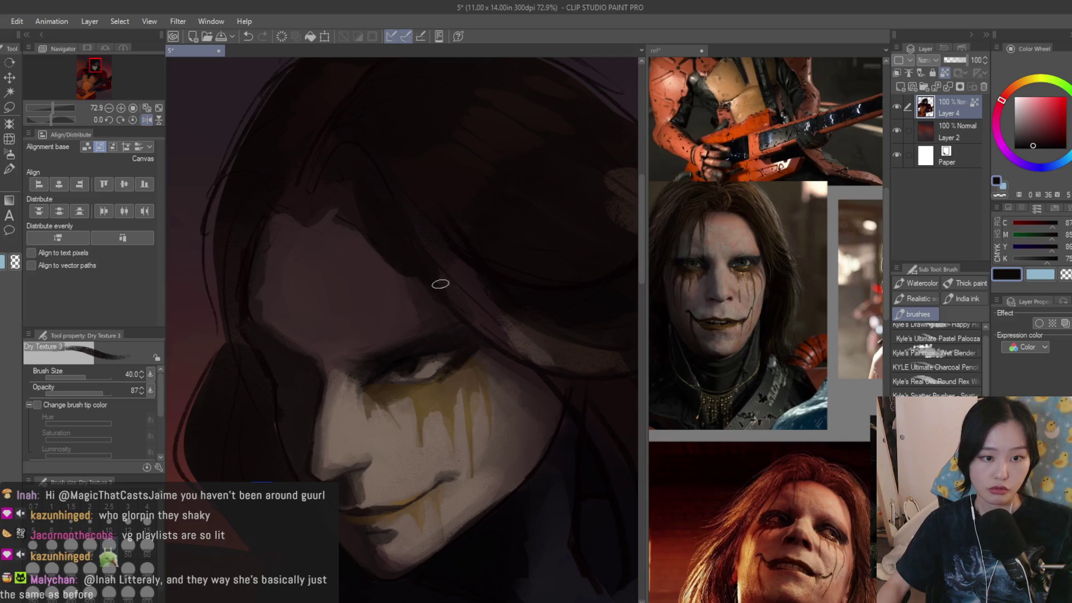
alt+click(483, 299)
scroll(405, 192, down, 3)
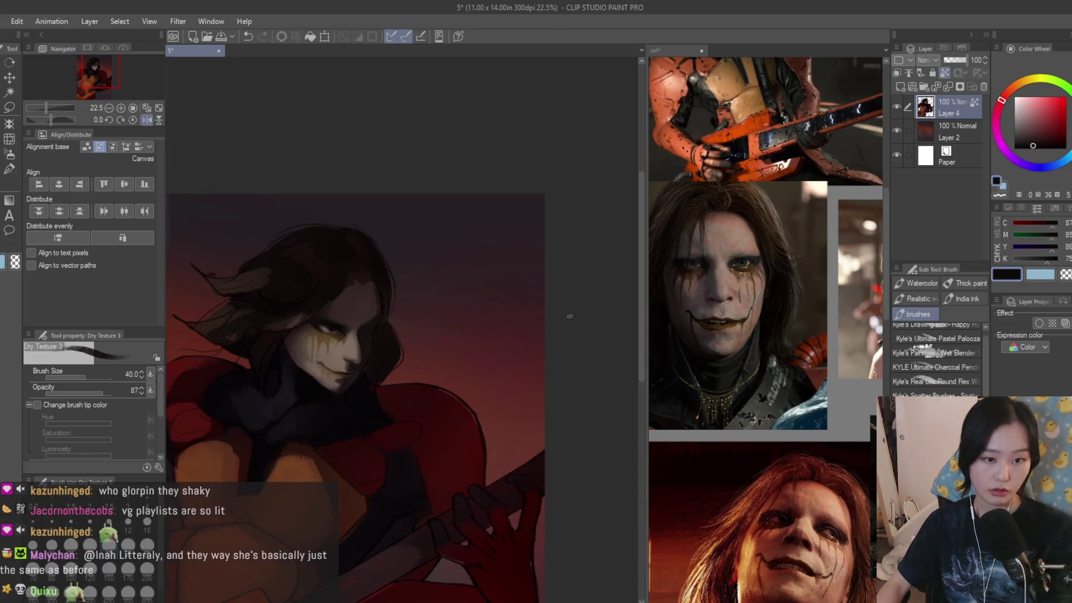
scroll(412, 313, up, 3)
- Sample hair colours from the dark strands
alt+click(441, 232)
alt+click(405, 215)
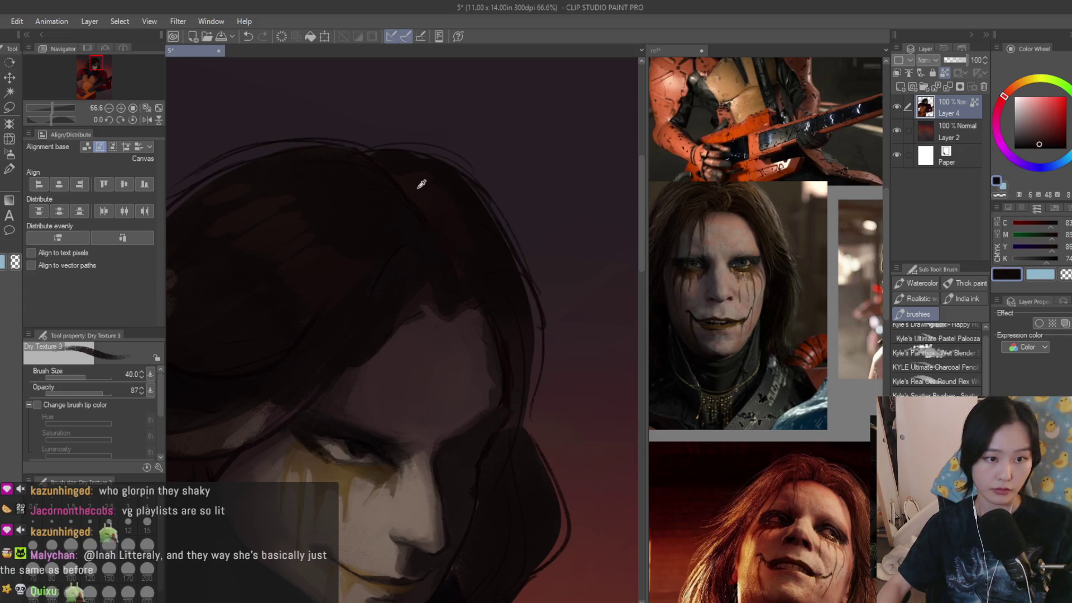
scroll(431, 167, down, 5)
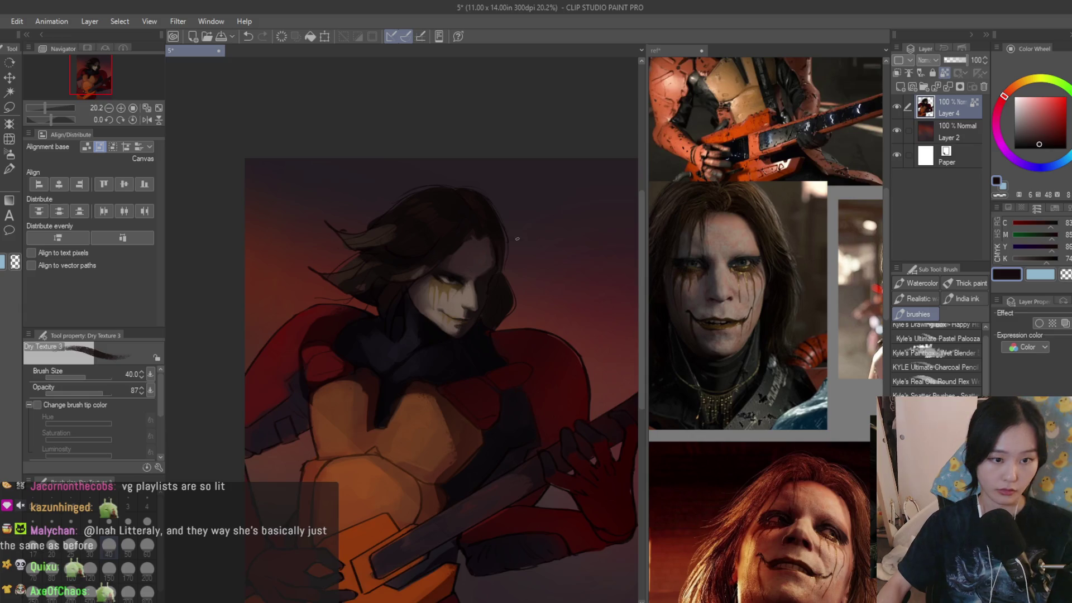
scroll(492, 280, down, 2)
scroll(469, 268, up, 5)
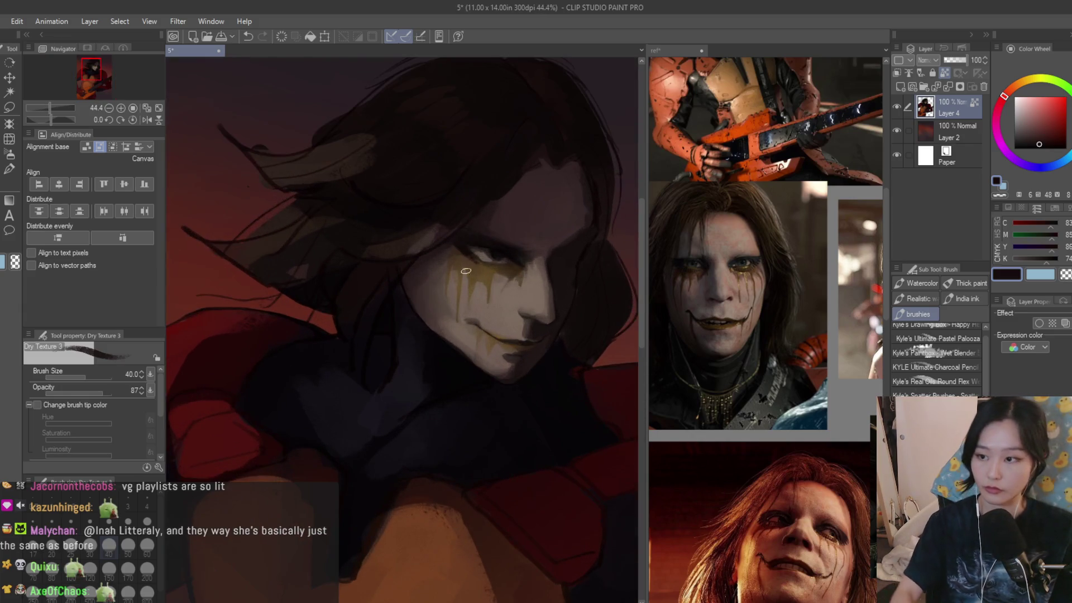
scroll(442, 262, up, 2)
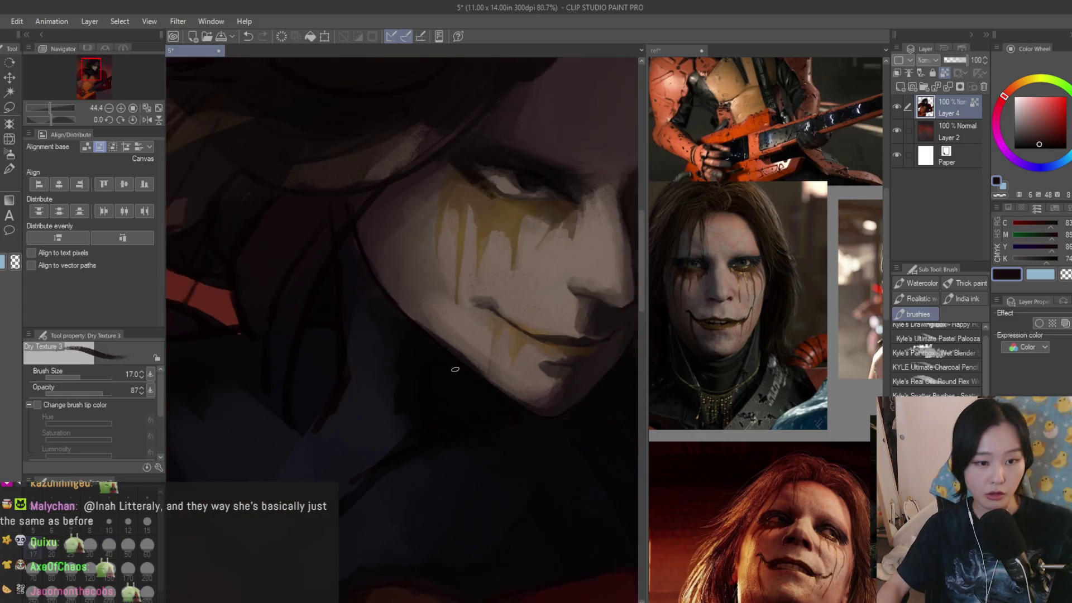
- Pick a dark reddish brown and resize the brush to 60, then 30
alt+click(410, 242)
scroll(410, 241, up, 1)
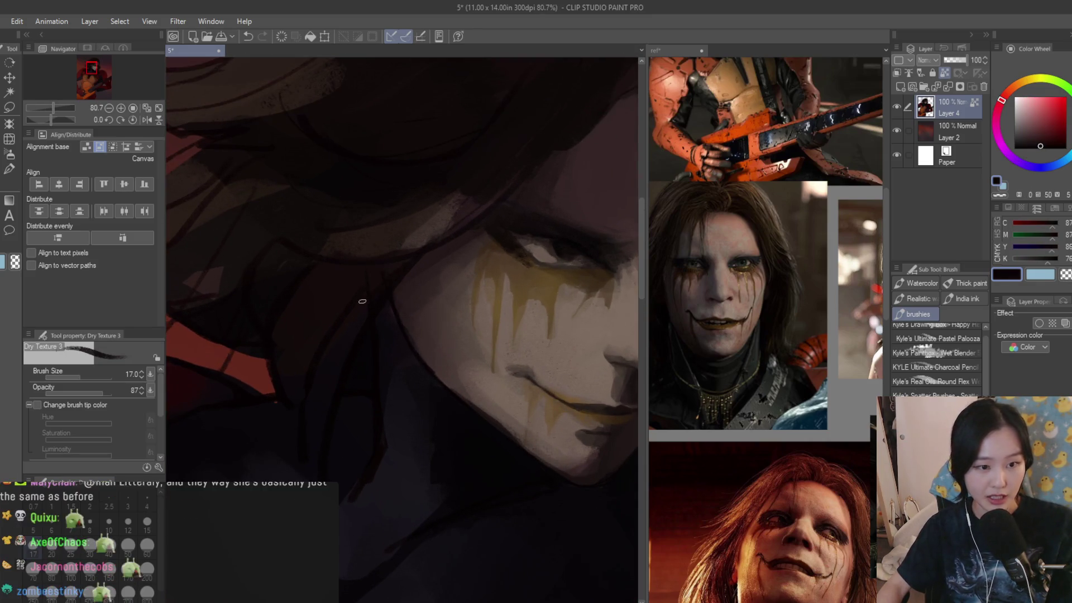
scroll(397, 313, down, 2)
scroll(393, 347, up, 2)
alt+click(392, 346)
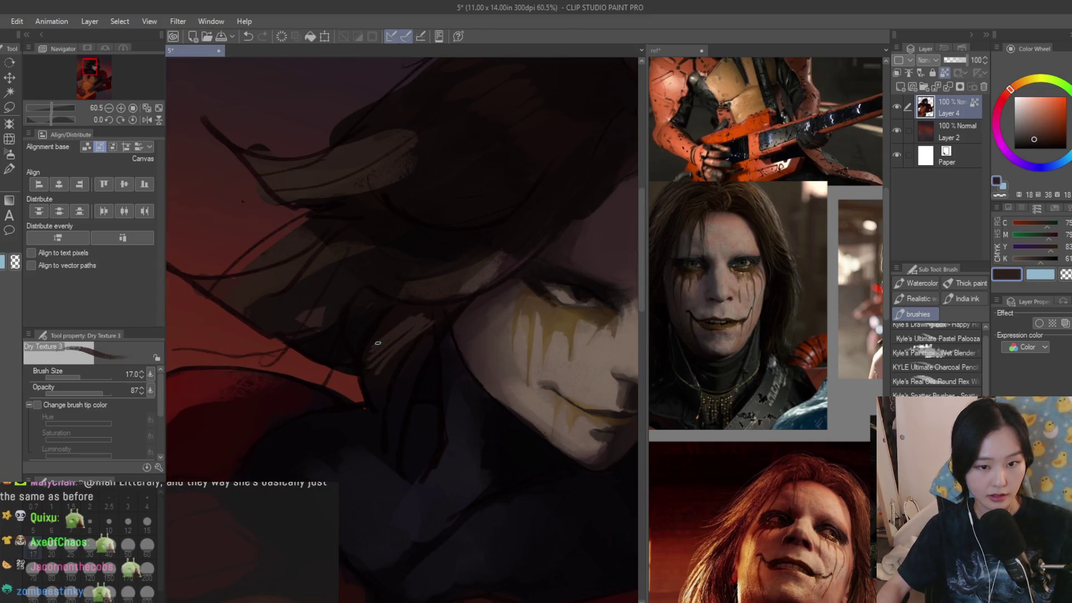
key(bracketright)
key(bracketright)
key(bracketright)
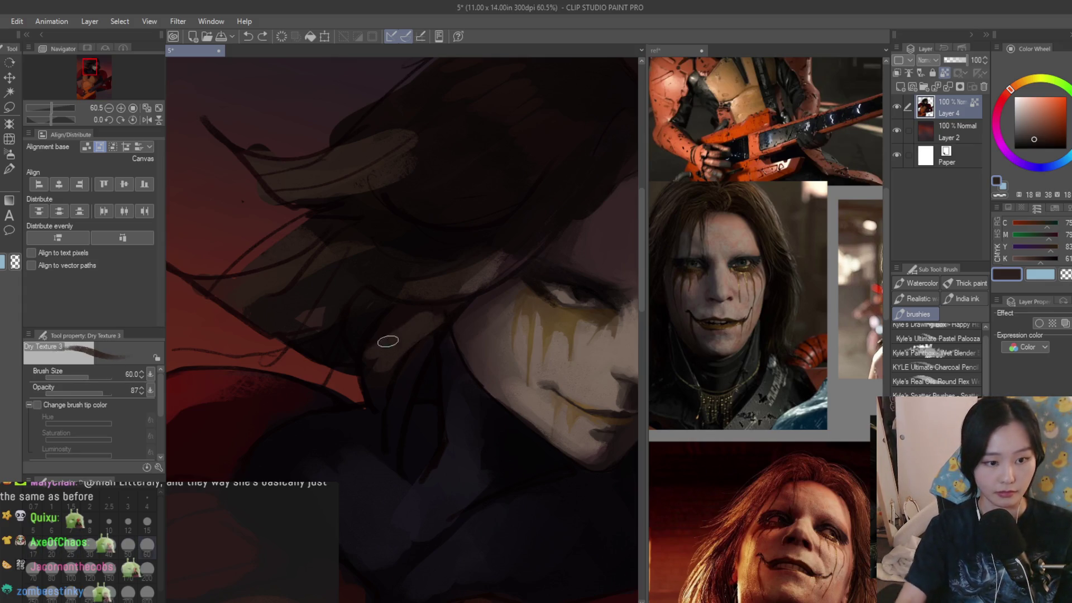
key(bracketleft)
key(bracketleft)
key(bracketleft)
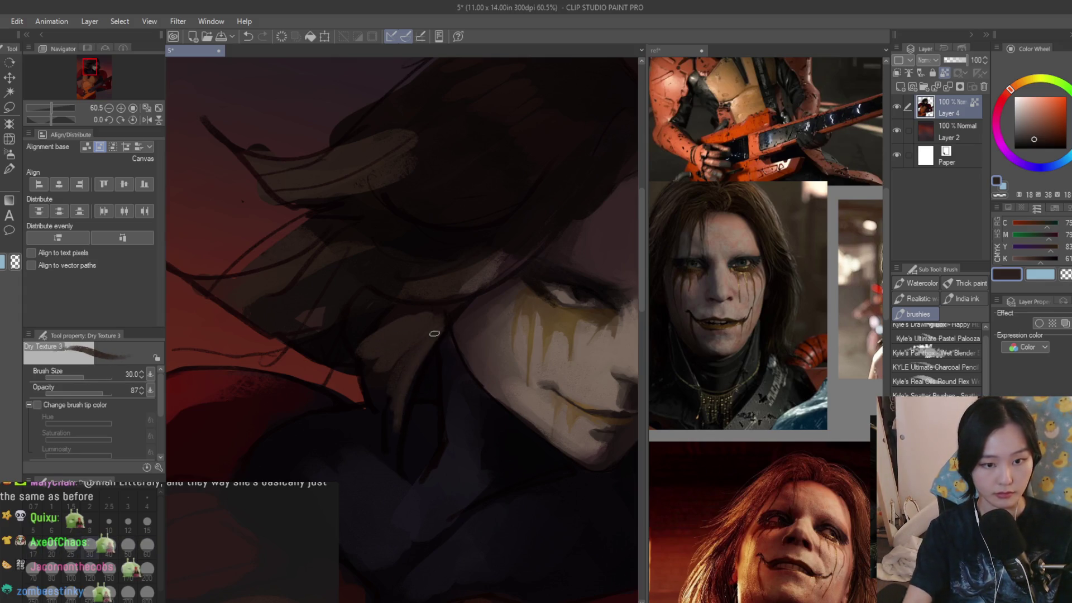
scroll(394, 391, down, 5)
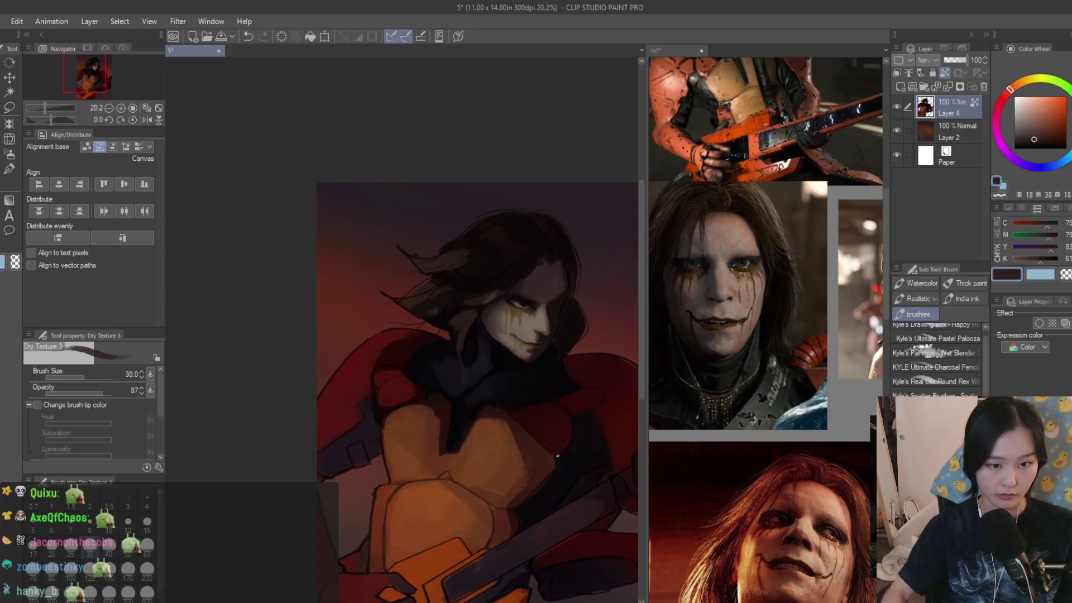
scroll(450, 319, up, 4)
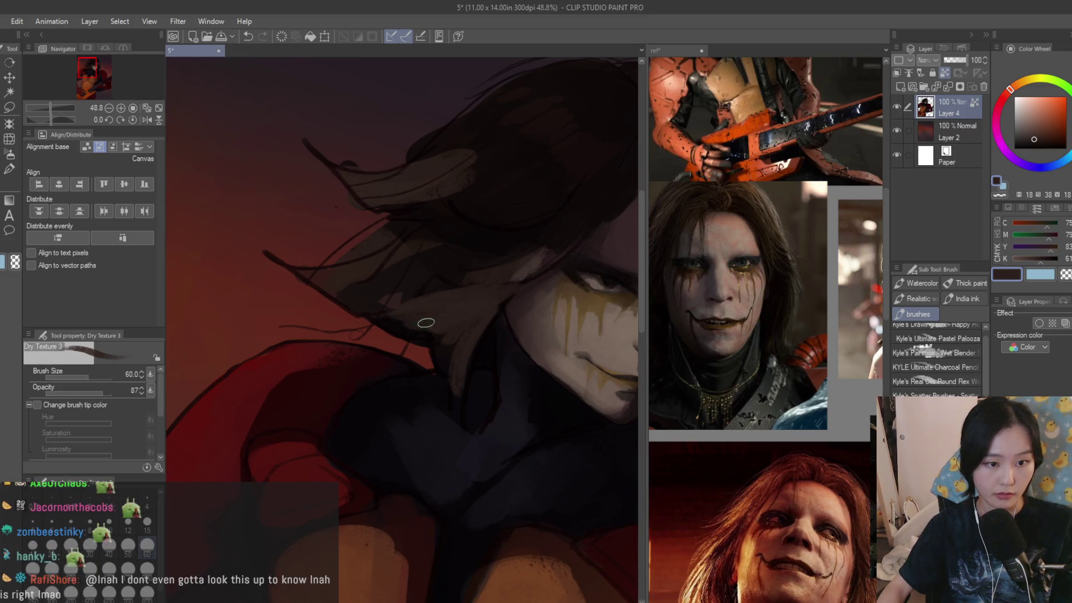
- Paint a light brown hair stroke, then flip the canvas horizontally to check
scroll(538, 378, down, 4)
scroll(538, 377, up, 4)
mouse_move(412, 302)
mouse_down()
mouse_move(459, 275)
mouse_move(471, 300)
mouse_move(392, 307)
mouse_up()
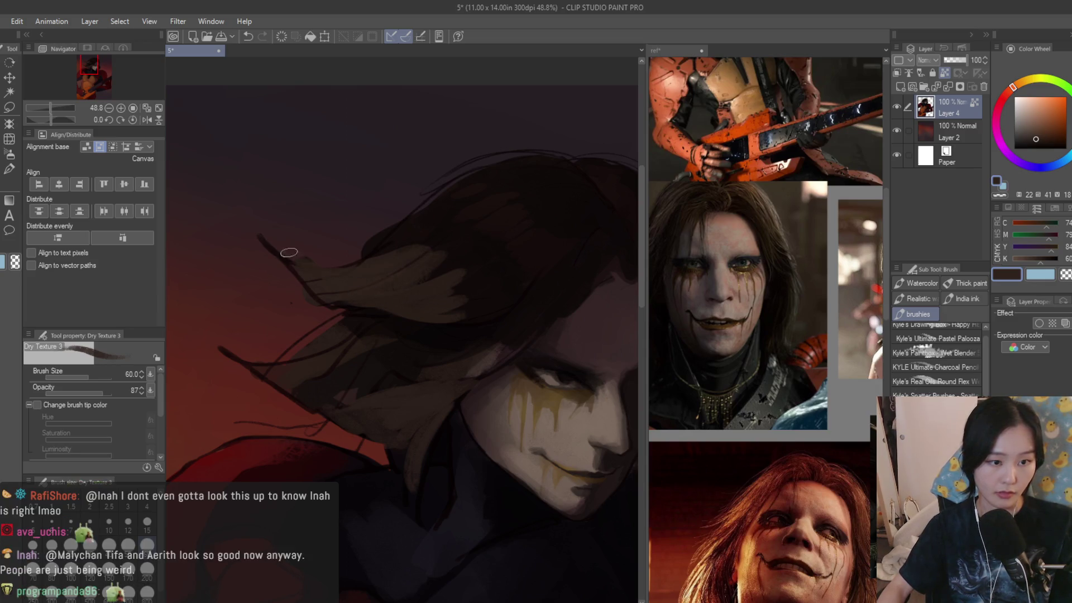
click(1065, 274)
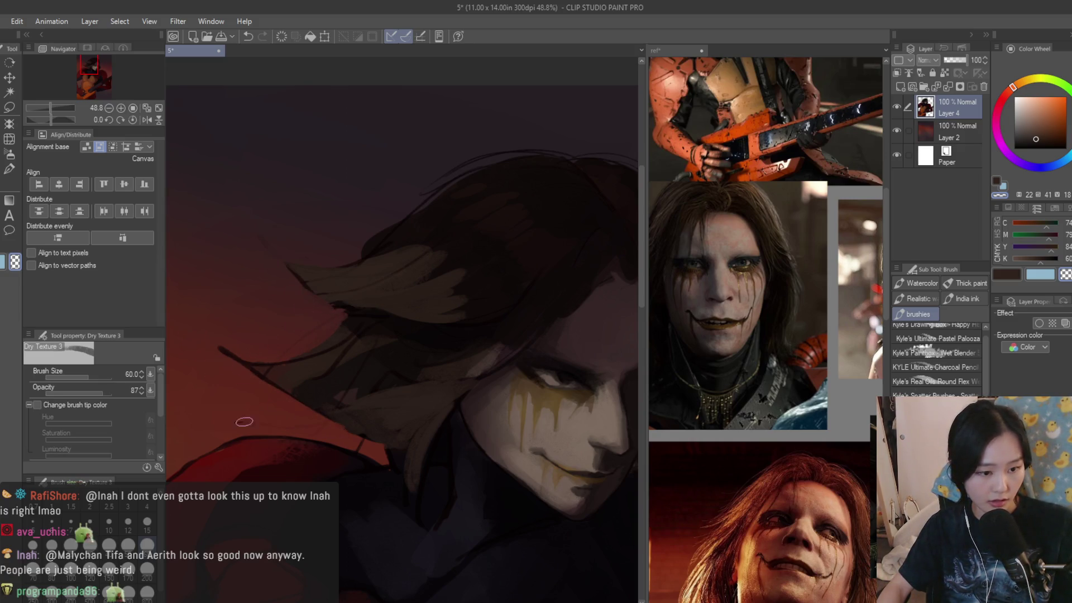
scroll(227, 374, down, 5)
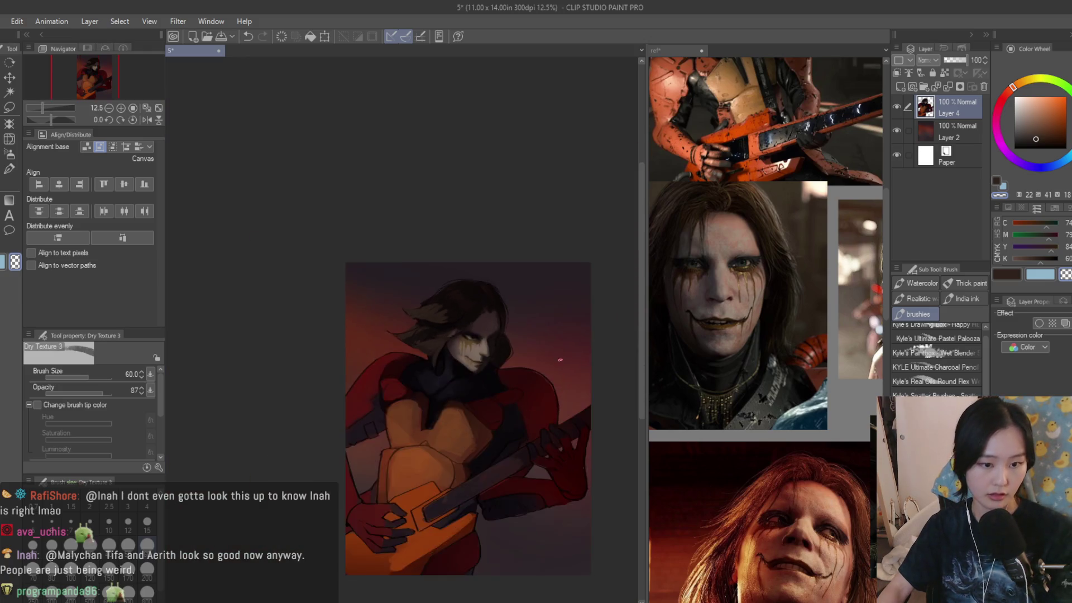
key(h)
scroll(465, 369, up, 5)
scroll(465, 368, up, 3)
- Paint dark strokes along the lower hair edge, shrinking the brush to 40, then 20
alt+click(323, 347)
mouse_move(413, 343)
mouse_down()
mouse_move(522, 376)
mouse_move(430, 462)
mouse_move(478, 451)
mouse_up()
key(bracketleft)
key(bracketleft)
drag(581, 368, 548, 392)
drag(503, 439, 404, 454)
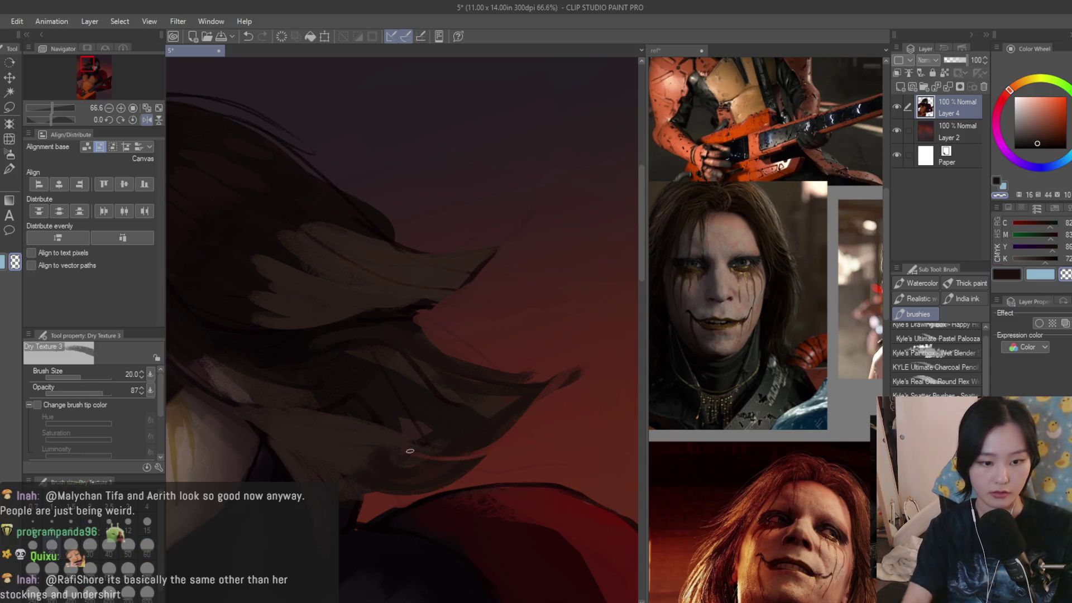
drag(485, 457, 426, 461)
key(bracketleft)
key(bracketleft)
alt+click(438, 462)
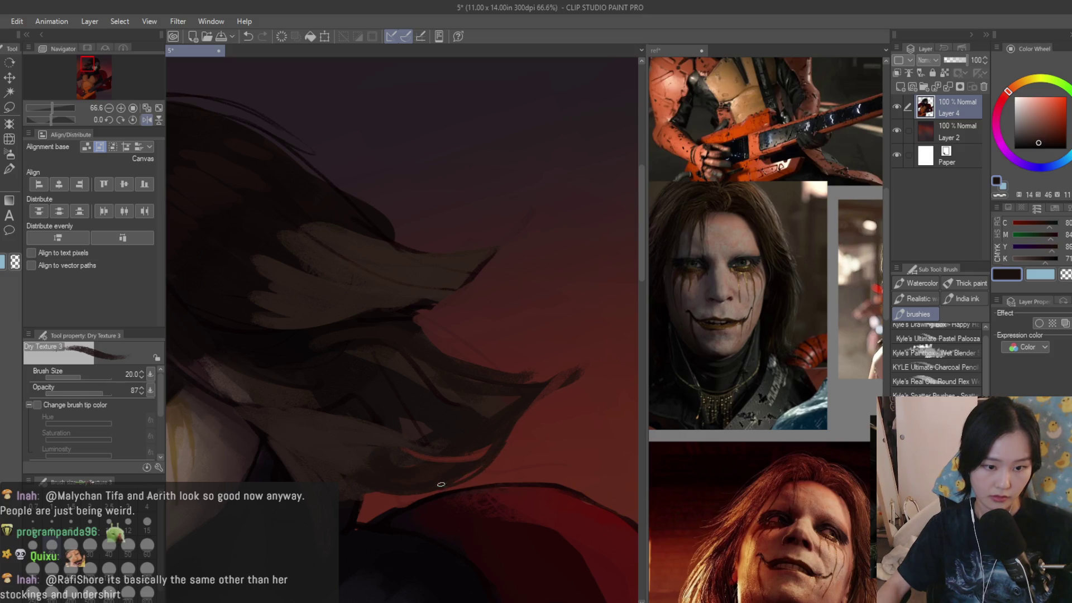
- Extend dark hair strands and add a long dark curve with a size-40 brush
drag(536, 383, 623, 364)
drag(494, 248, 506, 229)
key(bracketright)
key(bracketright)
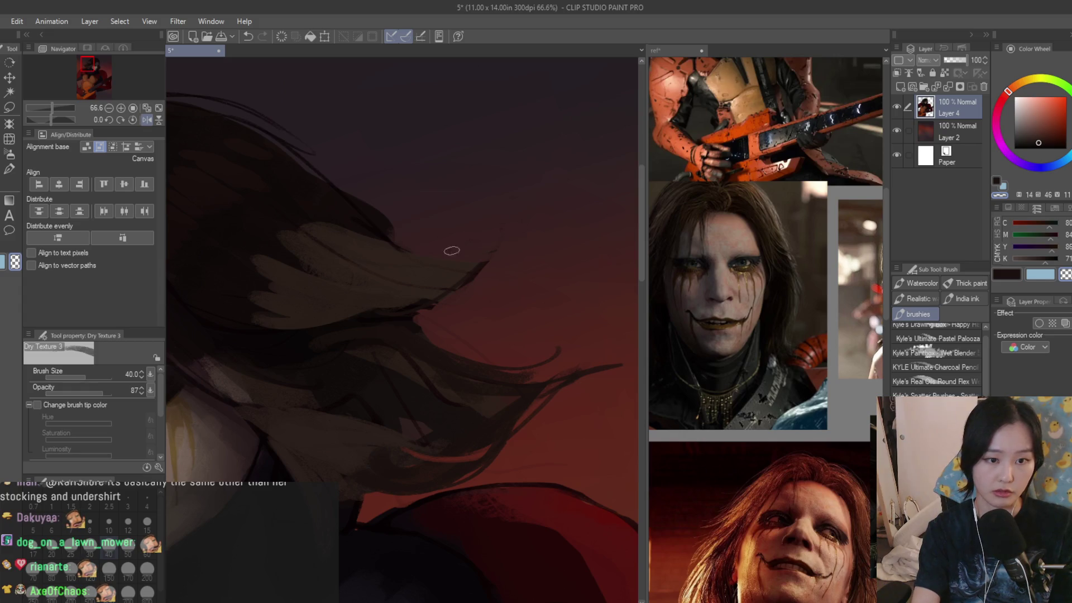
scroll(509, 311, down, 3)
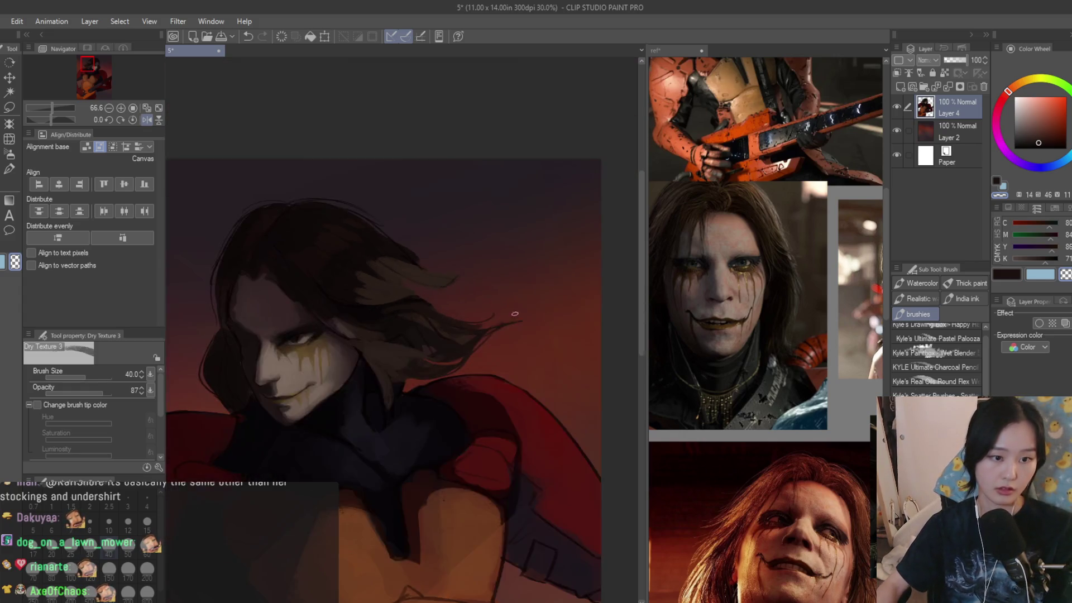
scroll(509, 311, down, 2)
scroll(265, 246, up, 3)
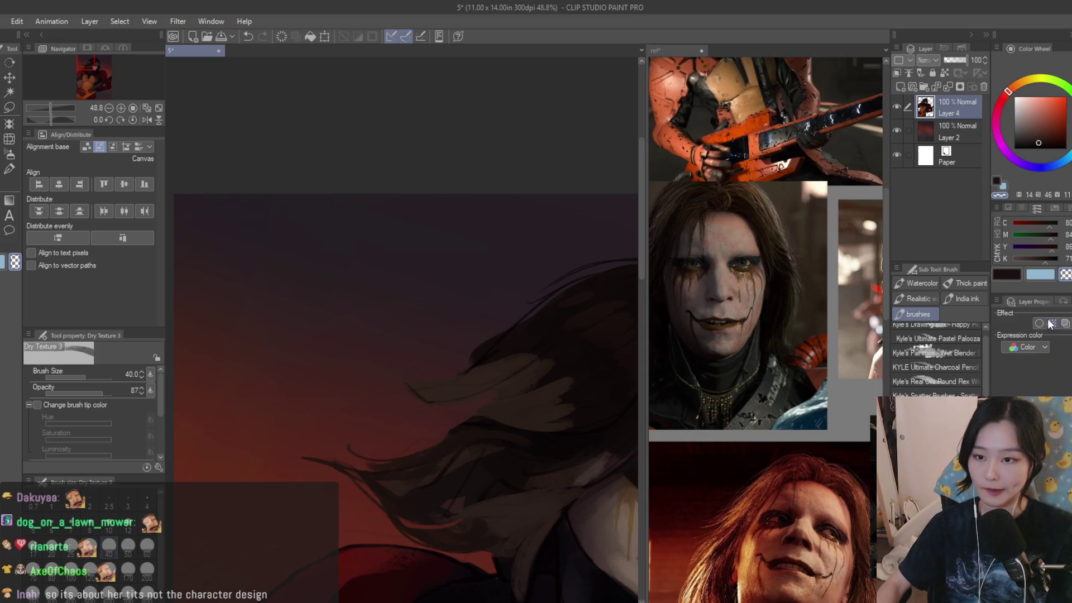
key(c)
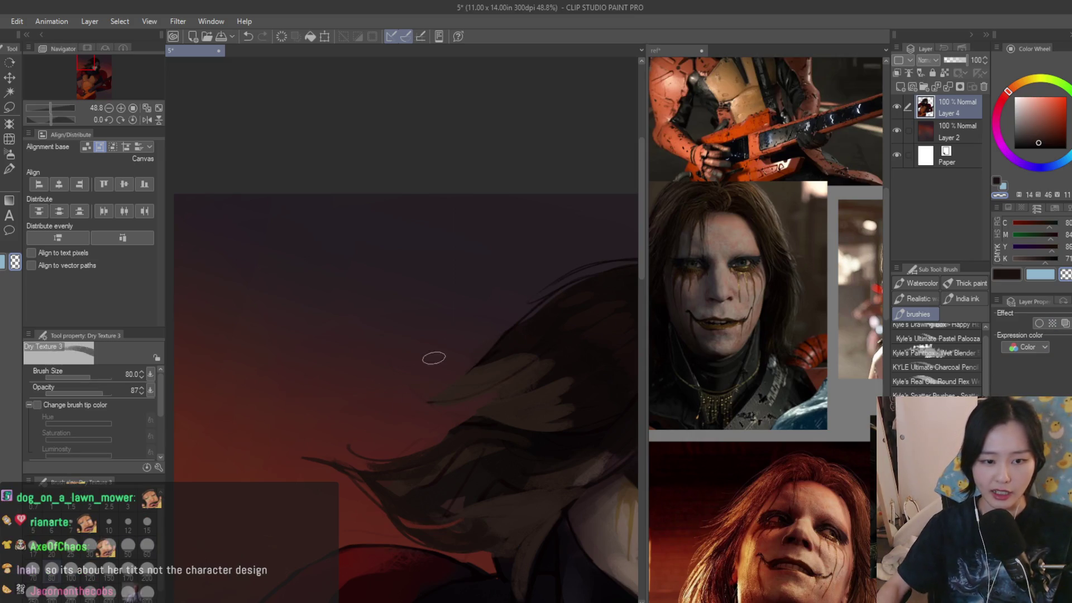
scroll(400, 376, up, 2)
mouse_move(408, 445)
mouse_down()
mouse_move(363, 438)
mouse_move(426, 446)
mouse_move(364, 436)
mouse_up()
- Erase part of the stray hair strand with transparent colour, set size 50, and flip to check
click(1066, 274)
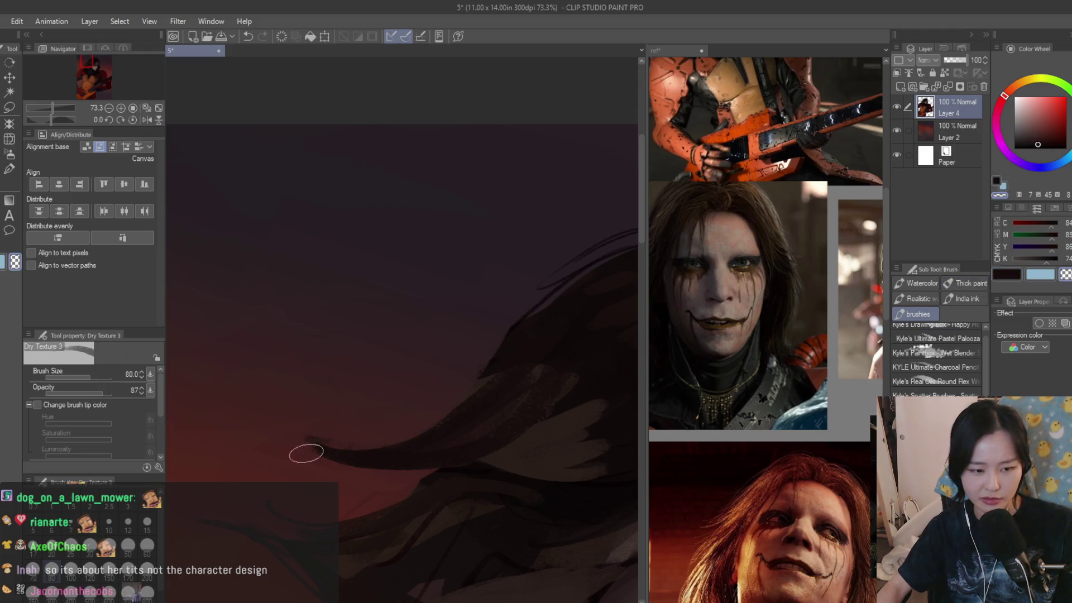
drag(290, 446, 380, 472)
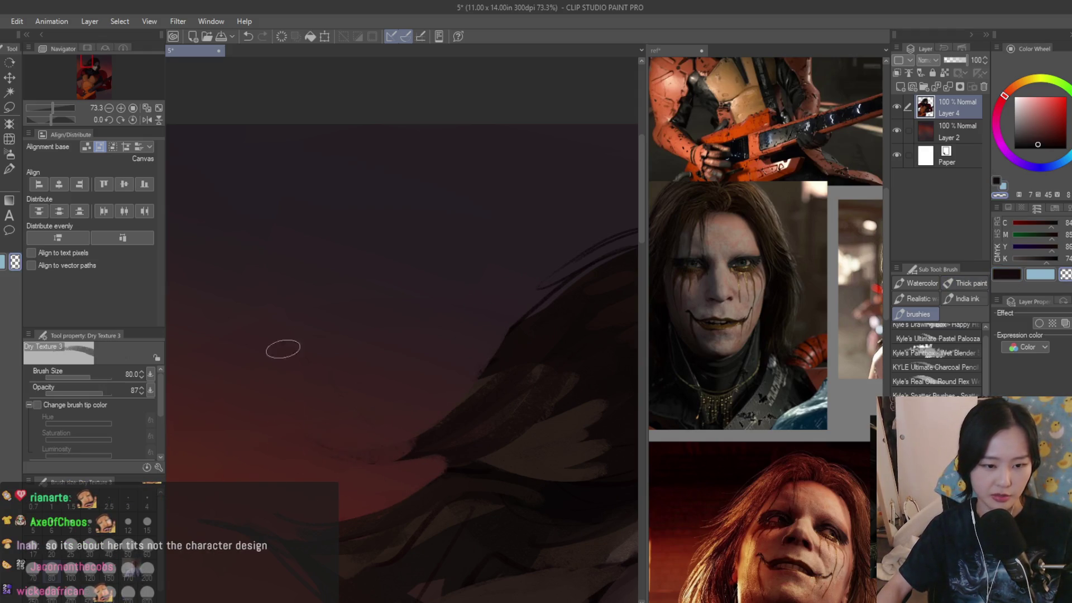
scroll(490, 305, down, 2)
key(bracketleft)
key(bracketleft)
key(bracketleft)
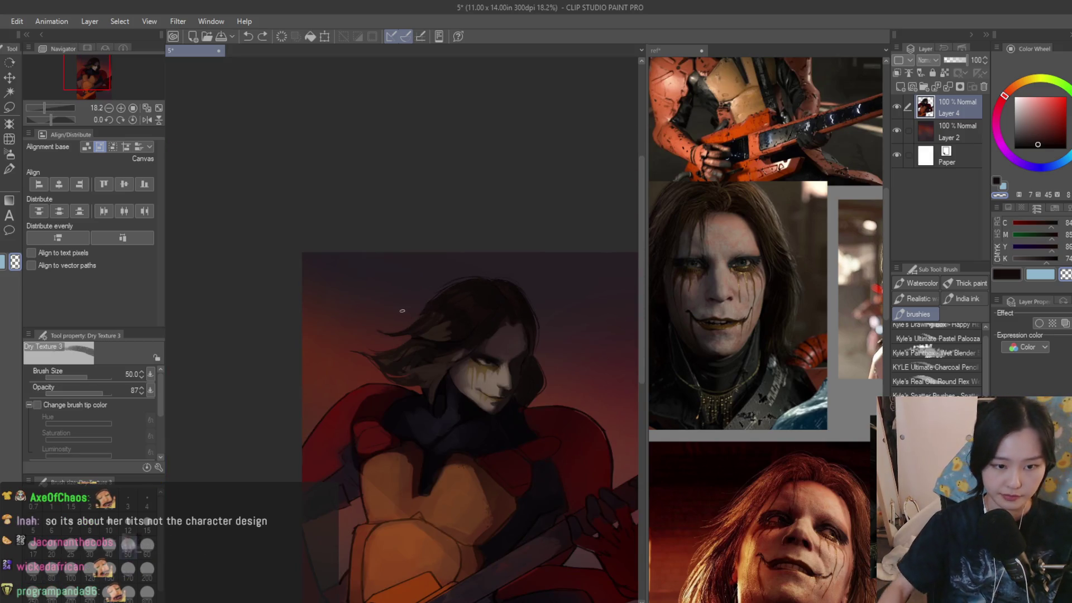
key(h)
scroll(553, 307, down, 1)
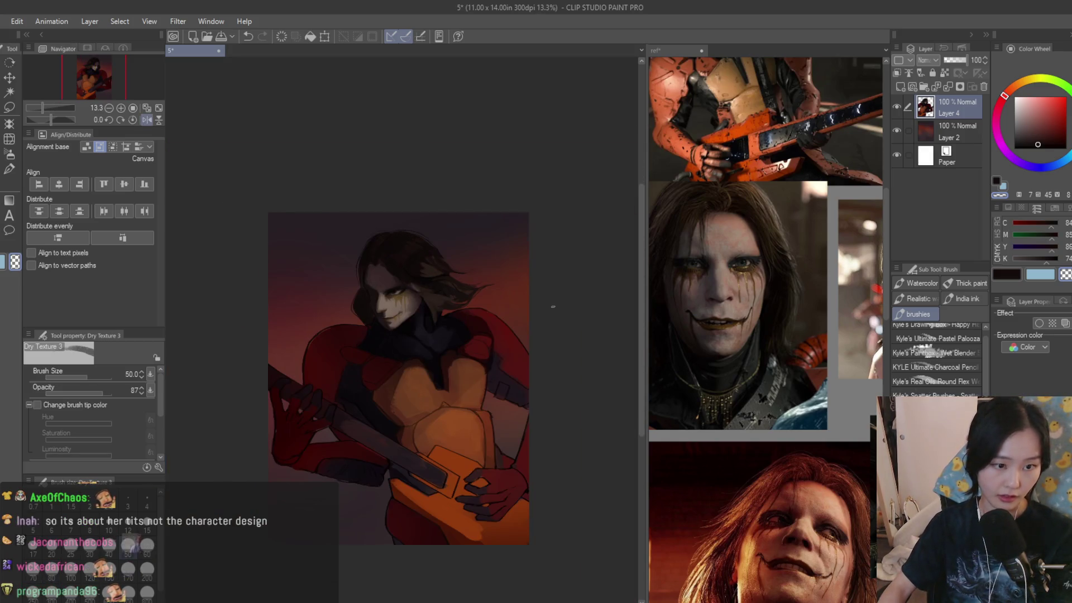
- Unflip the canvas, sample near-black and paint a thin dark crease at the mouth corner
key(h)
scroll(422, 295, up, 4)
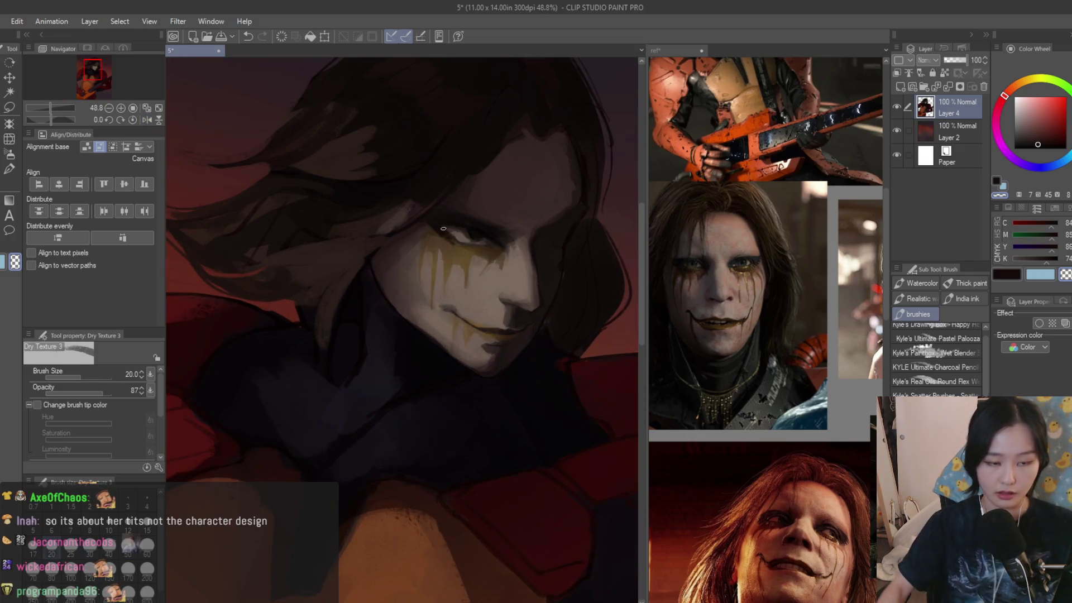
scroll(397, 277, up, 3)
alt+click(403, 316)
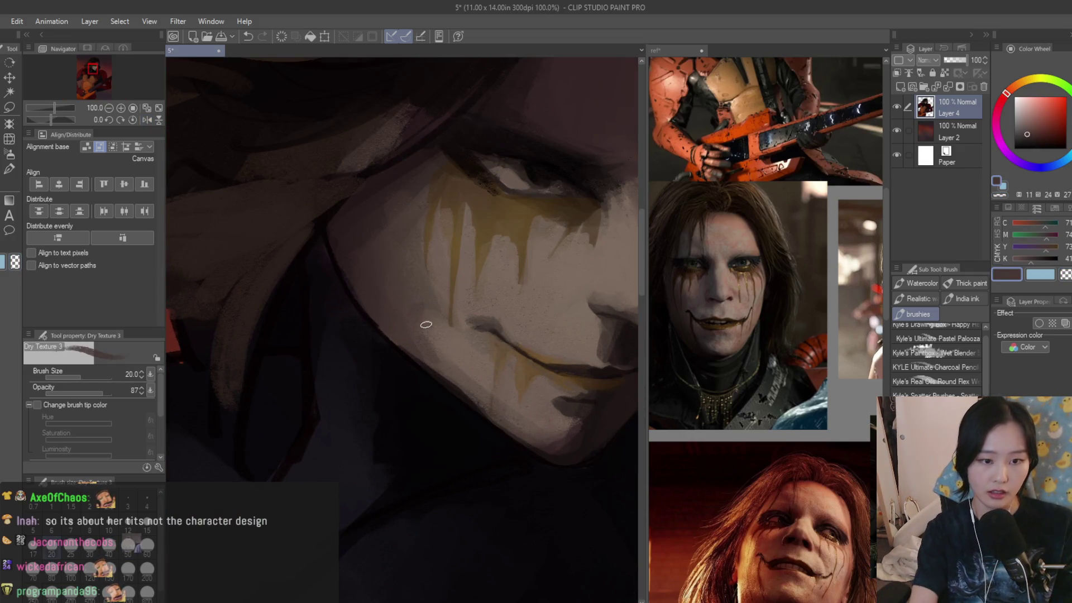
scroll(486, 327, up, 2)
key(bracketright)
key(bracketright)
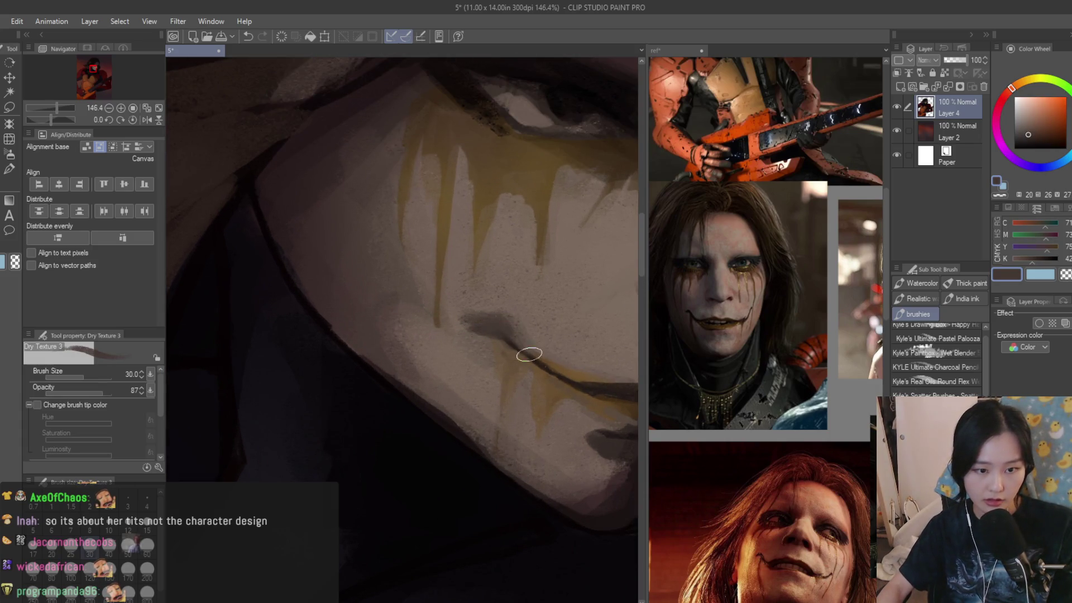
alt+click(524, 345)
scroll(503, 342, up, 1)
key(bracketleft)
key(bracketleft)
key(bracketleft)
key(bracketleft)
key(bracketleft)
scroll(475, 329, up, 2)
mouse_move(464, 333)
mouse_down()
mouse_move(481, 328)
mouse_move(523, 358)
mouse_up()
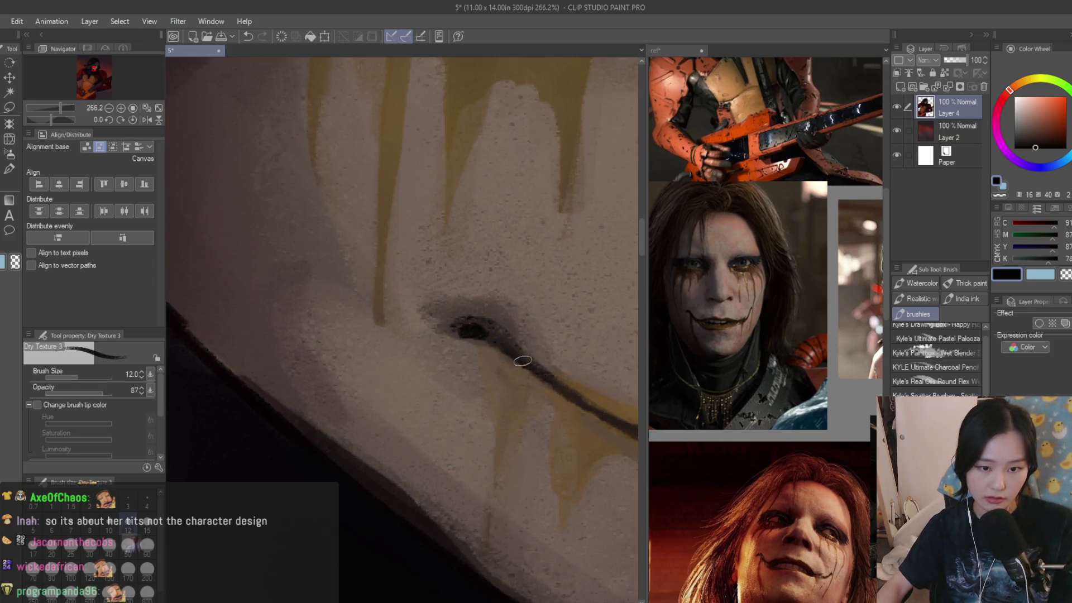
- At brush size 25, warm the shadow below the jaw with sampled reddish-brown strokes
scroll(546, 362, down, 10)
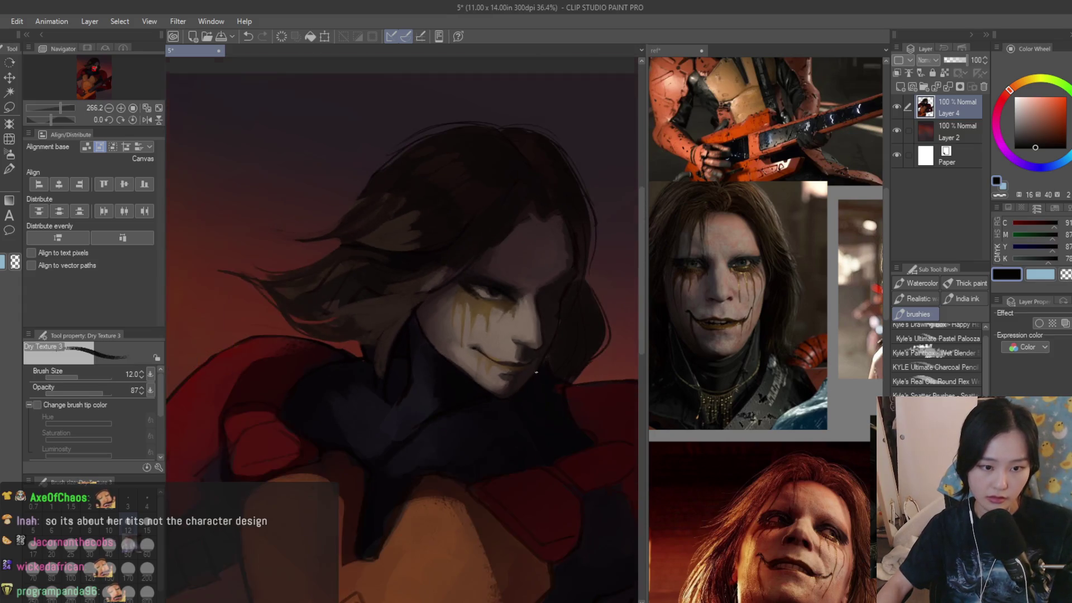
scroll(547, 361, up, 3)
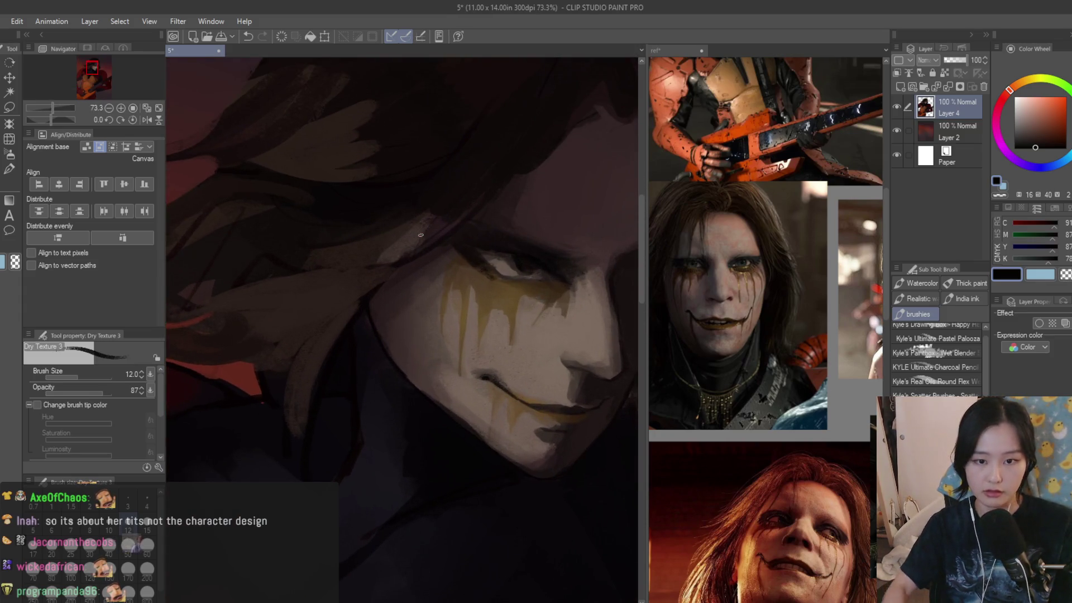
key(bracketright)
key(bracketright)
key(bracketright)
scroll(721, 408, down, 5)
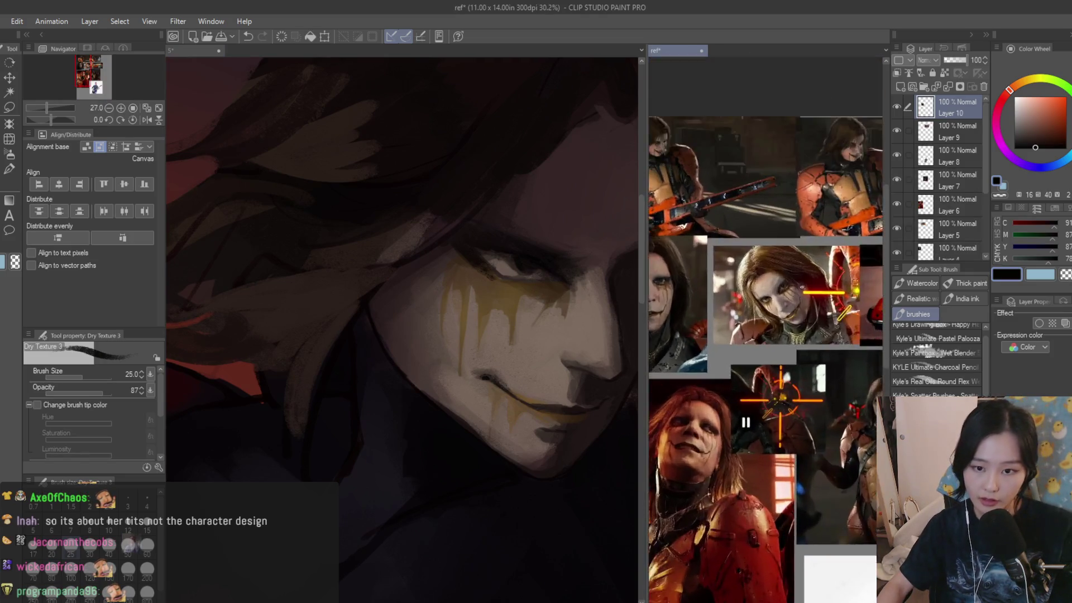
scroll(441, 264, up, 1)
alt+click(443, 268)
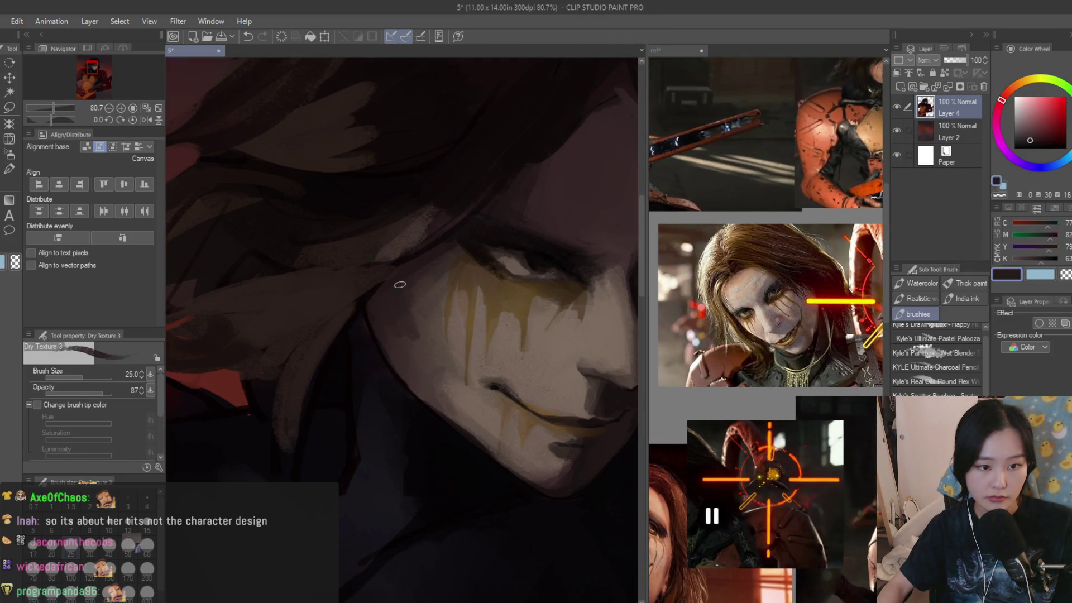
scroll(385, 343, down, 5)
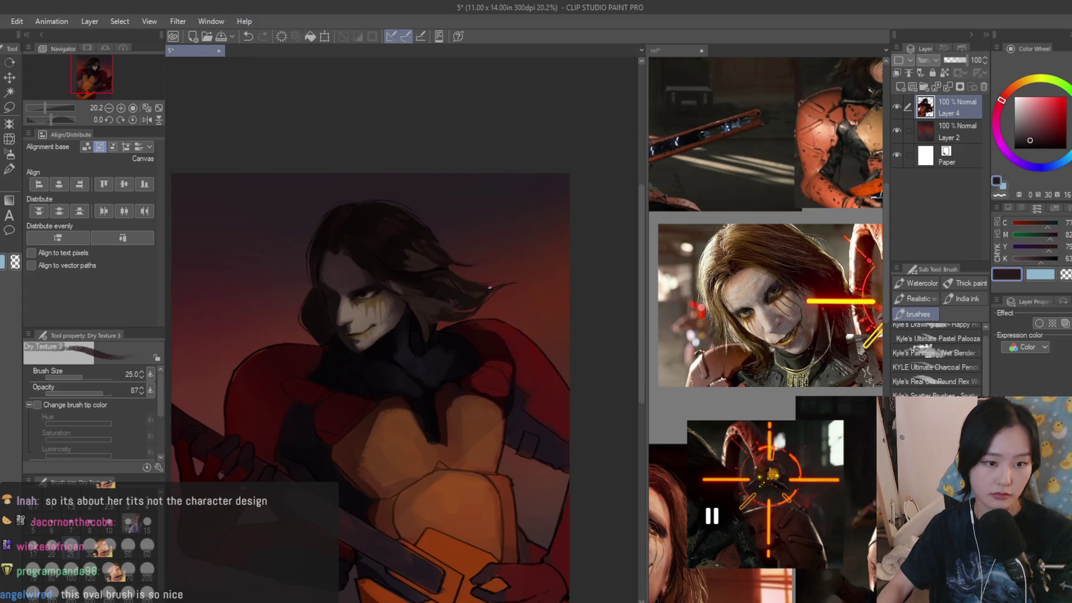
scroll(346, 324, up, 5)
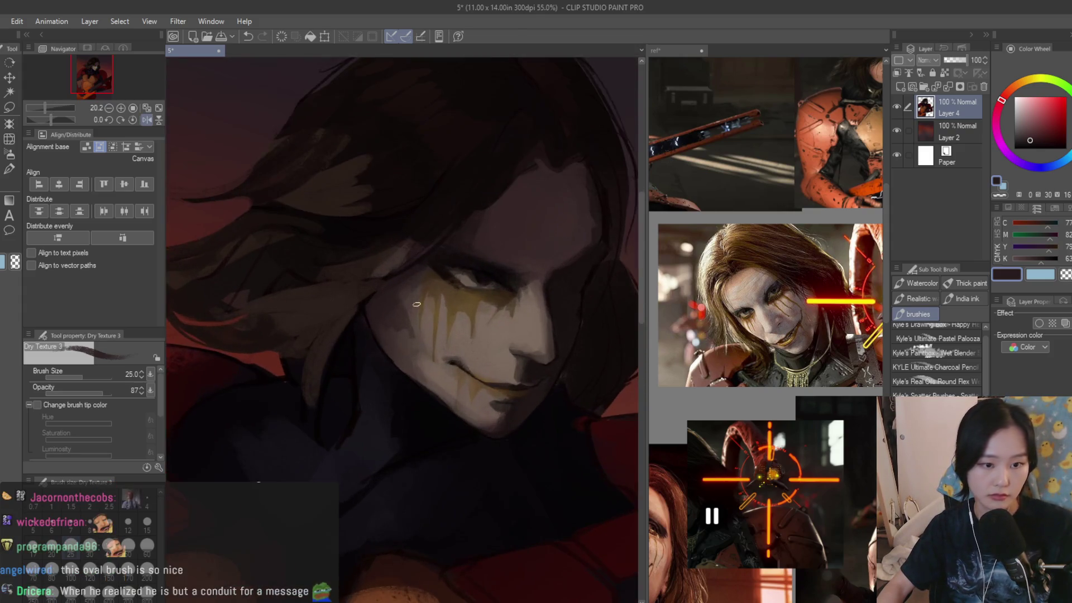
alt+click(356, 334)
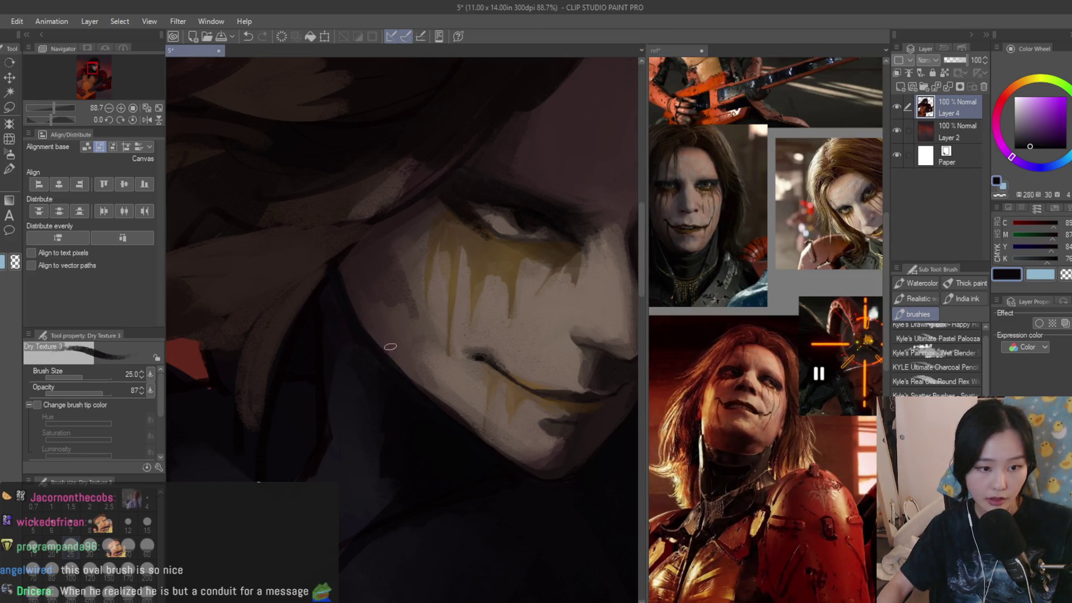
alt+click(334, 312)
mouse_move(331, 306)
mouse_down()
mouse_move(343, 336)
mouse_move(338, 296)
mouse_up()
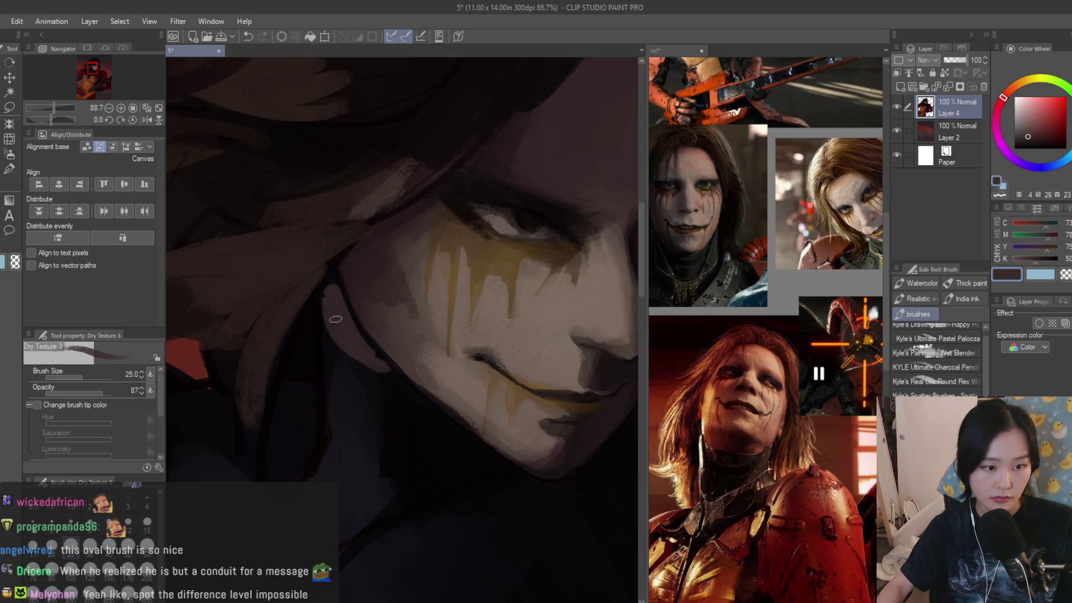
alt+click(330, 352)
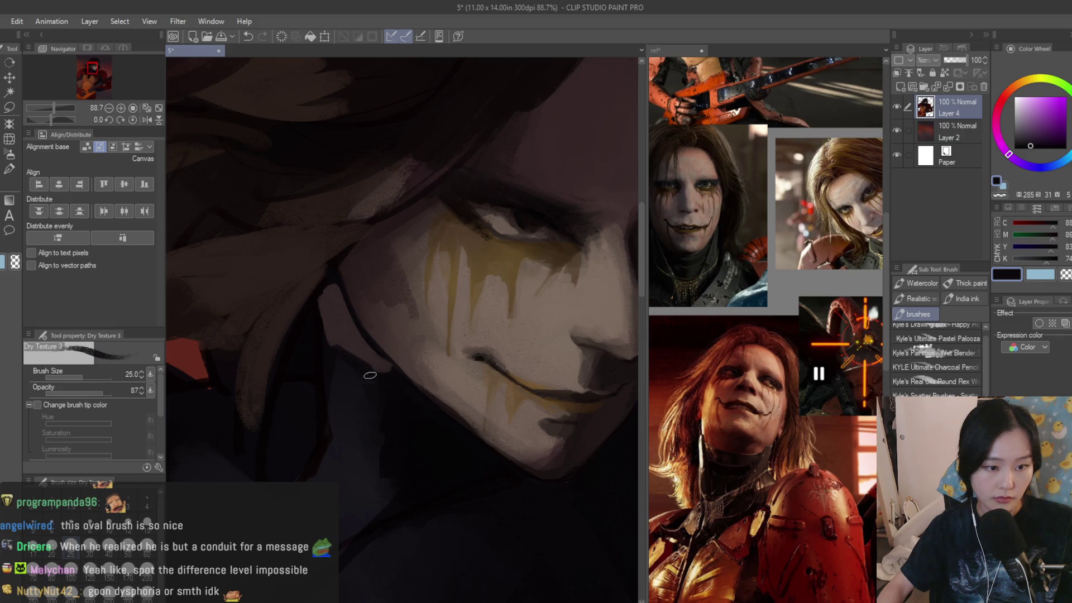
alt+click(324, 291)
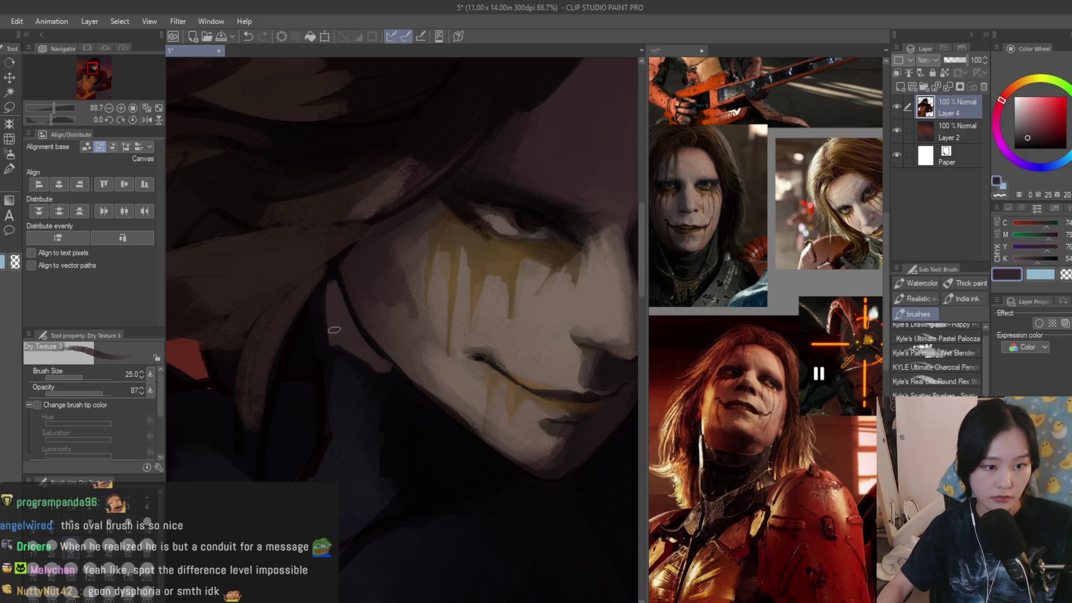
scroll(332, 313, down, 5)
scroll(508, 369, up, 5)
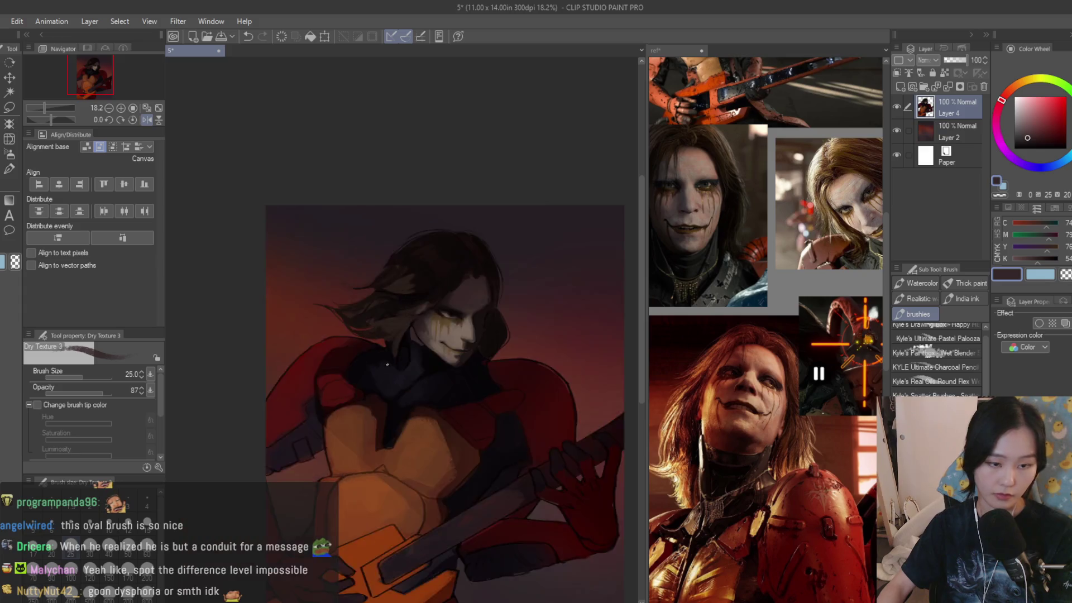
- Paint a dark purple stroke along the collar edge and shrink the brush to 15
scroll(511, 395, up, 2)
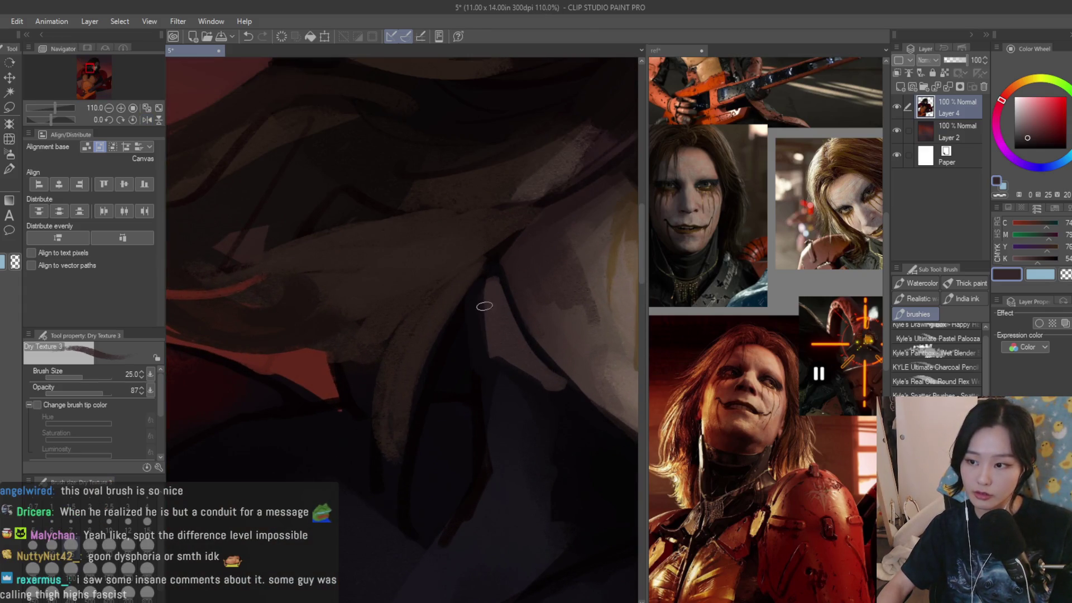
scroll(501, 346, up, 1)
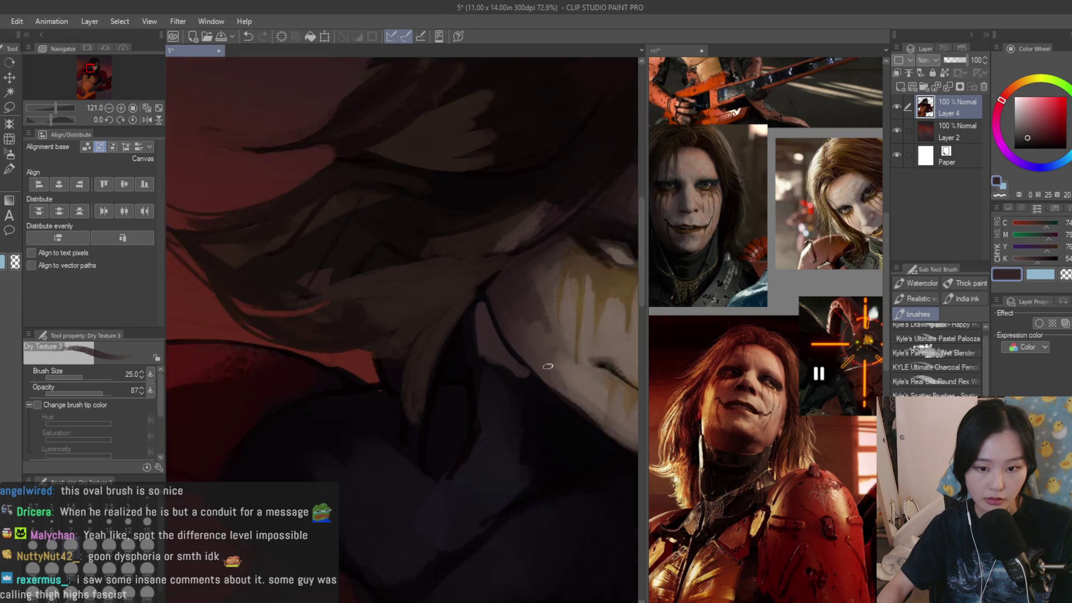
alt+click(397, 352)
drag(401, 327, 424, 354)
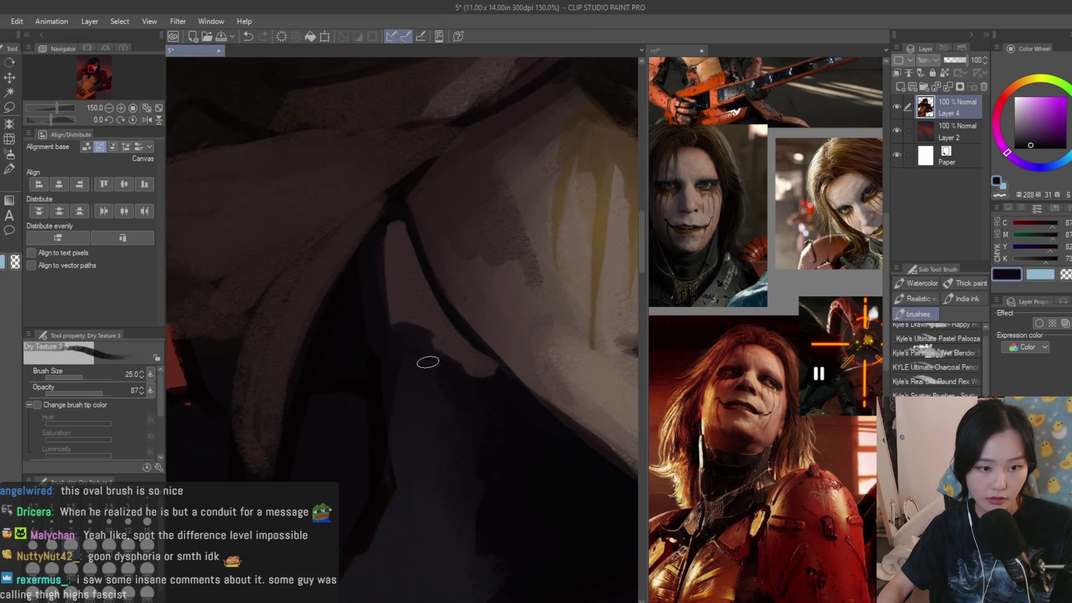
alt+click(415, 310)
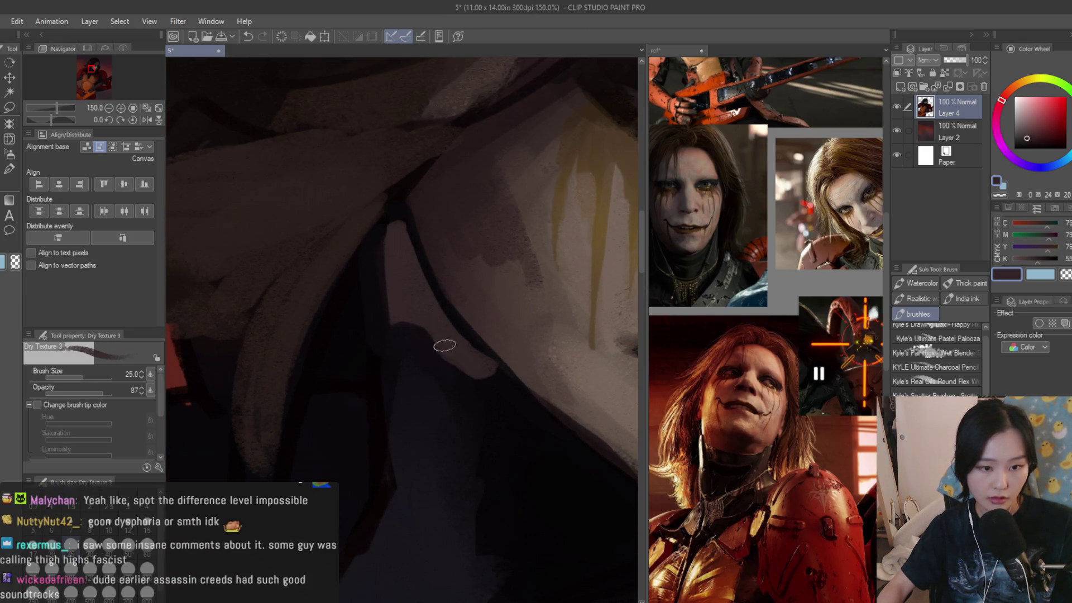
scroll(458, 343, down, 8)
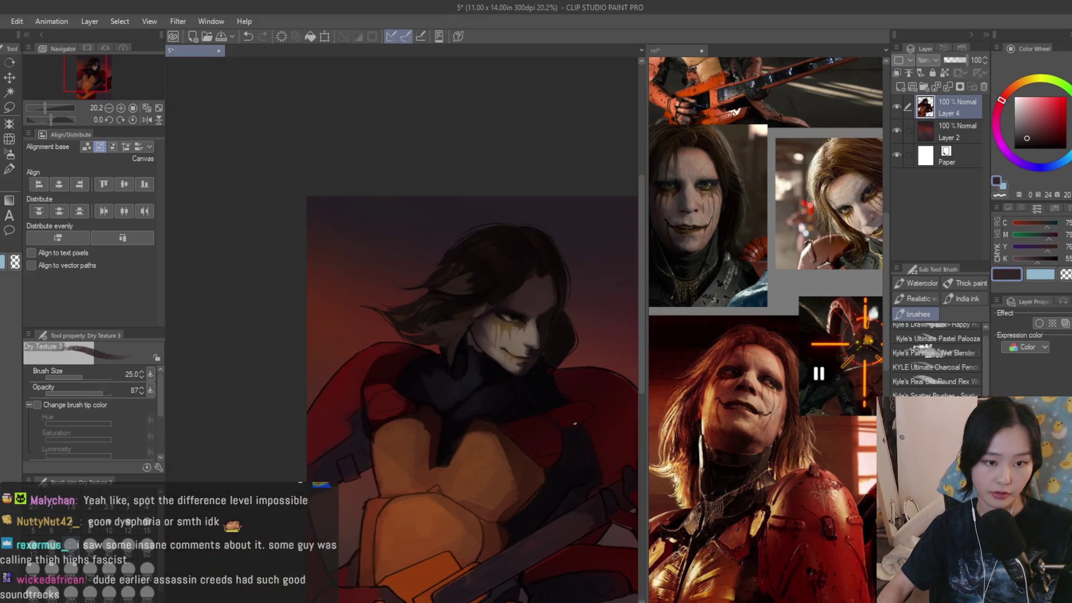
scroll(571, 416, down, 2)
key(bracketleft)
key(bracketleft)
key(bracketleft)
scroll(375, 246, up, 5)
- Sample dark collar tones, then at size 30 paint a stroke along the hair's right edge
alt+click(375, 246)
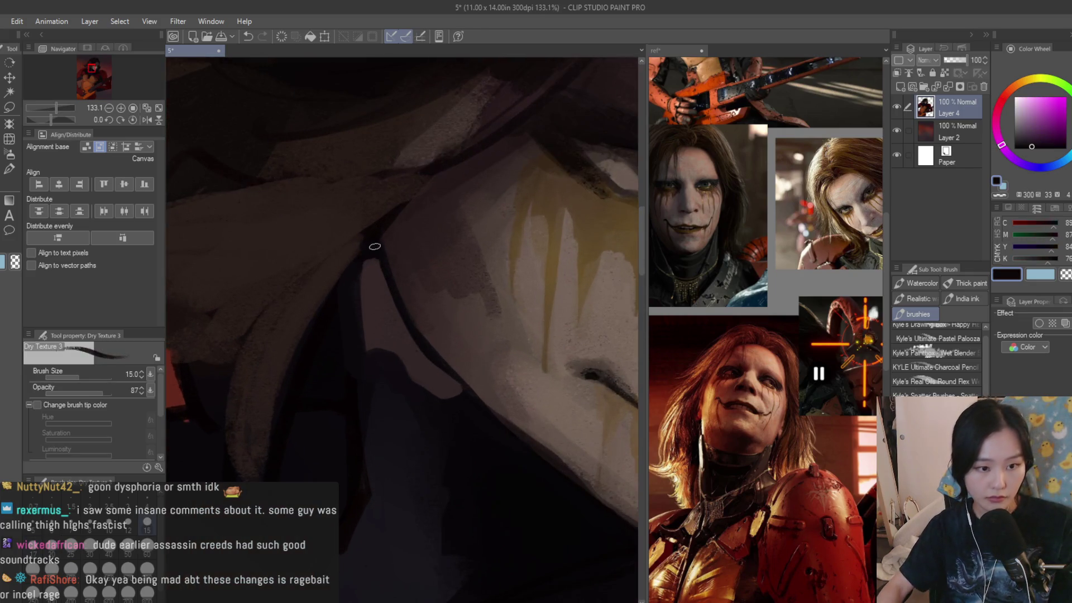
alt+click(441, 370)
alt+click(450, 379)
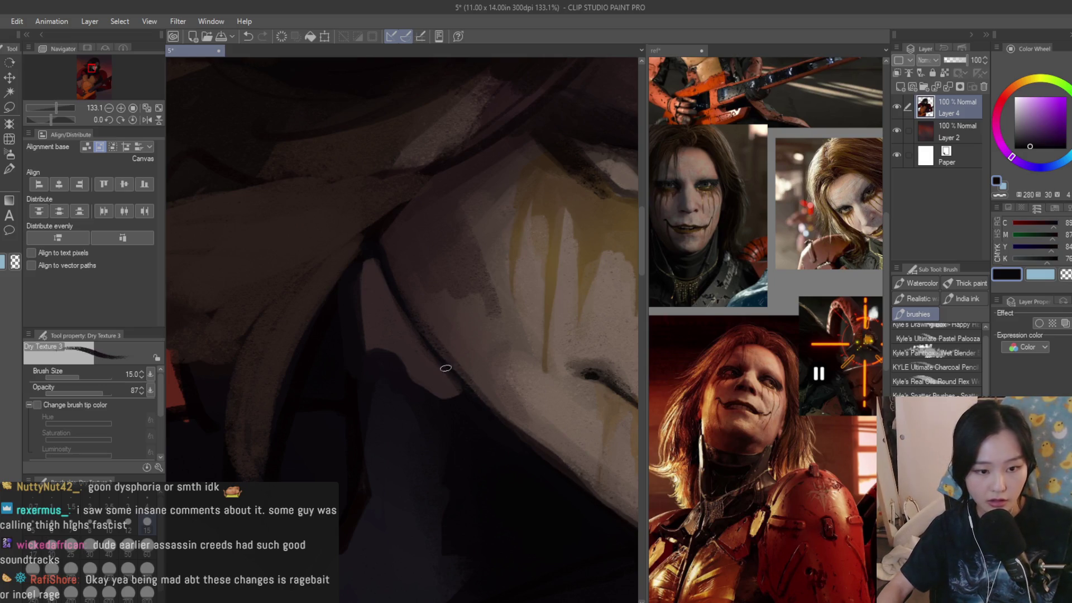
alt+click(431, 377)
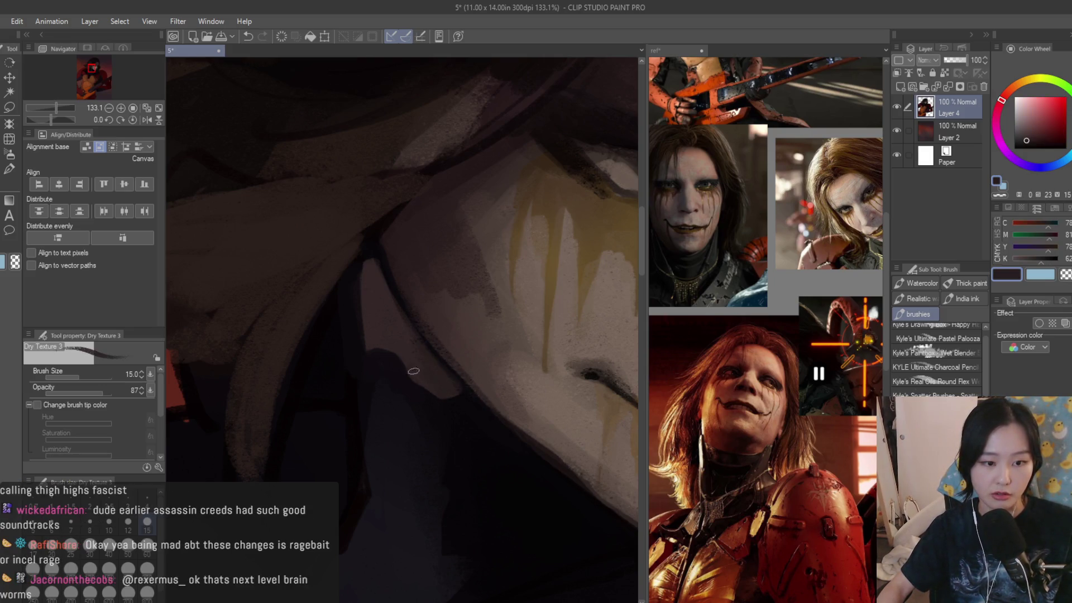
alt+click(388, 329)
scroll(388, 329, down, 8)
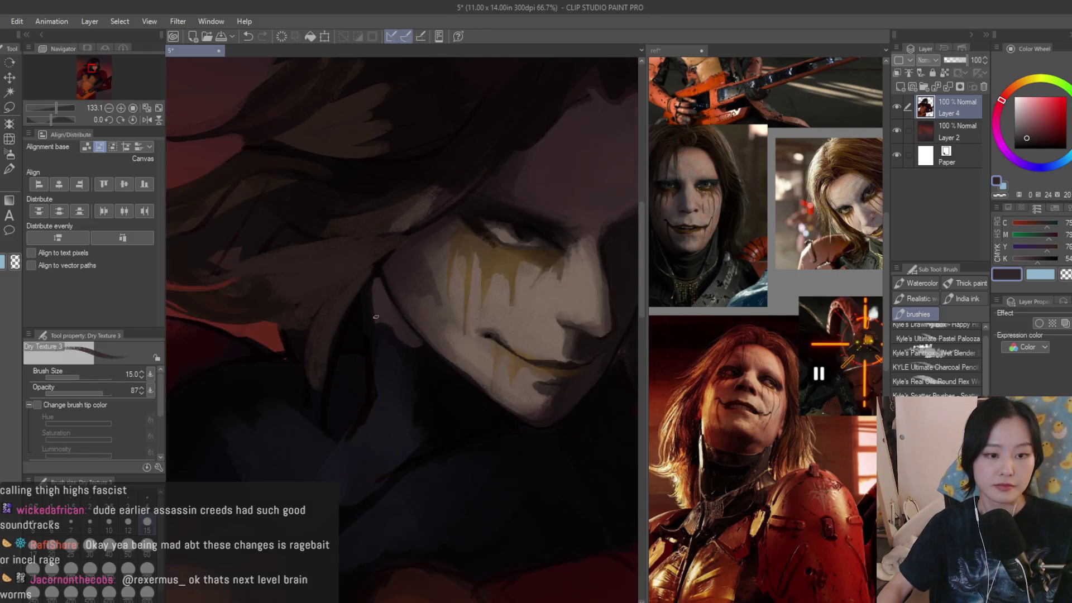
scroll(500, 352, down, 1)
scroll(487, 267, up, 6)
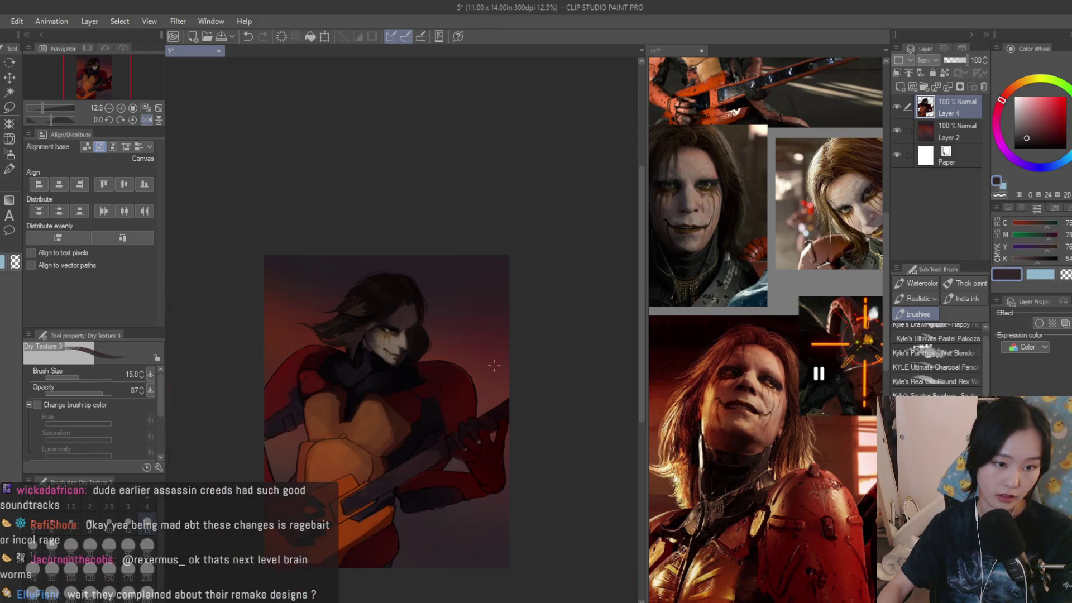
scroll(487, 268, up, 1)
alt+click(496, 236)
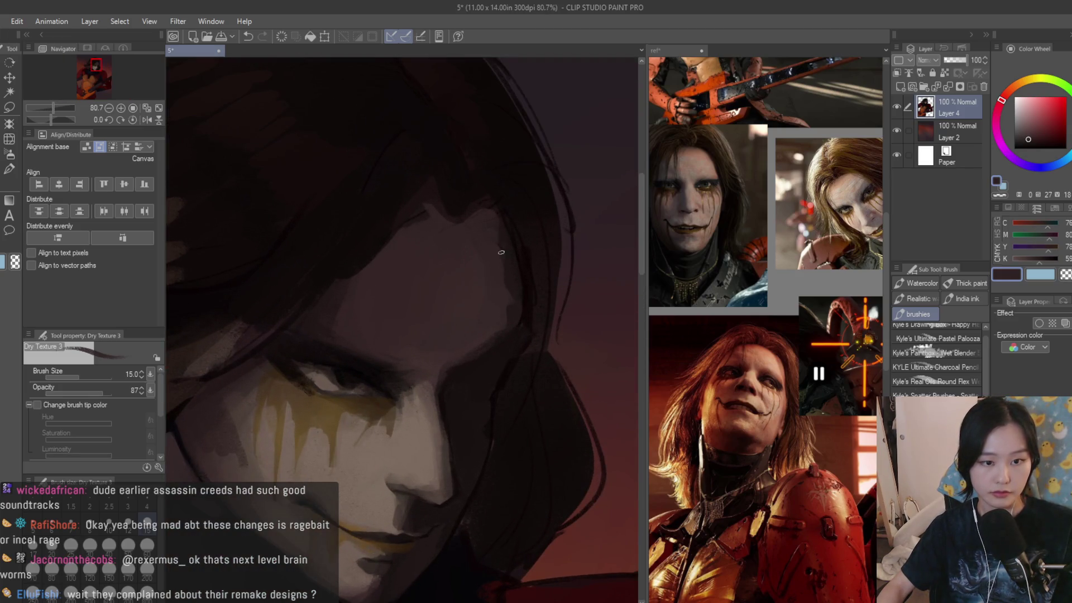
alt+click(491, 313)
key(bracketright)
key(bracketright)
key(bracketright)
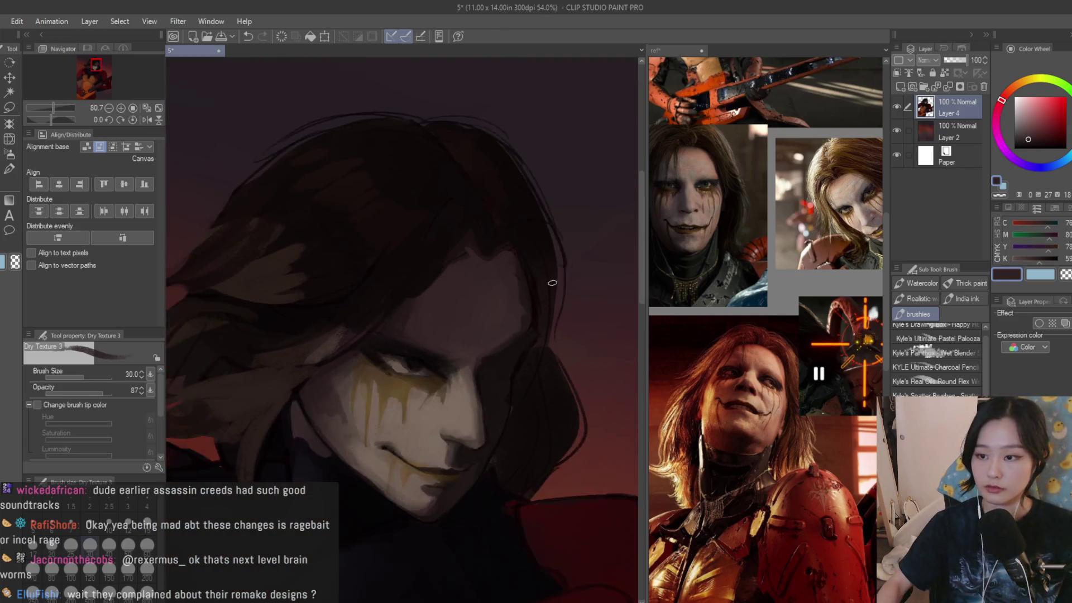
drag(487, 241, 509, 277)
drag(531, 327, 520, 264)
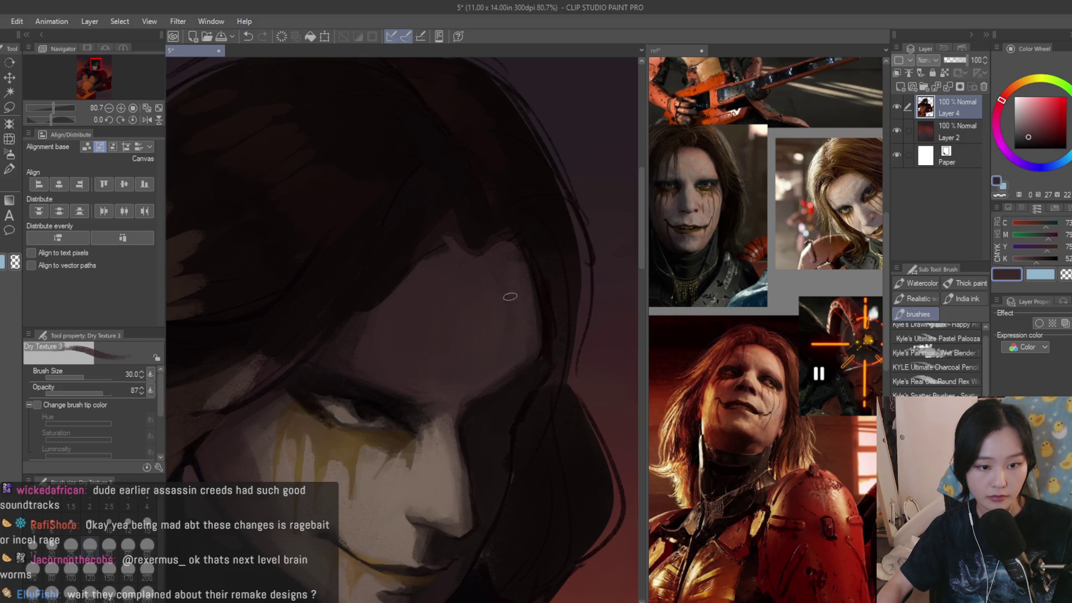
- Sample a series of dark purple and reddish-brown shadow tones from the hair and collar
alt+click(442, 239)
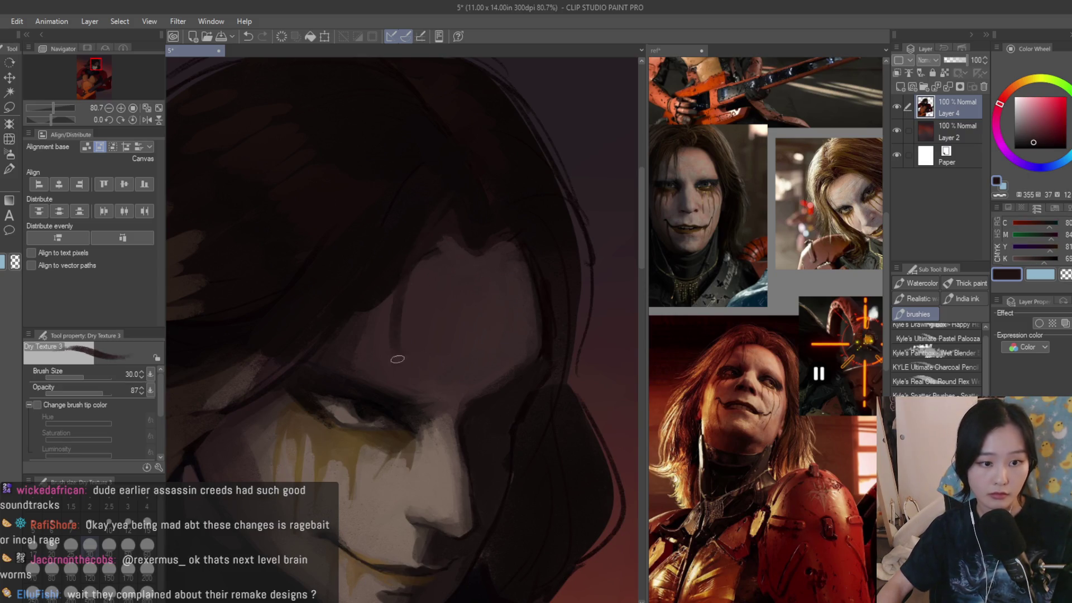
scroll(394, 333, down, 1)
alt+click(406, 326)
alt+click(428, 341)
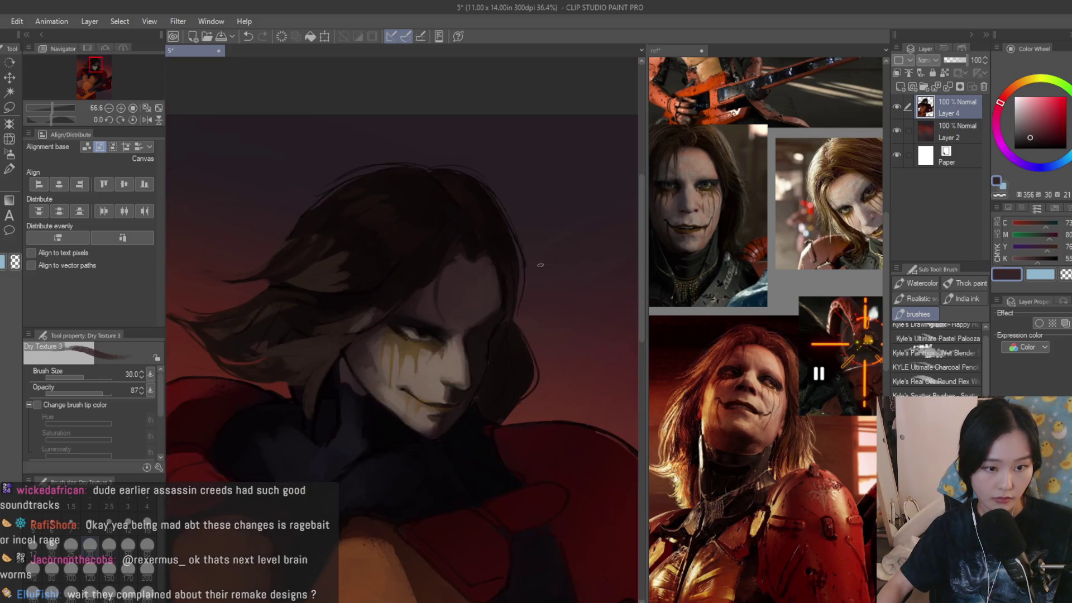
scroll(427, 340, down, 5)
alt+click(440, 282)
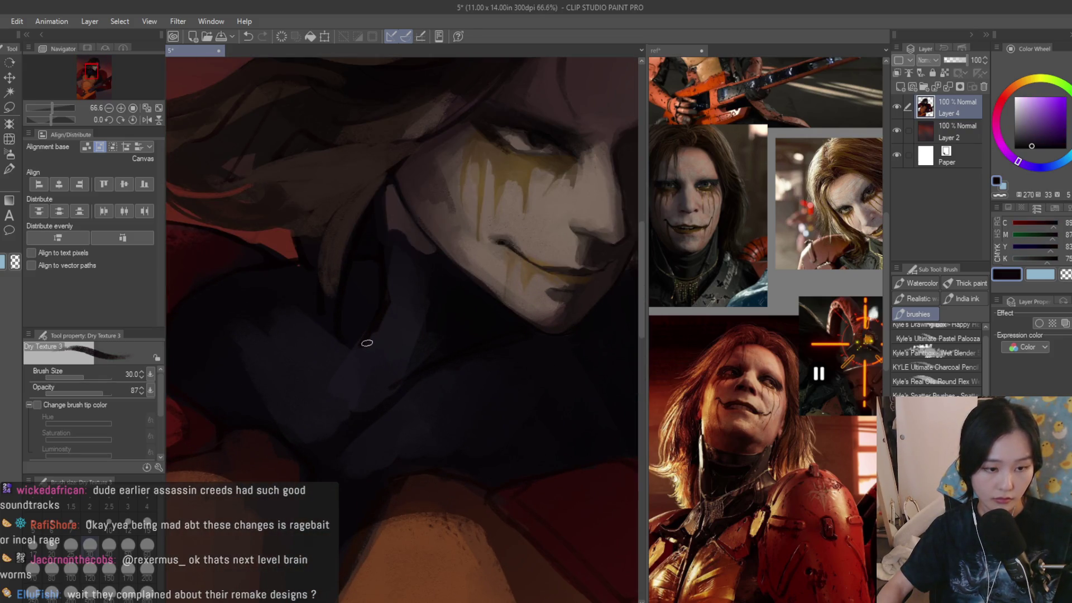
alt+click(395, 306)
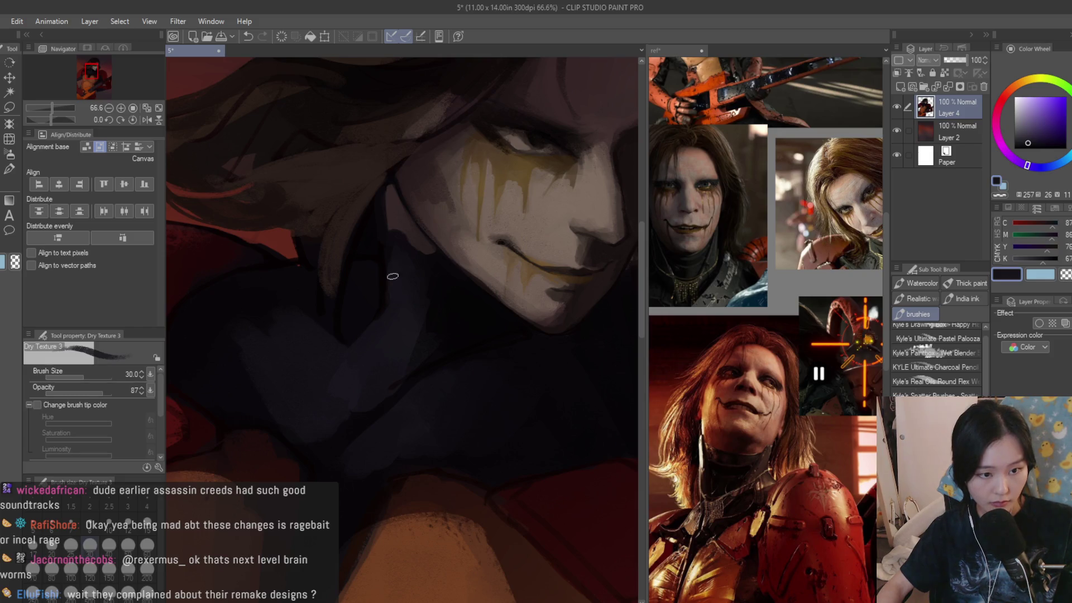
alt+click(366, 287)
alt+click(375, 253)
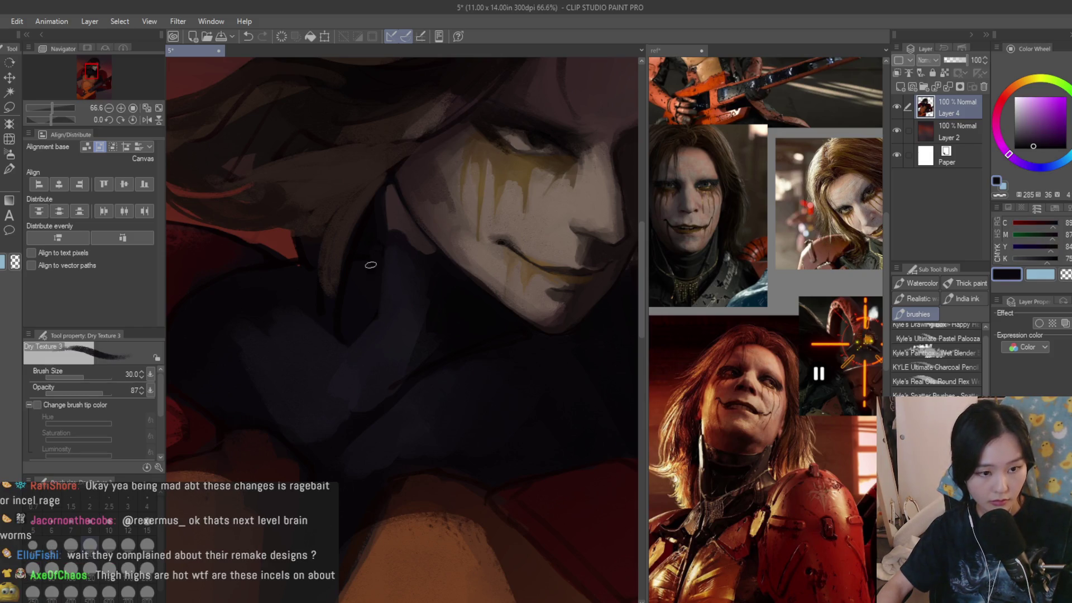
scroll(372, 272, down, 2)
scroll(380, 280, up, 3)
alt+click(393, 290)
scroll(397, 293, up, 1)
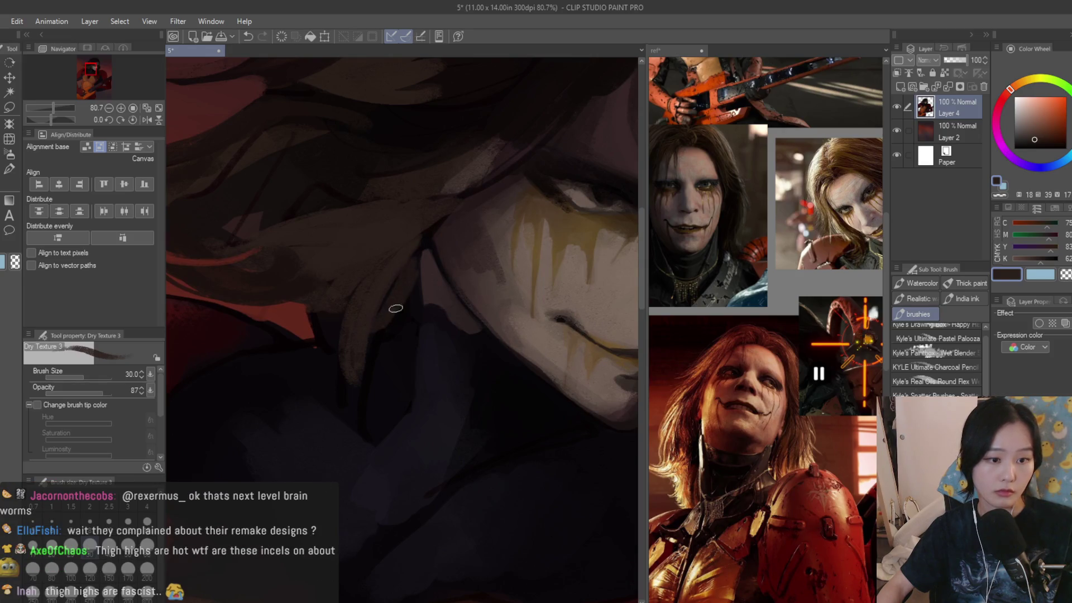
- Try a smaller eraser, flip the canvas to check proportions, then return to the textured brush
key(e)
key(bracketleft)
key(bracketleft)
key(bracketleft)
scroll(371, 330, down, 10)
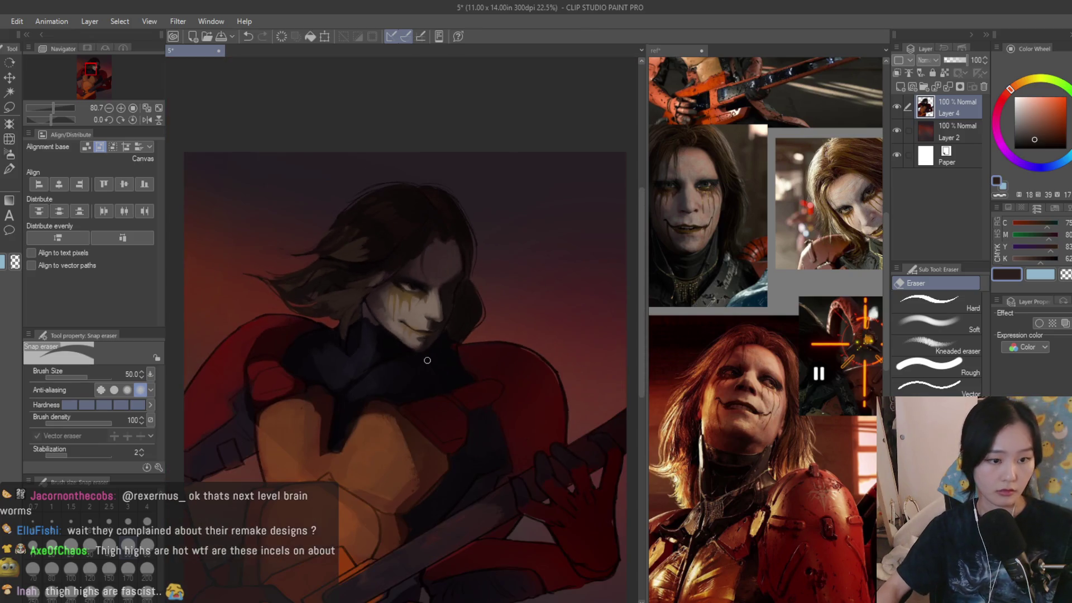
scroll(424, 355, down, 1)
key(h)
key(h)
scroll(498, 389, up, 8)
key(b)
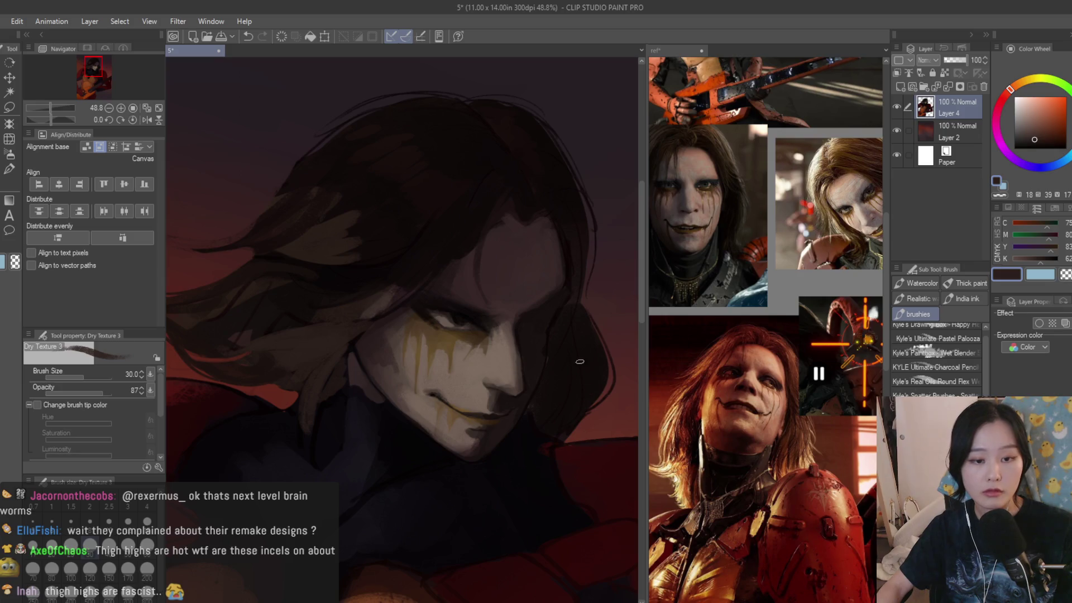
- Lasso the hair beside the cheek and lock the layer's transparent pixels
key(m)
scroll(575, 295, up, 2)
drag(572, 276, 562, 297)
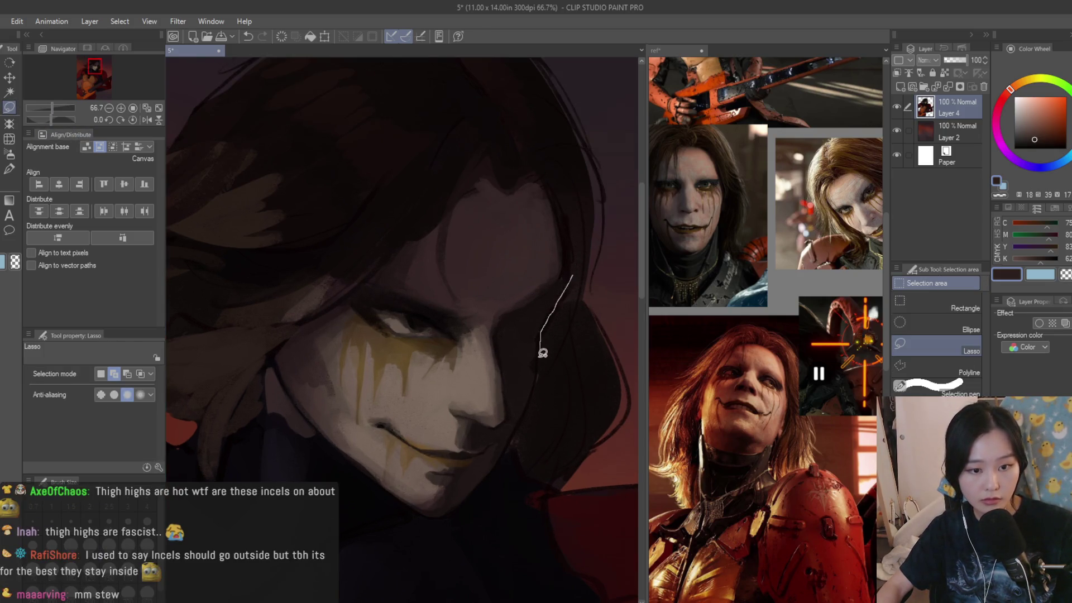
drag(546, 478, 607, 465)
scroll(572, 210, down, 1)
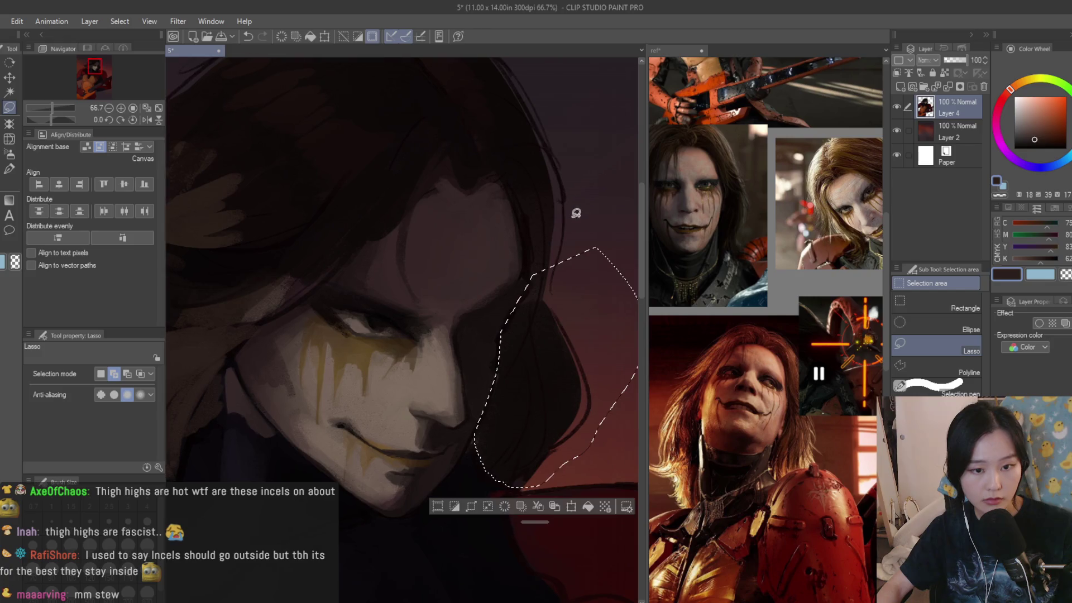
key(b)
scroll(502, 226, down, 2)
click(945, 72)
scroll(515, 285, up, 1)
- Airbrush a soft glow at size 600 using sampled skin and background red, then deselect
key(bracketright)
key(bracketright)
key(bracketright)
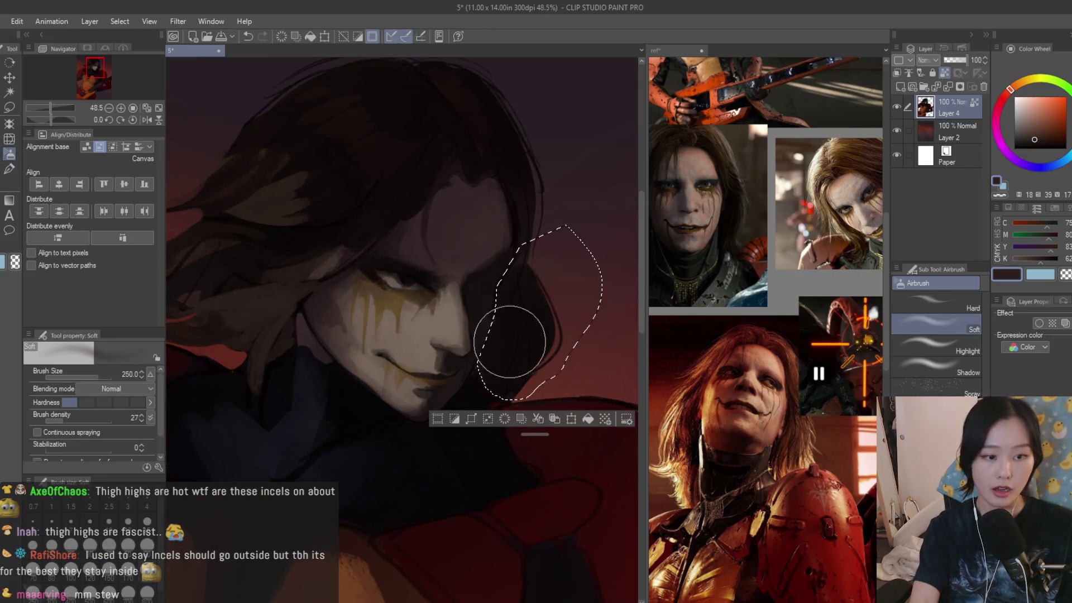
alt+click(383, 378)
key(bracketright)
key(bracketright)
key(bracketright)
mouse_move(383, 378)
mouse_down()
mouse_move(443, 395)
mouse_move(415, 401)
mouse_up()
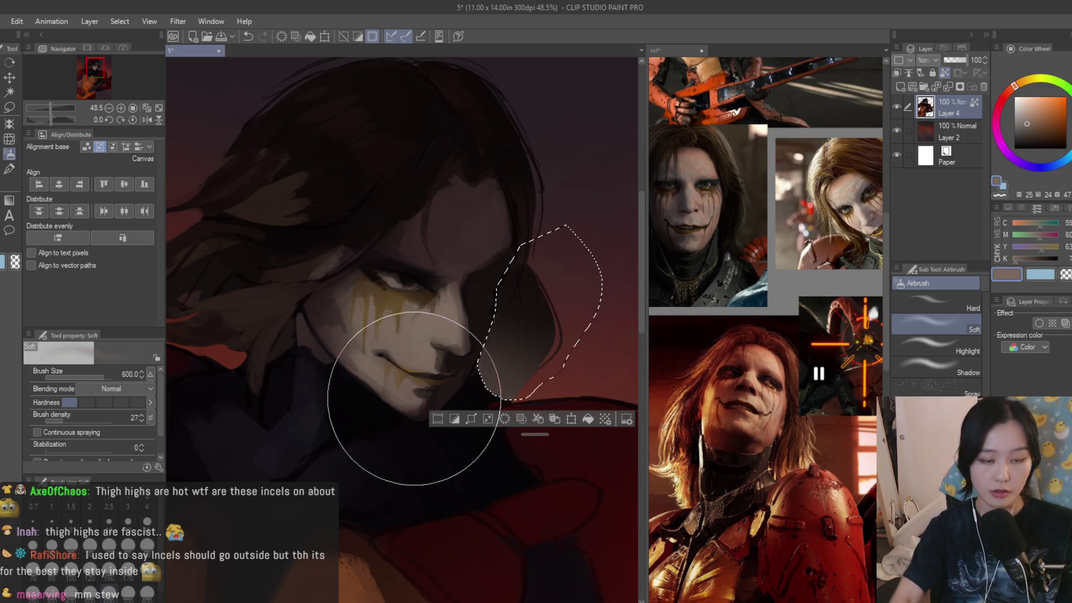
alt+click(553, 360)
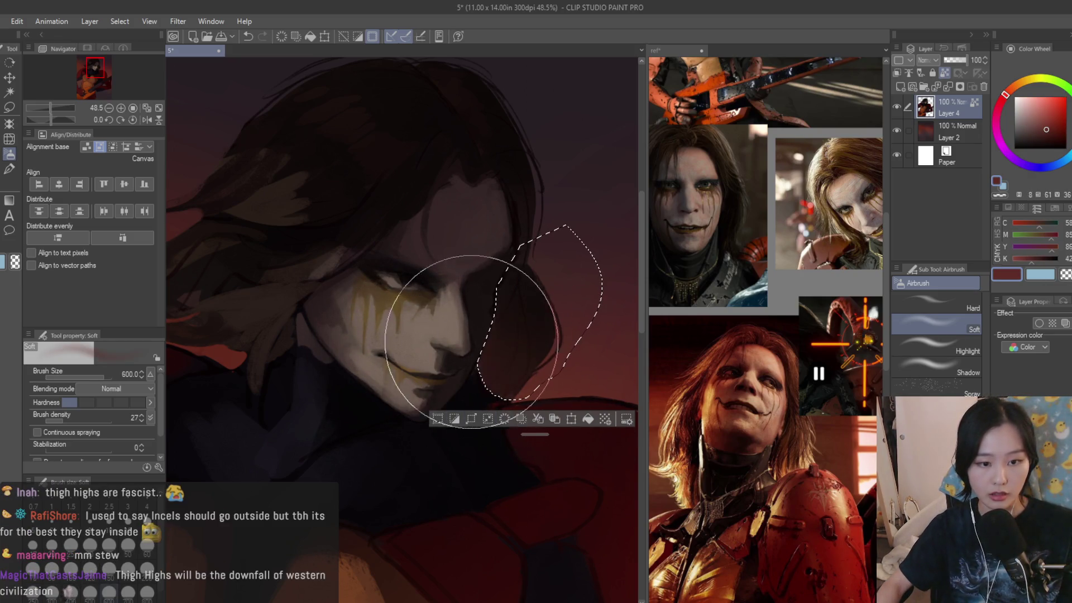
scroll(471, 344, down, 4)
key(ctrl+d)
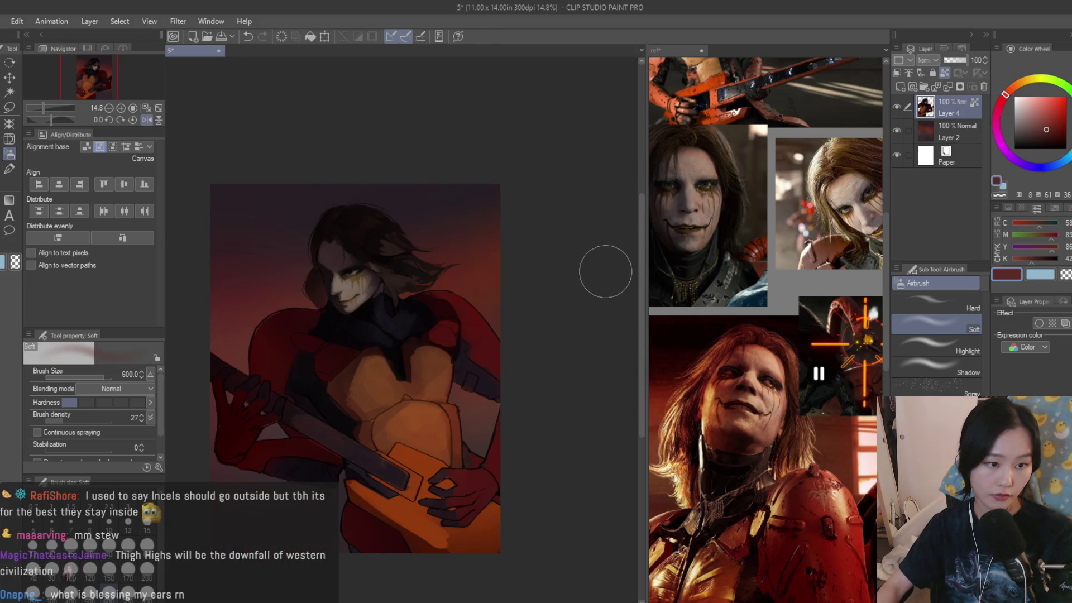
- Reselect beside the cheek, sample a dark hair brown, and deselect again
scroll(598, 277, down, 2)
scroll(390, 235, up, 4)
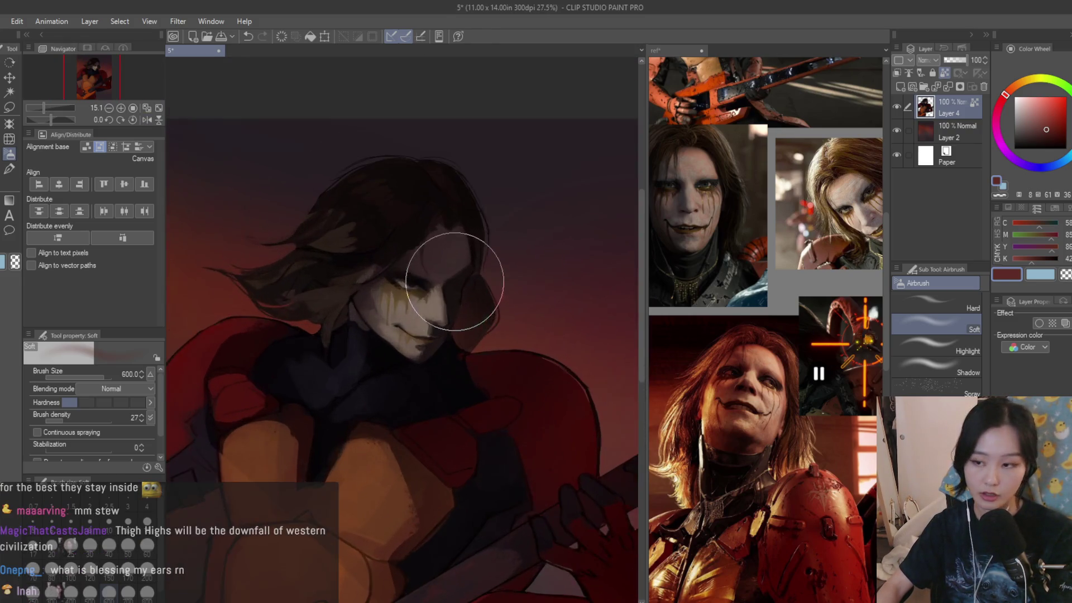
scroll(475, 282, up, 3)
mouse_move(556, 218)
mouse_down()
mouse_move(480, 290)
mouse_move(491, 414)
mouse_move(556, 219)
mouse_up()
alt+click(517, 296)
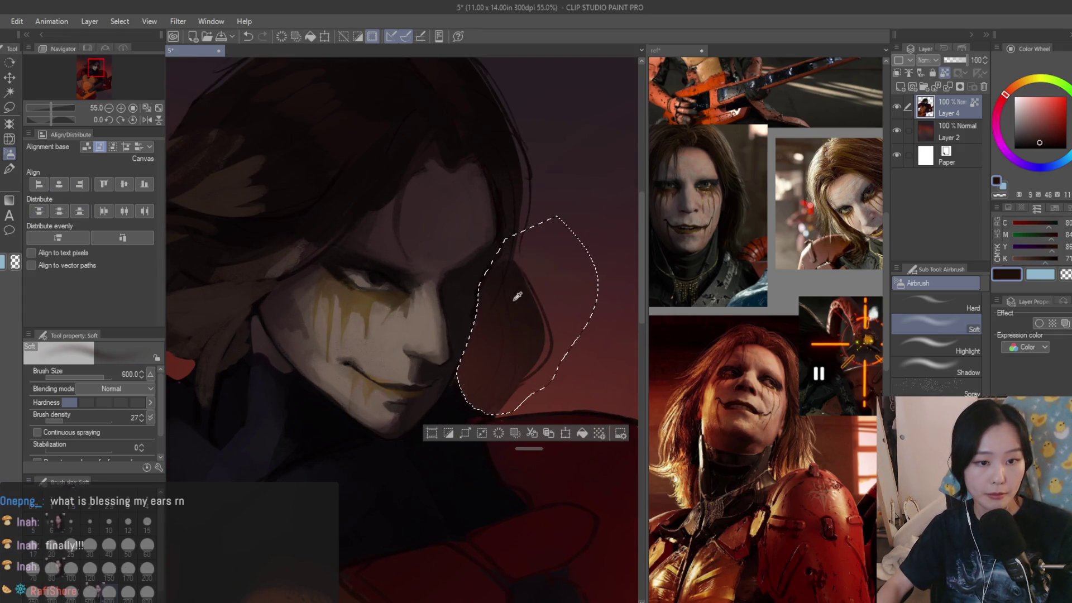
key(ctrl+d)
scroll(430, 311, down, 4)
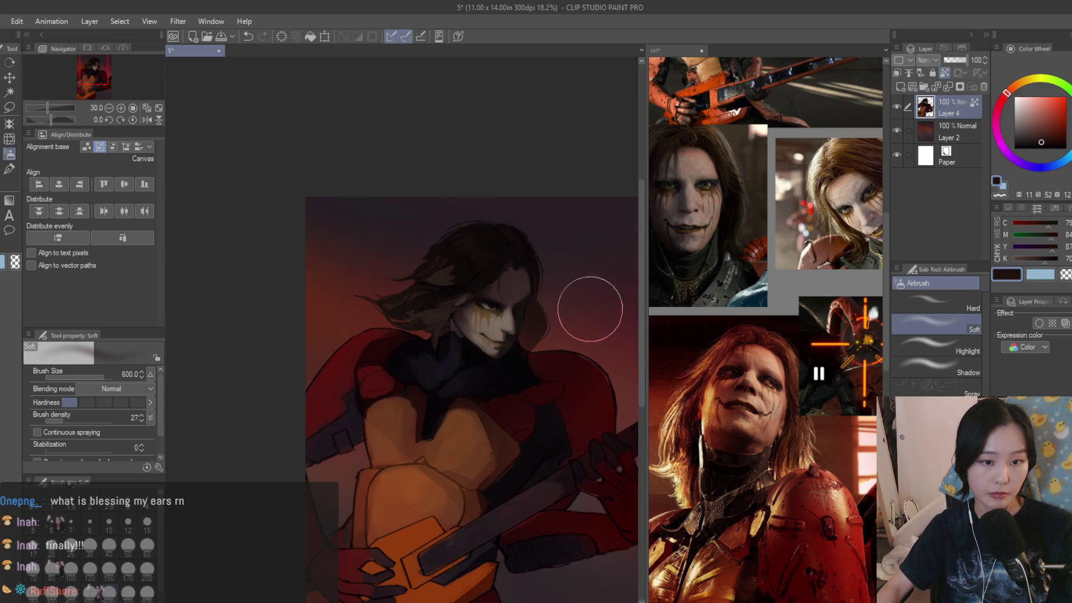
scroll(598, 313, up, 5)
- Use Dry Texture 3 at size 60 with sampled dark red-brown hair tones to paint strands into the flowing hair
key(b)
alt+click(366, 276)
key(bracketright)
key(bracketright)
key(bracketright)
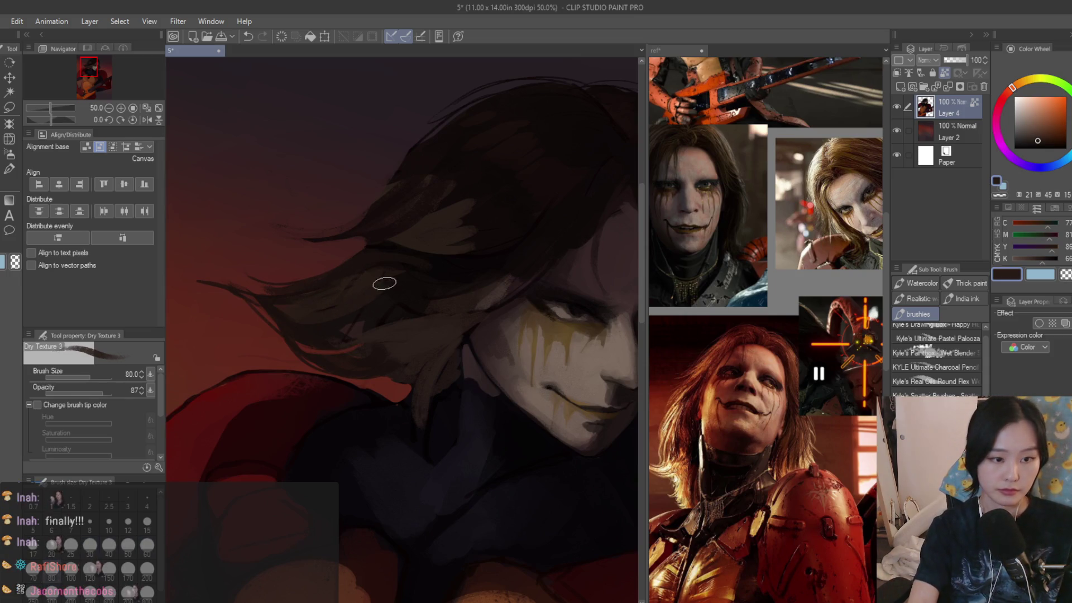
alt+click(480, 268)
scroll(402, 268, down, 1)
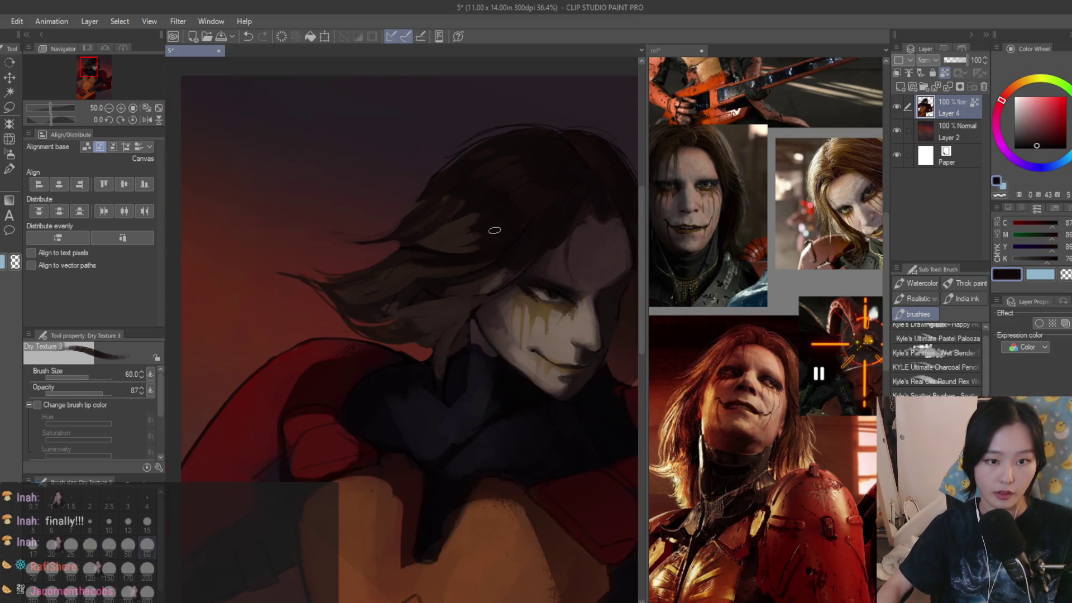
scroll(555, 225, up, 1)
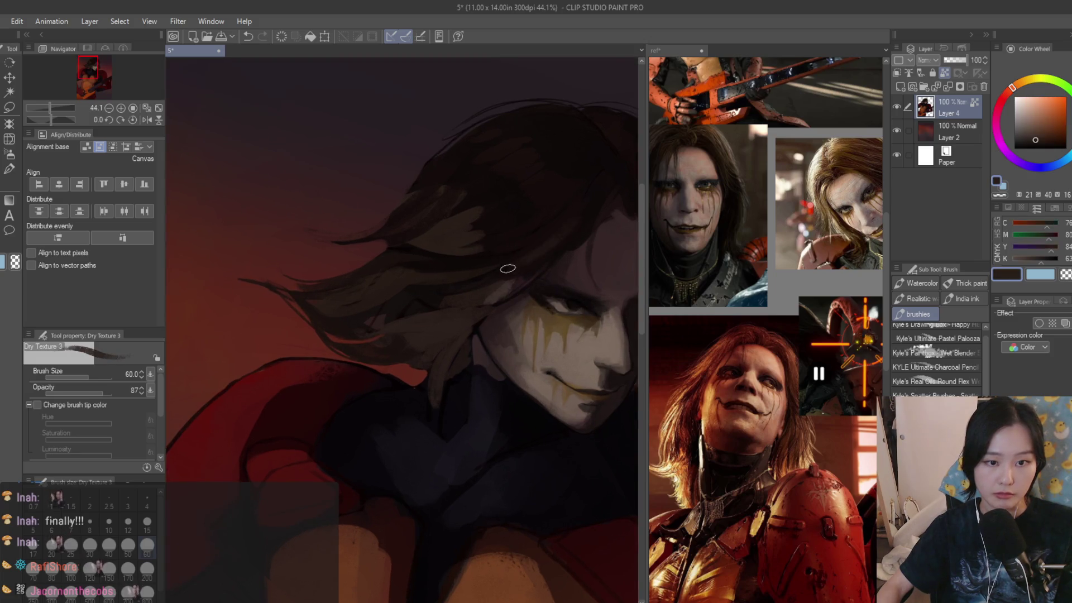
alt+click(549, 254)
alt+click(542, 252)
alt+click(525, 222)
alt+click(561, 227)
alt+click(548, 215)
alt+click(542, 208)
scroll(544, 213, down, 5)
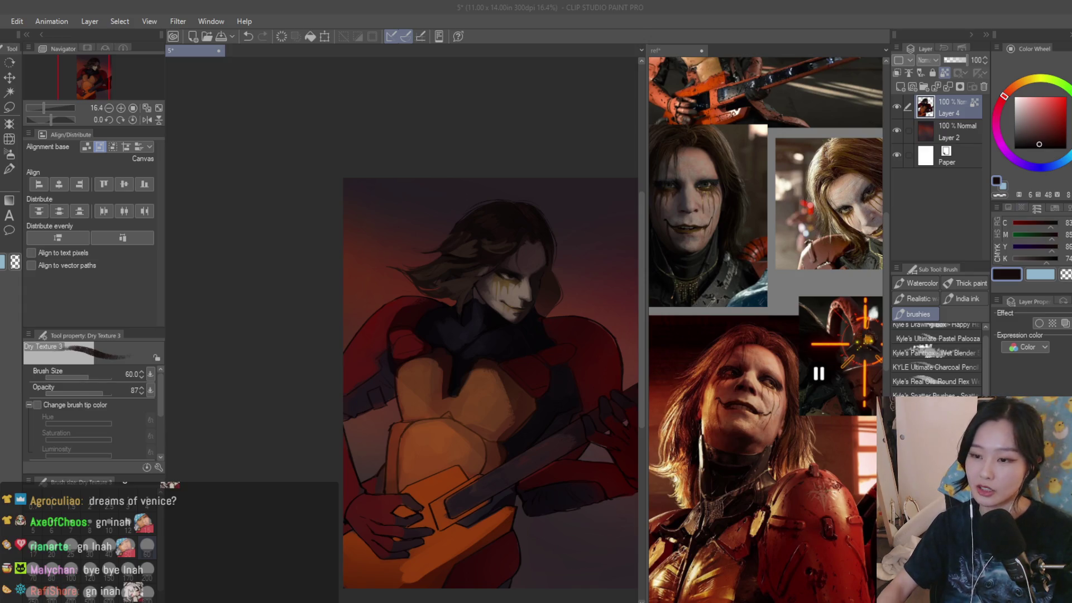
scroll(553, 258, down, 1)
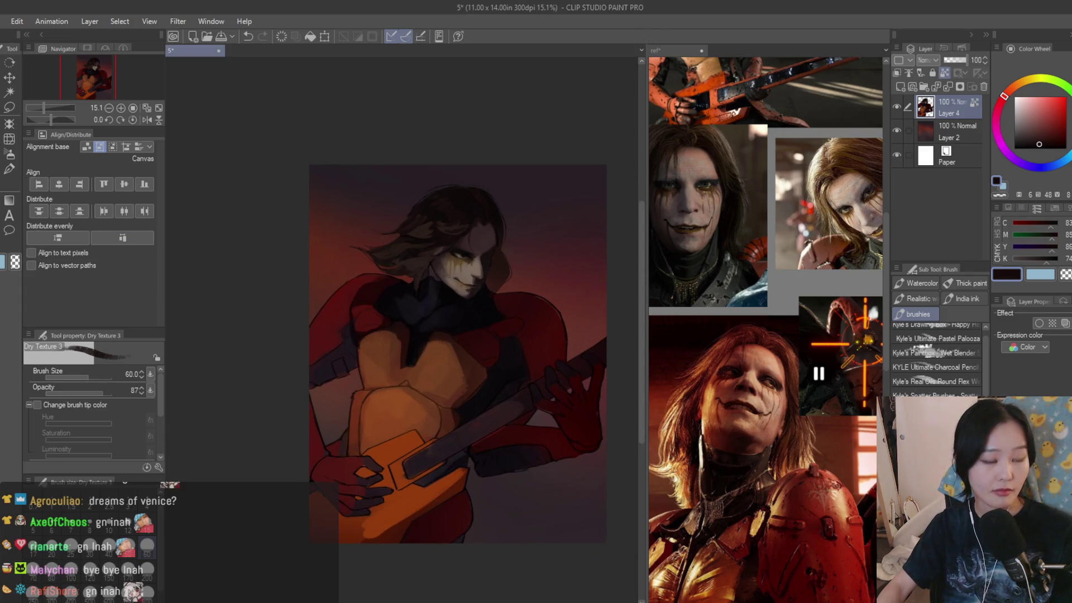
- Sample dark purple, maroon and red tones from the collar and shoulder armor
scroll(372, 288, up, 5)
alt+click(373, 289)
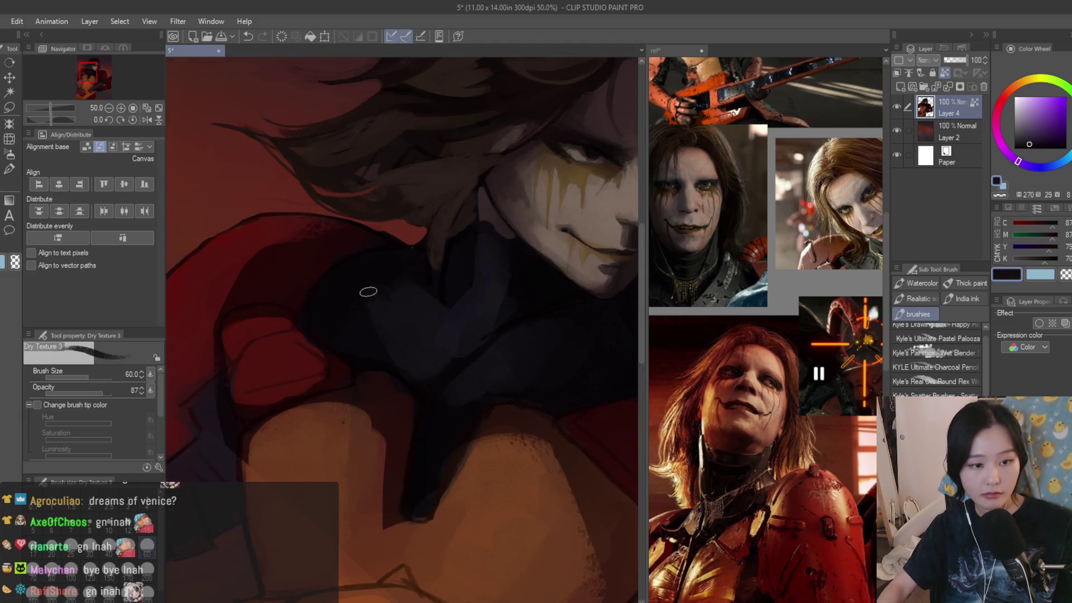
alt+click(363, 385)
alt+click(426, 472)
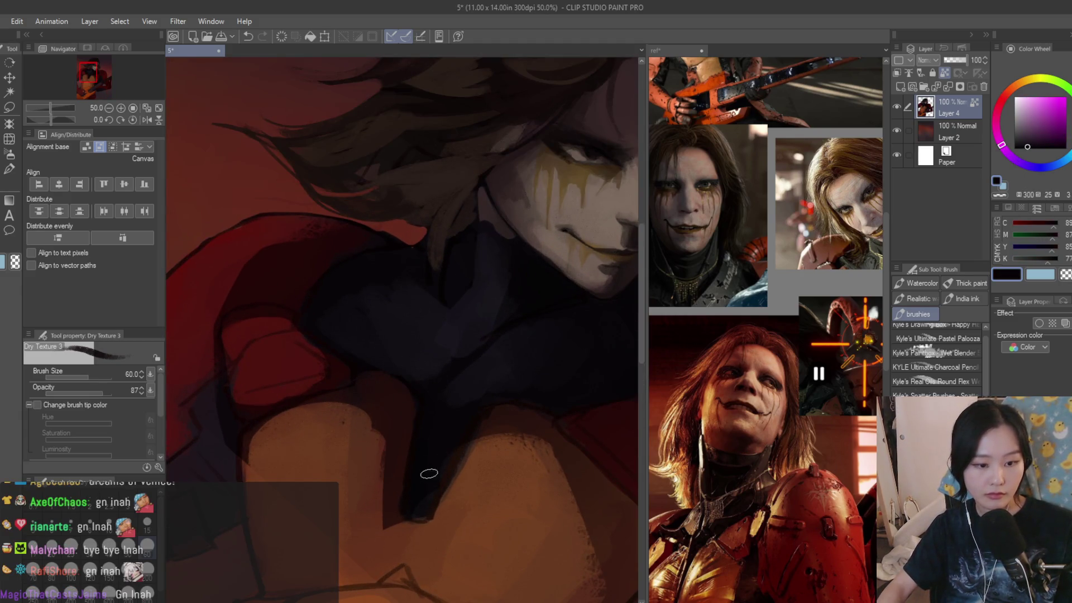
scroll(459, 272, down, 5)
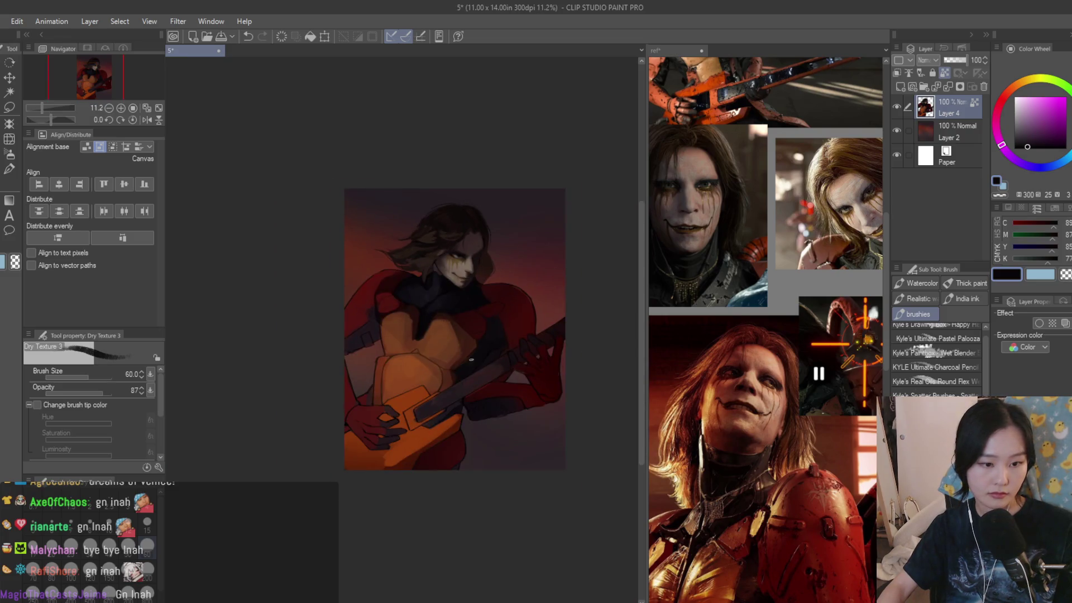
alt+click(488, 261)
scroll(488, 261, up, 5)
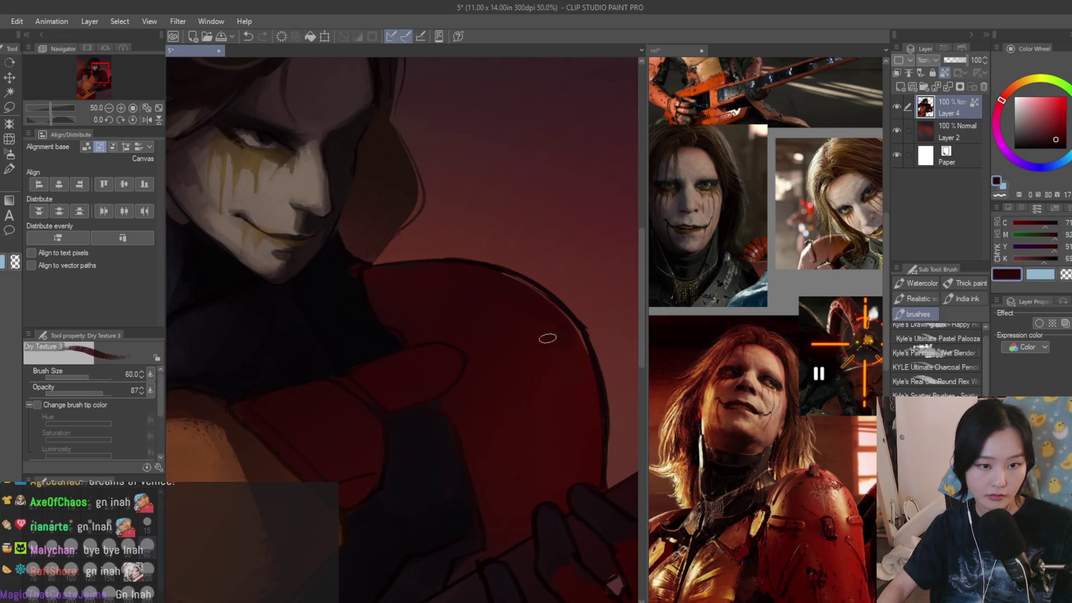
scroll(454, 268, up, 1)
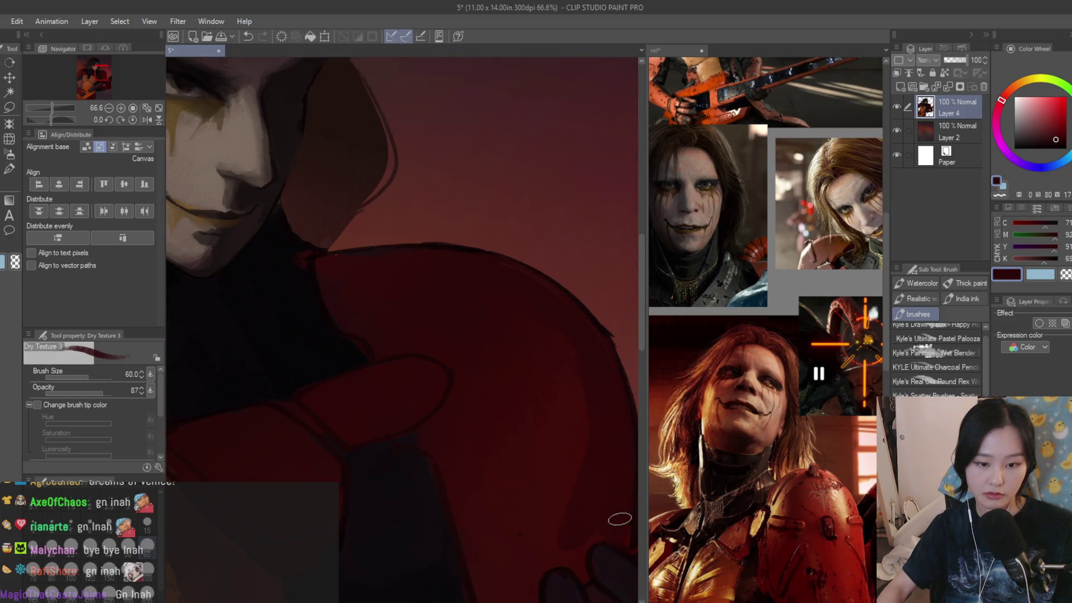
scroll(620, 510, down, 2)
alt+click(547, 474)
alt+click(545, 400)
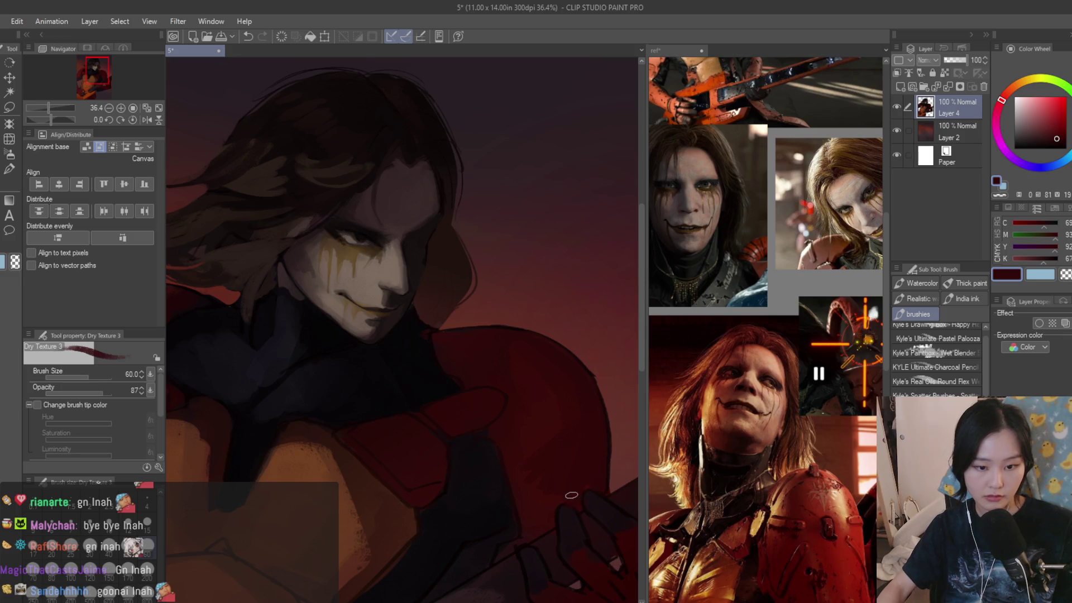
alt+click(525, 366)
scroll(531, 366, down, 5)
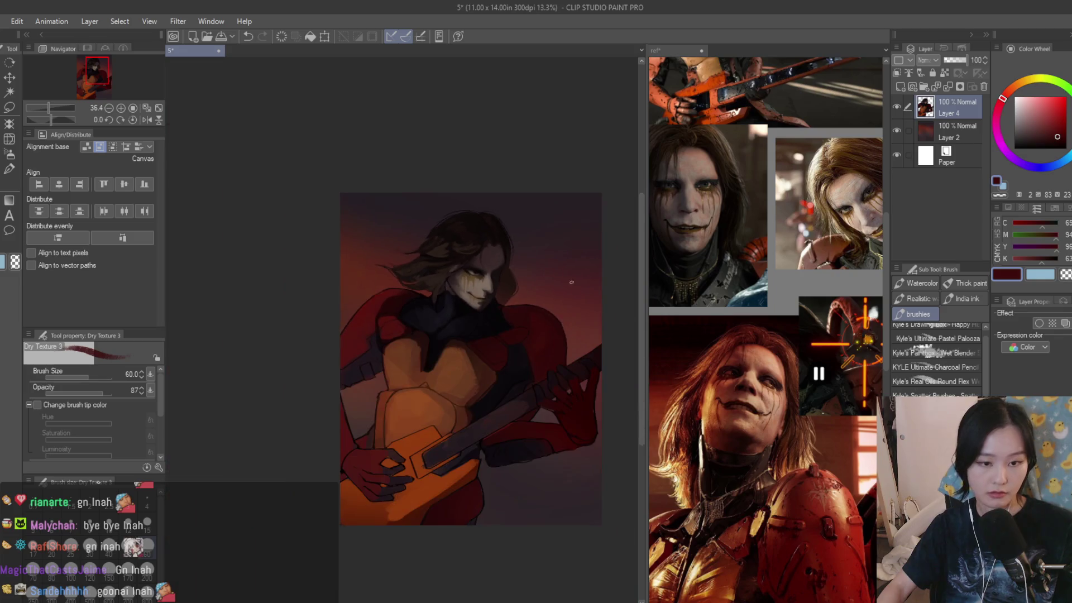
scroll(481, 278, down, 2)
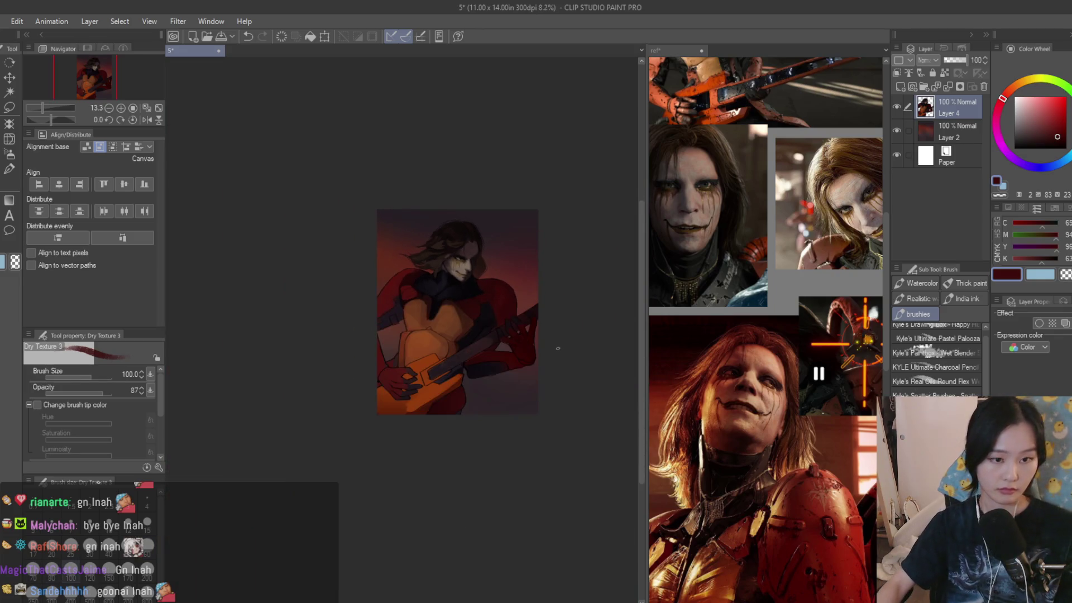
scroll(535, 286, up, 1)
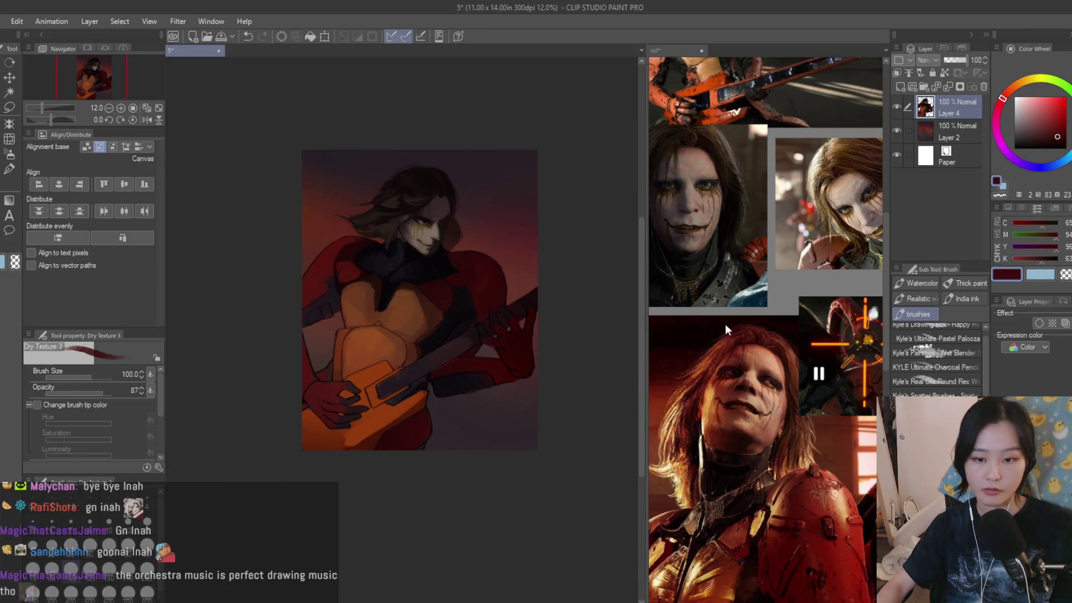
- Make the ref collage the active document
click(725, 324)
scroll(725, 324, down, 2)
scroll(709, 399, up, 3)
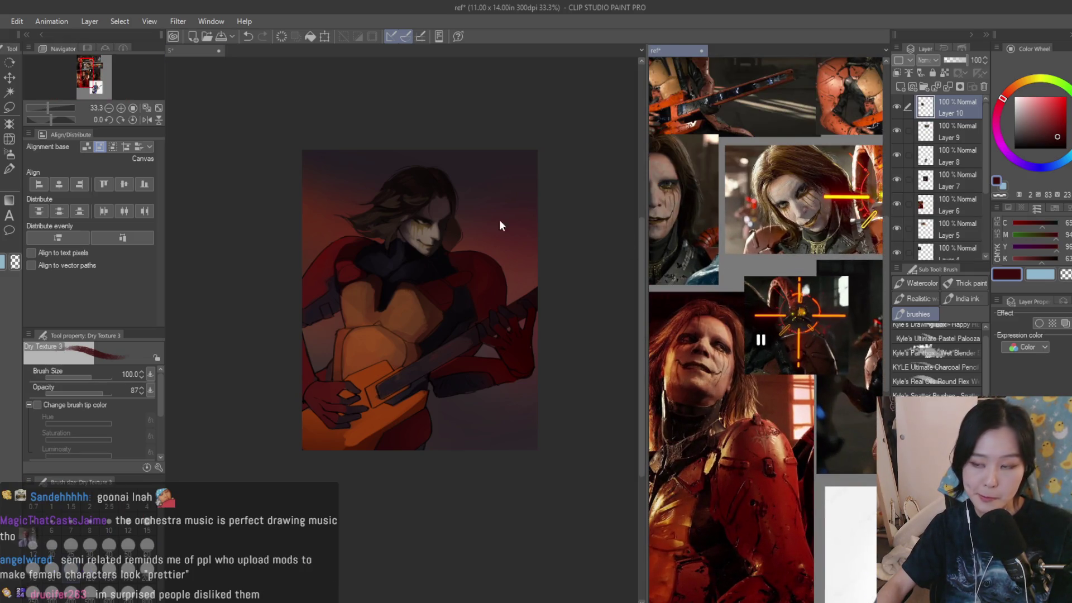
- Shade the shoulder with near-black purples and dark reds sampled from the canvas
click(518, 220)
scroll(473, 207, up, 1)
scroll(296, 282, up, 4)
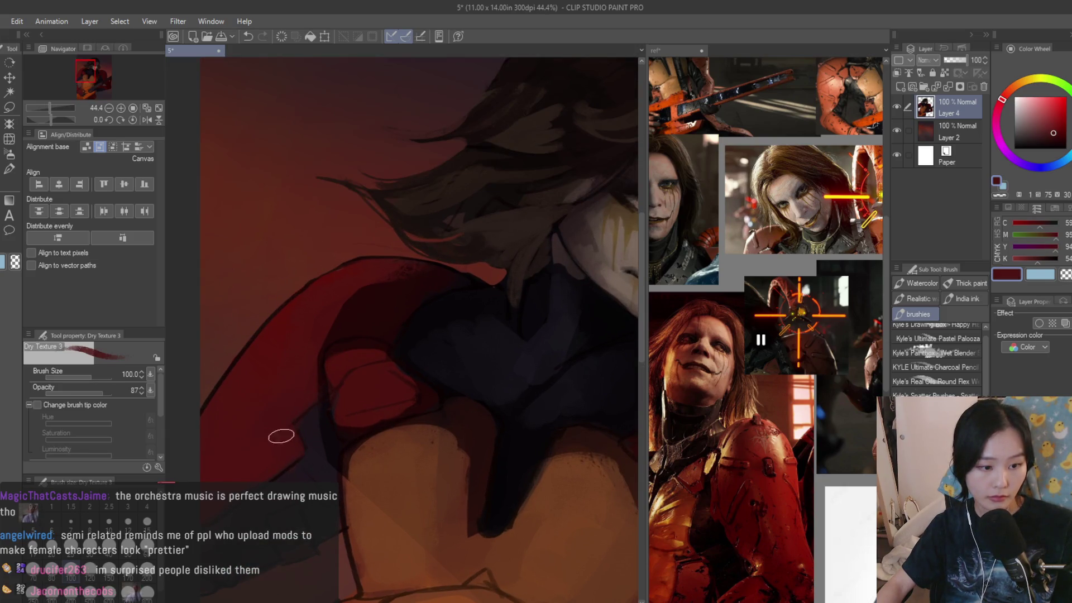
scroll(277, 427, up, 1)
alt+click(276, 525)
alt+click(310, 458)
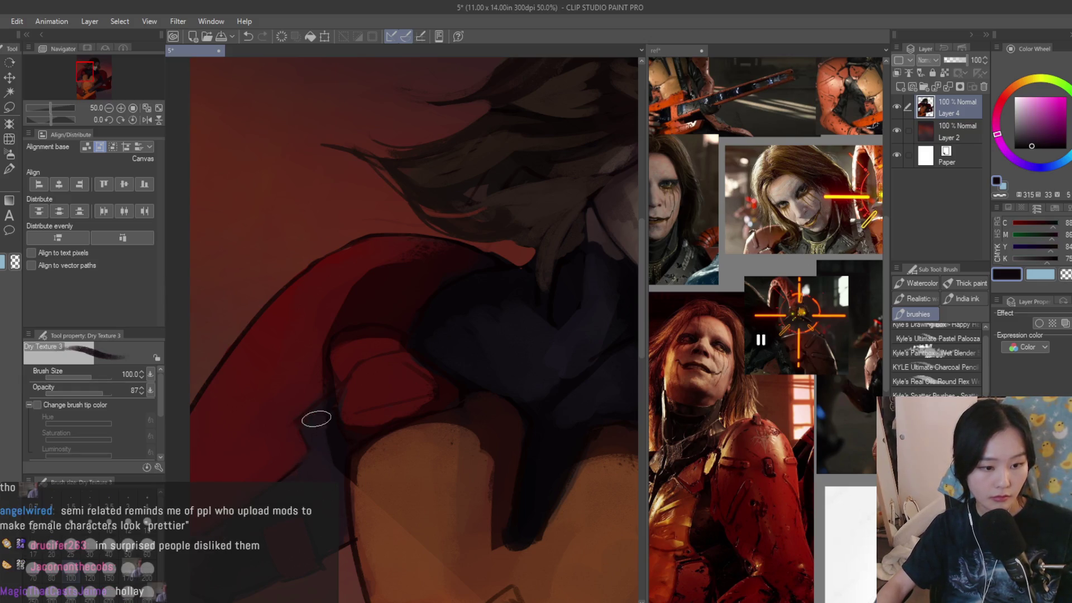
alt+click(315, 483)
alt+click(284, 501)
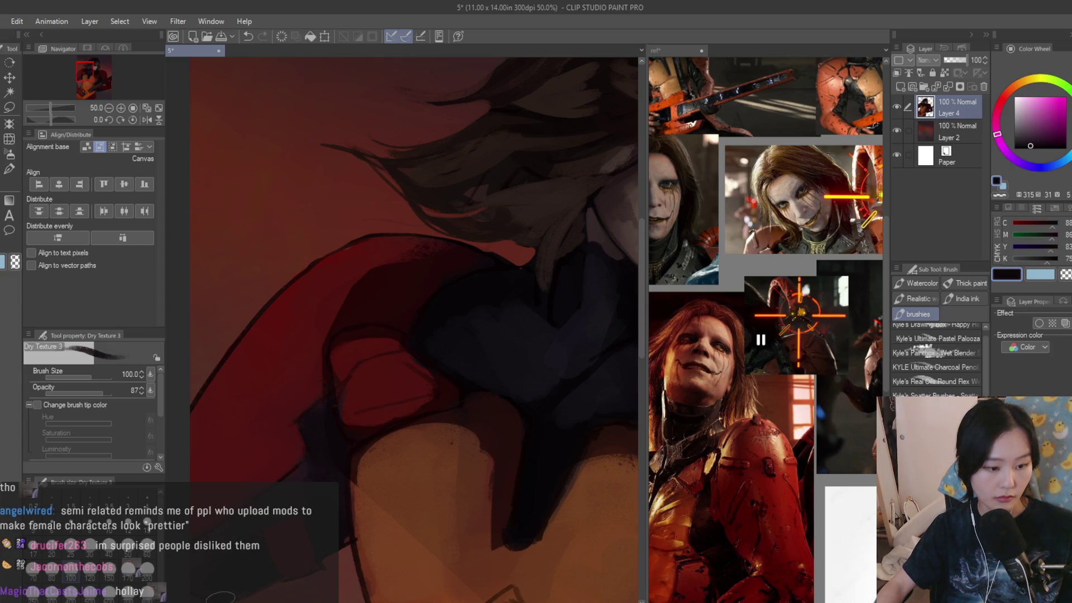
alt+click(229, 536)
scroll(308, 386, down, 4)
scroll(308, 386, up, 2)
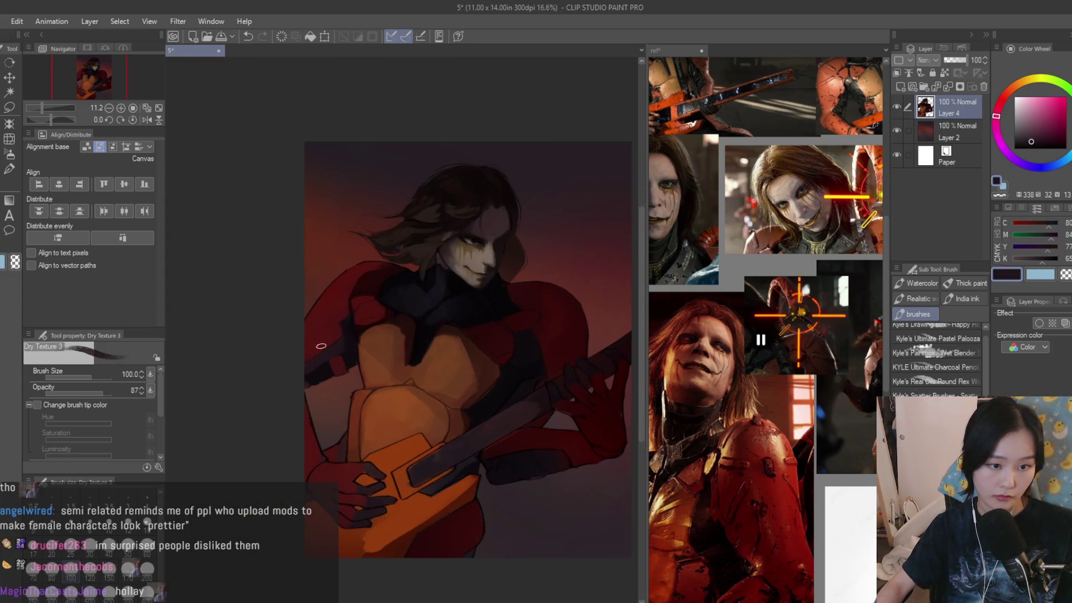
alt+click(310, 383)
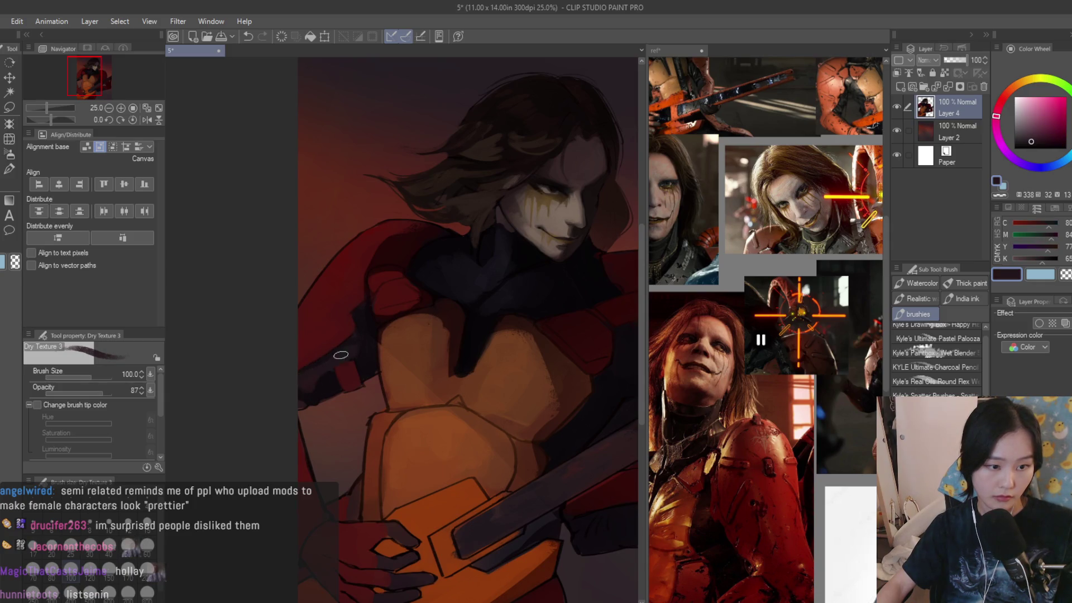
scroll(347, 350, down, 4)
scroll(531, 267, up, 2)
scroll(481, 371, up, 4)
- Add dark violet, red and brown shading across the torso and chest
alt+click(450, 424)
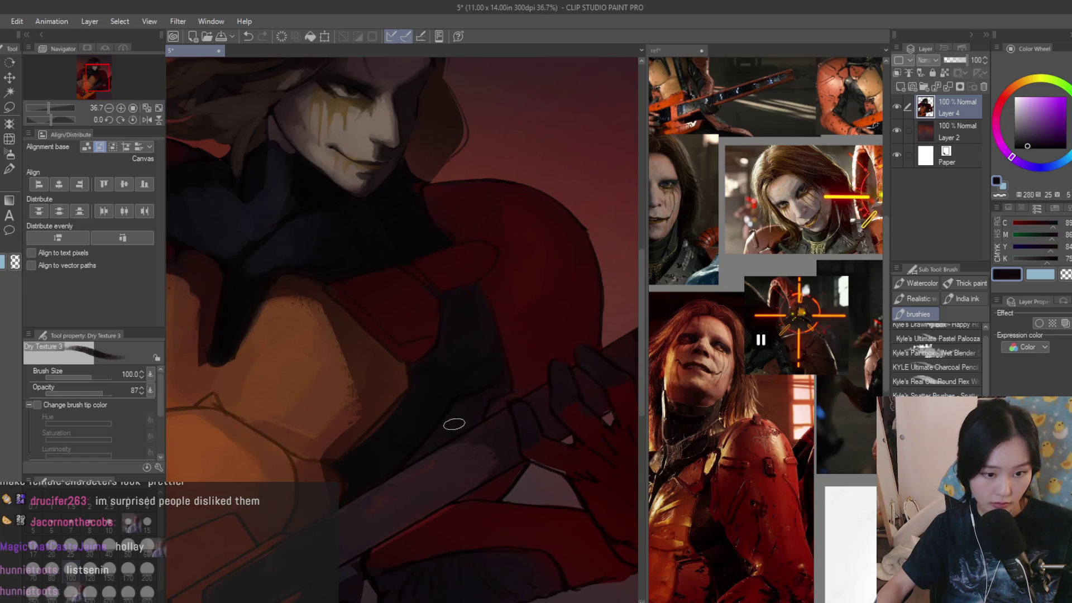
scroll(498, 376, down, 4)
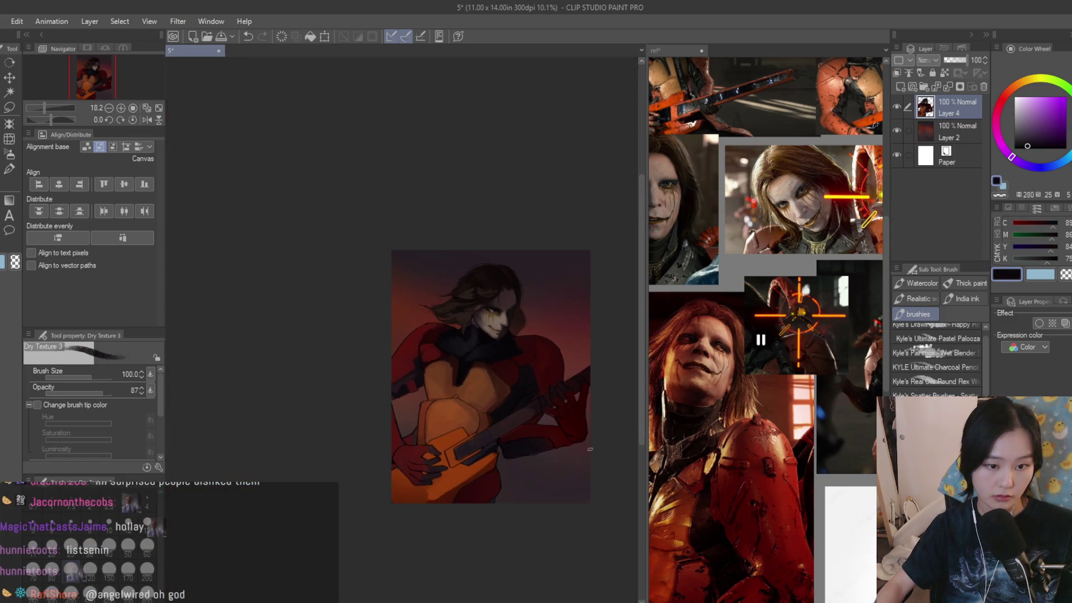
scroll(589, 447, up, 4)
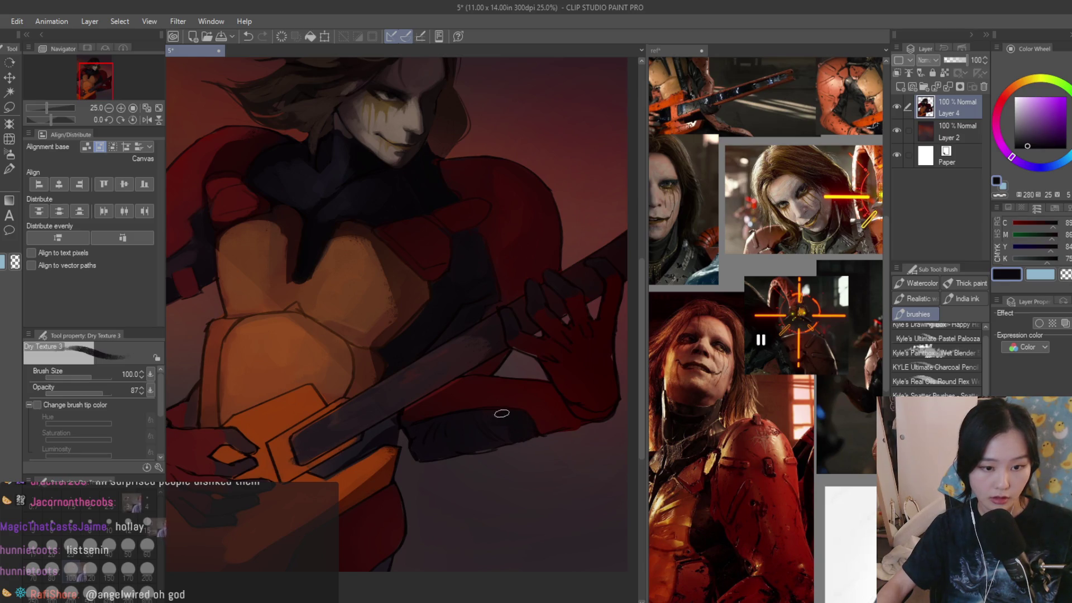
alt+click(435, 443)
scroll(511, 435, down, 3)
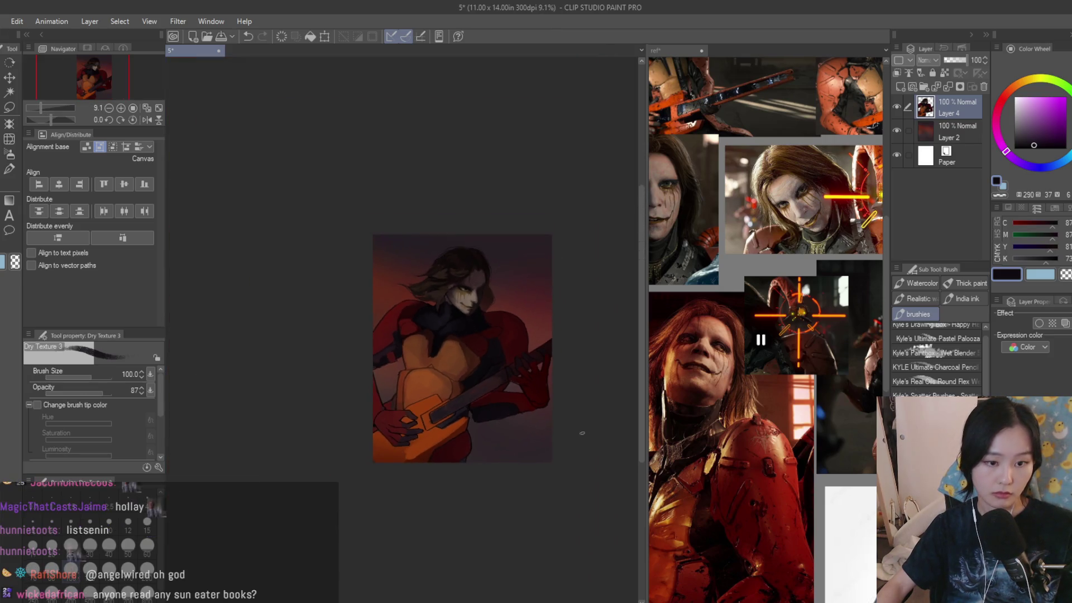
scroll(432, 216, up, 2)
scroll(373, 428, up, 3)
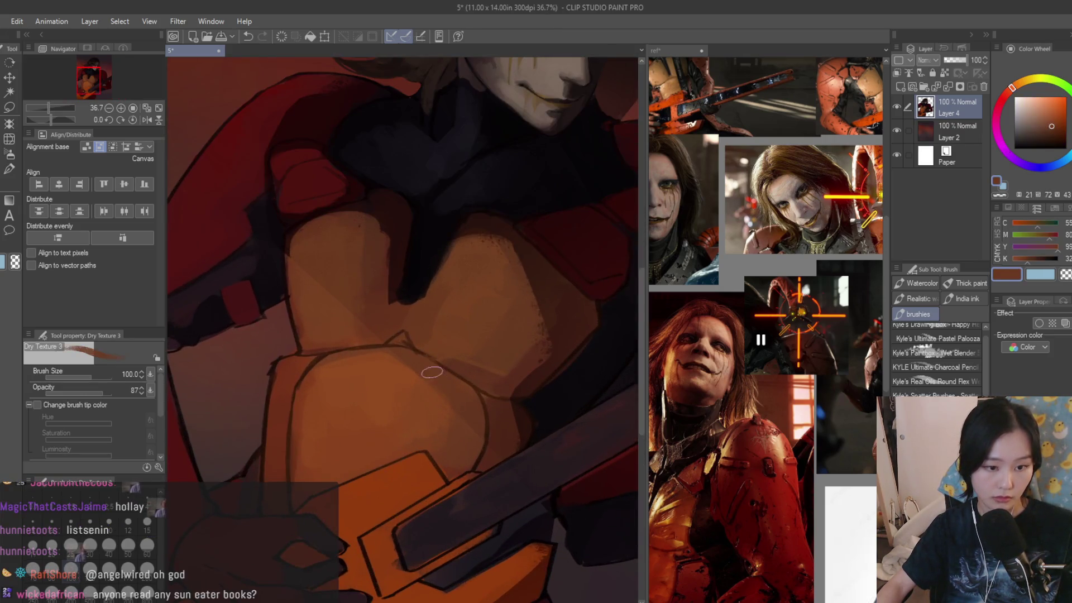
alt+click(509, 426)
alt+click(525, 396)
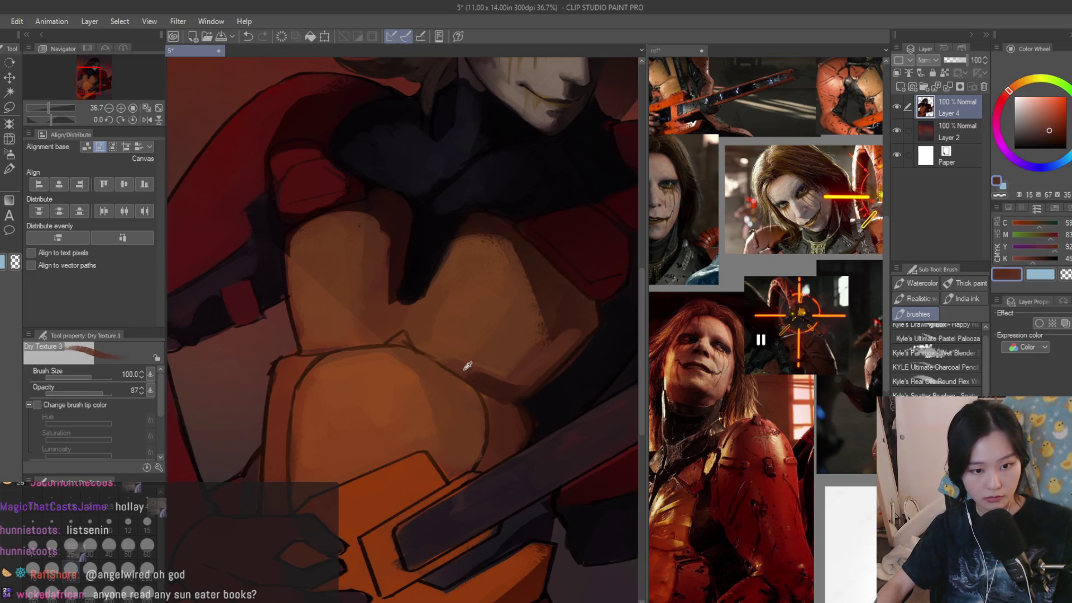
alt+click(432, 356)
alt+click(432, 356)
scroll(368, 381, down, 2)
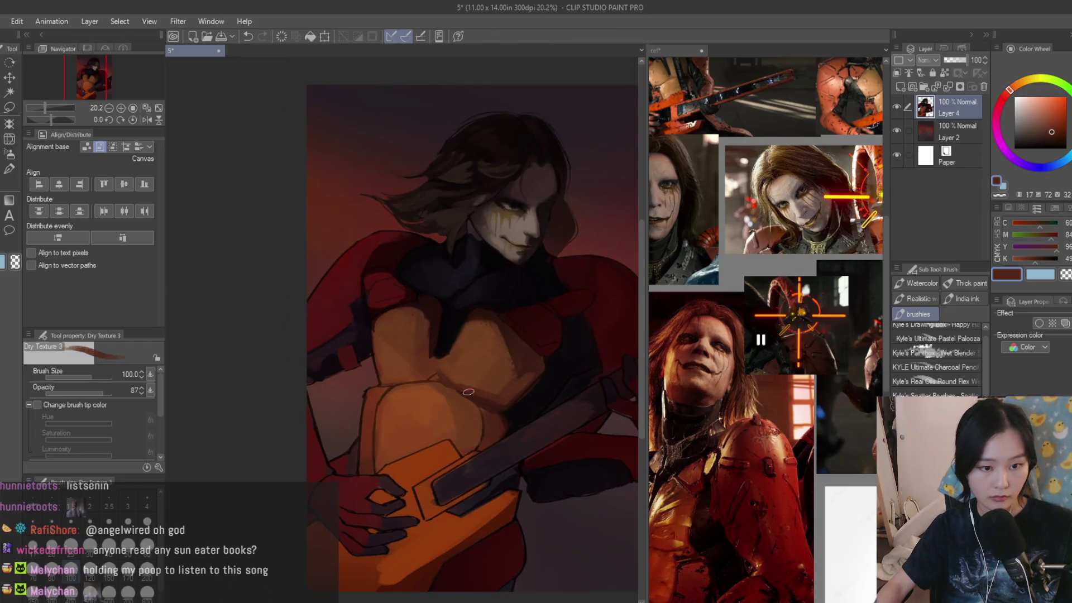
scroll(765, 335, down, 3)
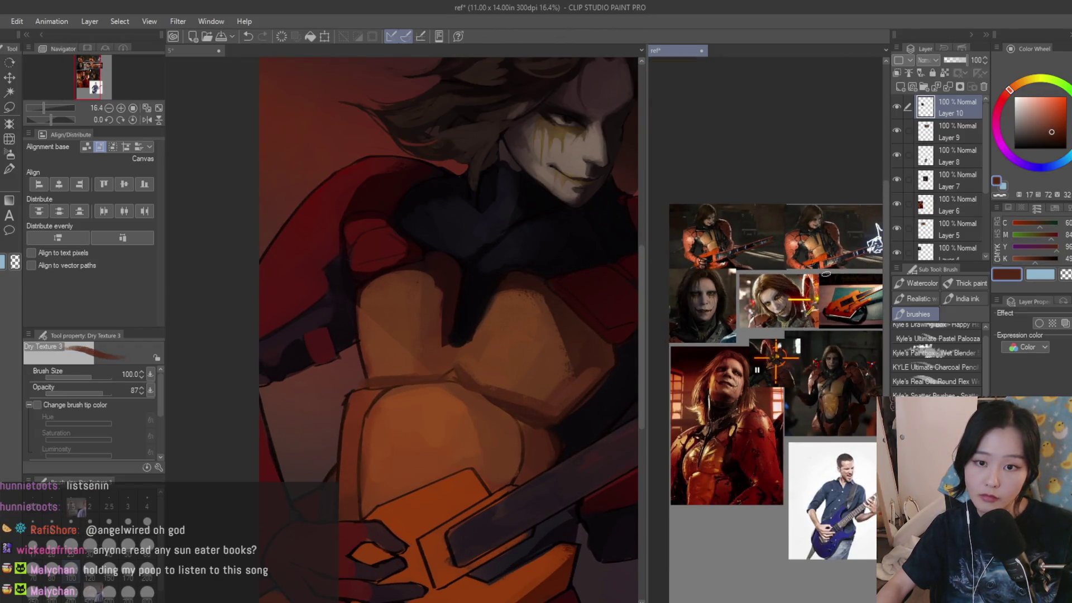
scroll(765, 335, up, 3)
scroll(475, 408, up, 3)
- Refine the chest armor with lighter and darker orange-brown tones
alt+click(454, 383)
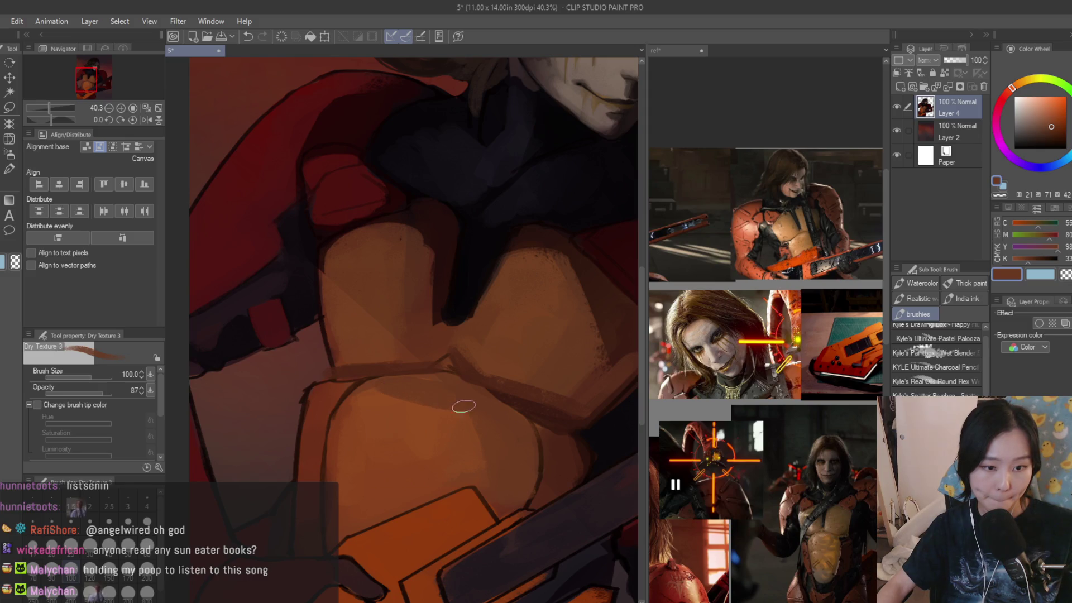
alt+click(451, 423)
scroll(804, 491, up, 3)
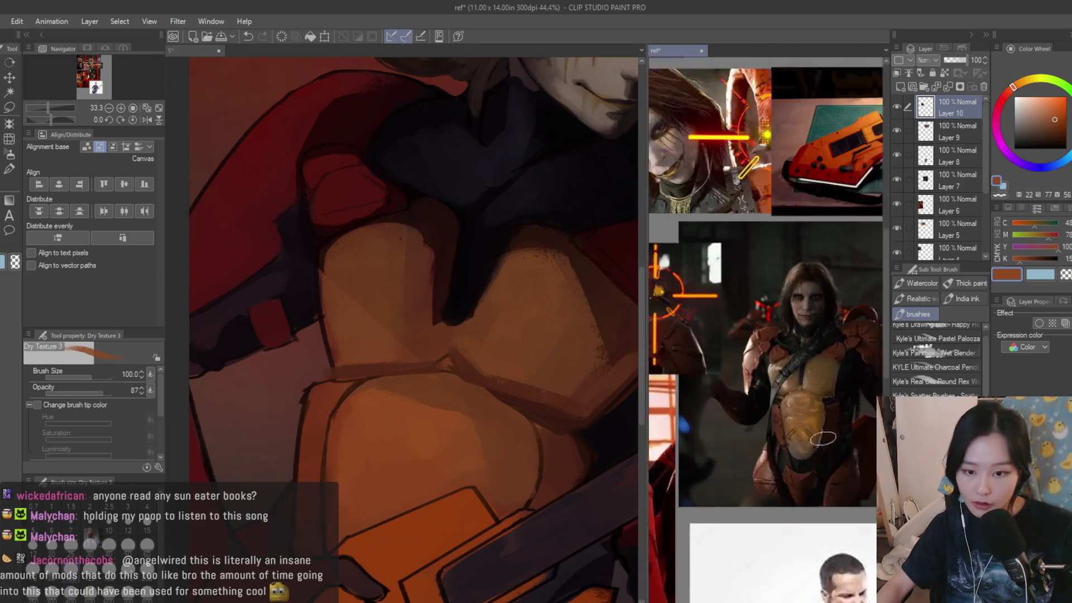
scroll(474, 376, down, 2)
scroll(466, 391, down, 5)
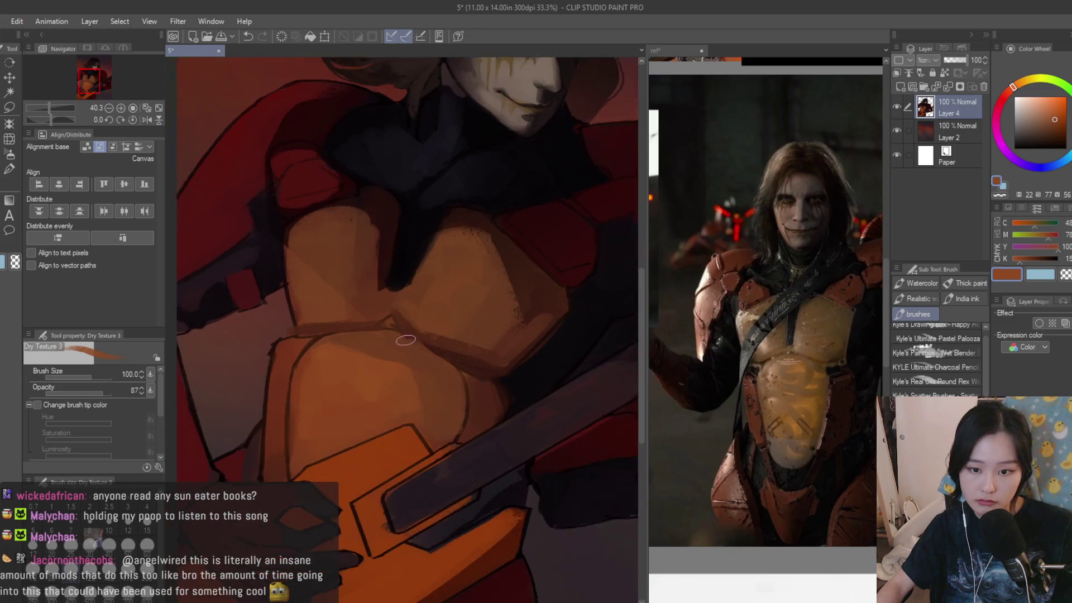
scroll(446, 366, up, 6)
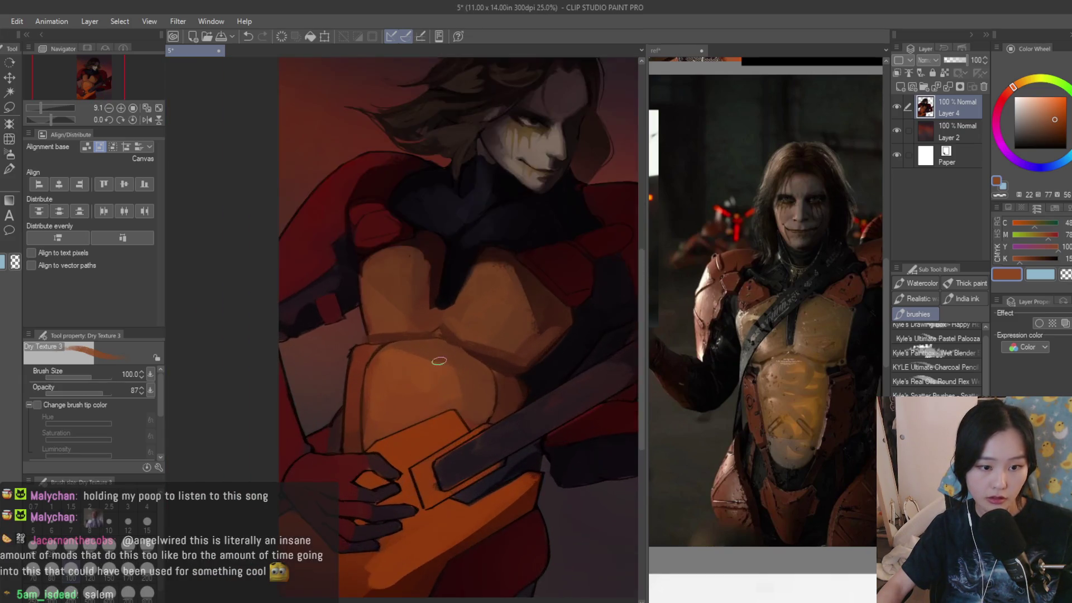
alt+click(362, 378)
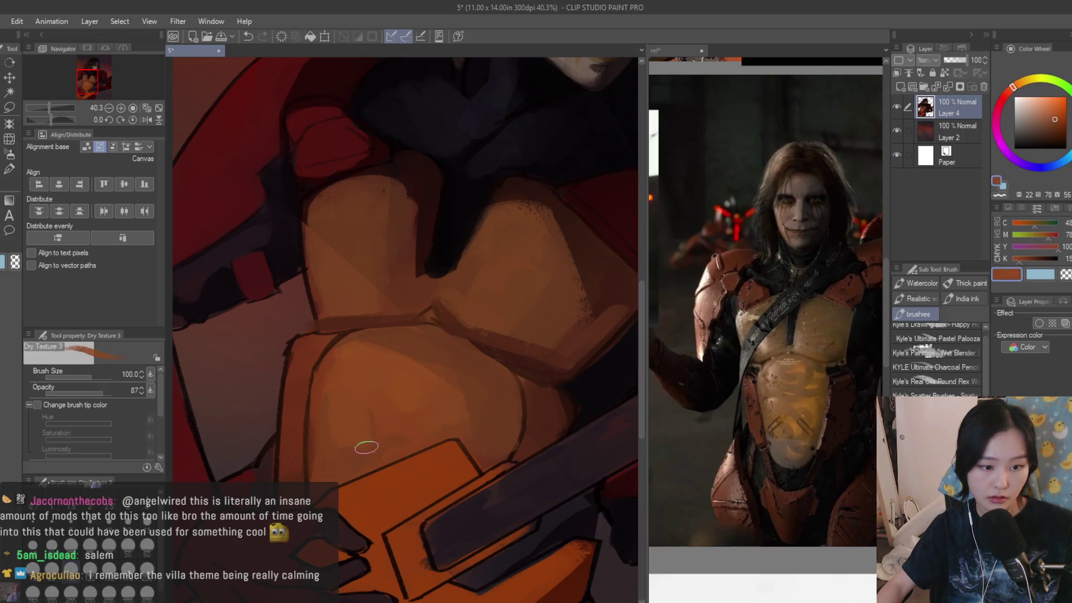
alt+click(418, 390)
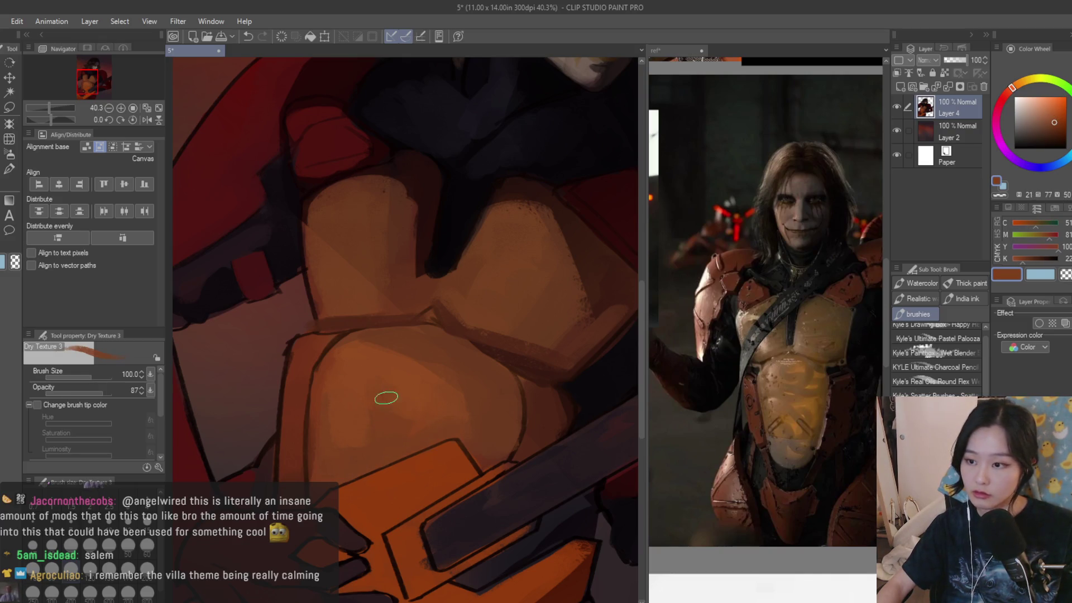
- Save the painting with Ctrl+S
scroll(445, 407, down, 4)
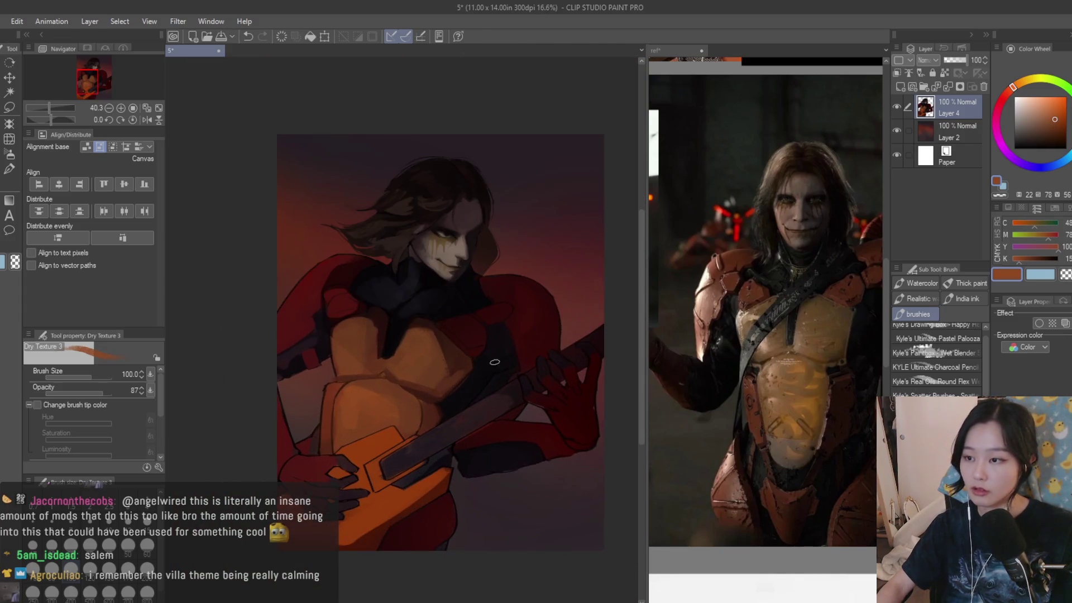
key(ctrl+s)
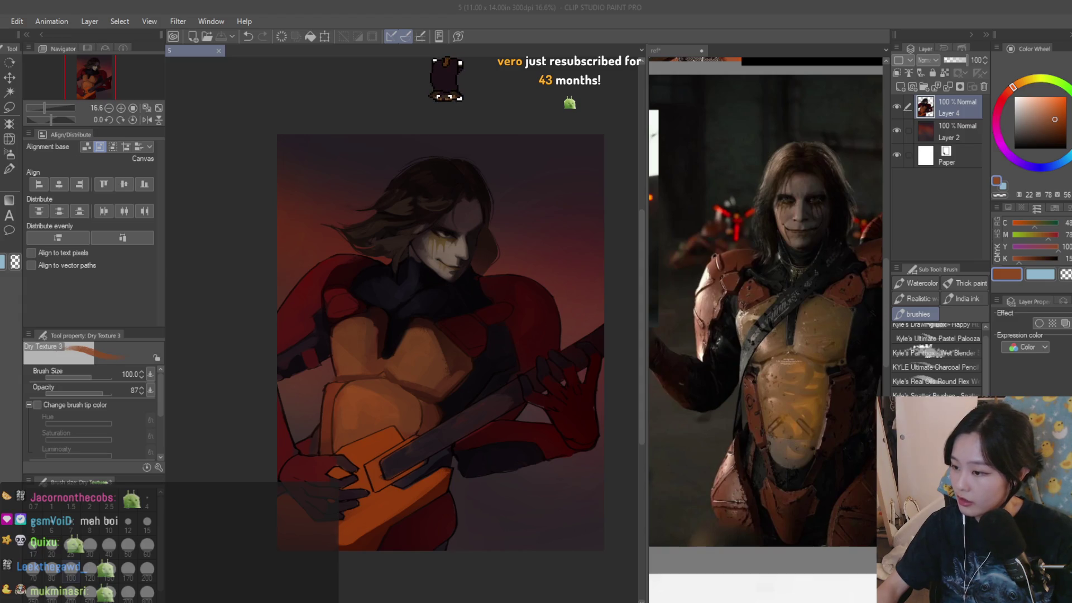
scroll(442, 193, up, 2)
- Glance at the reference collage and return to the guitarist painting
scroll(442, 193, up, 2)
scroll(441, 193, down, 5)
scroll(442, 193, up, 2)
click(747, 317)
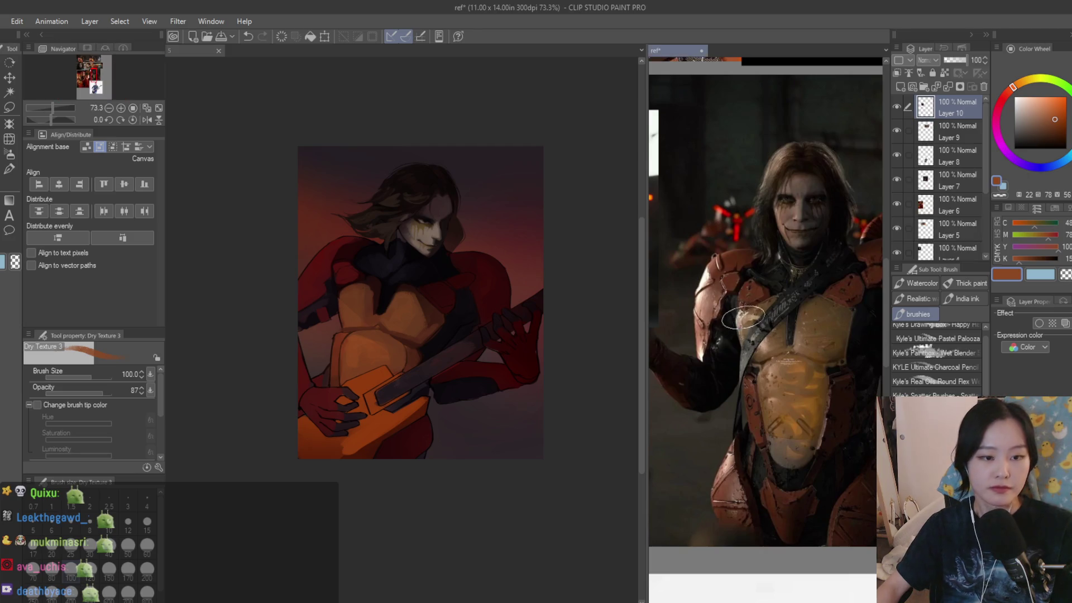
click(495, 281)
scroll(494, 282, up, 4)
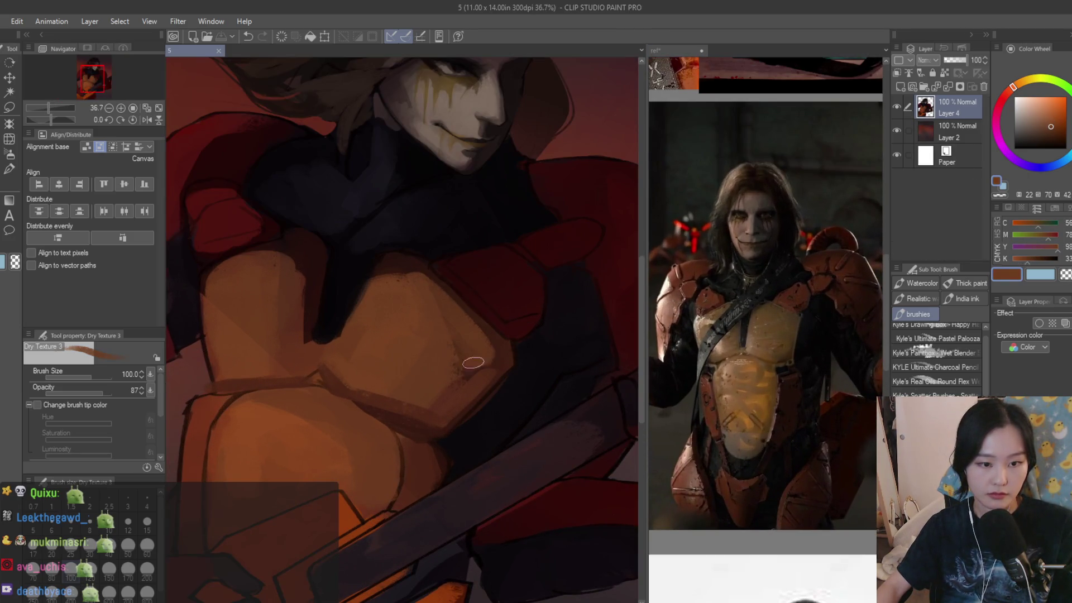
- Paint the chest armor with brown tones sampled from the chest and torso
click(472, 365)
scroll(503, 347, down, 8)
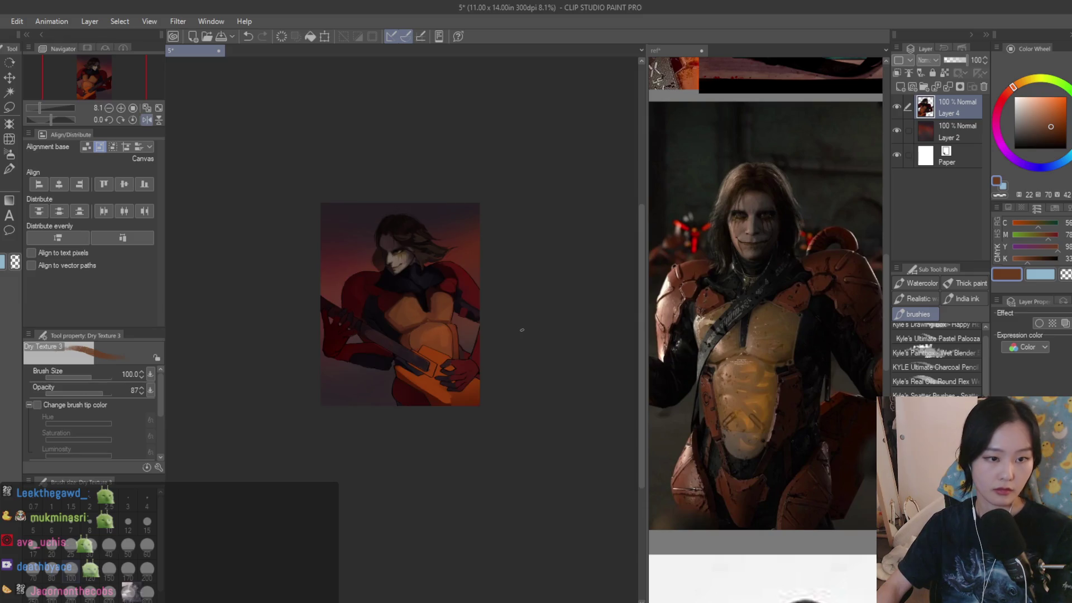
scroll(522, 335, down, 1)
scroll(524, 340, up, 2)
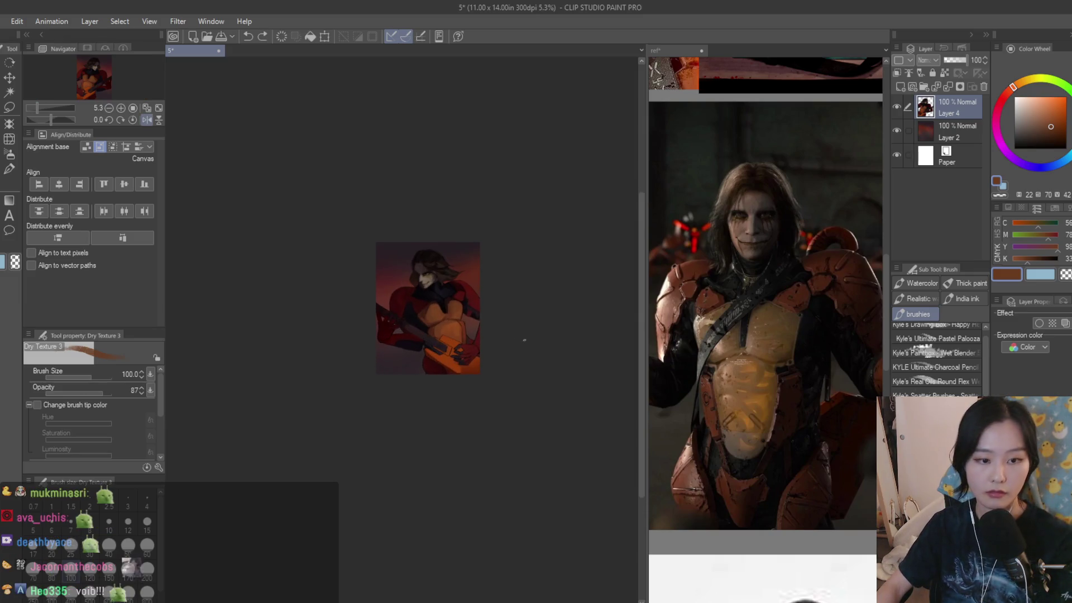
scroll(426, 360, up, 10)
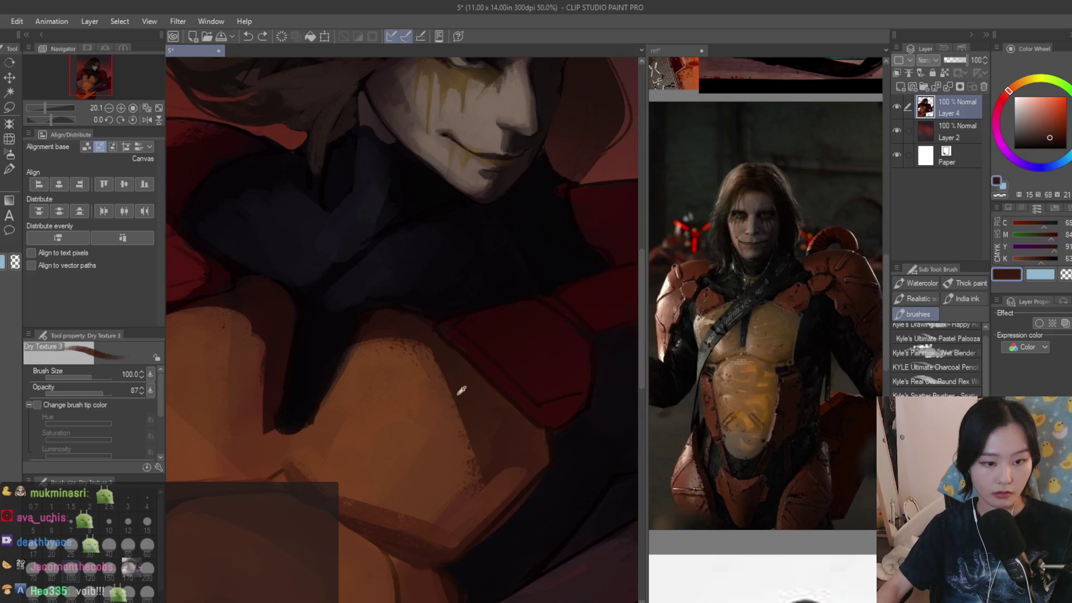
alt+click(463, 393)
alt+click(431, 356)
alt+click(423, 346)
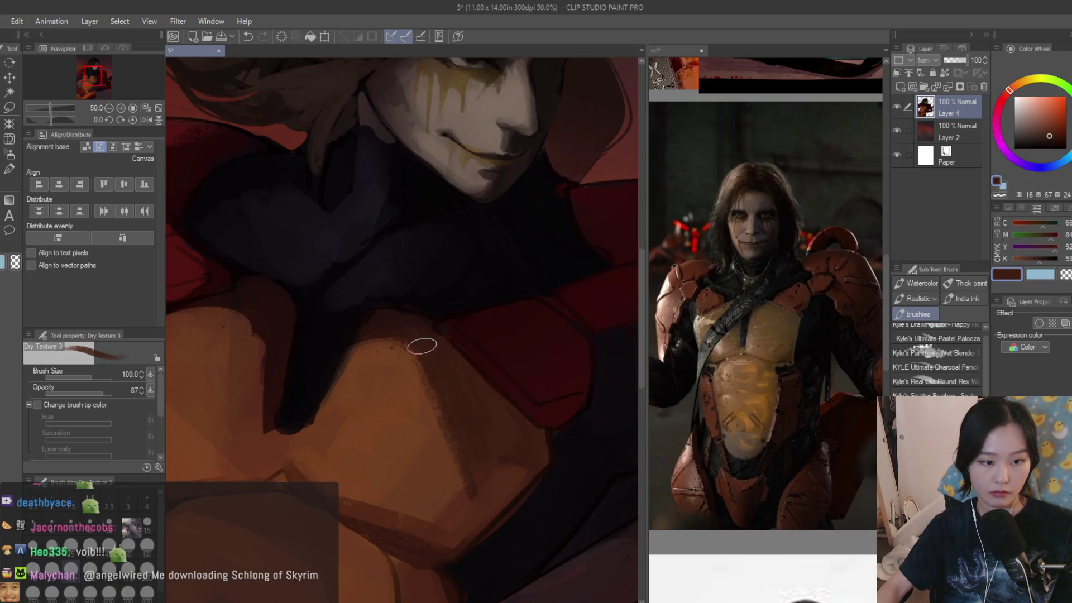
alt+click(371, 378)
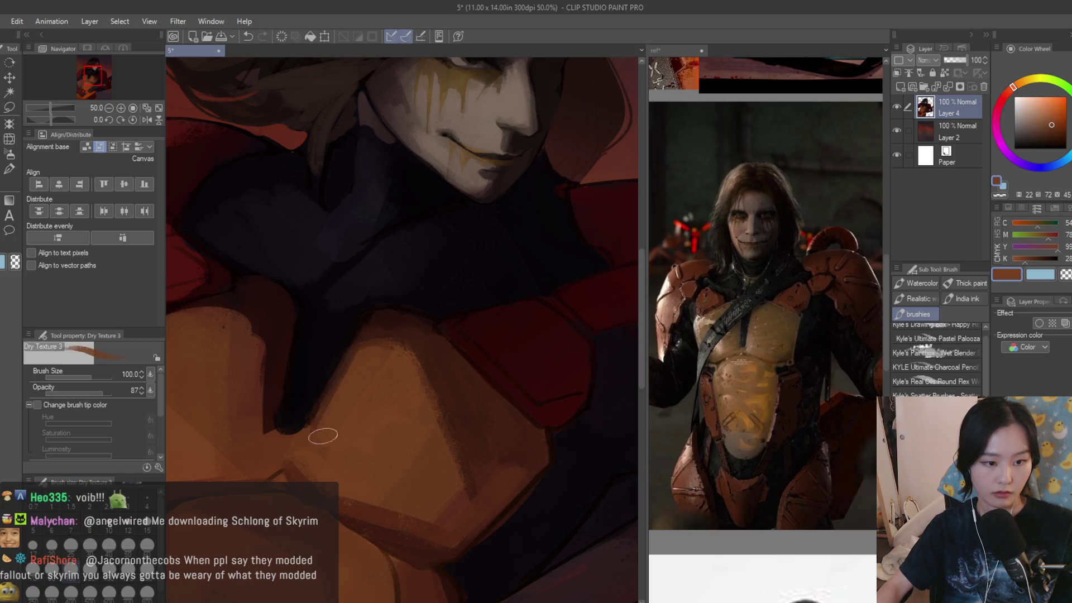
alt+click(344, 469)
scroll(329, 469, down, 3)
scroll(356, 409, up, 2)
alt+click(356, 408)
alt+click(362, 441)
scroll(362, 441, down, 5)
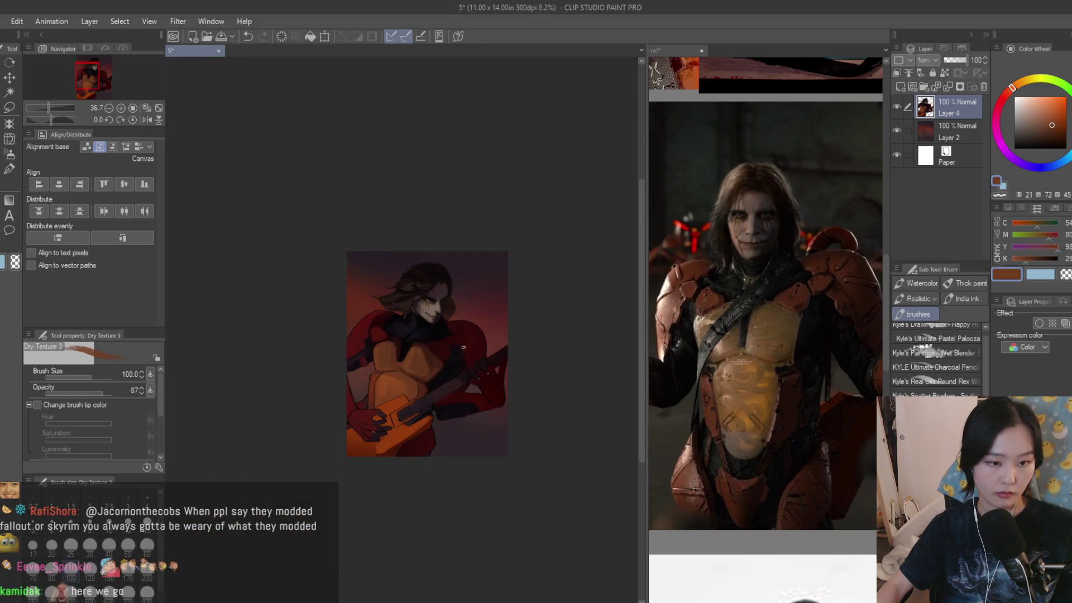
scroll(456, 398, up, 2)
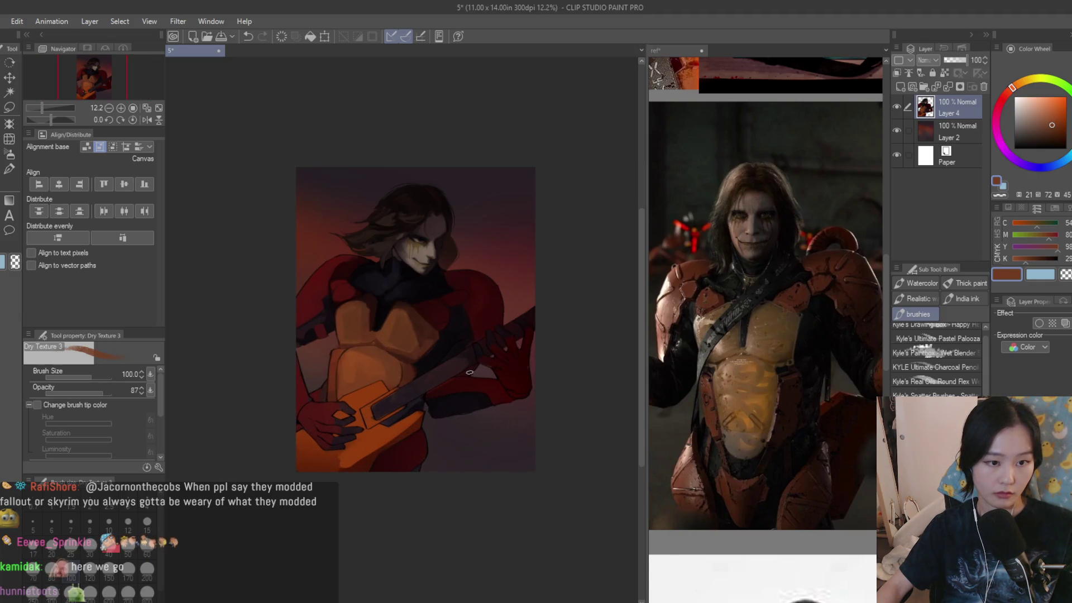
scroll(469, 372, up, 4)
- Paint very dark red shading over the cloak behind the shoulder
alt+click(399, 341)
mouse_move(399, 342)
mouse_down()
mouse_move(380, 336)
mouse_move(383, 364)
mouse_move(352, 408)
mouse_up()
alt+click(357, 403)
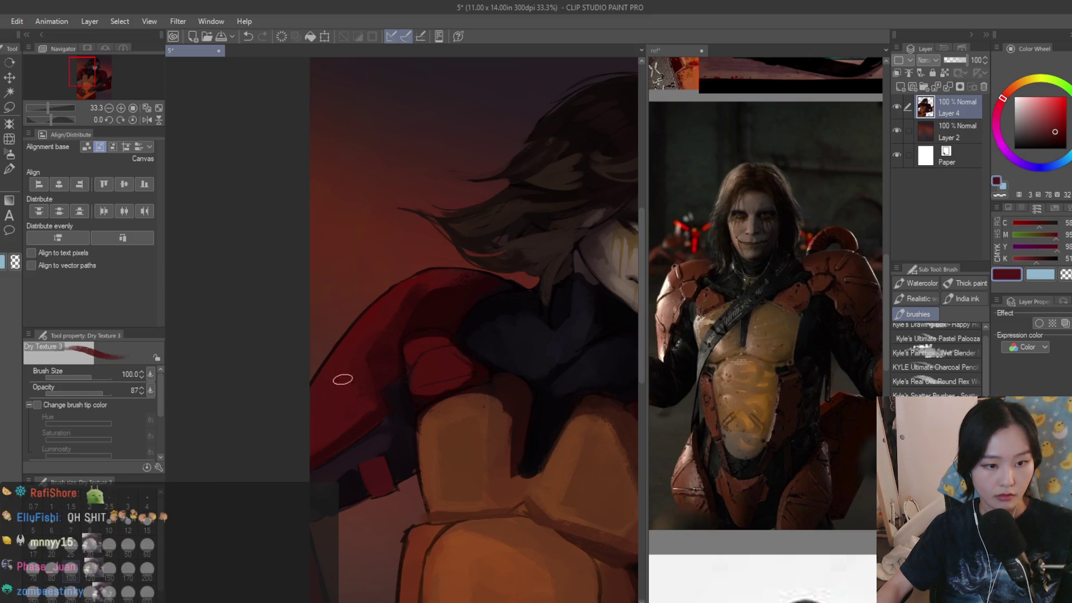
alt+click(361, 401)
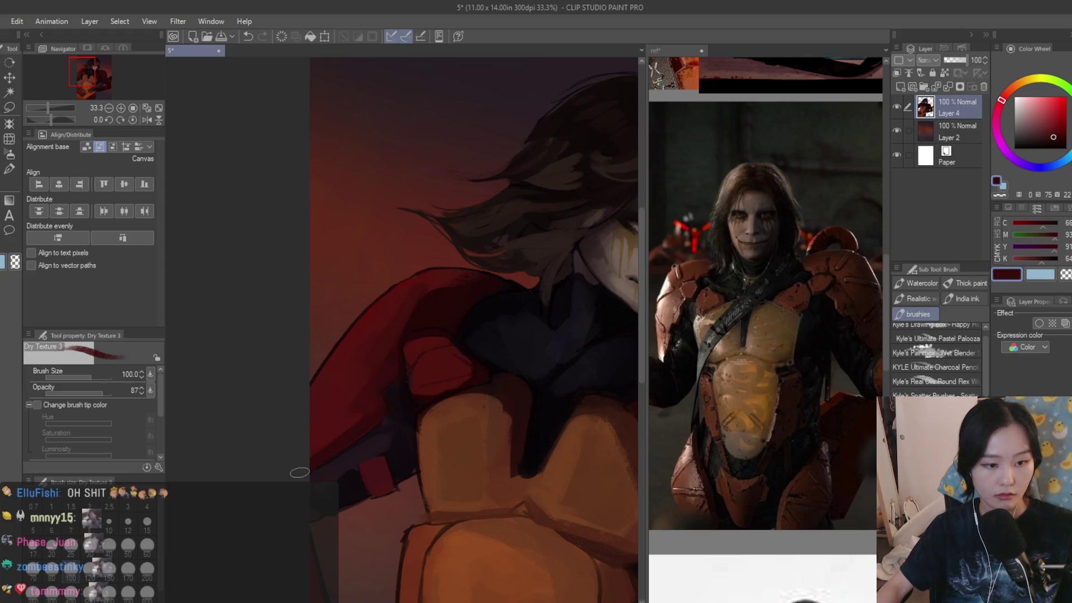
alt+click(352, 396)
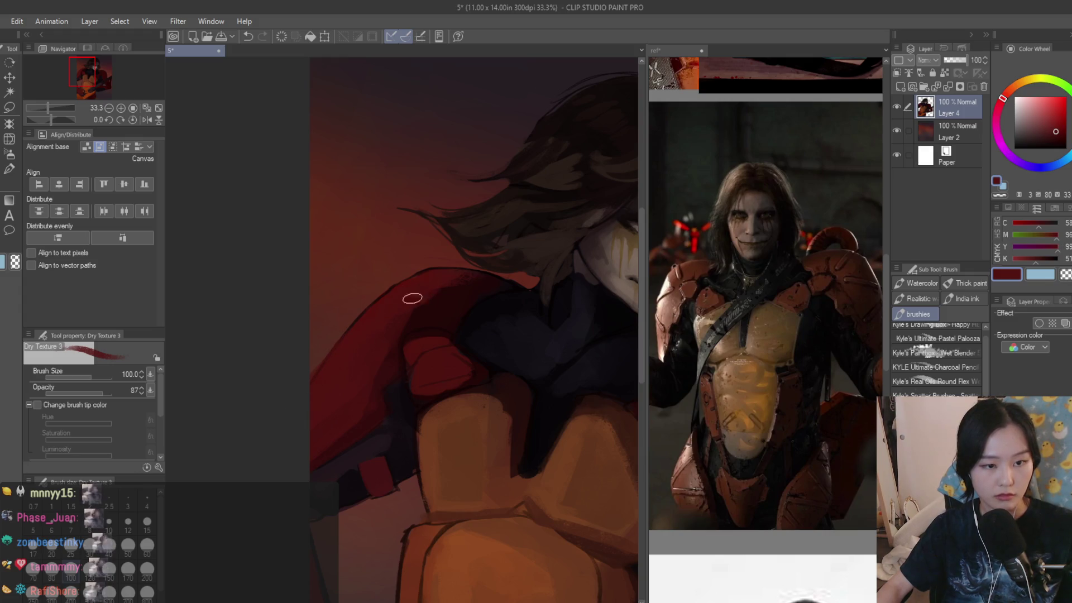
alt+click(442, 284)
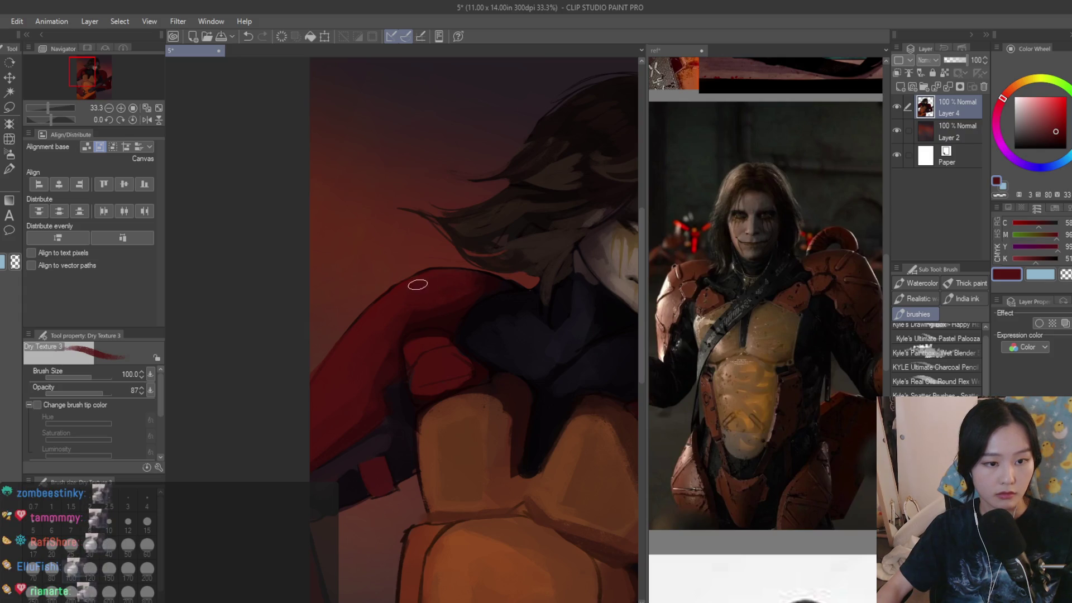
scroll(430, 276, down, 5)
scroll(381, 294, up, 4)
scroll(381, 295, up, 2)
alt+click(355, 340)
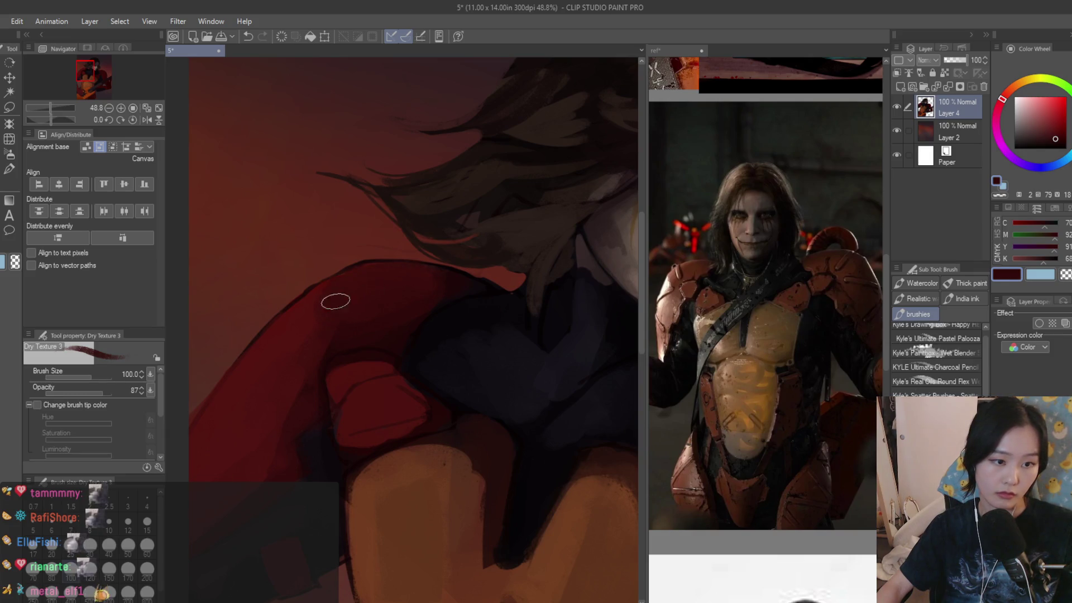
- Add a new layer above Layer 2
scroll(420, 302, down, 8)
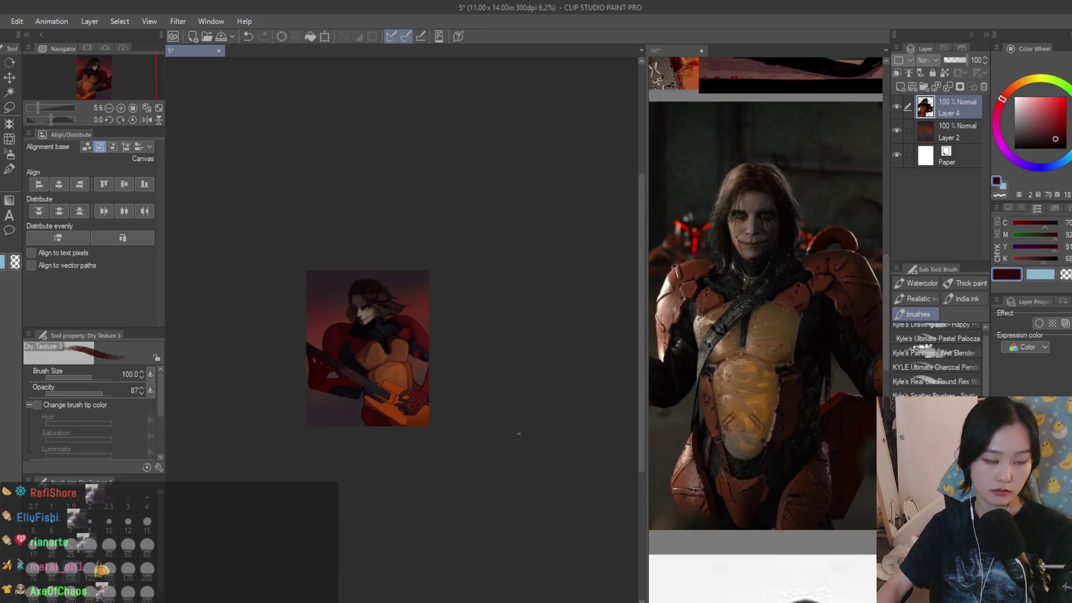
scroll(508, 425, up, 2)
scroll(565, 304, up, 1)
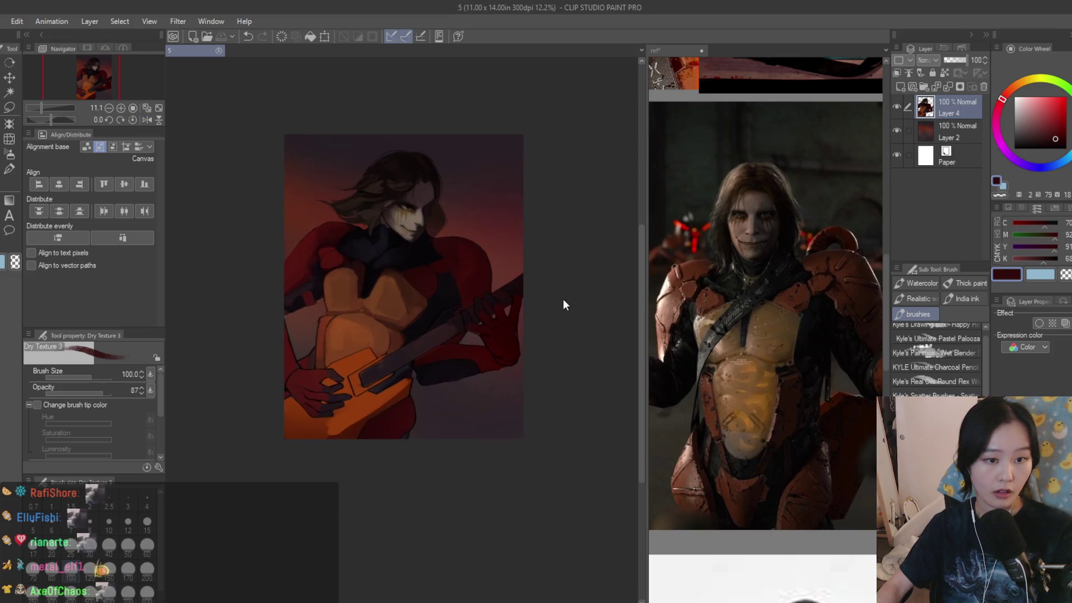
scroll(712, 310, down, 3)
scroll(717, 303, down, 5)
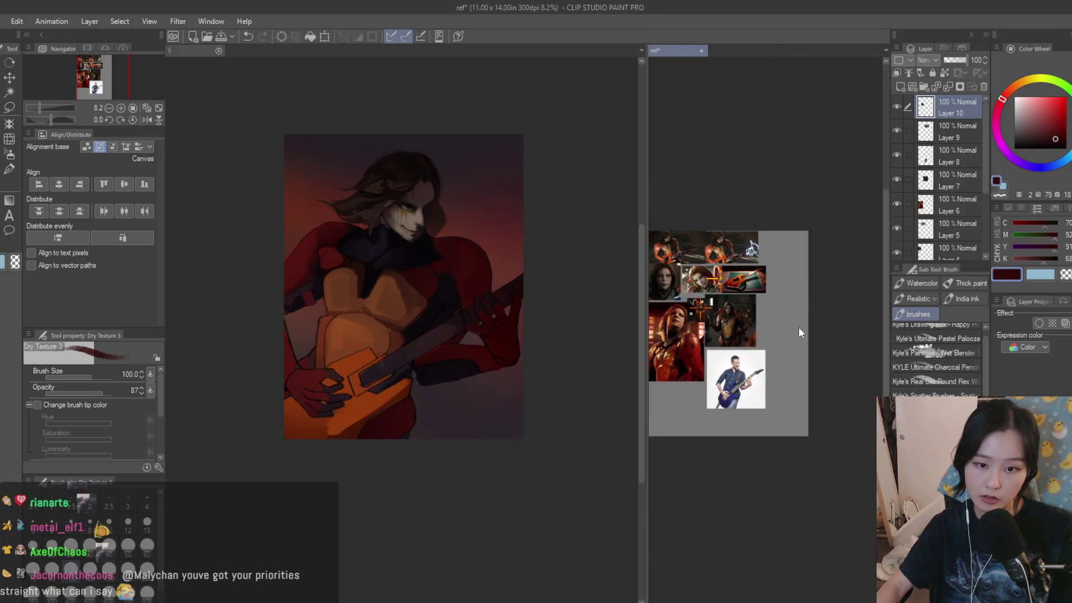
scroll(797, 330, up, 1)
scroll(796, 330, down, 2)
scroll(796, 330, up, 4)
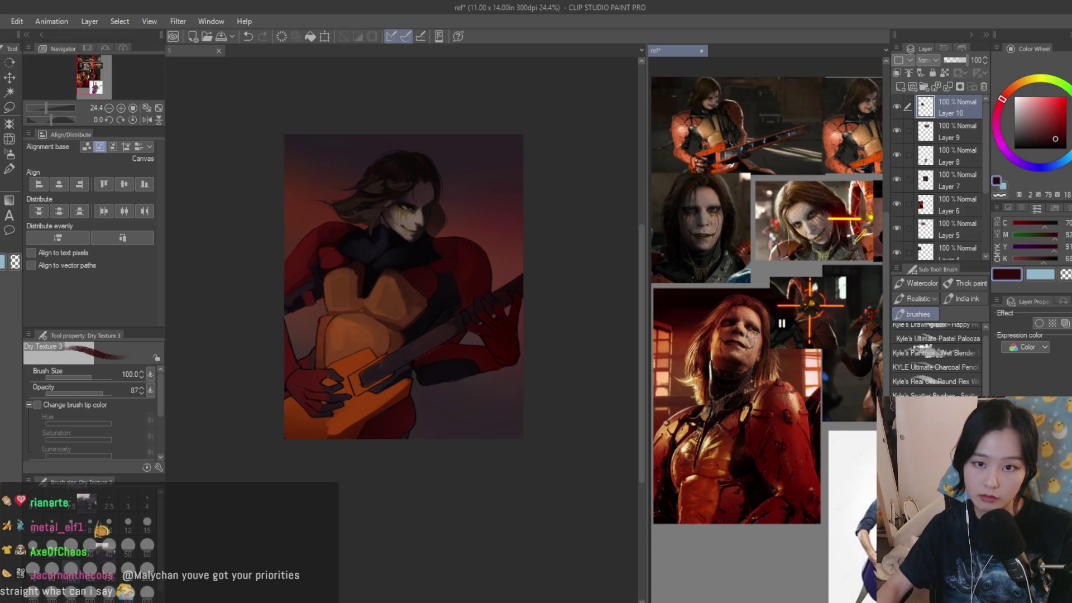
scroll(708, 360, down, 1)
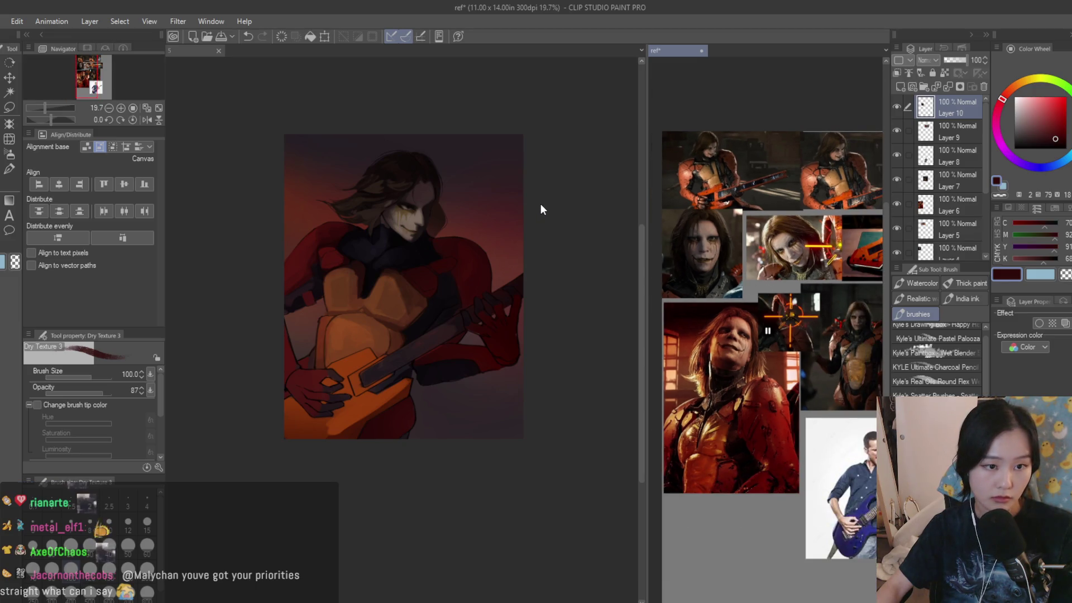
scroll(687, 274, up, 4)
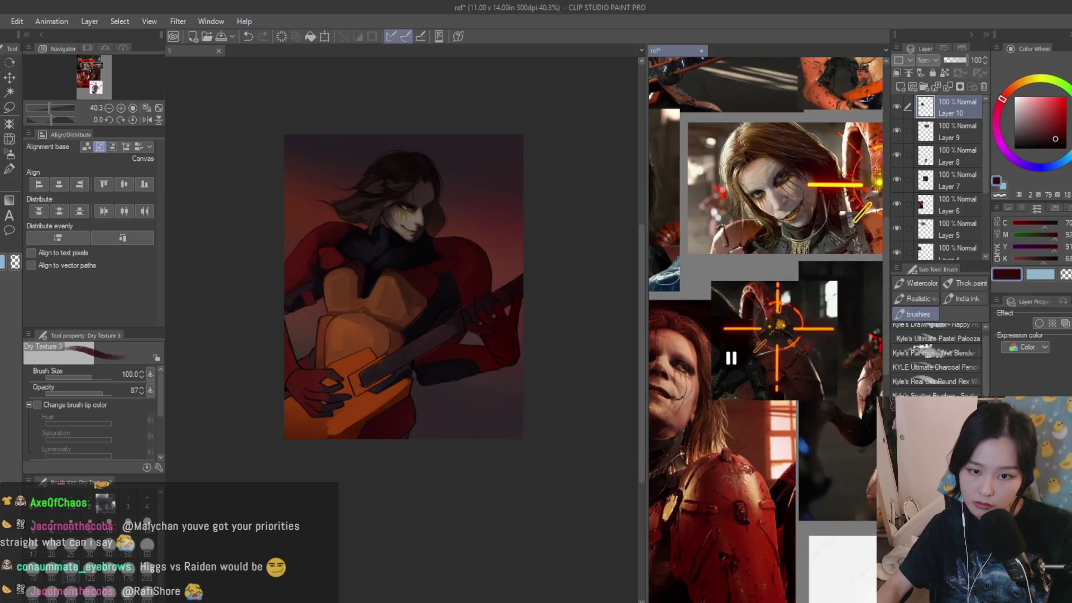
scroll(505, 184, up, 2)
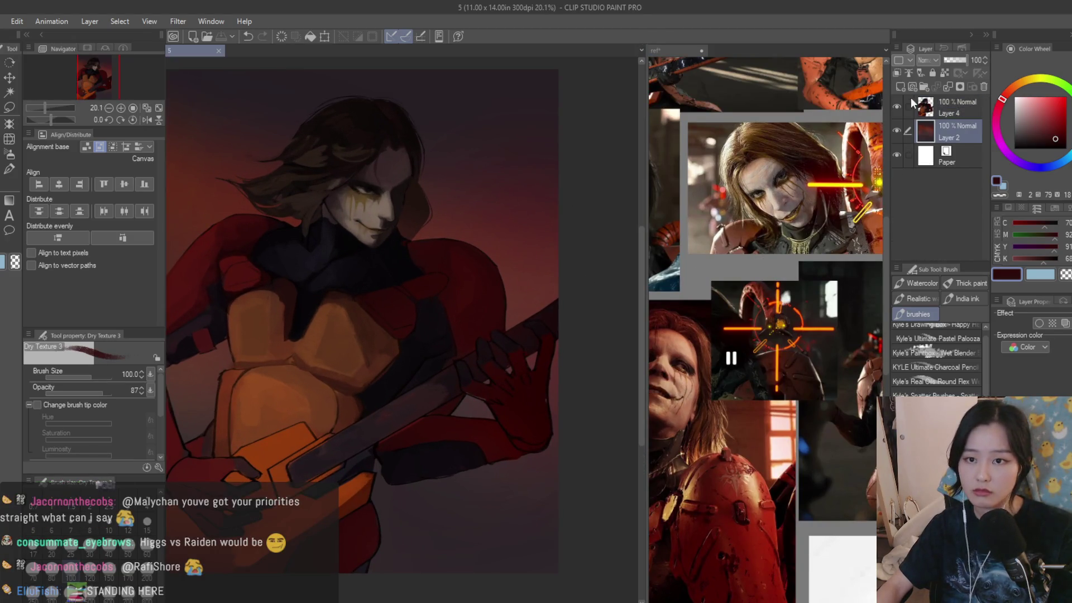
click(949, 137)
click(900, 87)
scroll(397, 204, up, 3)
- Sketch a dark hooked guitar-neck shape rising behind the shoulder
mouse_move(427, 295)
mouse_down()
mouse_move(531, 195)
mouse_move(537, 260)
mouse_up()
drag(458, 245, 503, 176)
drag(413, 293, 535, 213)
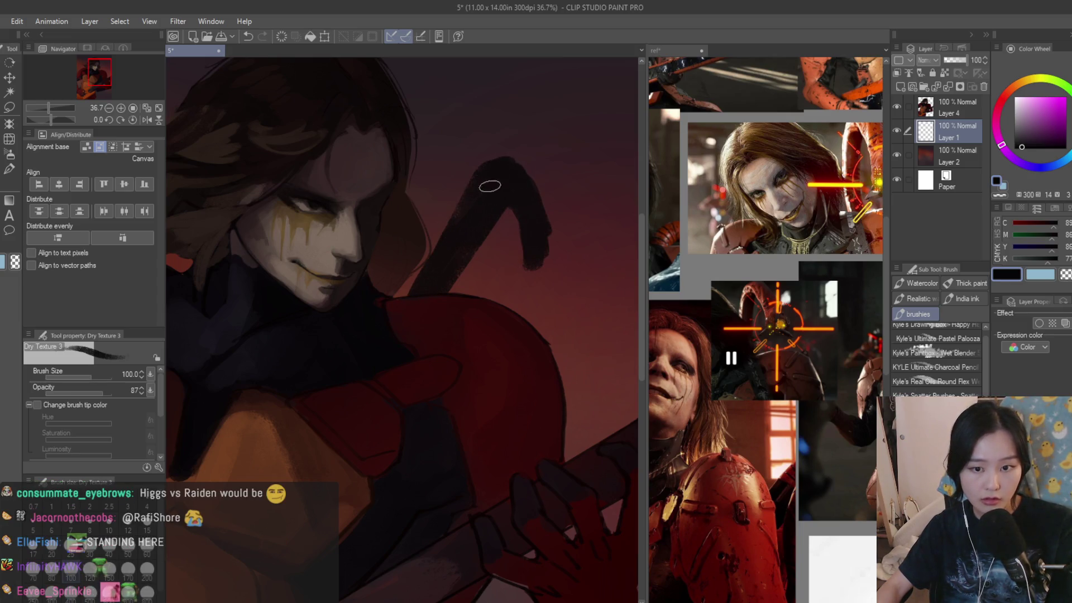
scroll(495, 177, up, 1)
mouse_move(485, 304)
mouse_down()
mouse_move(546, 237)
mouse_move(562, 281)
mouse_up()
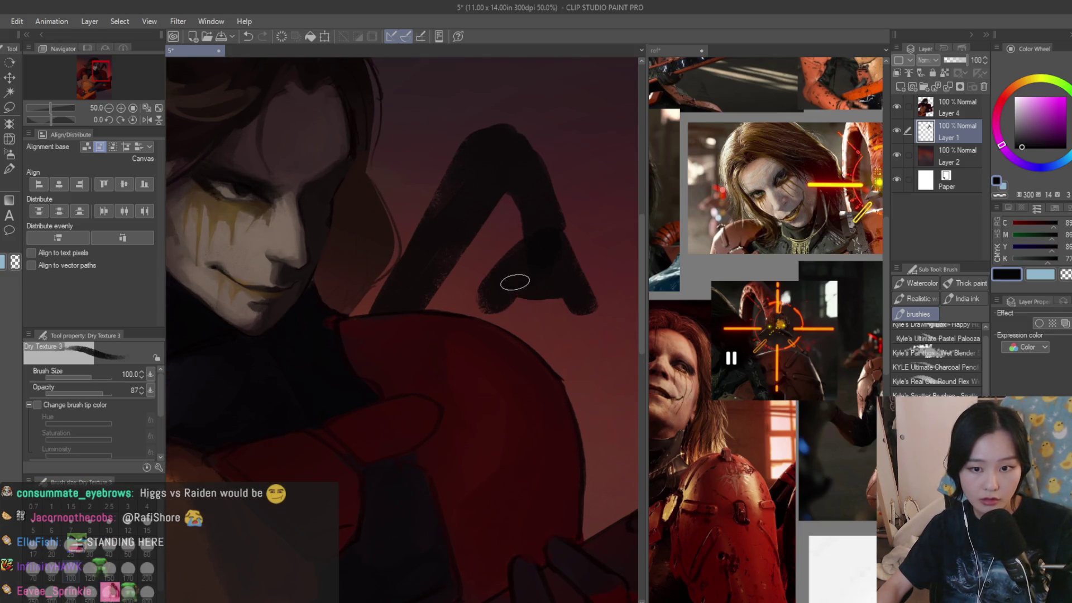
scroll(516, 285, down, 7)
scroll(562, 329, up, 5)
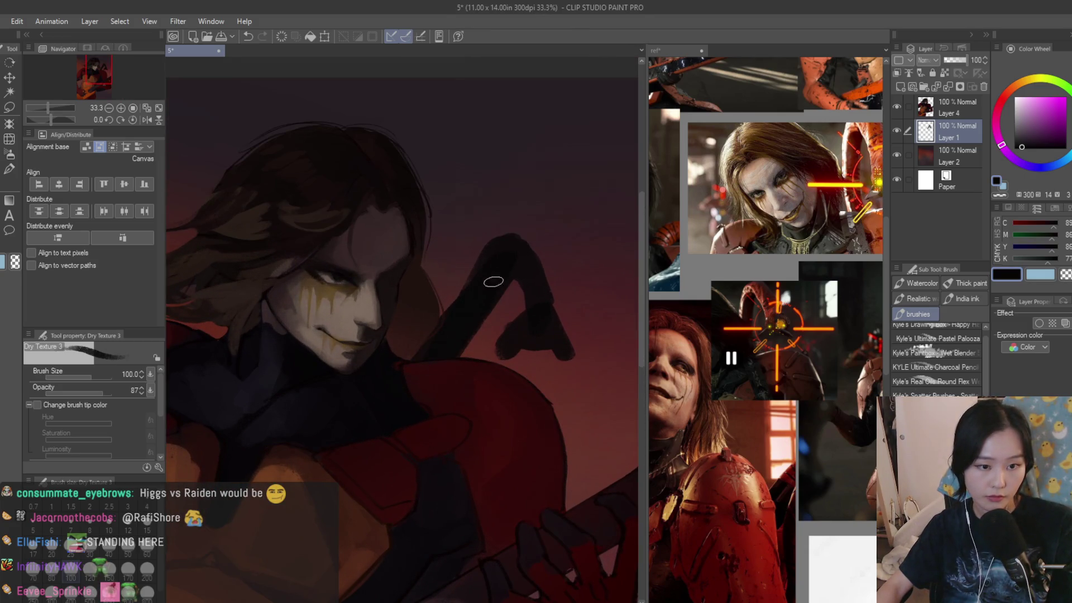
scroll(525, 273, down, 5)
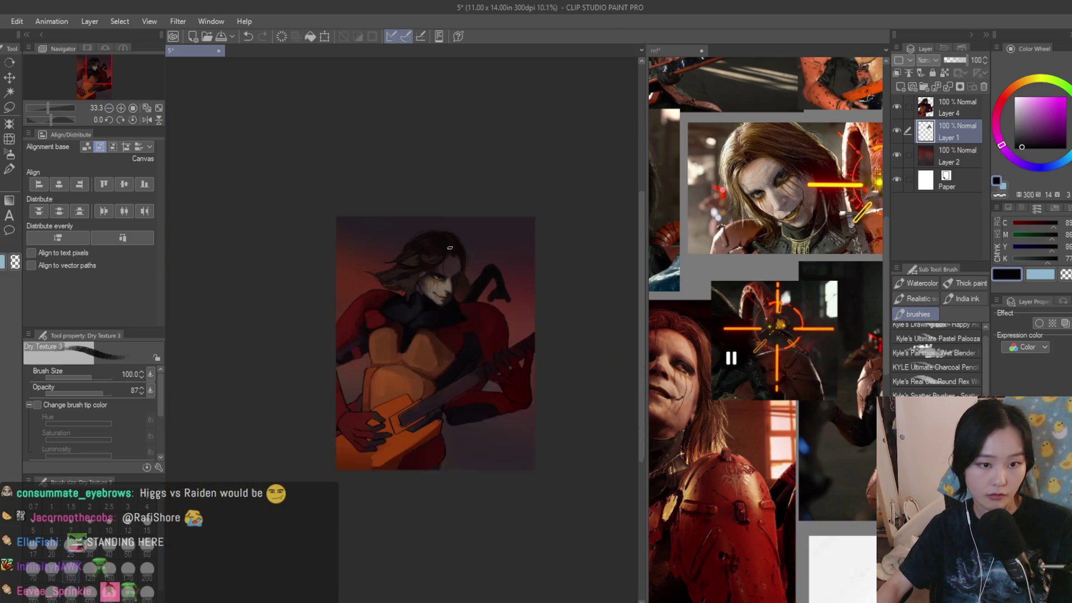
scroll(550, 296, up, 3)
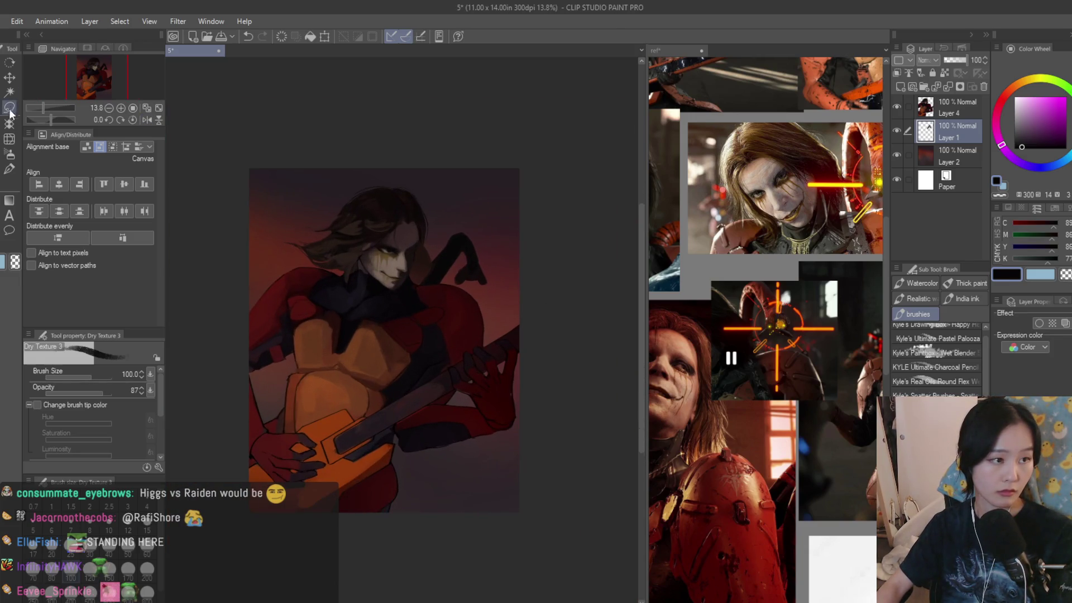
- Paint red along the hooked shape's right edge with the textured brush
key(k)
scroll(346, 197, up, 1)
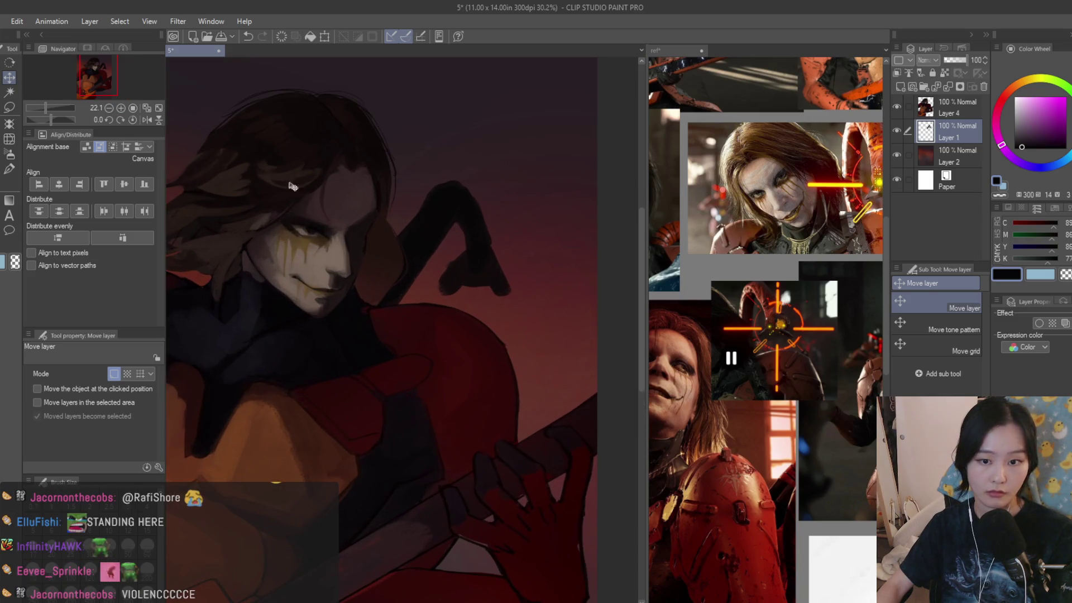
click(9, 169)
scroll(427, 340, up, 3)
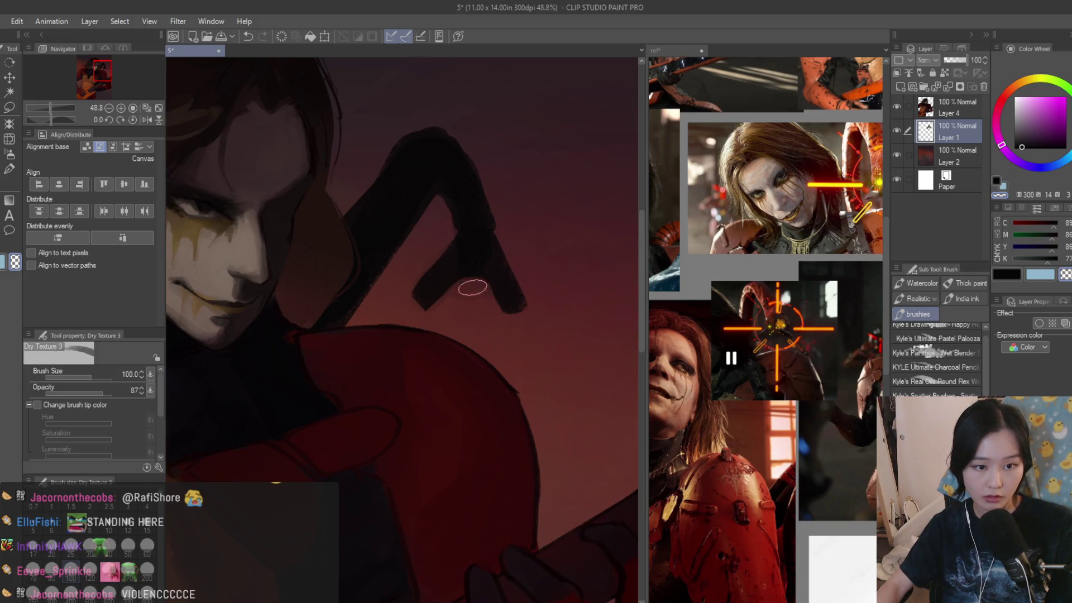
drag(521, 245, 528, 286)
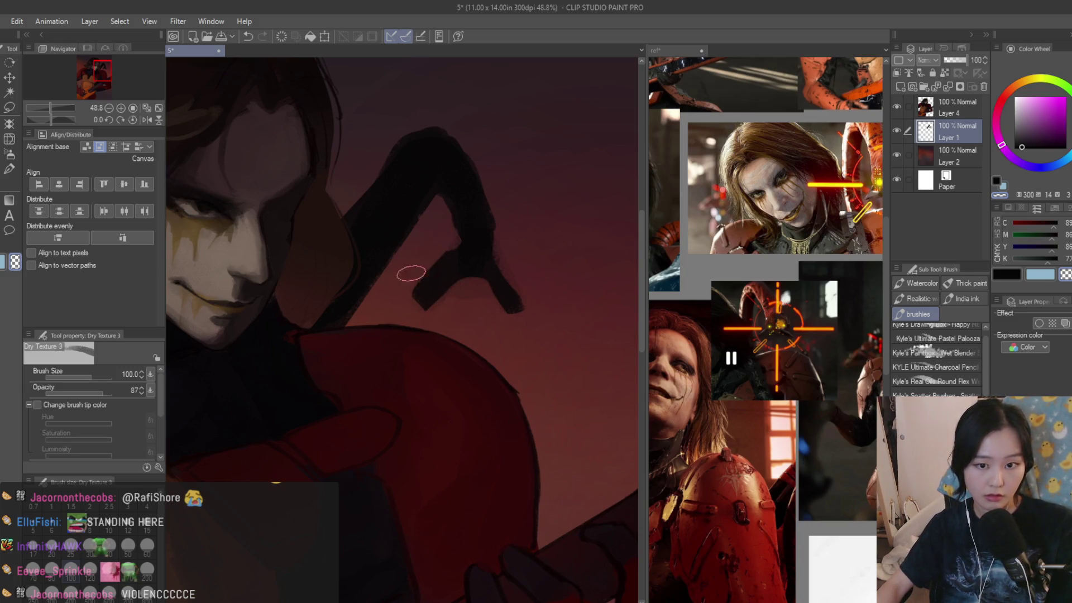
scroll(409, 280, down, 2)
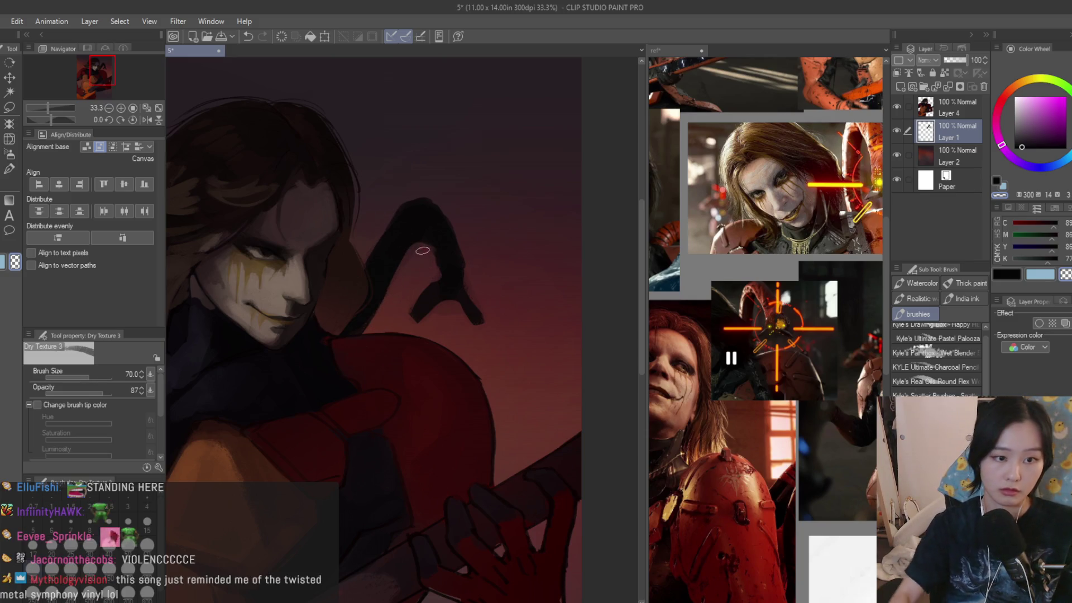
scroll(414, 181, up, 2)
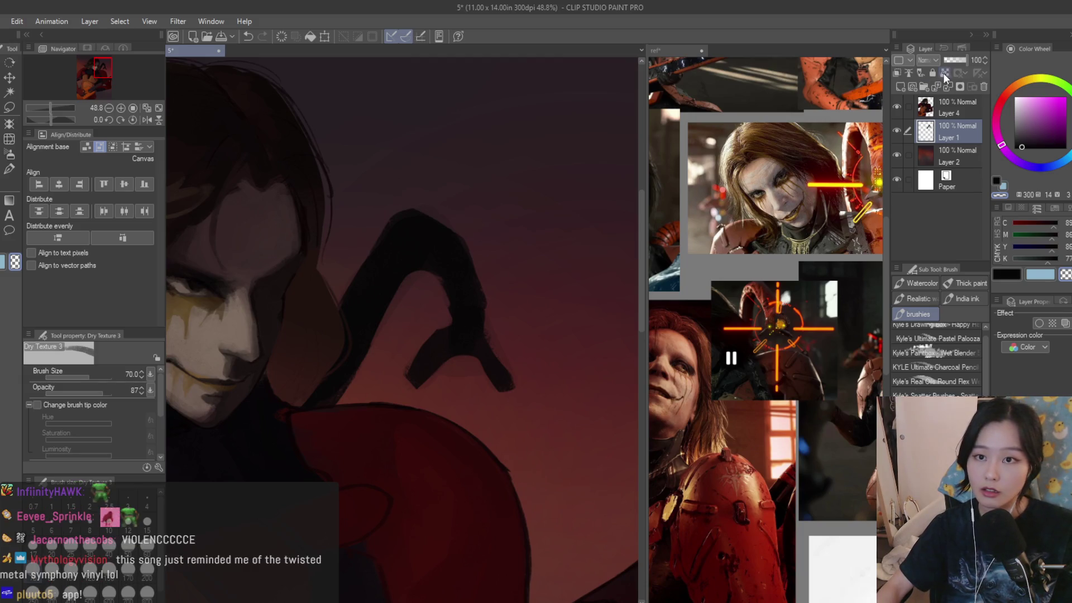
scroll(430, 234, up, 1)
- Paint a near-black red stroke over the hooked shape
alt+click(455, 491)
key(b)
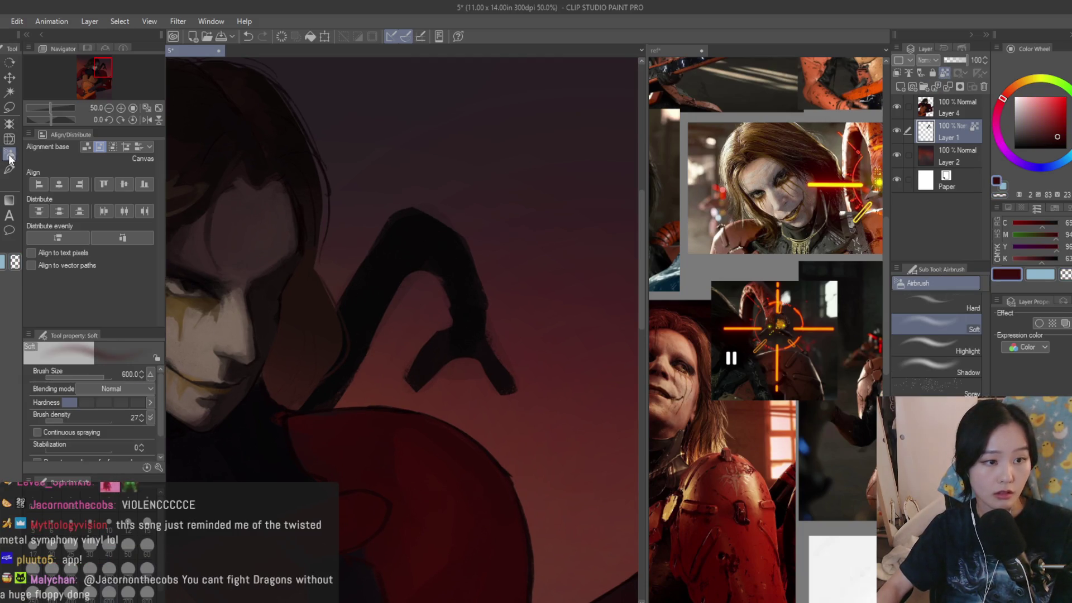
scroll(523, 275, down, 4)
scroll(537, 283, down, 1)
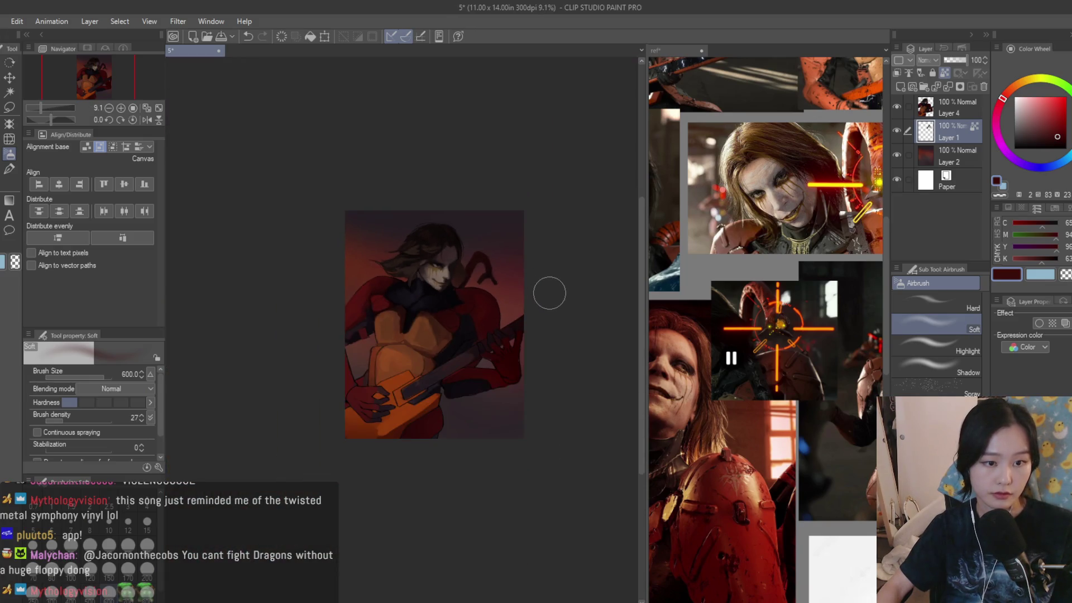
scroll(502, 242, up, 5)
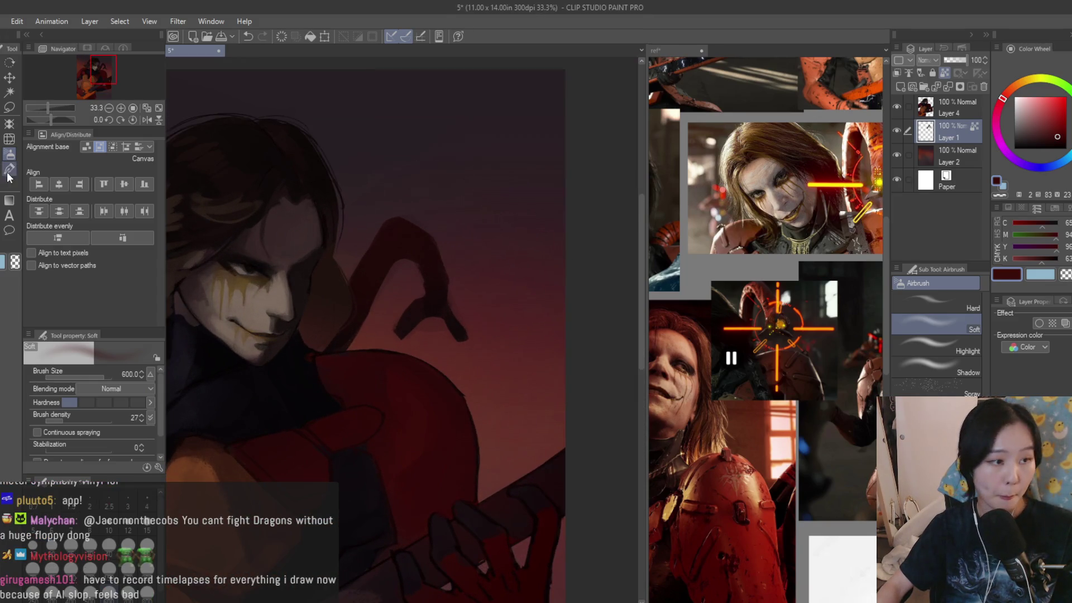
click(8, 170)
scroll(391, 302, up, 1)
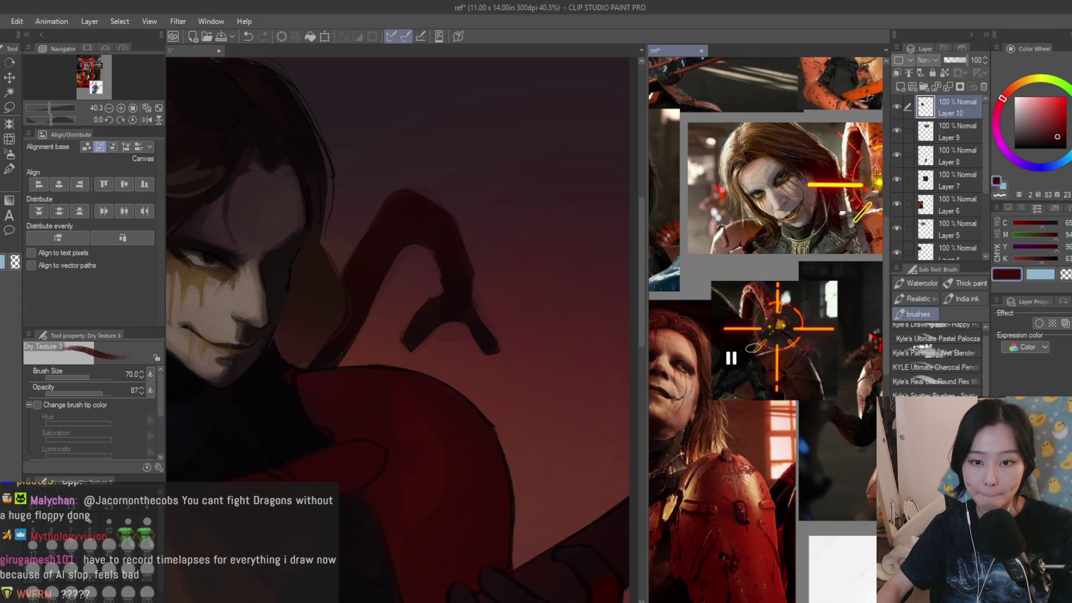
scroll(467, 318, up, 1)
alt+click(467, 319)
mouse_move(537, 369)
mouse_down()
mouse_move(480, 280)
mouse_move(486, 263)
mouse_move(471, 282)
mouse_up()
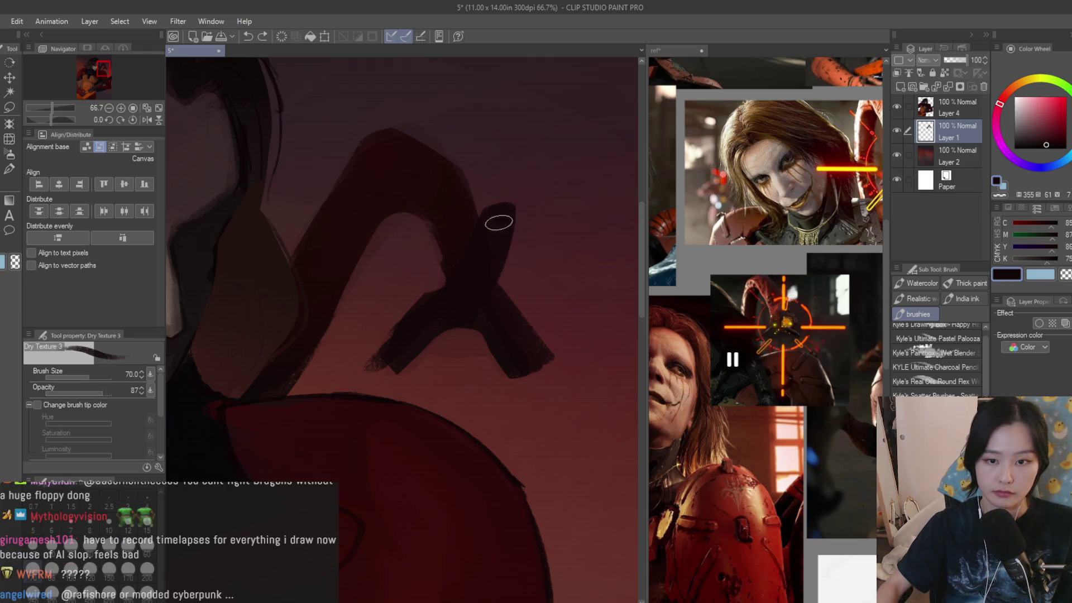
scroll(486, 239, down, 1)
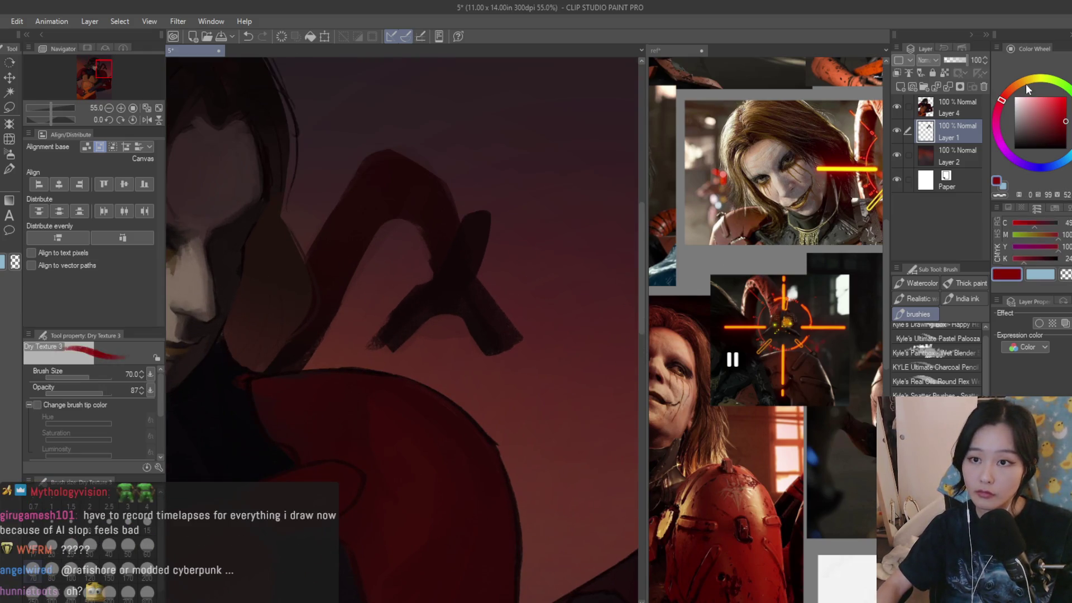
- Set the paint colour to a slightly brightened dark orange-brown
click(1014, 87)
click(1065, 121)
click(1067, 119)
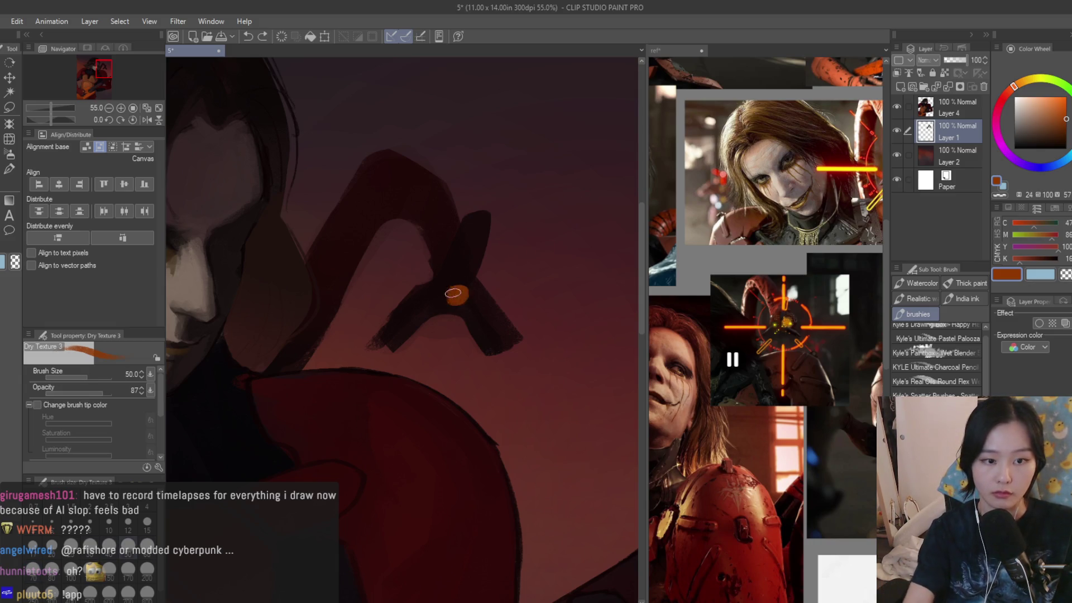
scroll(455, 291, down, 4)
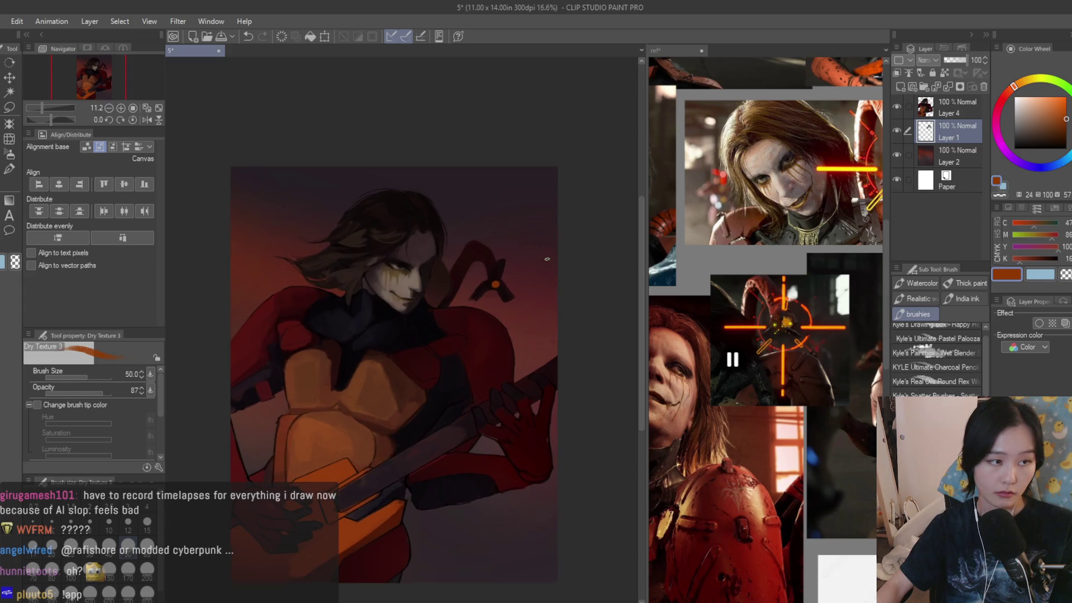
scroll(543, 256, down, 3)
- Bring the reference board into focus beside the painting
drag(406, 290, 510, 291)
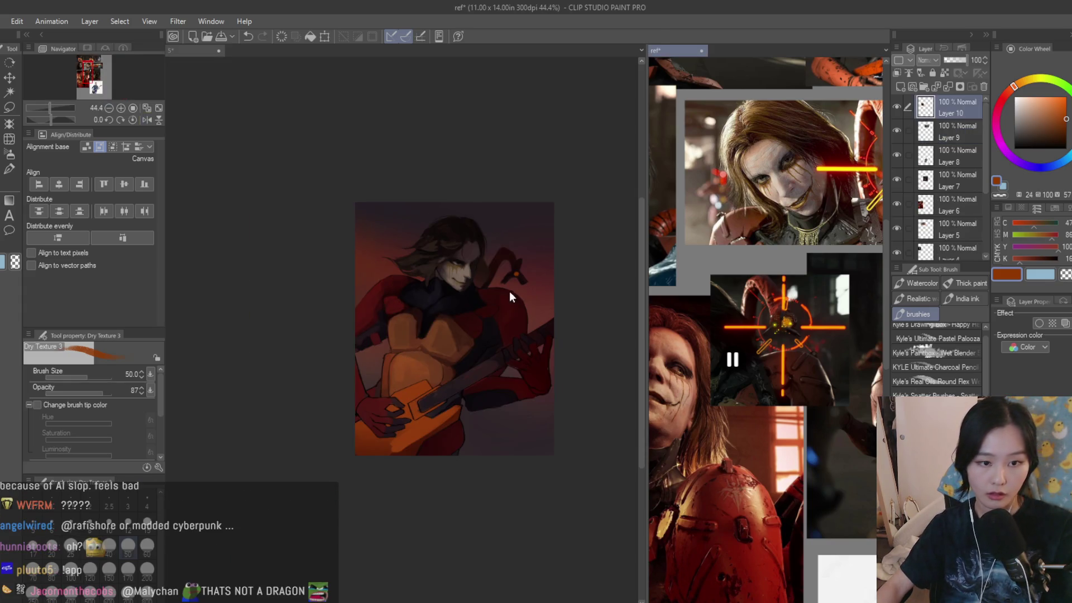
scroll(510, 296, up, 1)
scroll(705, 238, down, 5)
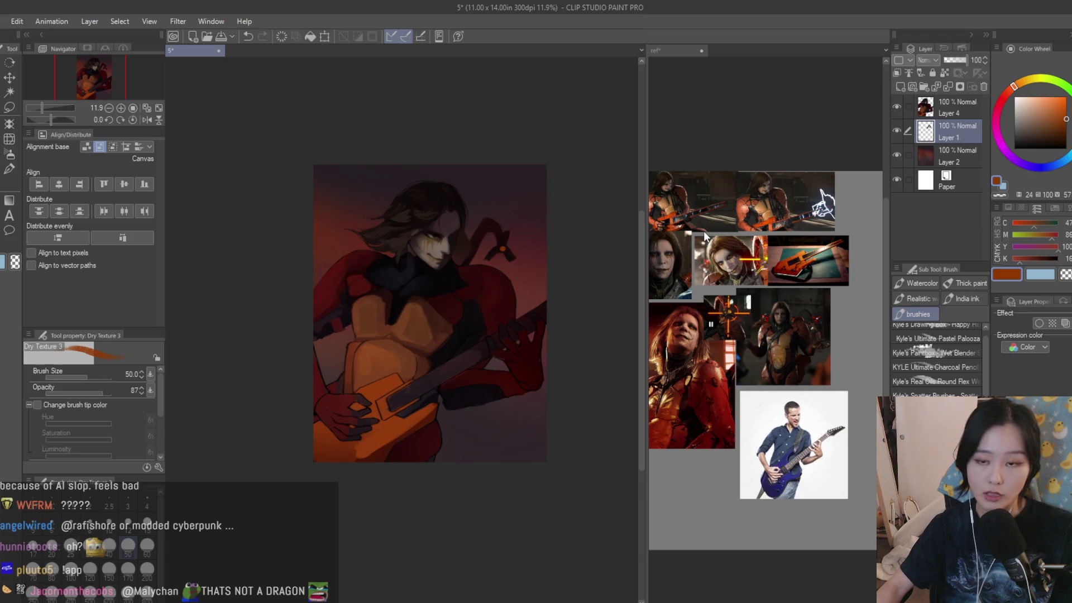
scroll(429, 272, up, 1)
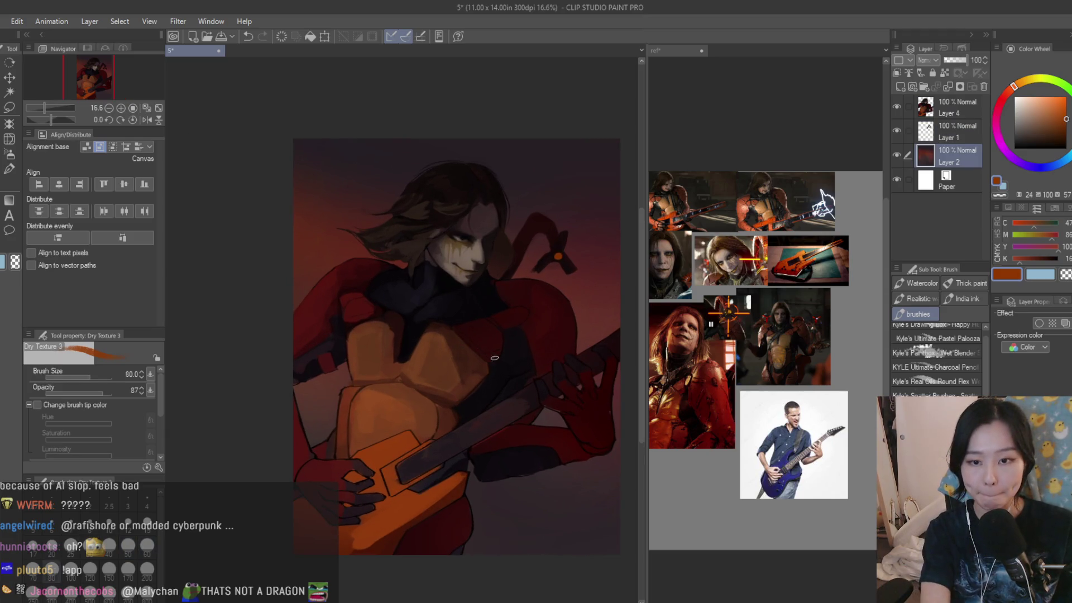
- Paint dark maroon and red strokes in the background right of the guitarist
alt+click(585, 289)
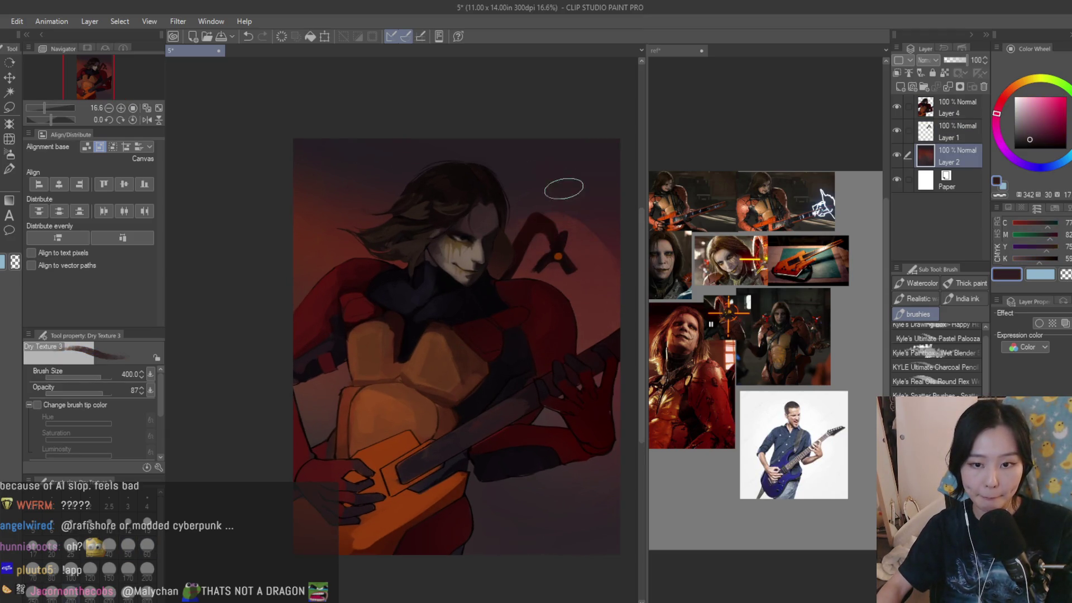
drag(595, 302, 546, 226)
alt+click(583, 304)
mouse_move(612, 318)
mouse_down()
mouse_move(553, 291)
mouse_move(536, 224)
mouse_move(531, 287)
mouse_move(558, 302)
mouse_up()
alt+click(581, 293)
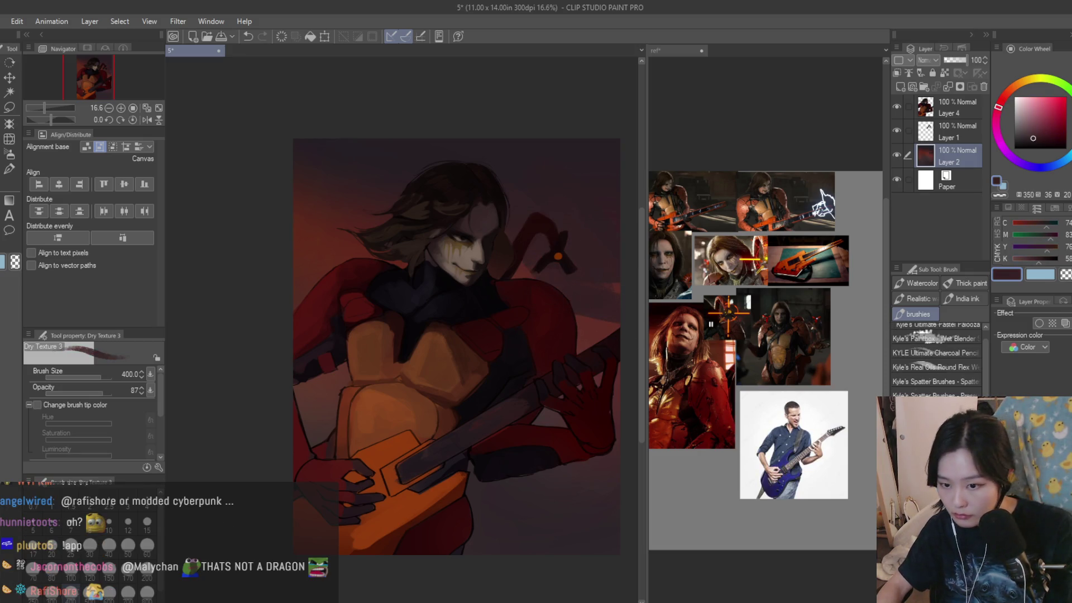
- With the Ink Big brush at 800 px, paint a dark diagonal streak across the lower right
key(b)
alt+click(584, 340)
drag(507, 308, 564, 310)
alt+click(575, 257)
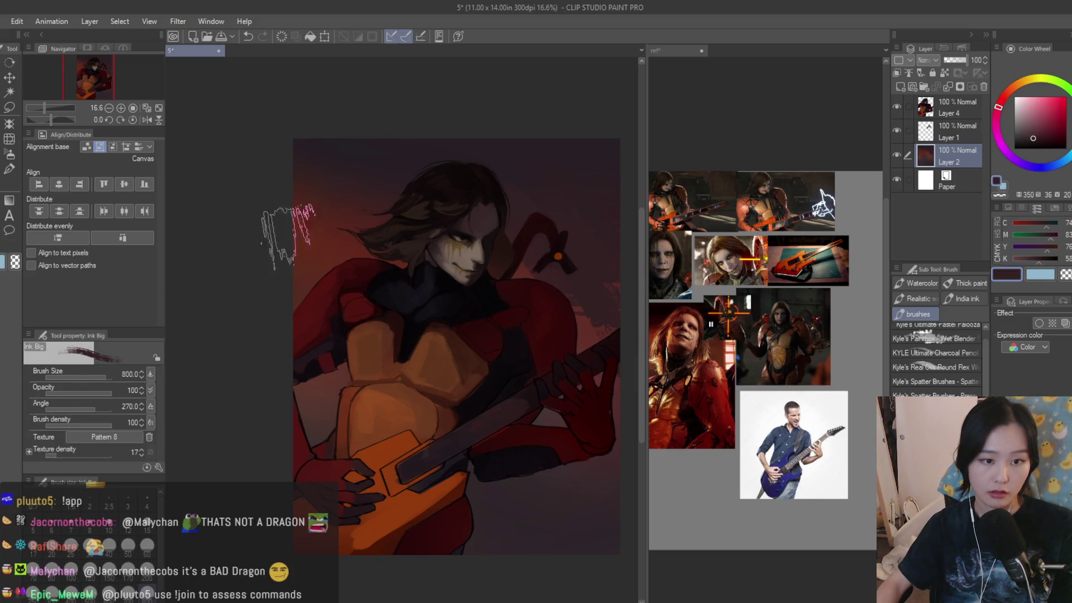
alt+click(330, 167)
alt+click(329, 168)
drag(389, 413, 589, 522)
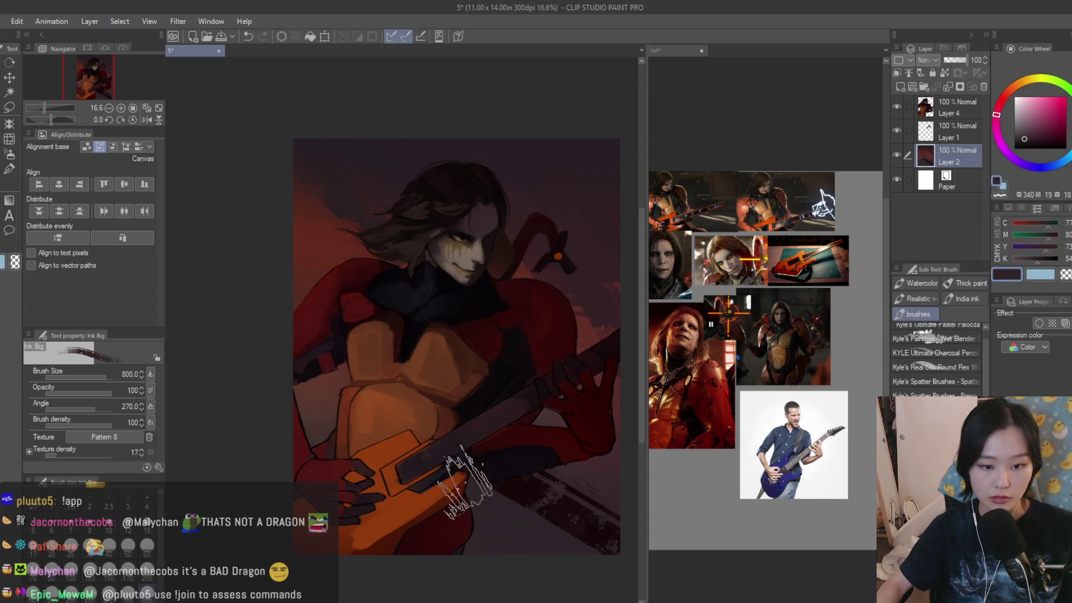
- Sample reds and maroons from the painting, then pick up cyan from the reference images
alt+click(593, 319)
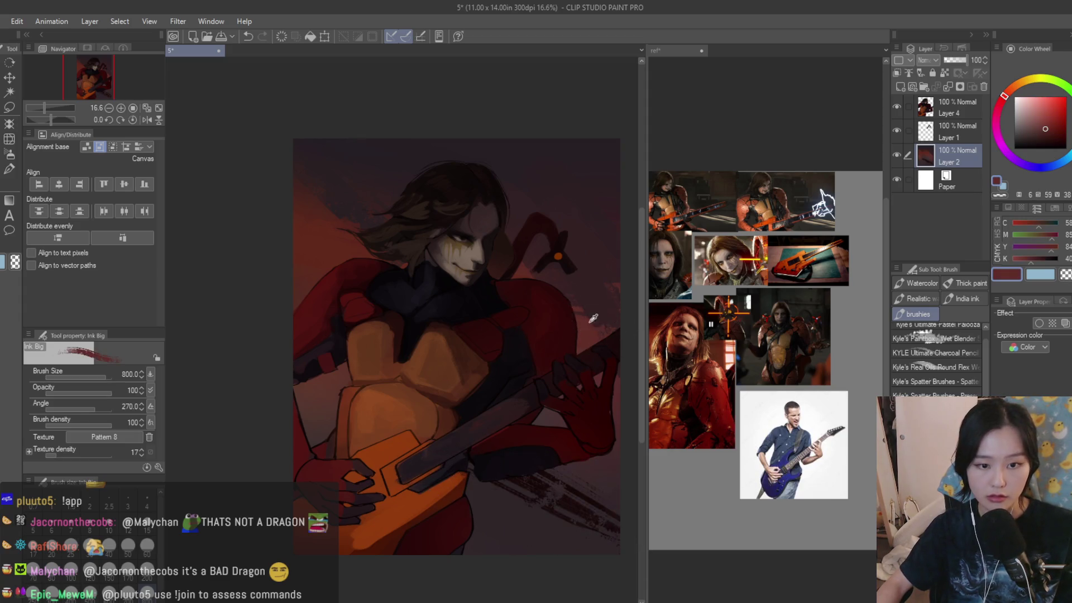
alt+click(531, 505)
scroll(427, 383, down, 2)
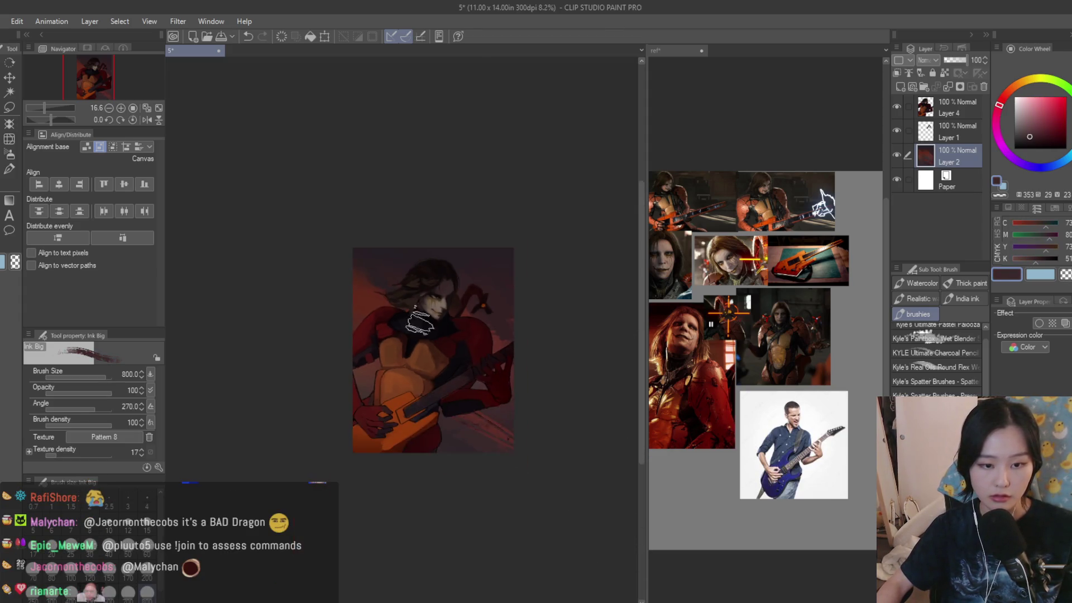
scroll(414, 322, up, 1)
alt+click(492, 398)
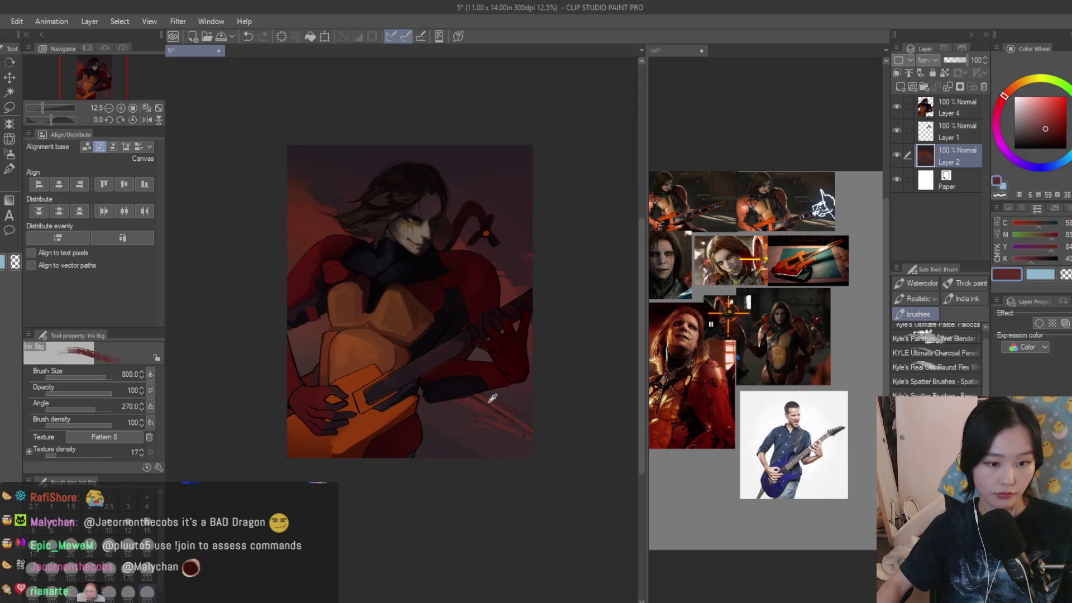
scroll(310, 251, up, 1)
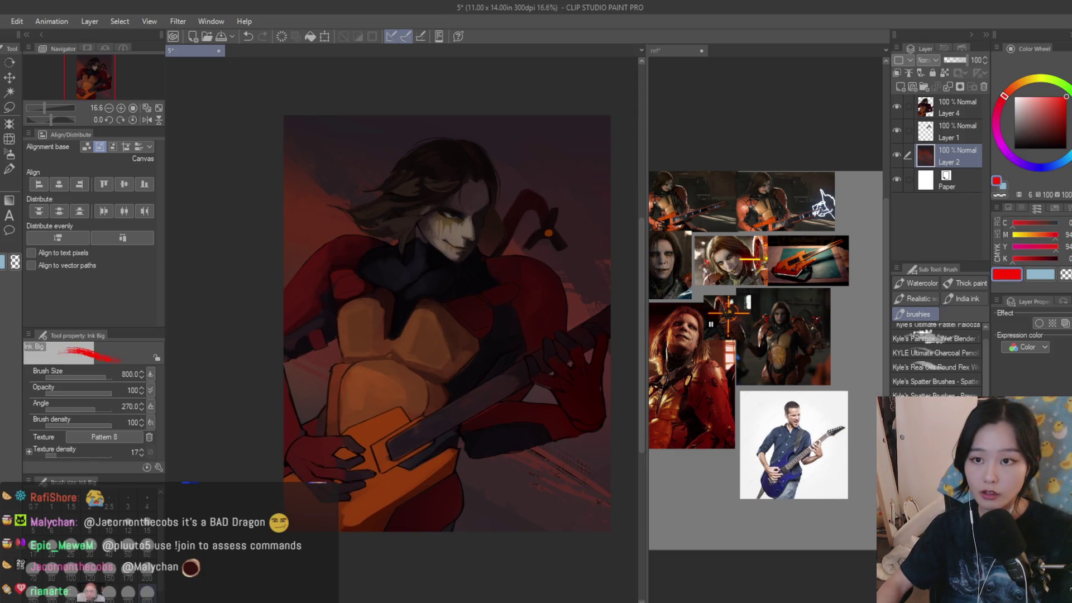
scroll(391, 335, down, 1)
click(775, 365)
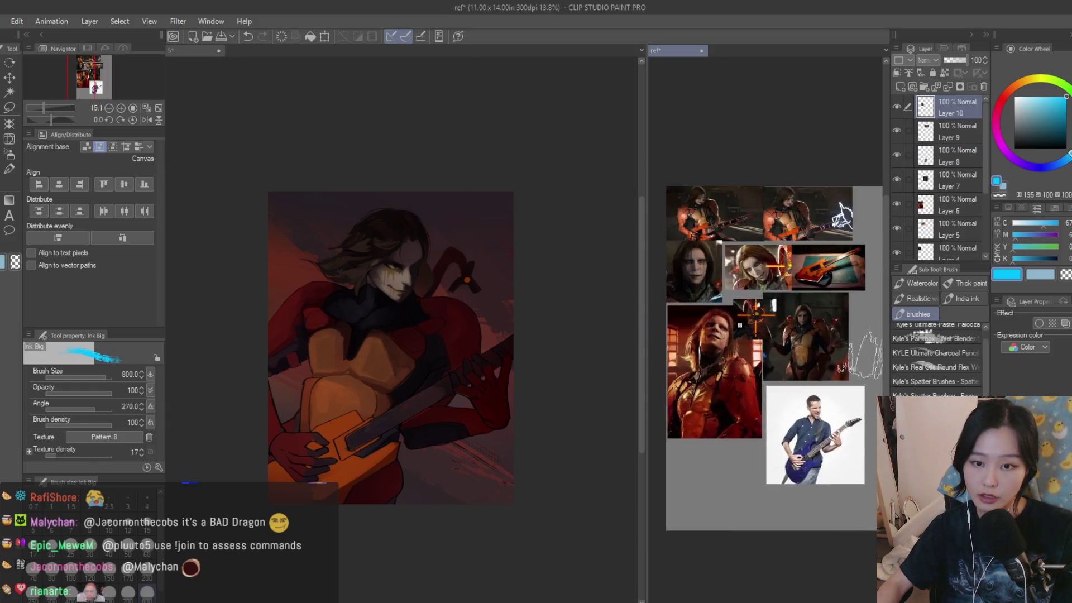
- Paint a cyan diagonal streak at the right edge, undoing the extra cyan strokes
scroll(771, 335, up, 2)
click(419, 430)
drag(519, 391, 402, 463)
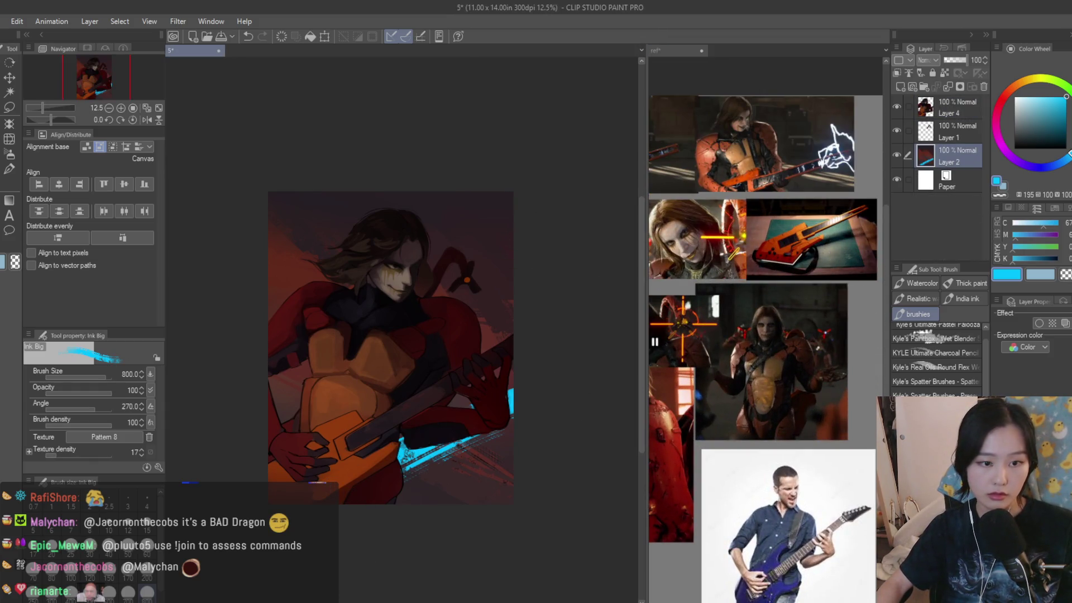
key(ctrl+z)
drag(511, 380, 441, 294)
drag(346, 251, 271, 196)
key(ctrl+z)
- At 500 px, break up the cyan stroke with dark red, then flip the canvas horizontally
key(bracketleft)
key(bracketleft)
key(bracketleft)
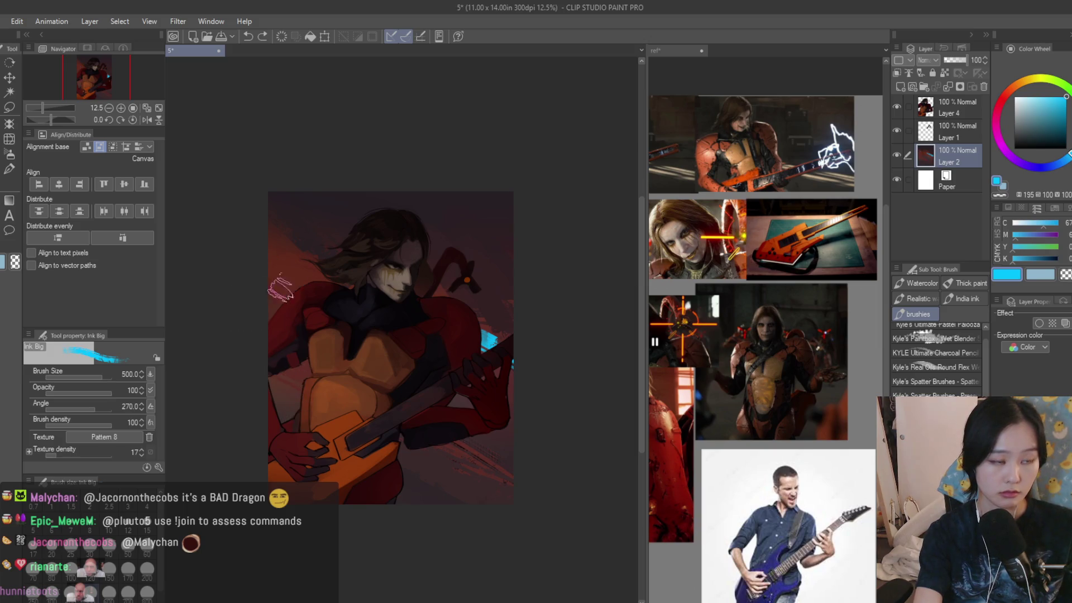
click(1065, 275)
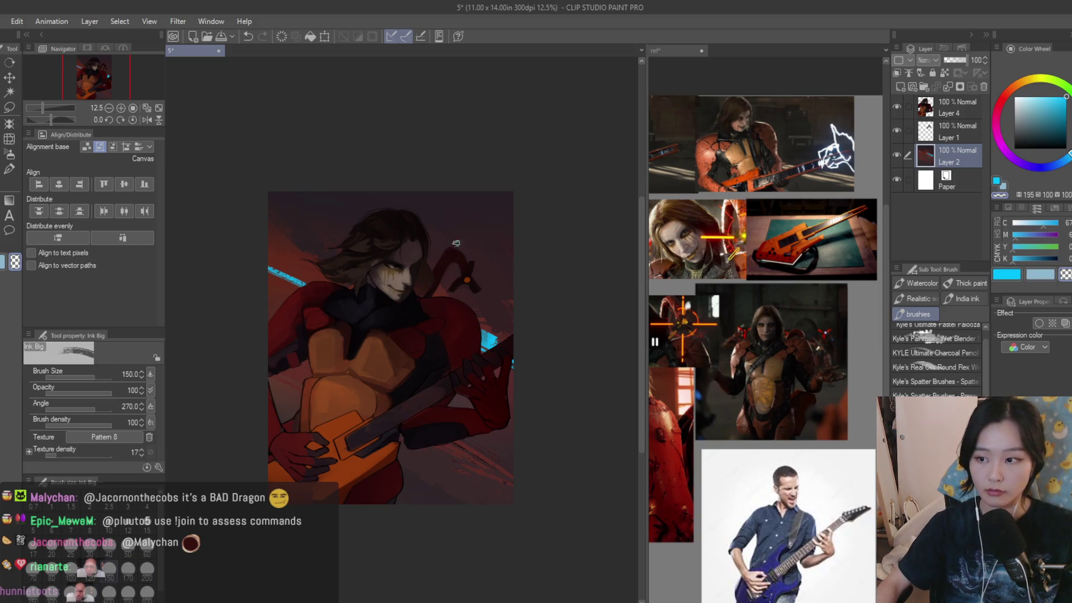
scroll(251, 234, up, 3)
drag(266, 258, 389, 356)
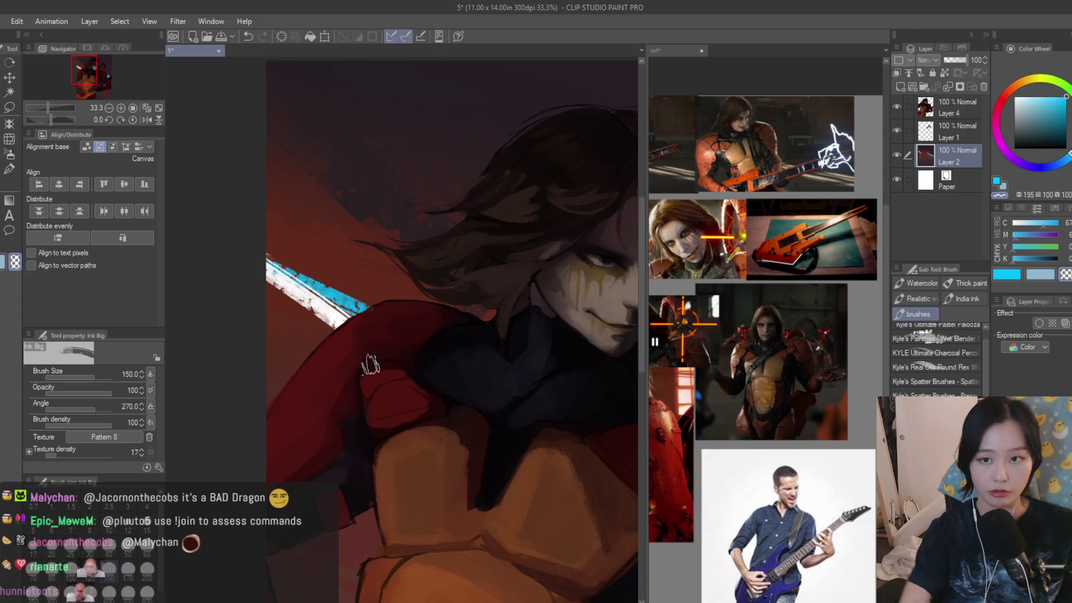
key(ctrl+z)
alt+click(287, 307)
drag(267, 260, 398, 359)
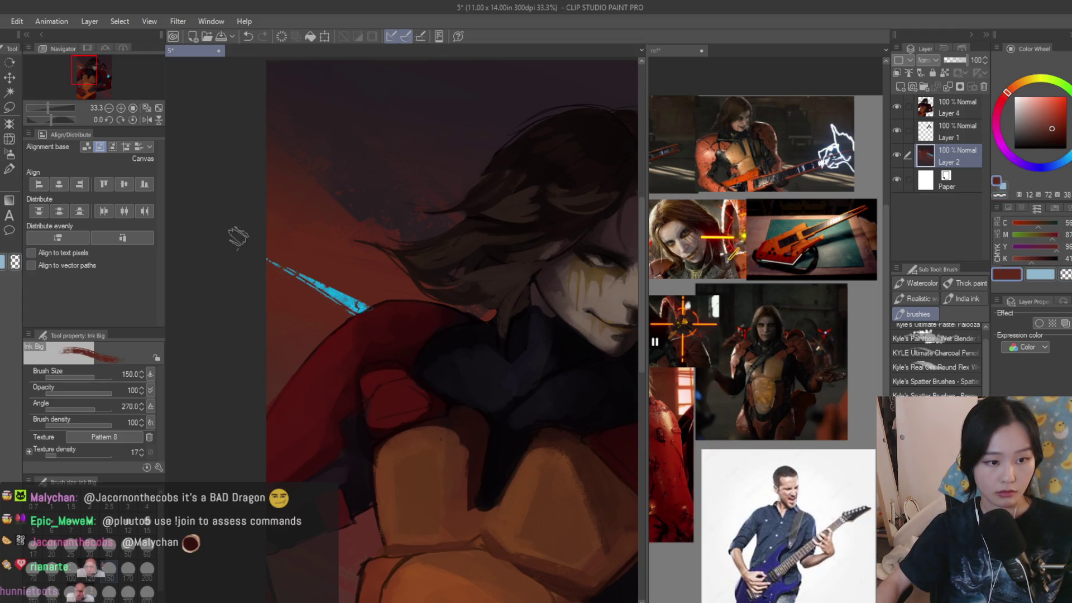
scroll(240, 239, down, 5)
key(h)
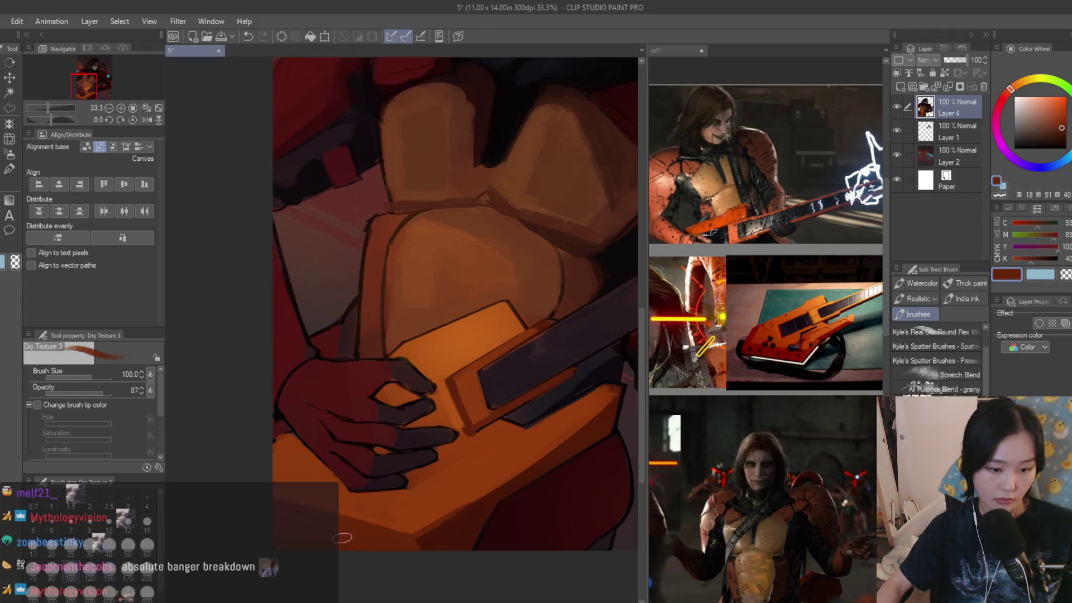
- Tilt and zoom into the hand, sample its dark purple, and shrink the Dry Texture 3 brush
alt+click(273, 476)
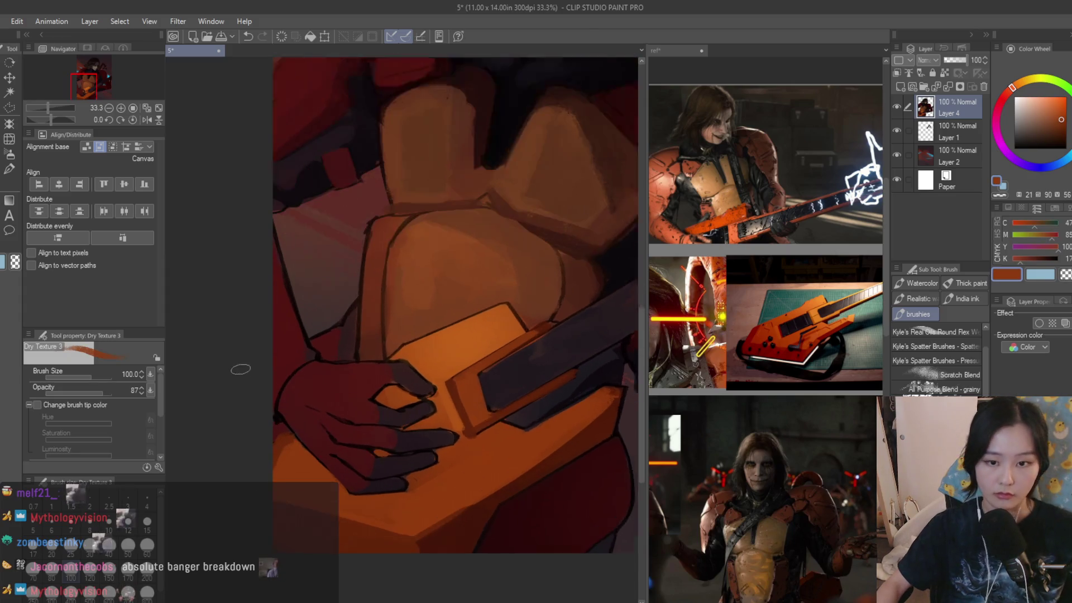
drag(268, 371, 311, 461)
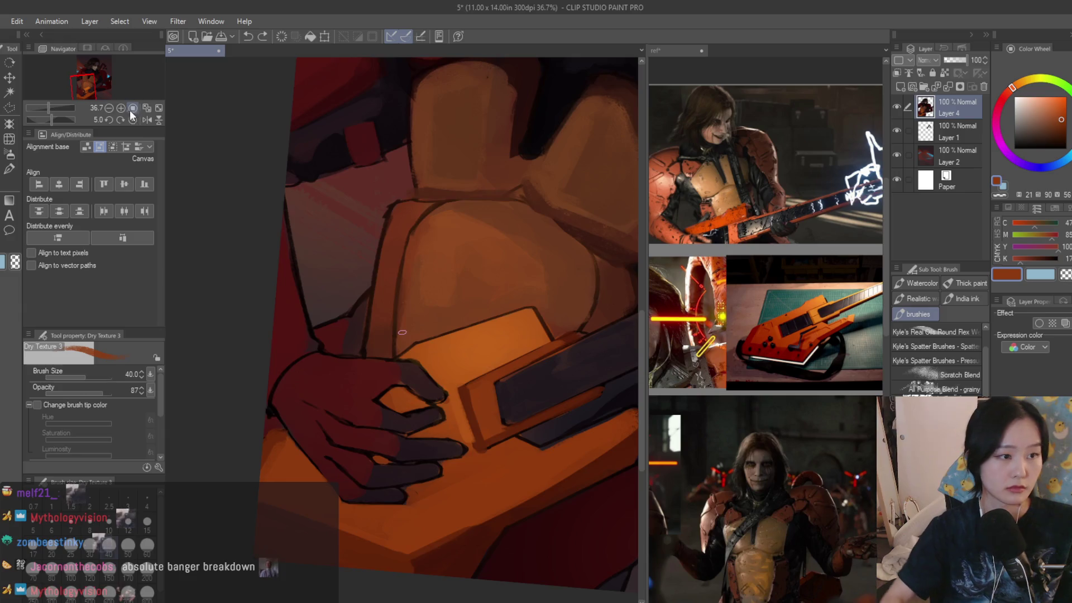
scroll(402, 333, up, 5)
alt+click(315, 440)
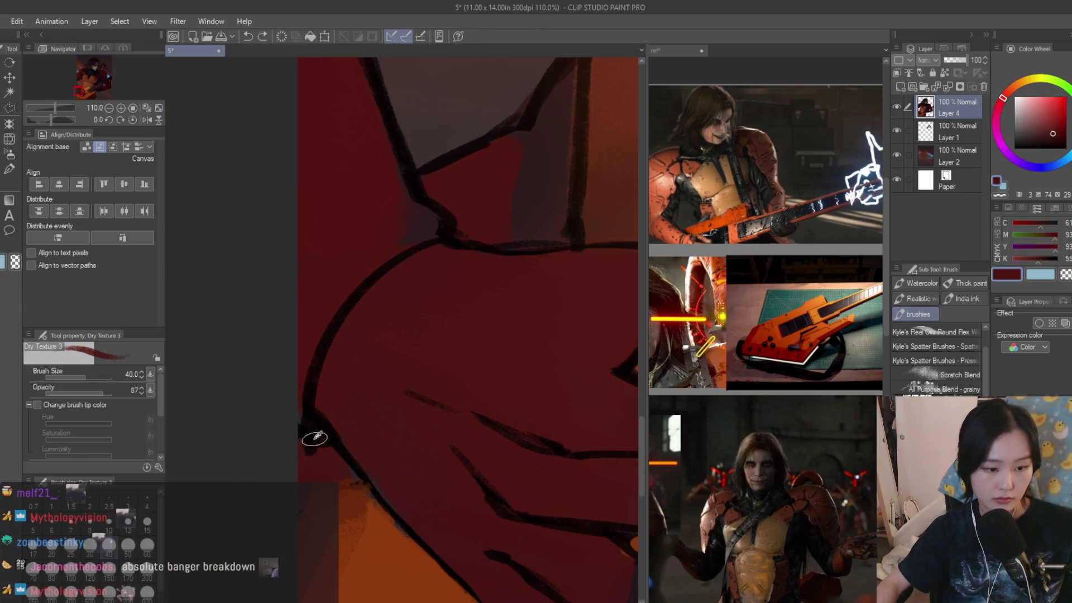
alt+click(306, 433)
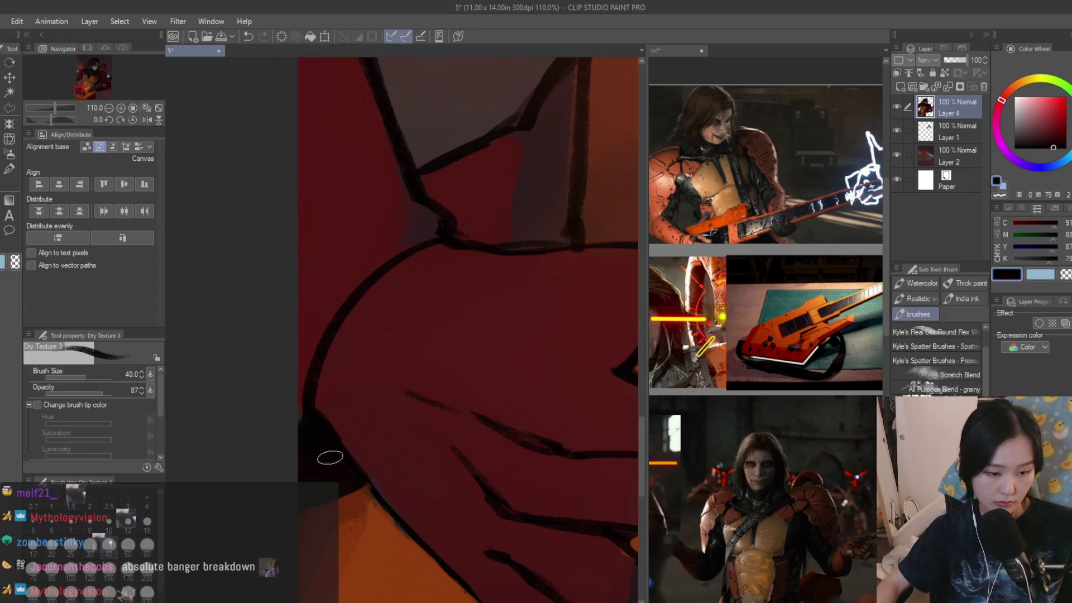
scroll(557, 463, down, 10)
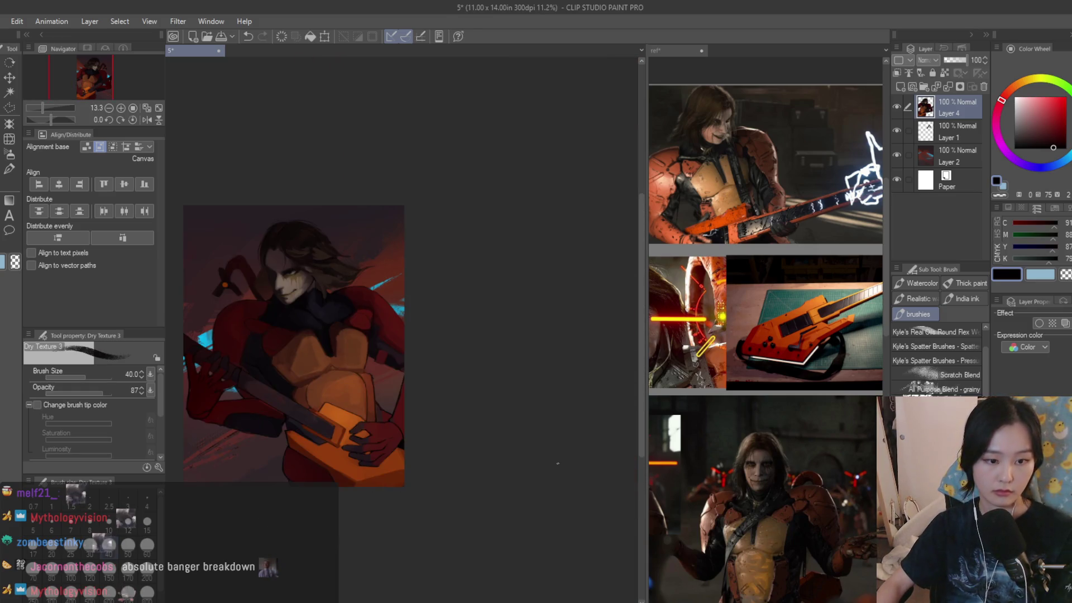
scroll(460, 411, up, 3)
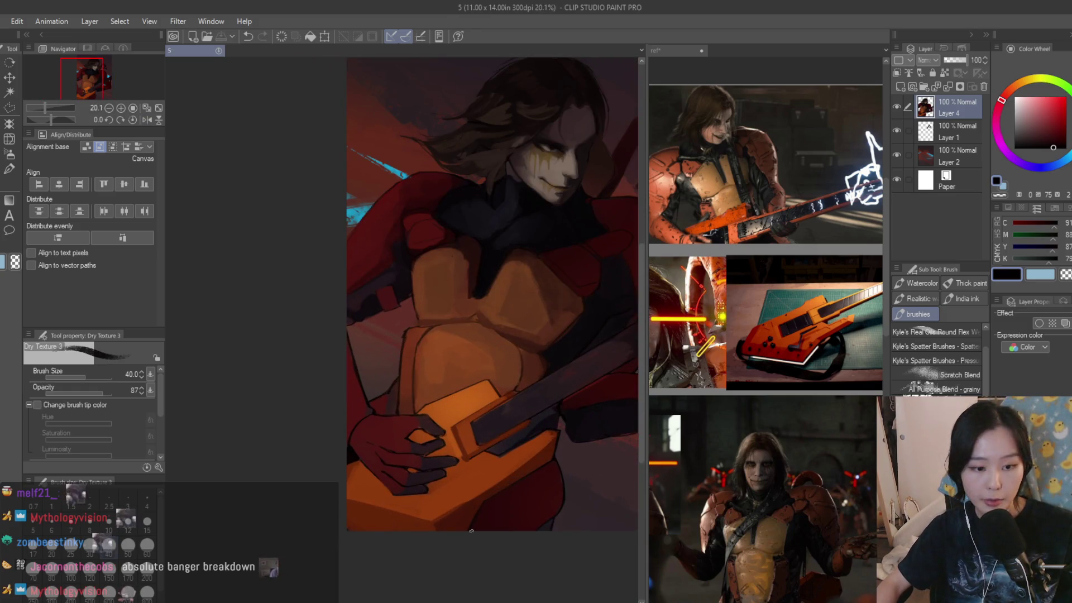
scroll(480, 510, up, 1)
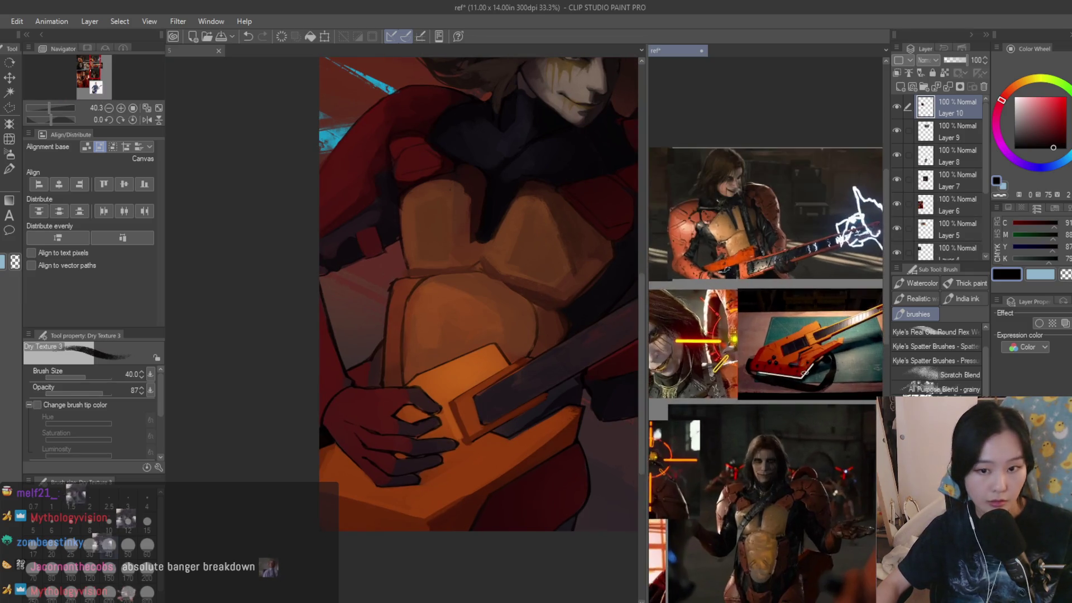
scroll(427, 394, up, 4)
scroll(428, 395, up, 3)
alt+click(420, 369)
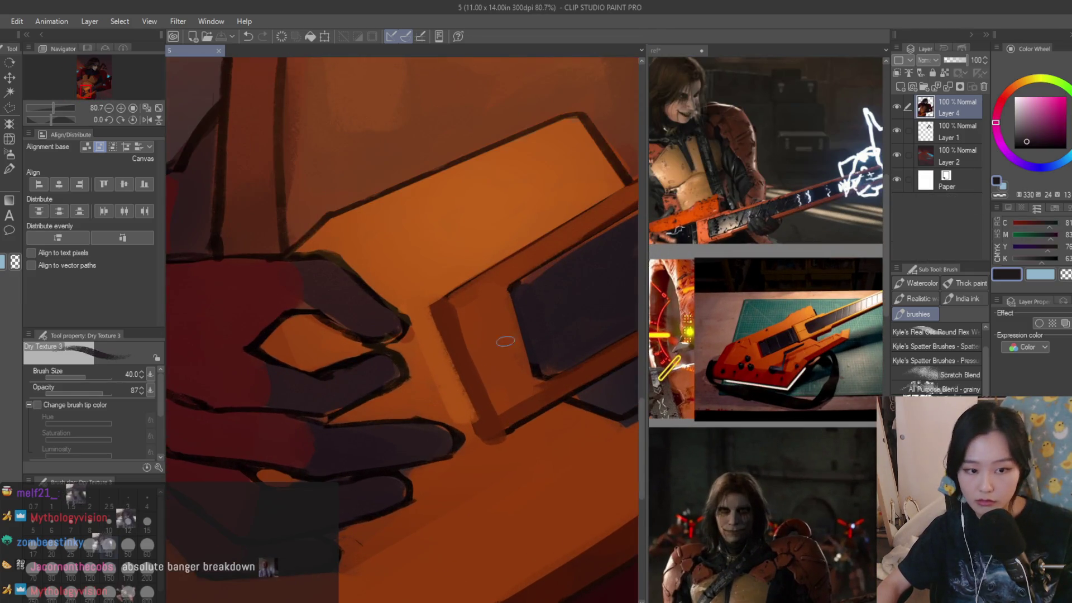
key(bracketleft)
key(bracketleft)
- Darken the guitar edge beside the hand and shade a patch on the fingers in dark purple
mouse_move(410, 342)
mouse_down()
mouse_move(455, 435)
mouse_move(410, 359)
mouse_move(447, 433)
mouse_move(381, 403)
mouse_move(422, 422)
mouse_move(394, 432)
mouse_up()
key(ctrl+z)
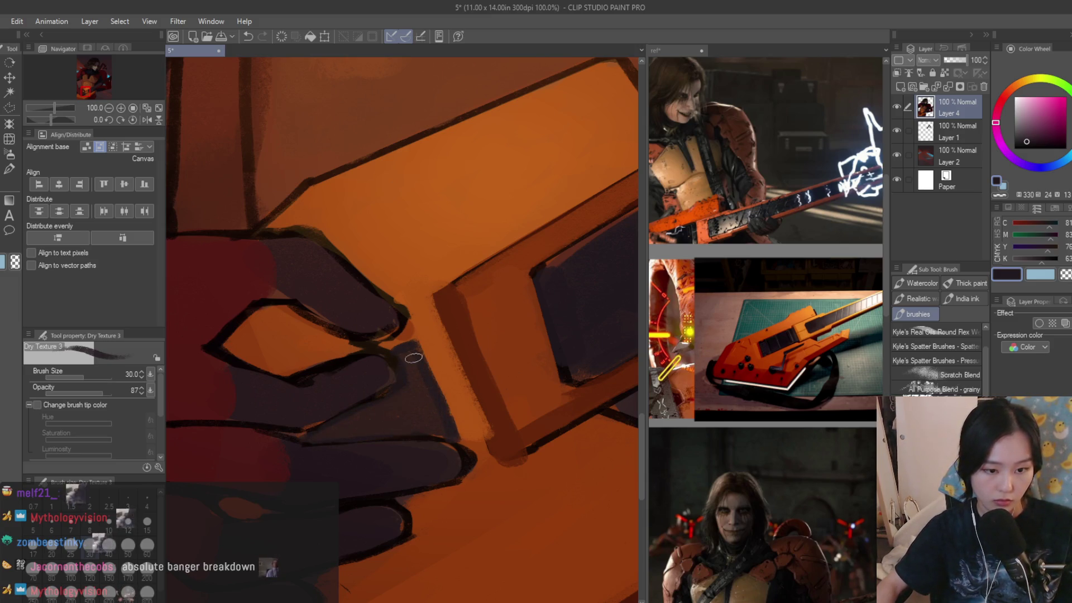
drag(396, 396, 318, 433)
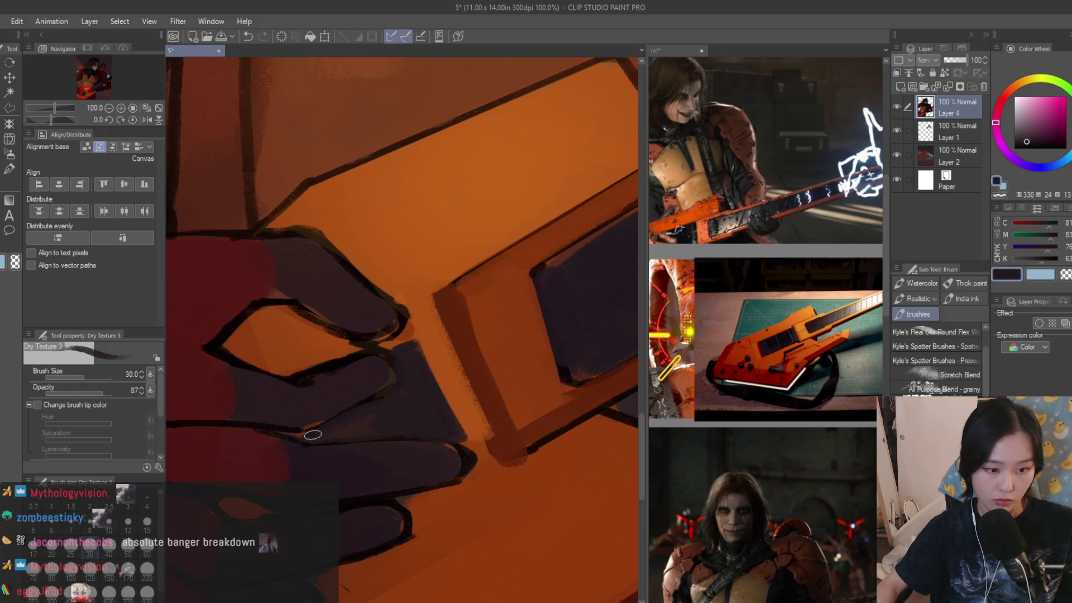
scroll(357, 432, down, 5)
scroll(464, 384, up, 3)
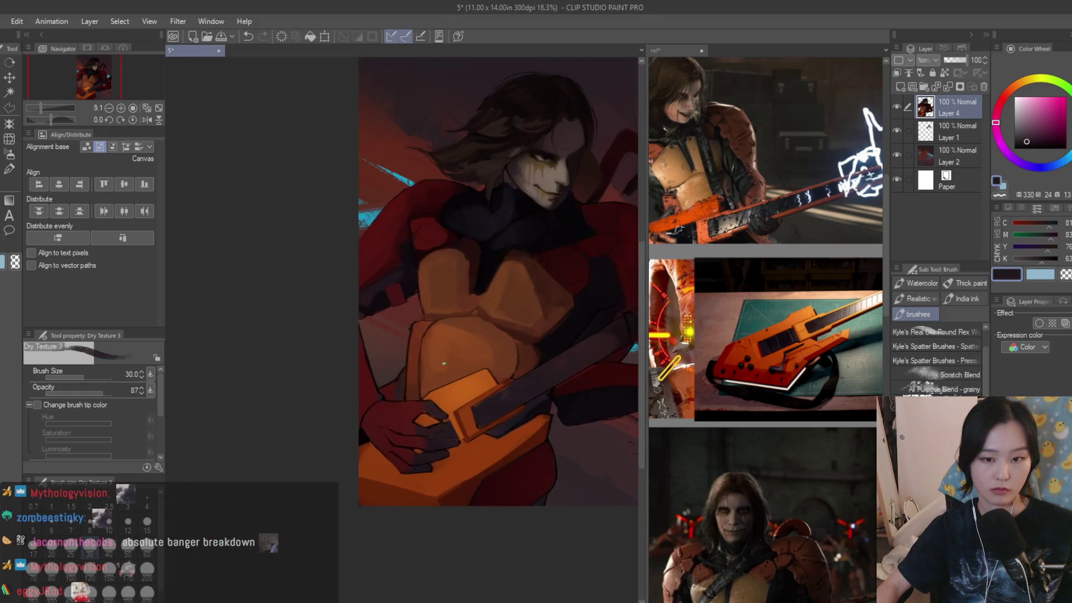
scroll(464, 384, down, 1)
scroll(466, 402, up, 4)
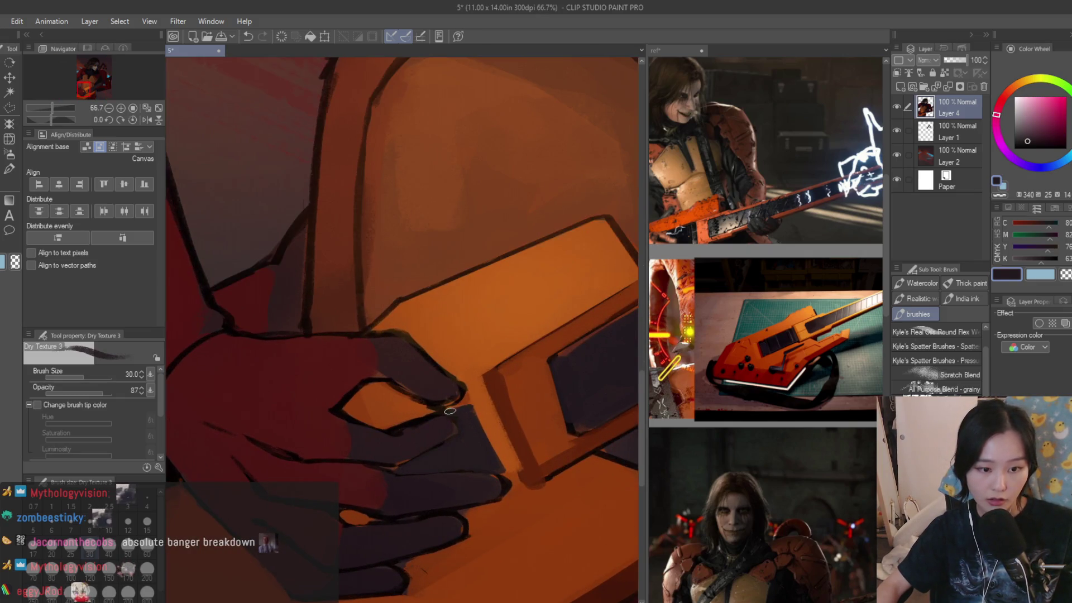
scroll(449, 411, down, 3)
scroll(449, 411, down, 2)
key(r)
drag(503, 235, 523, 295)
scroll(523, 295, up, 5)
- Paint orange over the dark line on the guitar and texture the hand's top edge in dark purple
key(p)
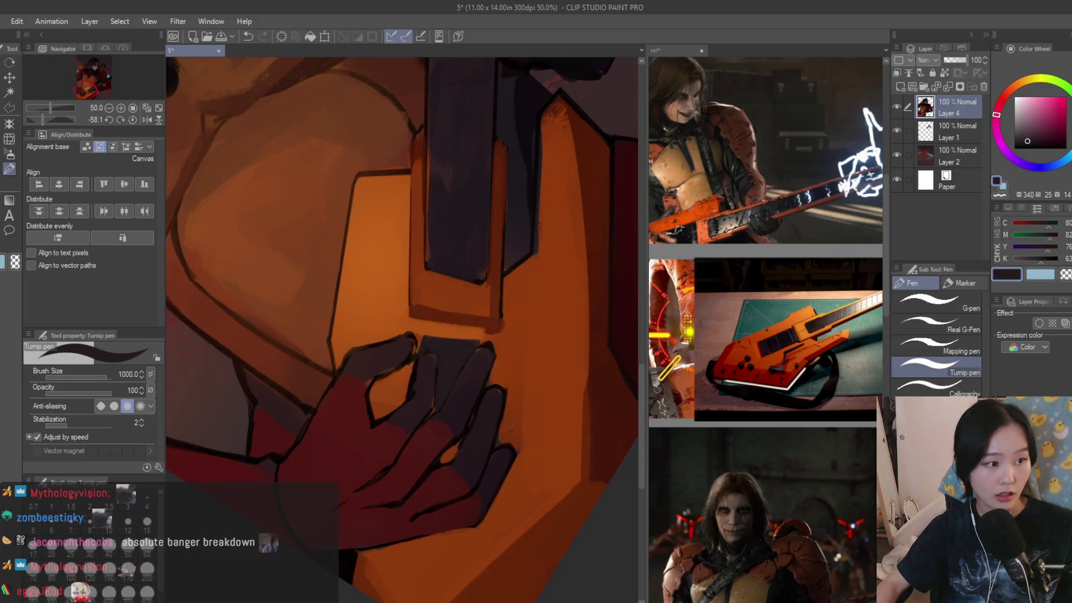
key(b)
scroll(454, 259, up, 2)
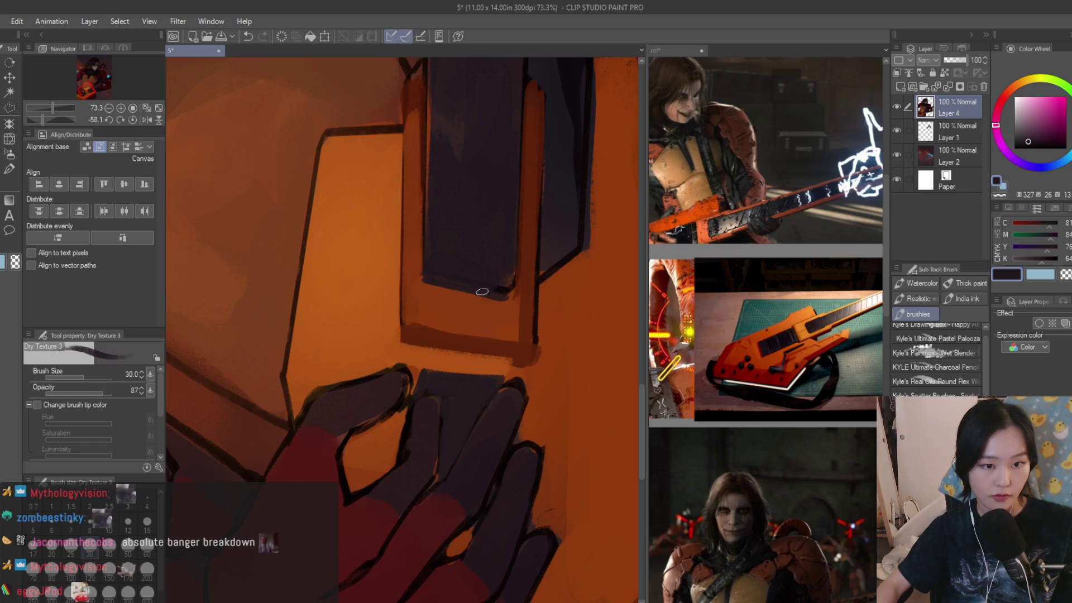
mouse_move(409, 343)
mouse_down()
mouse_move(522, 360)
mouse_move(417, 342)
mouse_move(532, 373)
mouse_move(402, 347)
mouse_move(531, 364)
mouse_up()
alt+click(417, 342)
alt+click(491, 385)
scroll(502, 369, up, 1)
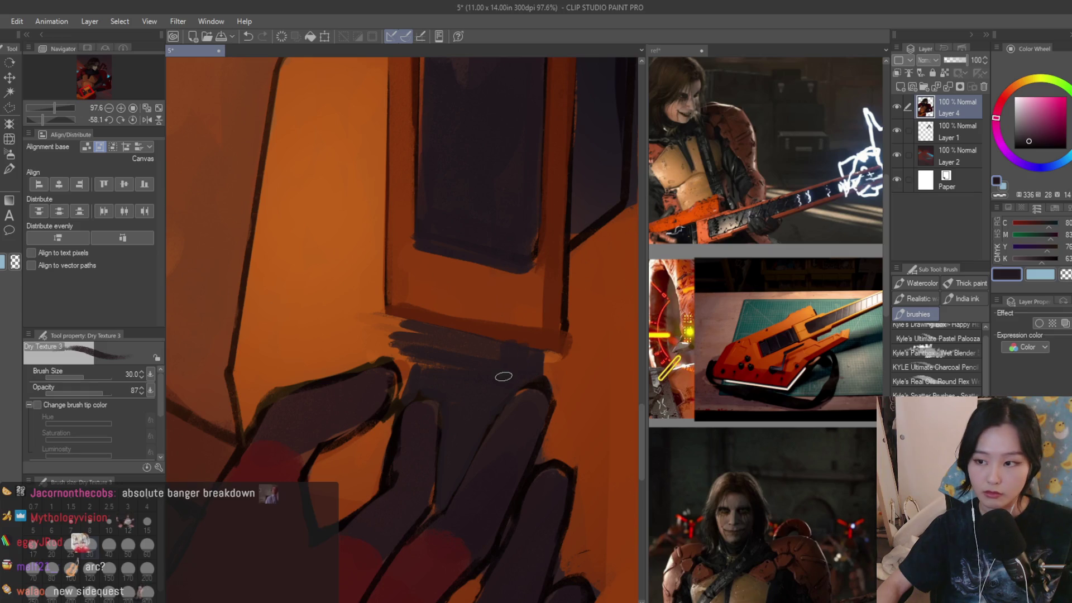
drag(427, 335, 402, 355)
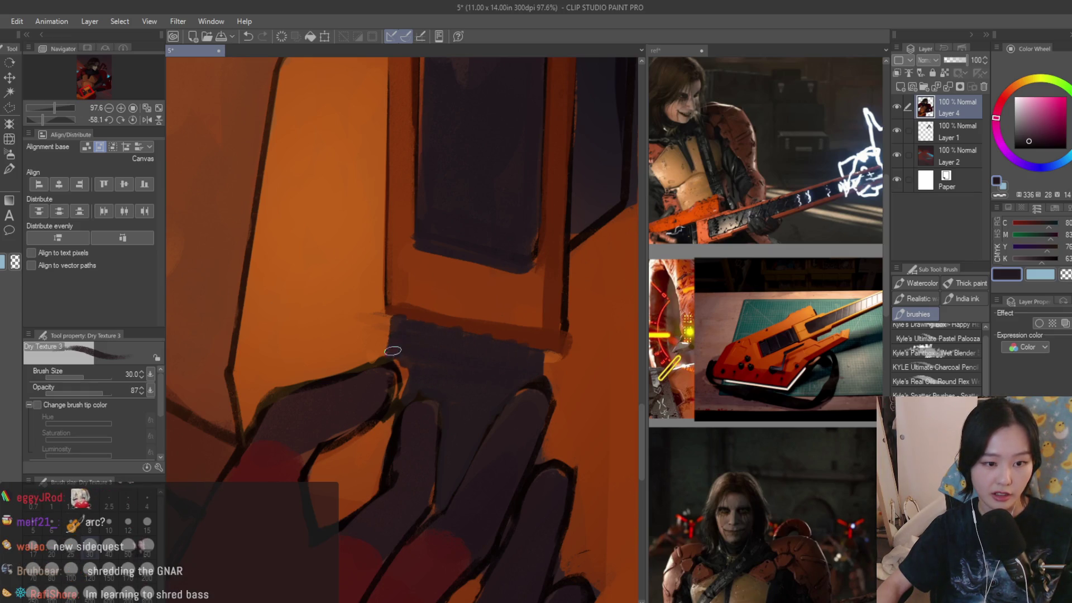
scroll(399, 388, down, 5)
scroll(413, 424, up, 4)
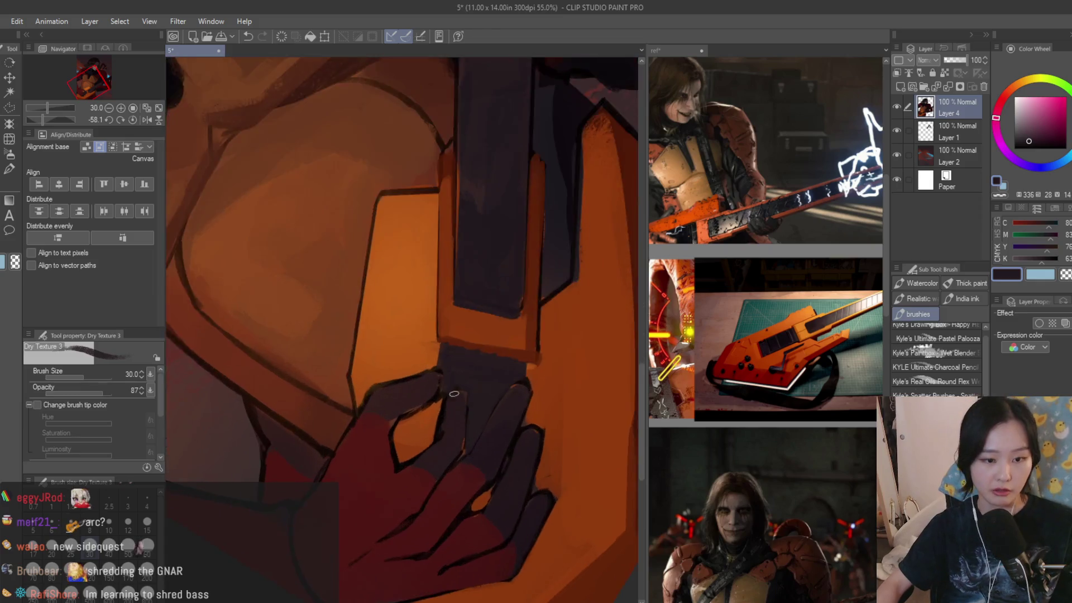
- Darken the finger with a dark vertical stroke along its left edge
alt+click(427, 463)
drag(444, 384, 434, 425)
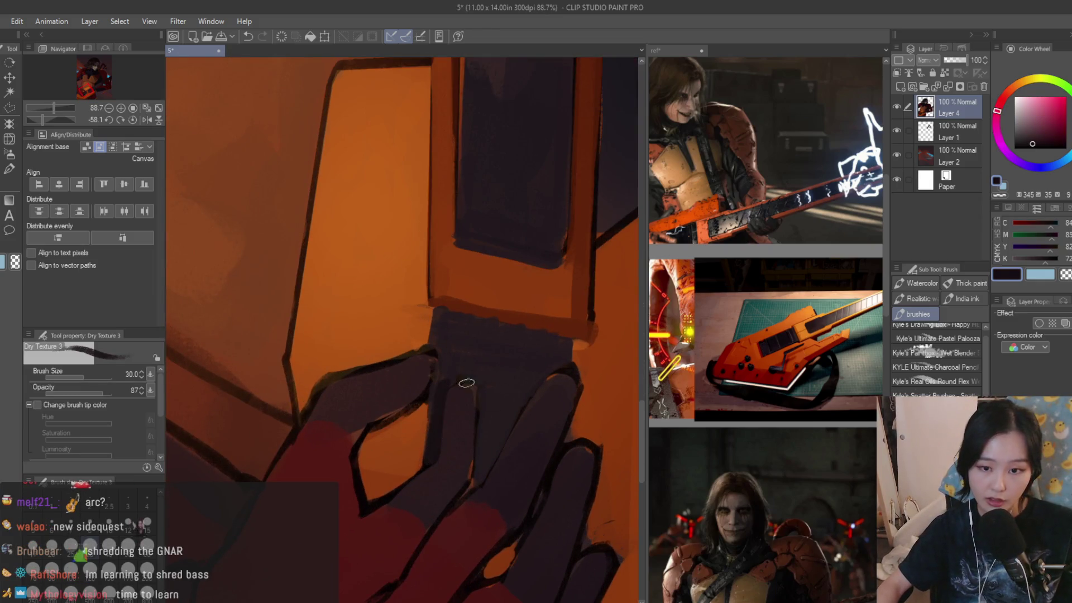
scroll(472, 378, up, 1)
alt+click(490, 404)
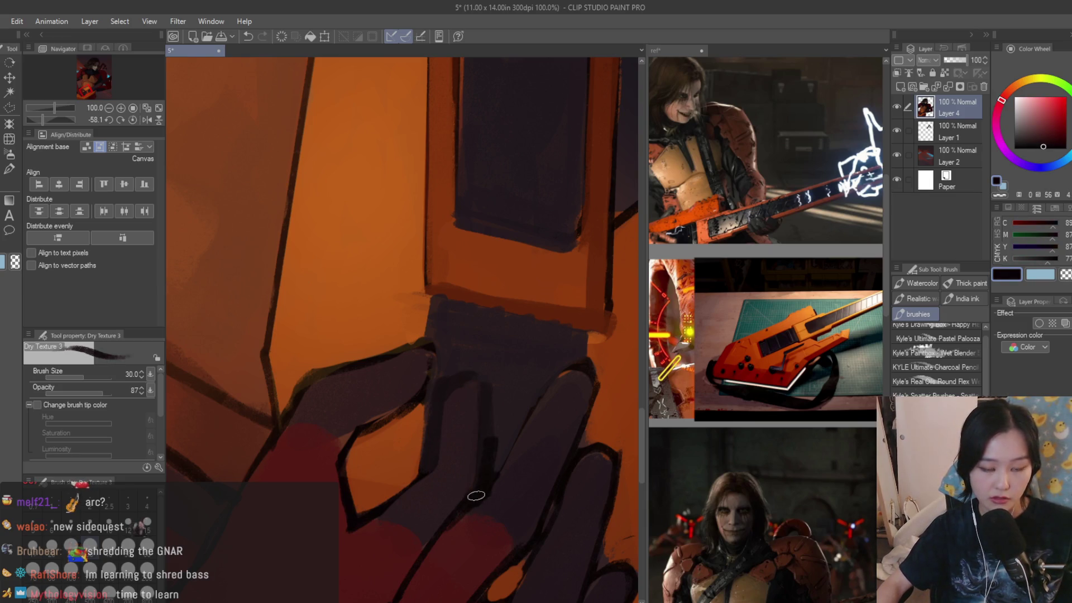
drag(460, 382, 425, 433)
scroll(406, 401, down, 1)
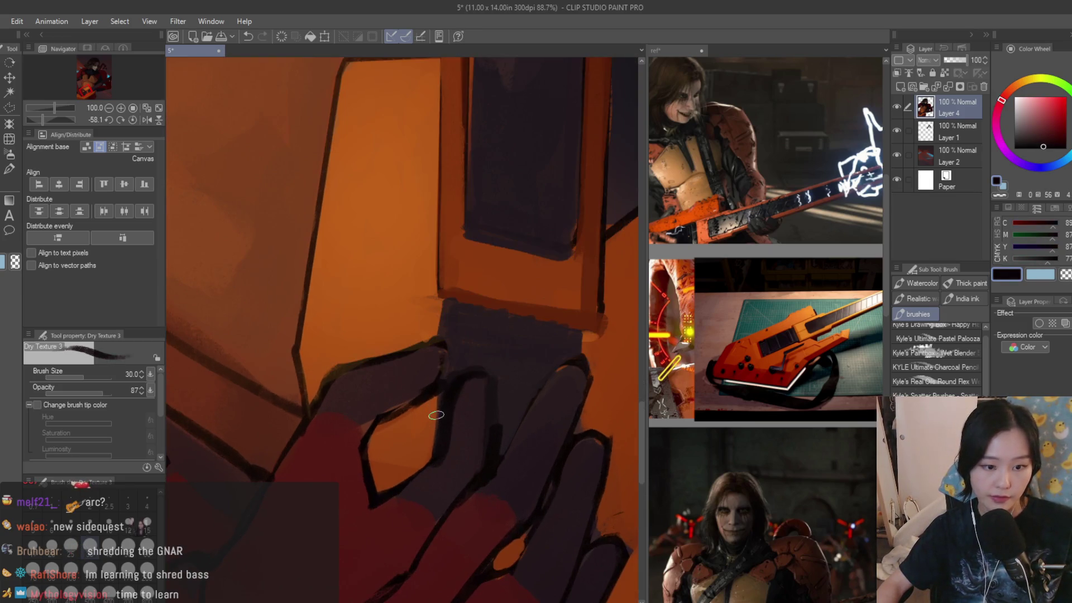
- Paint dark maroon and near-black strokes around the lower fingers
alt+click(432, 417)
scroll(441, 447, down, 3)
alt+click(631, 278)
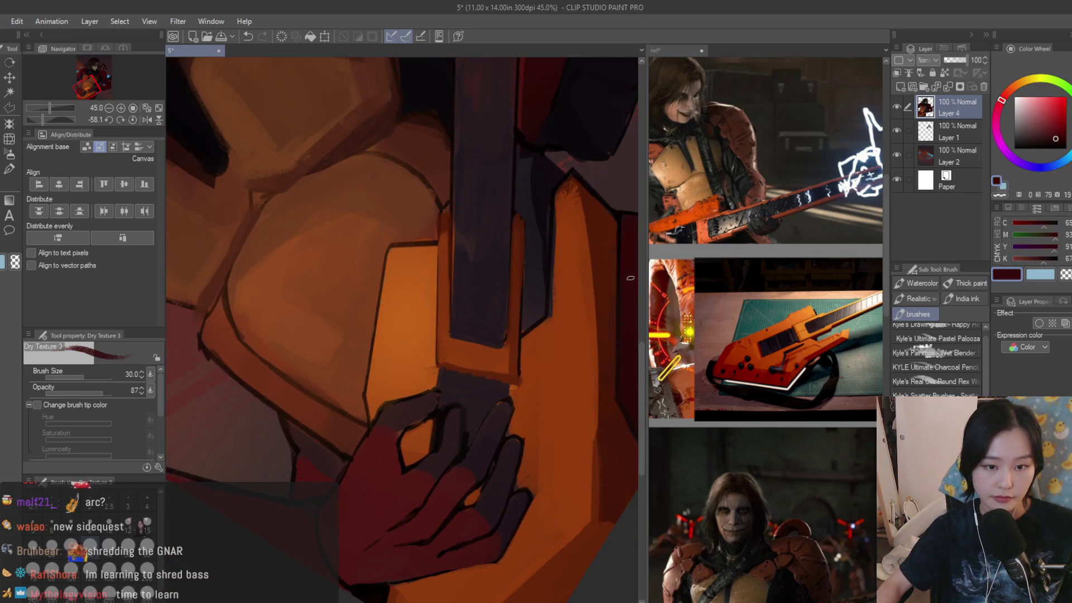
alt+click(523, 328)
scroll(371, 411, up, 4)
mouse_move(386, 398)
mouse_down()
mouse_move(313, 427)
mouse_move(325, 474)
mouse_up()
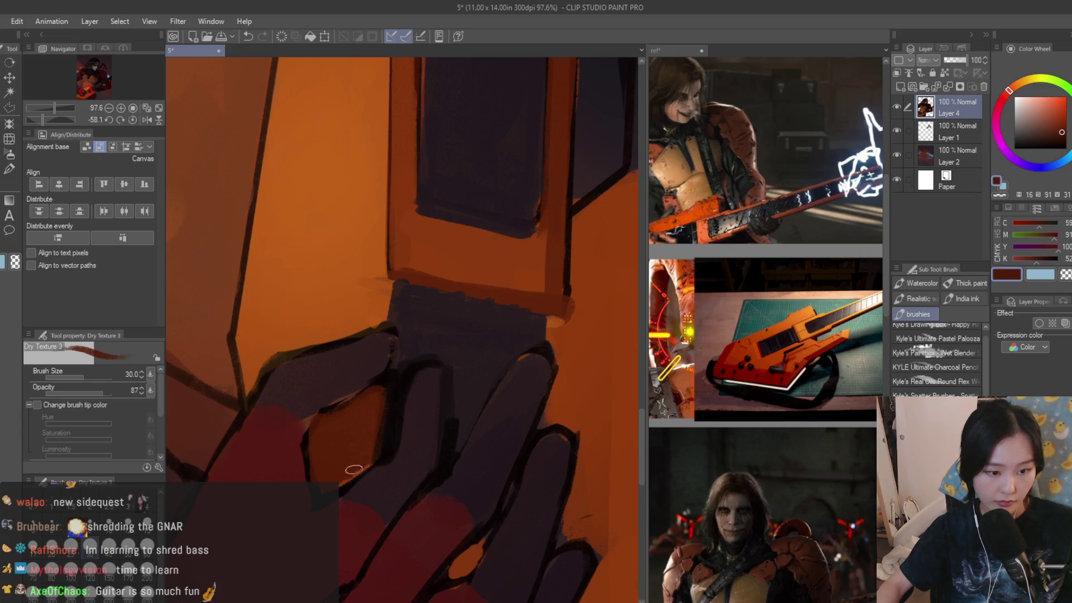
scroll(362, 463, down, 2)
alt+click(441, 476)
mouse_move(440, 475)
mouse_down()
mouse_move(412, 519)
mouse_move(426, 495)
mouse_up()
- Reset the canvas rotation and fit the whole painting in view
alt+click(408, 515)
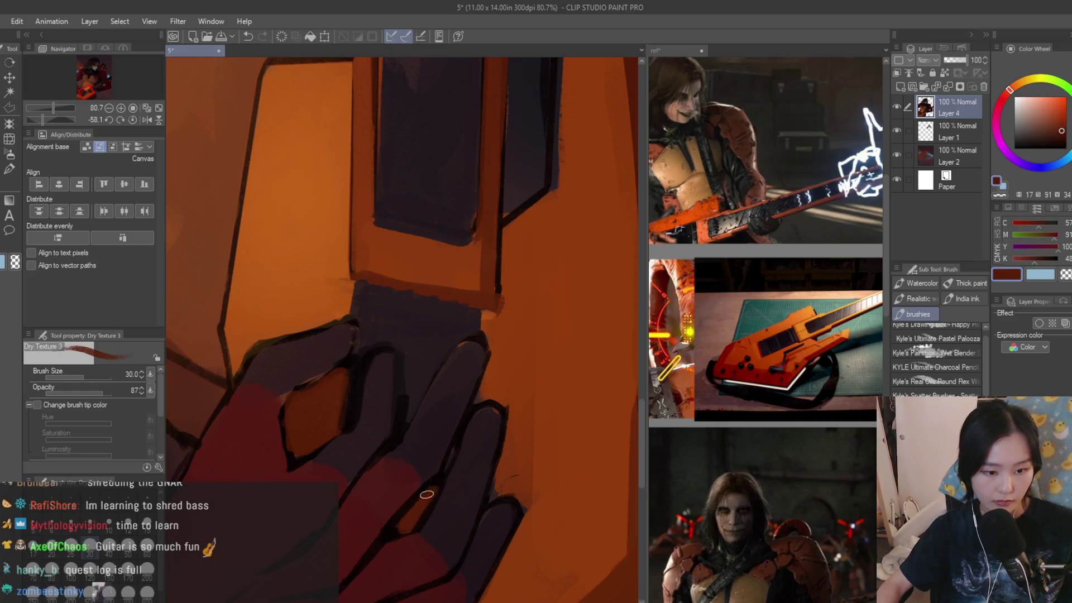
alt+click(461, 444)
scroll(436, 480, down, 6)
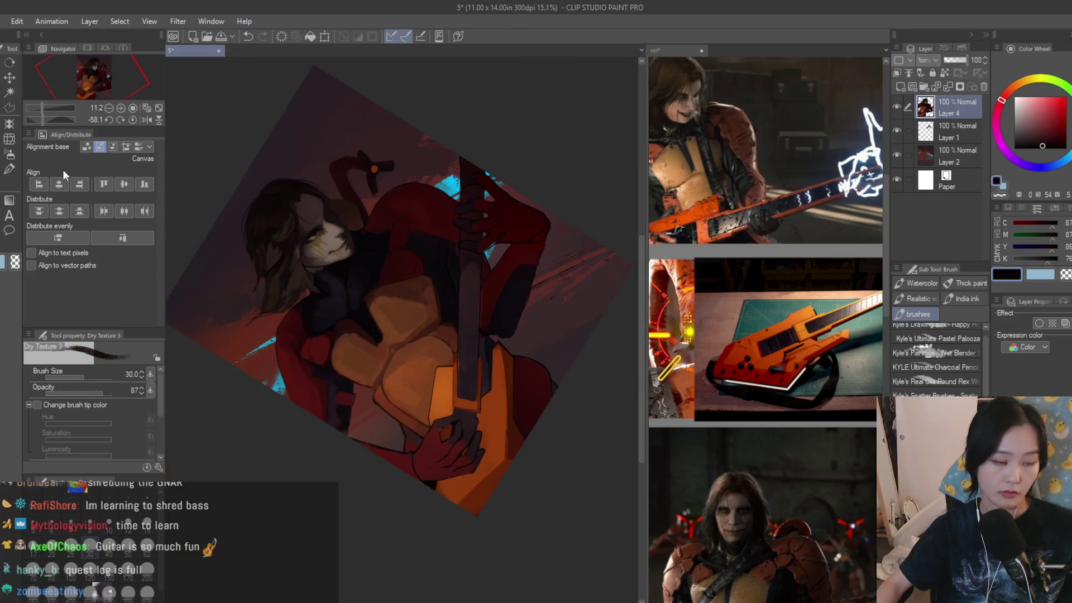
click(133, 108)
click(133, 120)
click(147, 108)
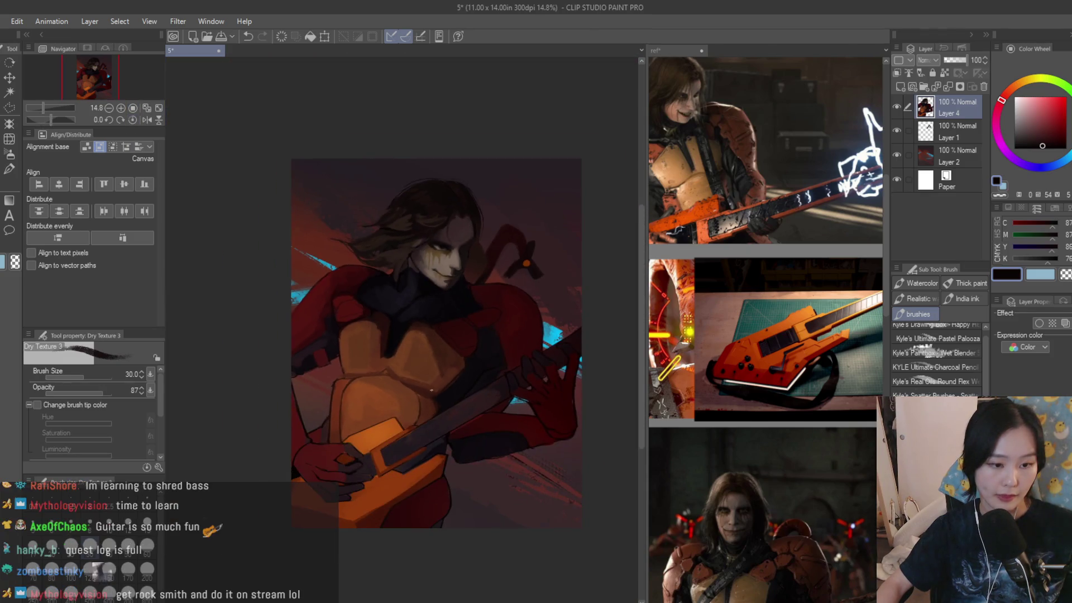
scroll(408, 522, up, 2)
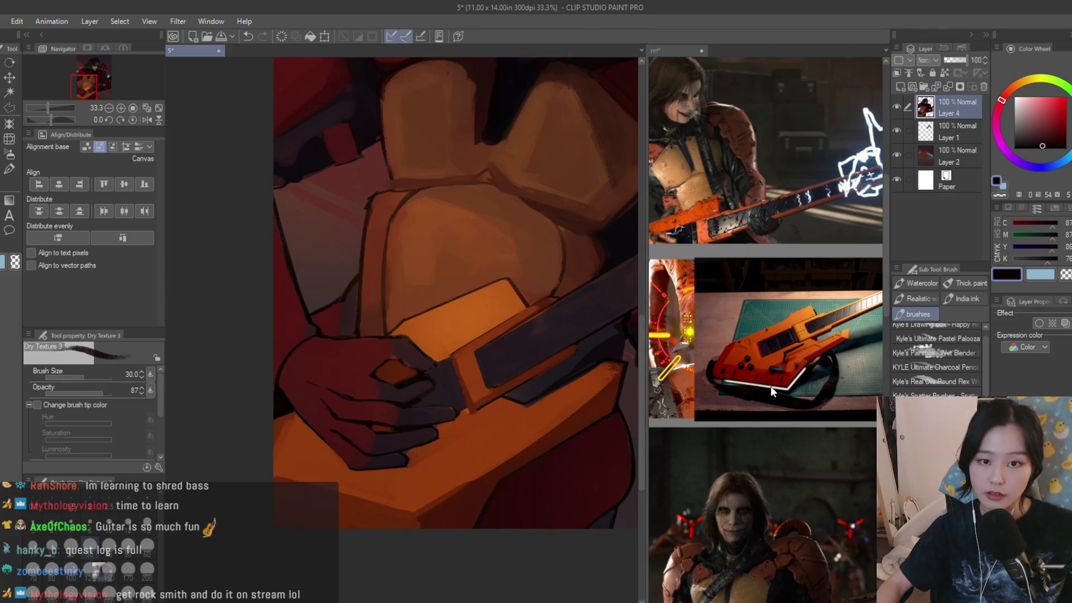
scroll(769, 394, down, 2)
scroll(577, 384, up, 4)
- Paint purple-grey strokes along the strap edge, then pick a dark red
alt+click(450, 384)
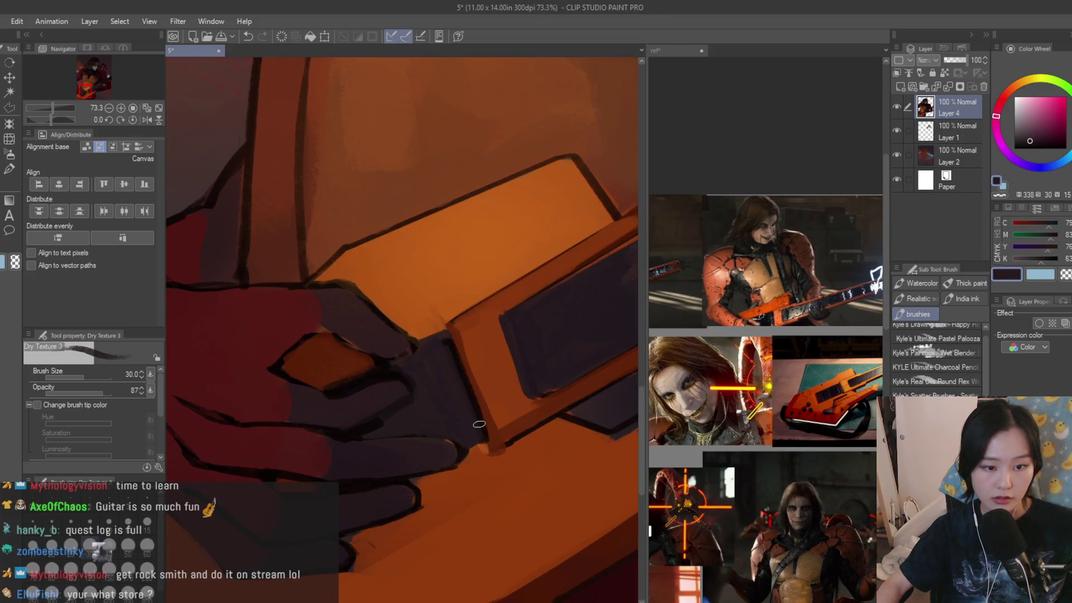
mouse_move(438, 363)
mouse_down()
mouse_move(417, 364)
mouse_move(445, 366)
mouse_up()
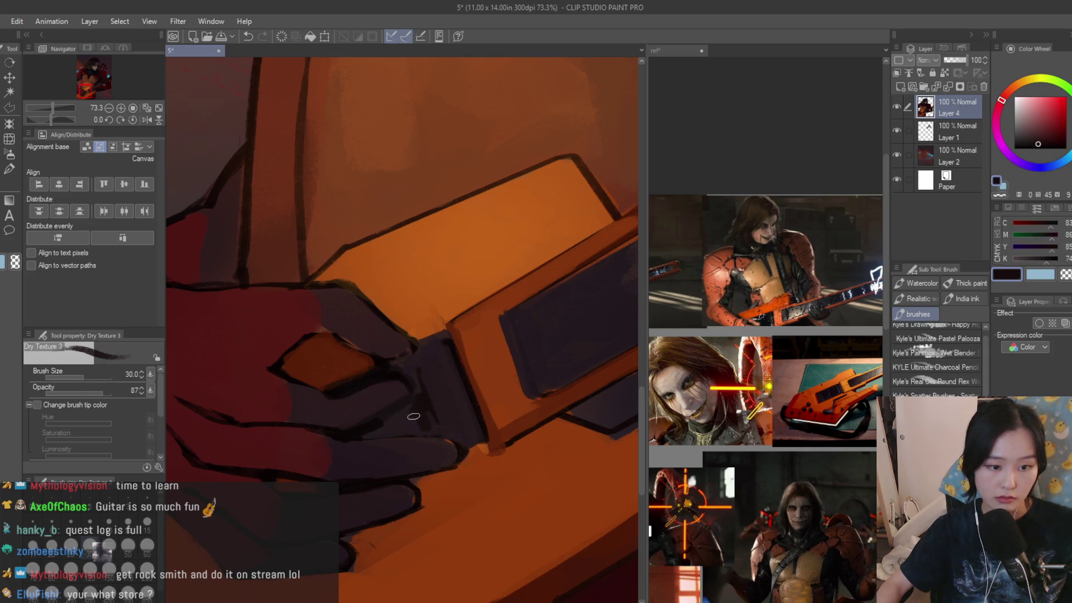
scroll(482, 384, down, 5)
scroll(482, 384, up, 3)
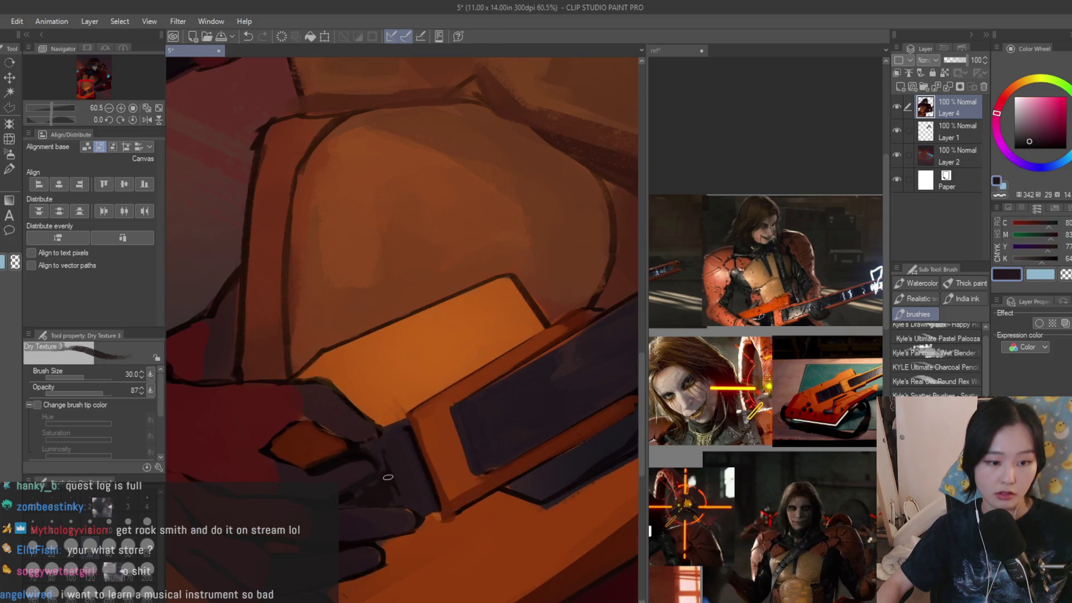
scroll(288, 437, up, 3)
scroll(289, 438, down, 4)
scroll(395, 436, up, 2)
alt+click(366, 410)
scroll(316, 378, down, 2)
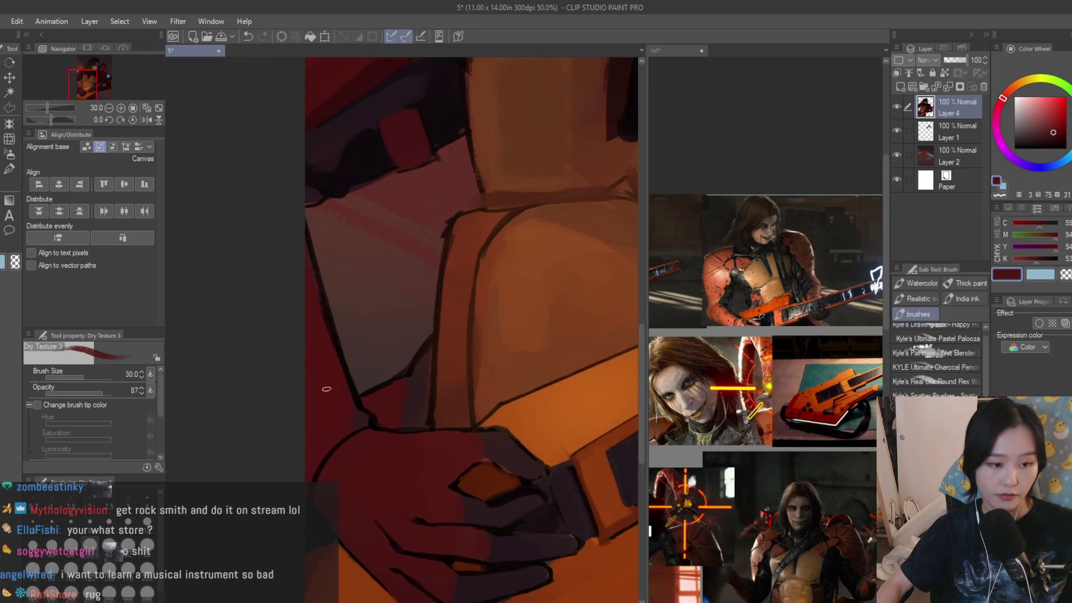
scroll(342, 417, down, 4)
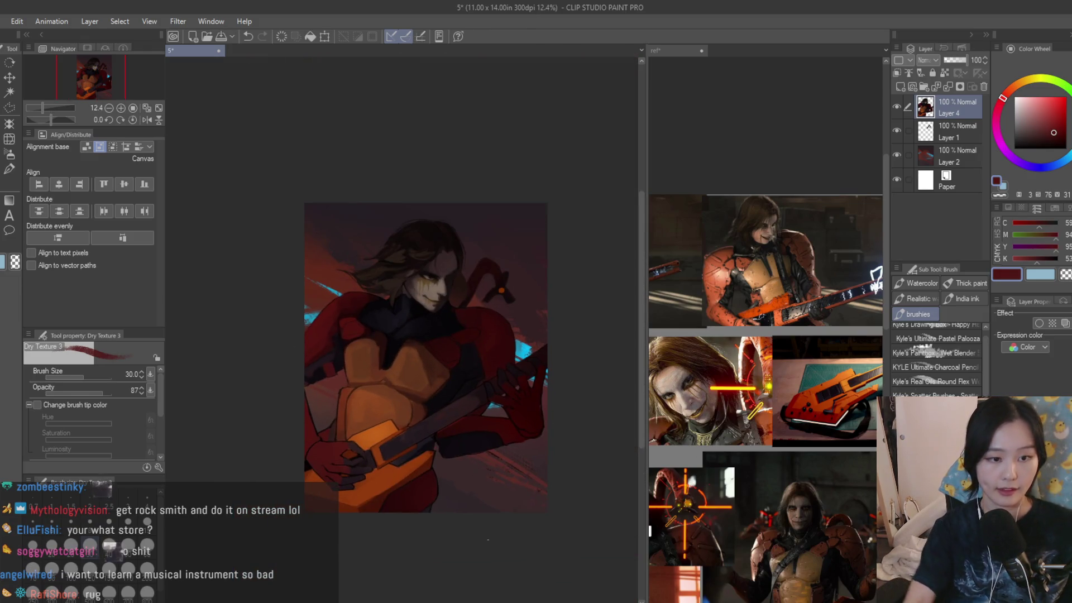
scroll(544, 410, up, 3)
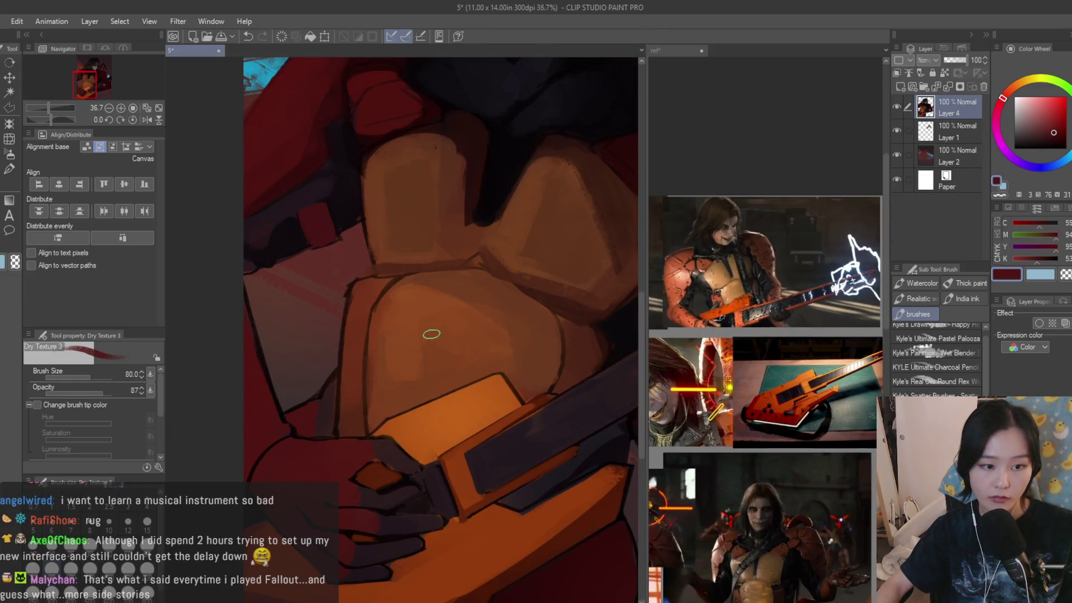
- Sample the armour's reddish brown, deepen it toward red, and paint a red stroke beside the torso with a smaller brush
scroll(366, 289, up, 2)
alt+click(365, 290)
scroll(360, 298, down, 1)
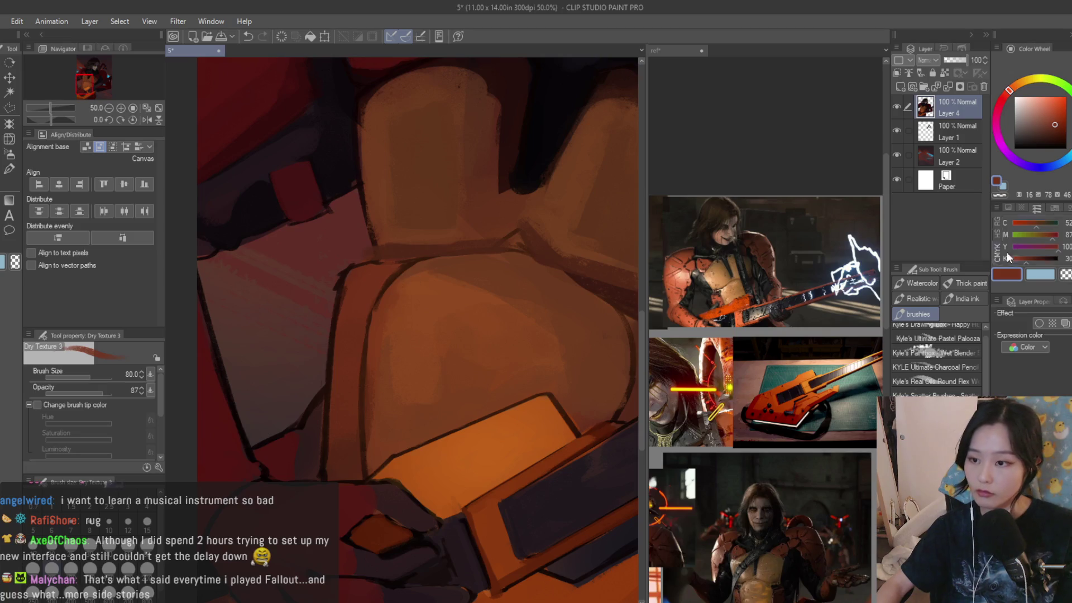
drag(1056, 122, 1059, 126)
click(1007, 98)
scroll(363, 397, up, 1)
key(bracketleft)
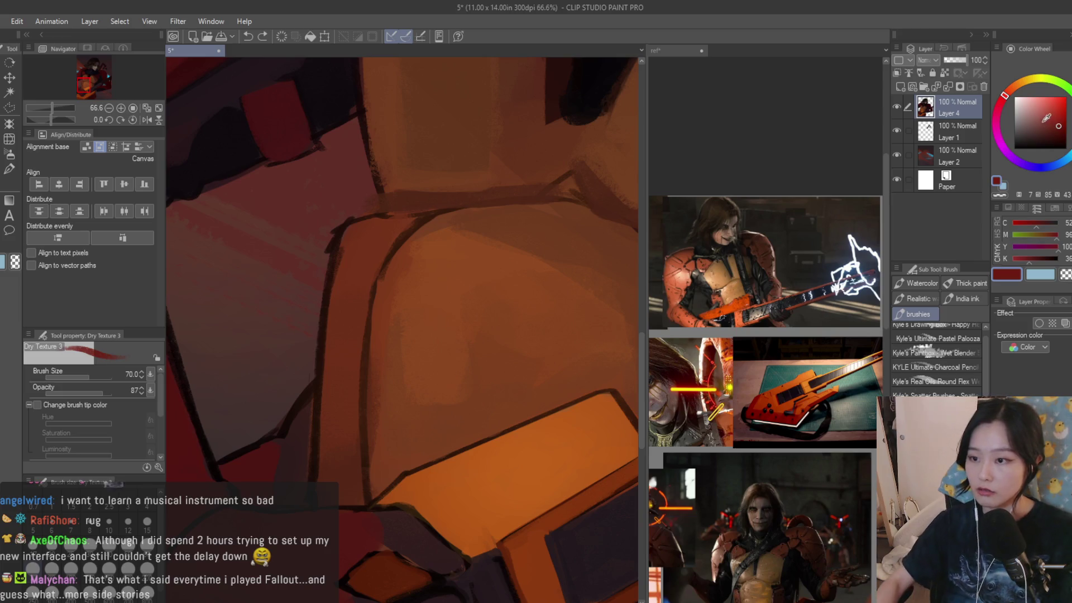
drag(341, 425, 340, 416)
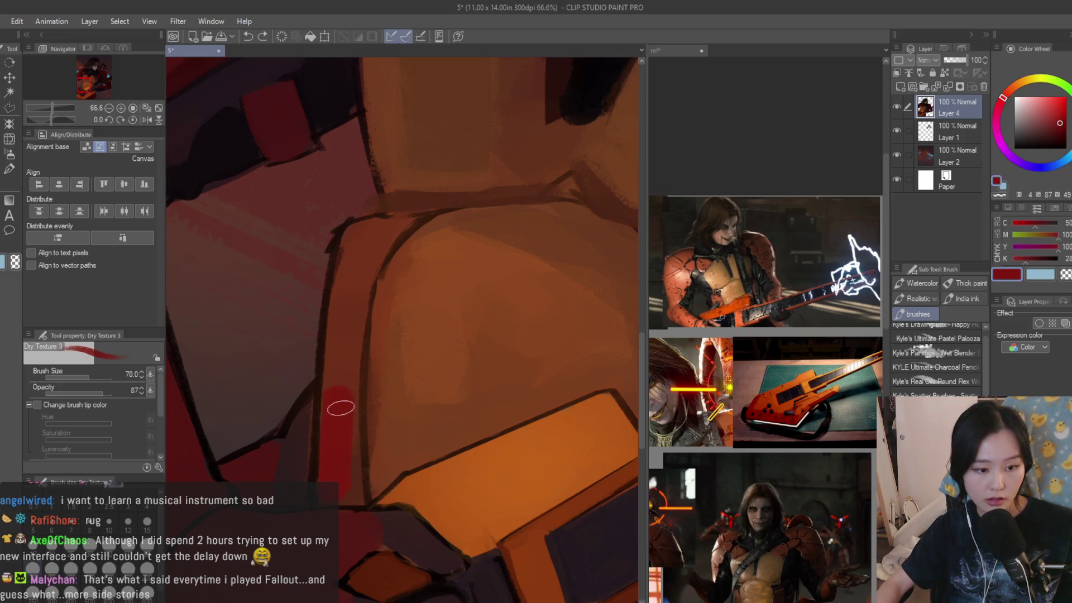
- Sample torso colours and paint red over the lower torso, covering the lower dark stripe
alt+click(344, 355)
scroll(335, 426, down, 6)
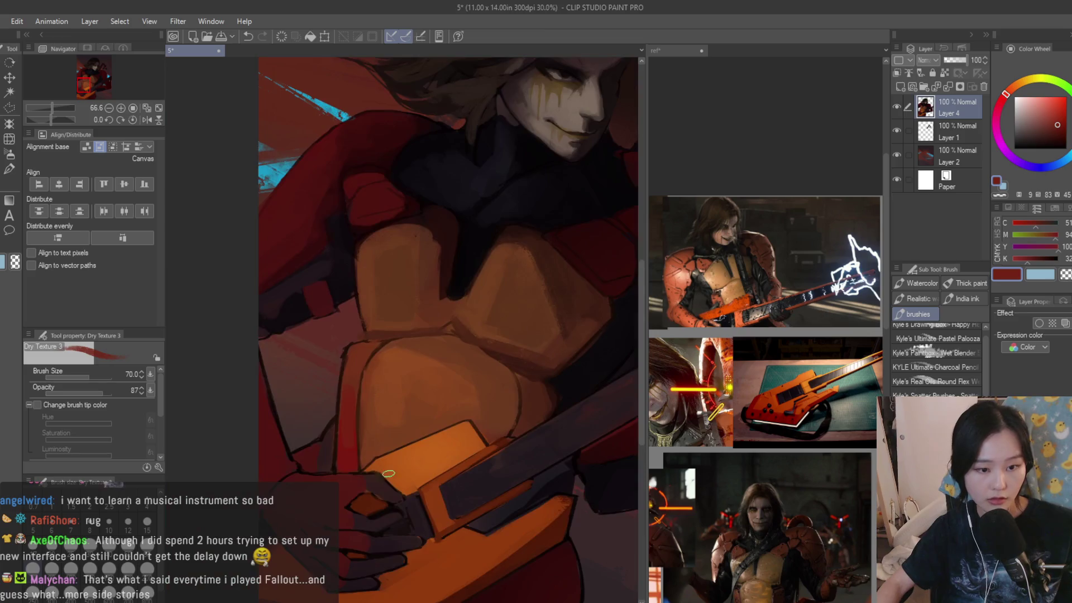
scroll(513, 416, up, 5)
alt+click(237, 425)
scroll(497, 439, up, 2)
alt+click(533, 372)
drag(511, 413, 486, 443)
alt+click(505, 447)
key(bracketleft)
key(bracketleft)
alt+click(503, 423)
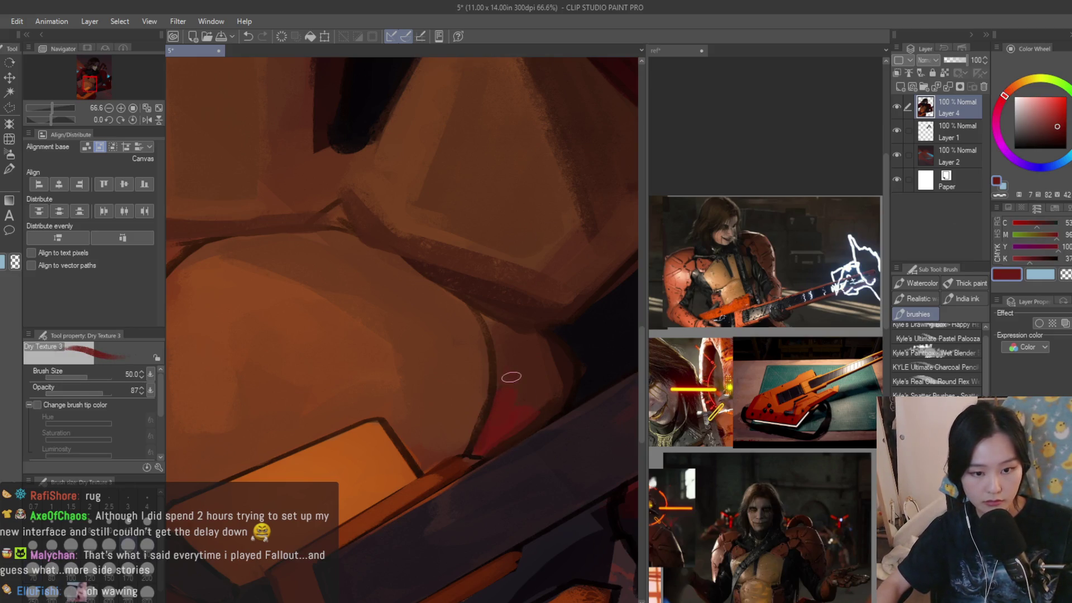
- Sample dark browns and paint darker strokes up along the arm edge
alt+click(527, 370)
scroll(516, 401, down, 3)
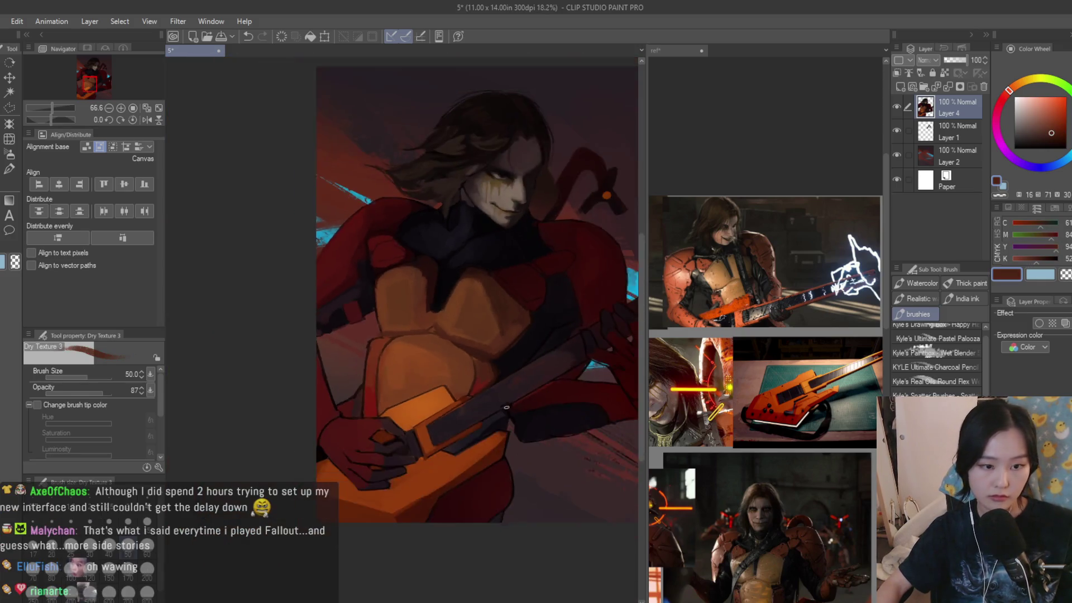
scroll(439, 332, up, 3)
alt+click(439, 331)
scroll(438, 332, up, 2)
alt+click(412, 370)
alt+click(427, 445)
mouse_move(427, 447)
mouse_down()
mouse_move(408, 410)
mouse_move(421, 374)
mouse_up()
alt+click(416, 391)
alt+click(418, 423)
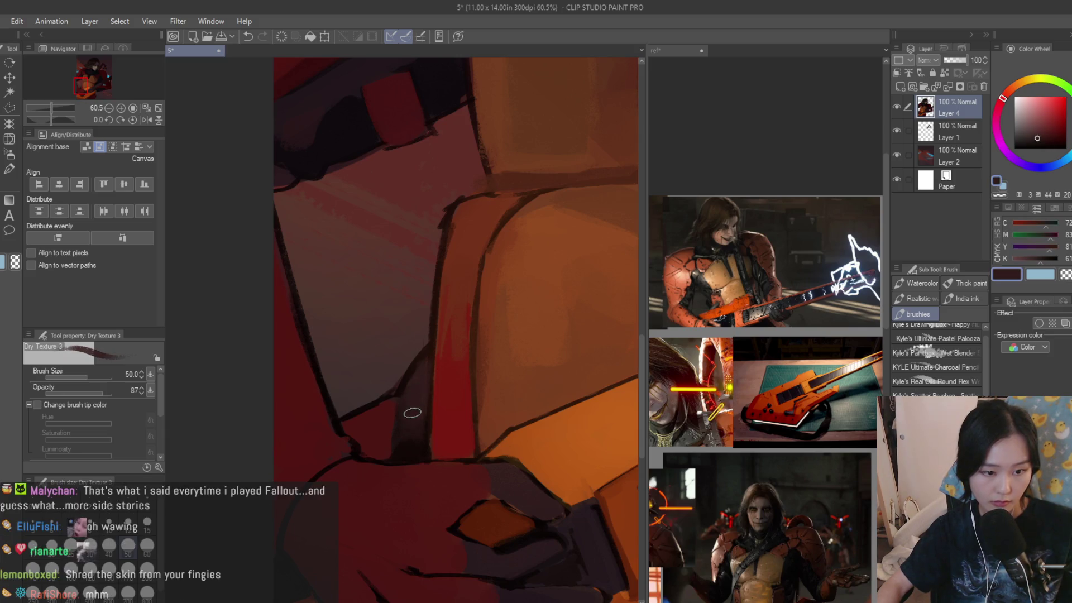
- Fit the whole canvas in view, save the painting, and zoom back in on the face and torso
key(ctrl+0)
key(ctrl+s)
key(ctrl+plus)
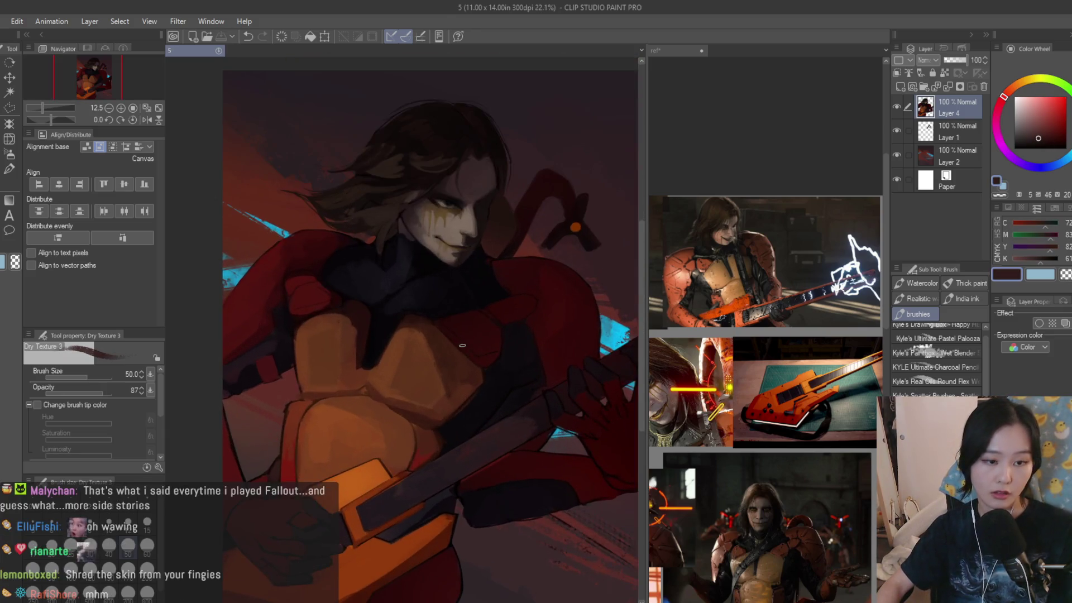
key(ctrl+plus)
- Paint a near-black stroke along the neck using dark colours sampled from the canvas
scroll(411, 358, up, 1)
alt+click(383, 330)
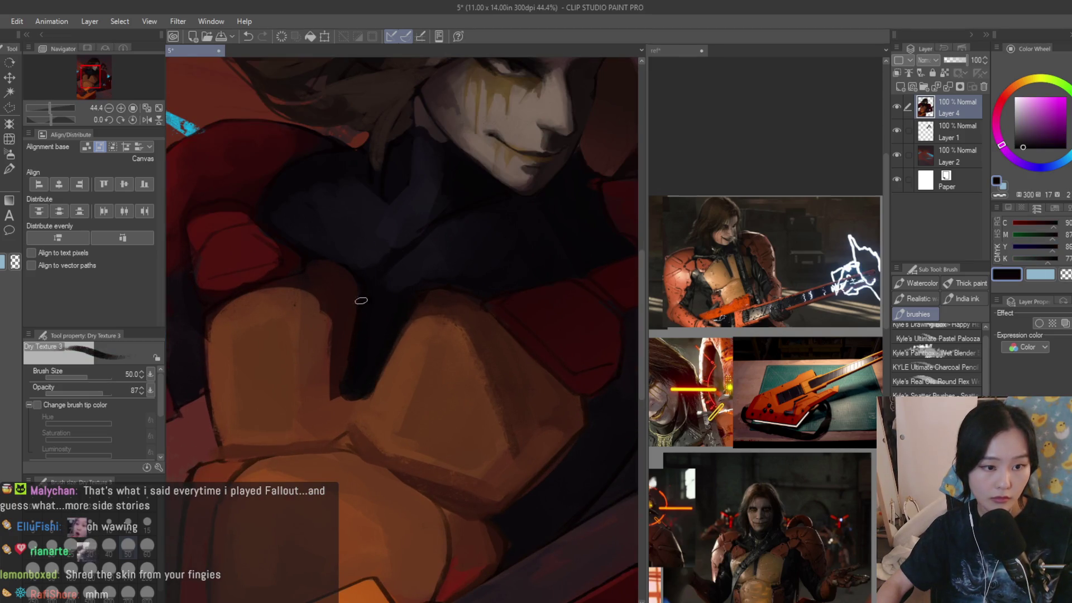
scroll(358, 387, down, 2)
scroll(365, 325, up, 1)
alt+click(365, 325)
alt+click(364, 334)
drag(339, 297, 375, 344)
alt+click(333, 280)
scroll(332, 280, down, 2)
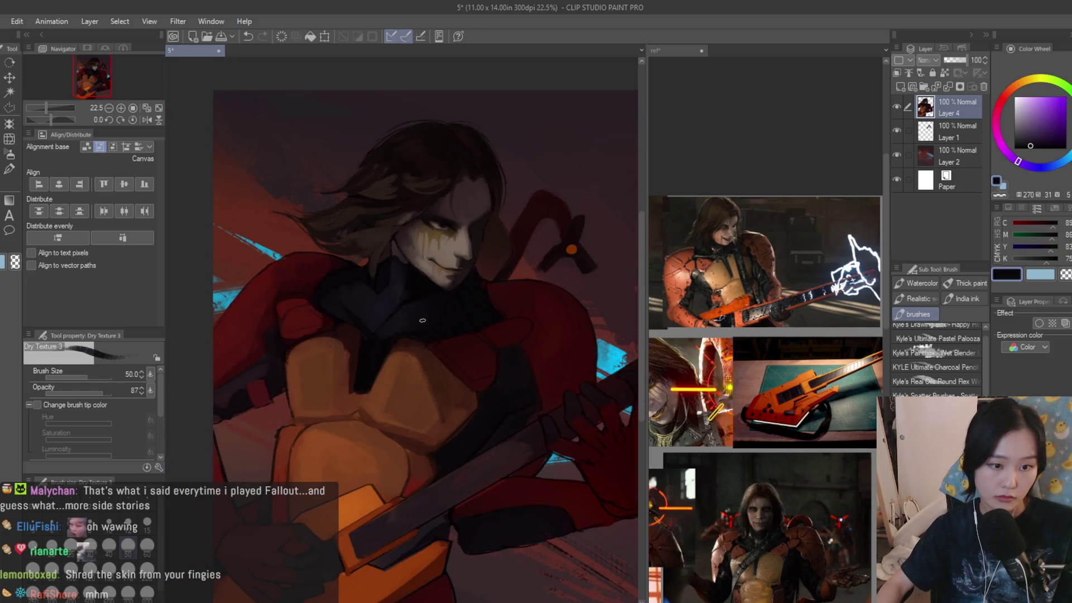
scroll(469, 319, down, 2)
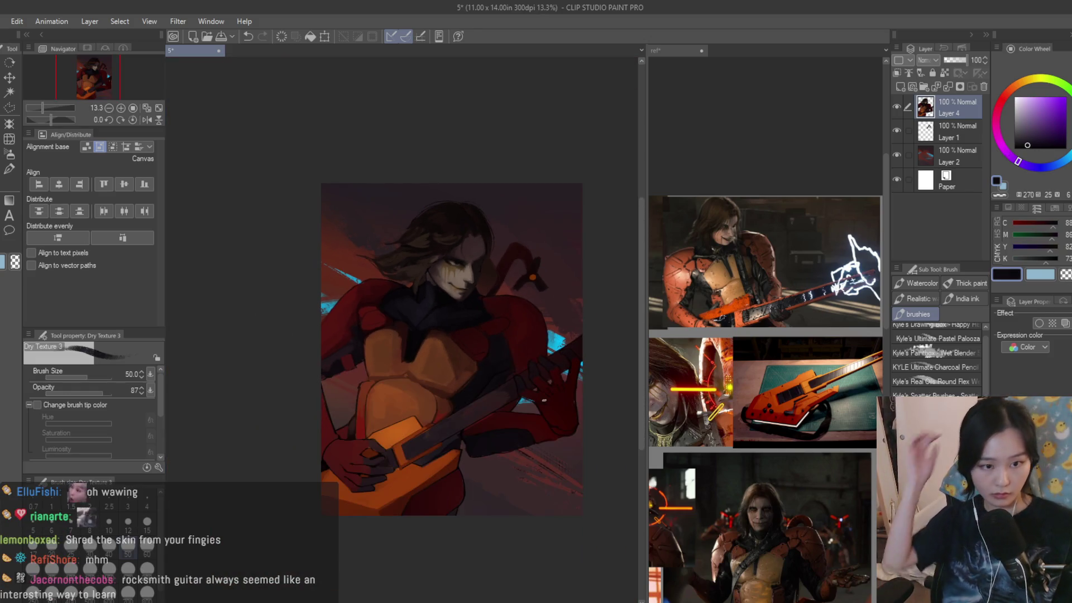
alt+click(538, 401)
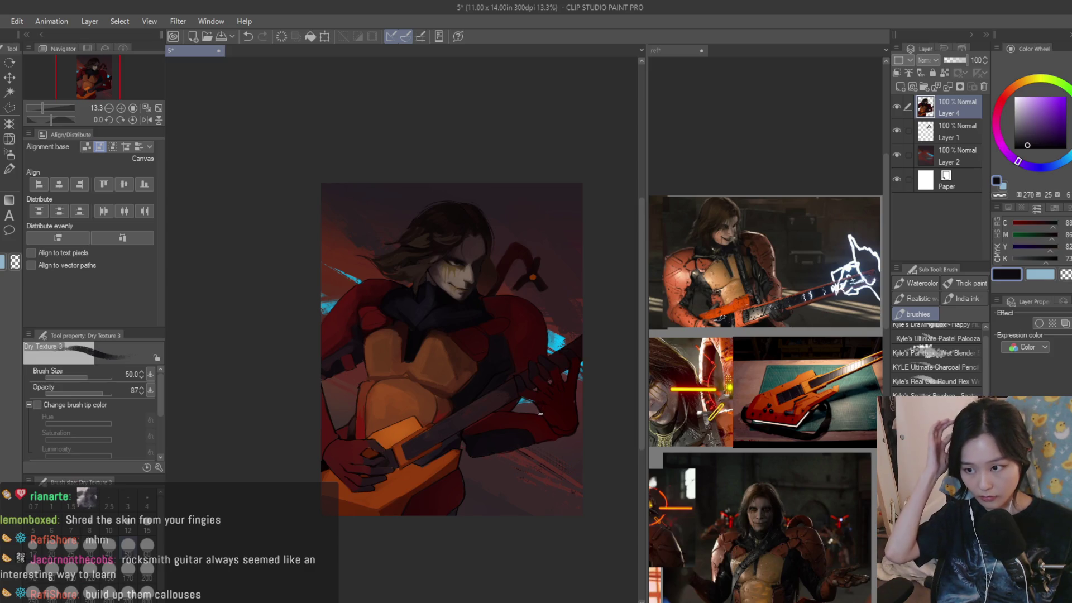
- Pick up the reddish-brown chest colour, then zoom into the photo on the reference sheet
scroll(402, 318, up, 5)
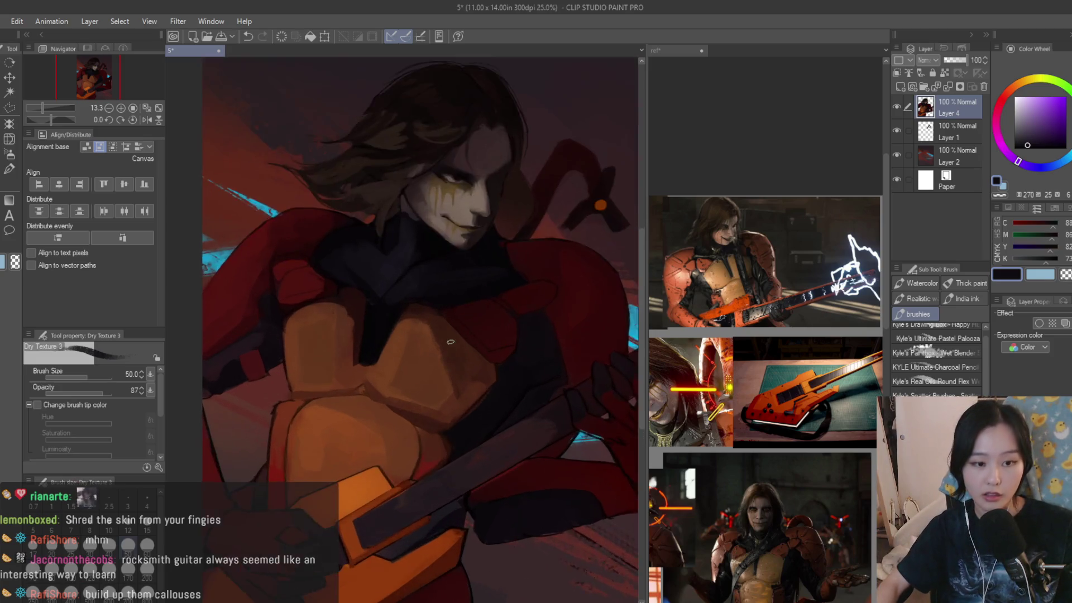
alt+click(396, 291)
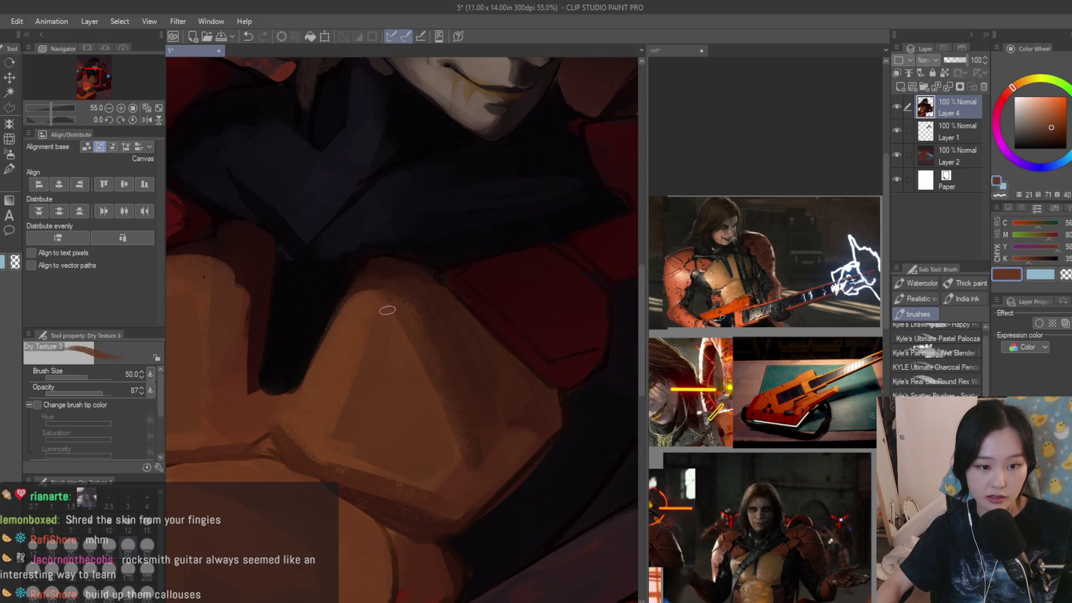
click(791, 306)
scroll(765, 324, up, 3)
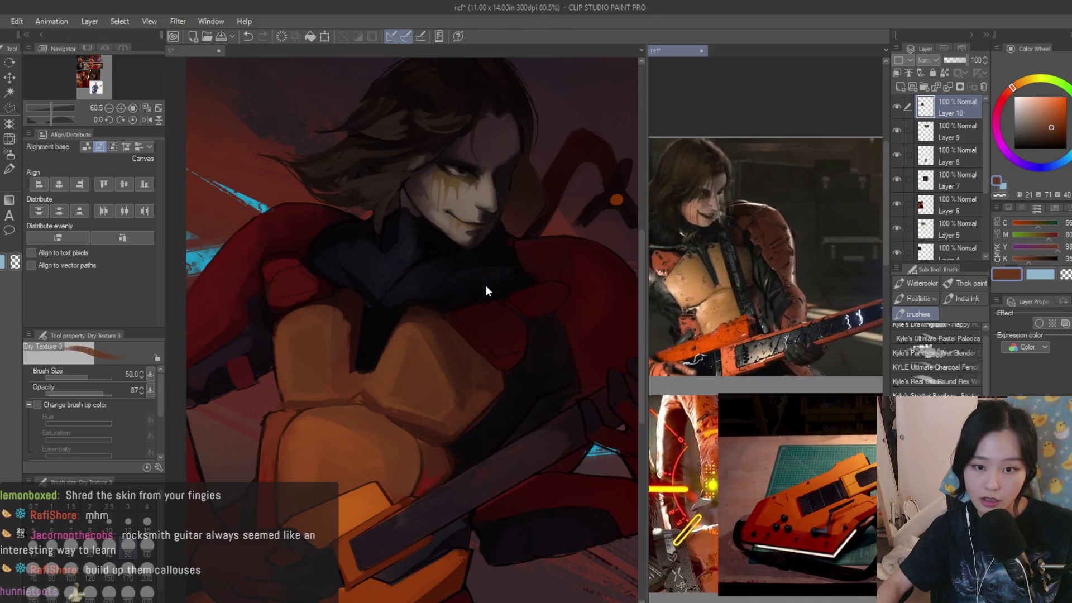
scroll(526, 310, down, 2)
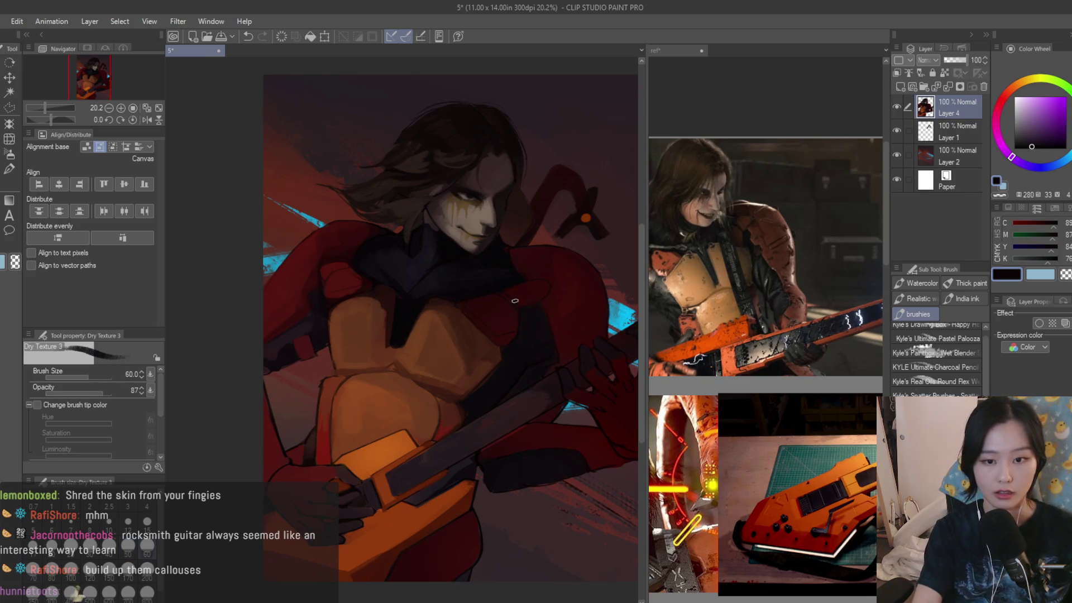
- Paint a thick diagonal strap across the chest, redoing it with a larger brush
drag(484, 315, 393, 435)
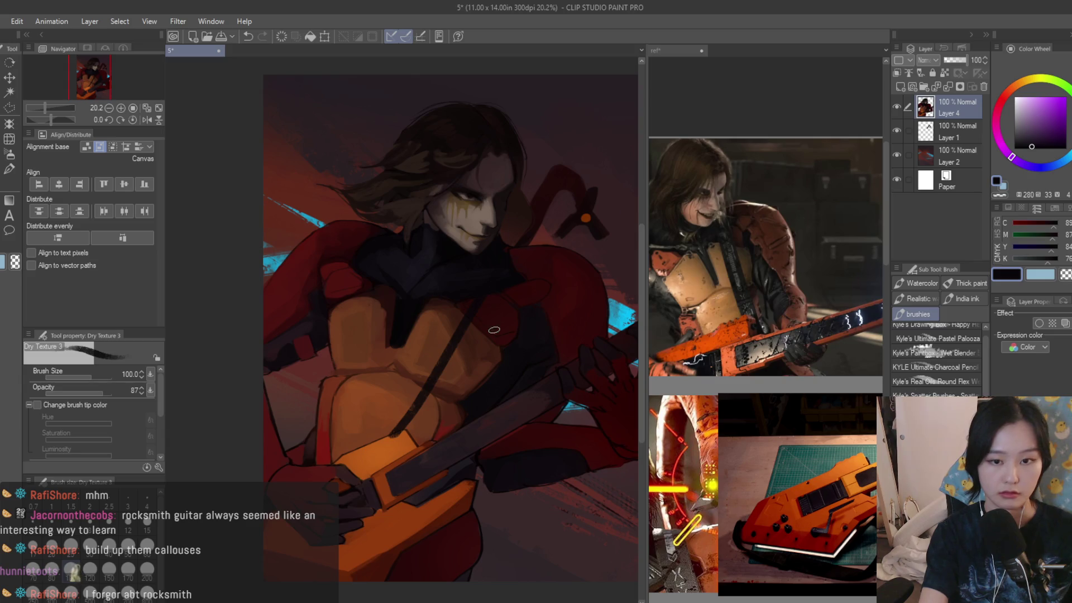
key(ctrl+z)
click(127, 568)
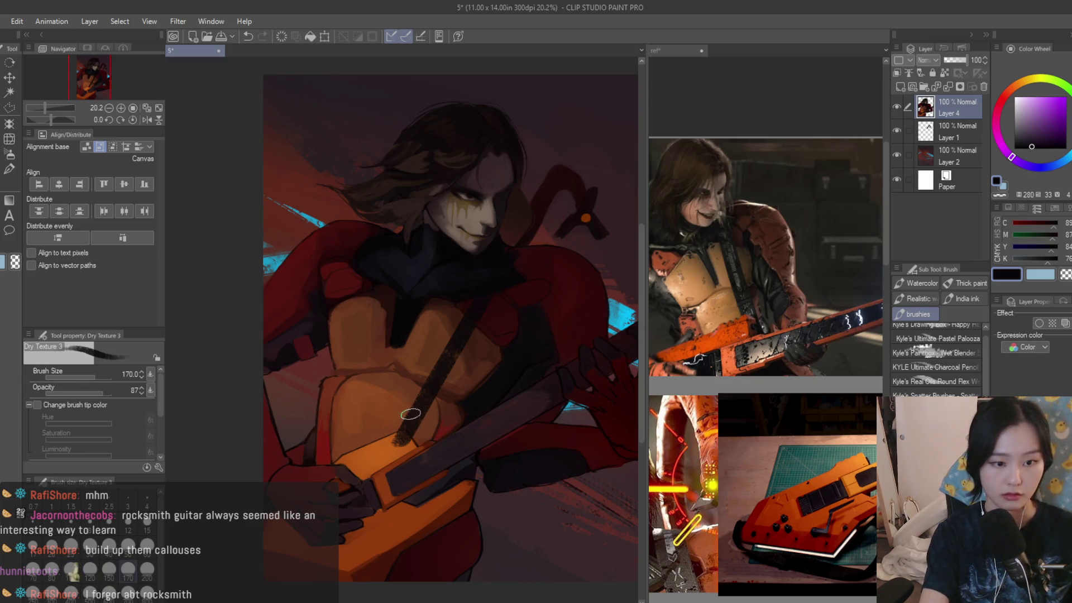
drag(473, 302, 415, 414)
scroll(415, 414, down, 4)
scroll(456, 400, up, 2)
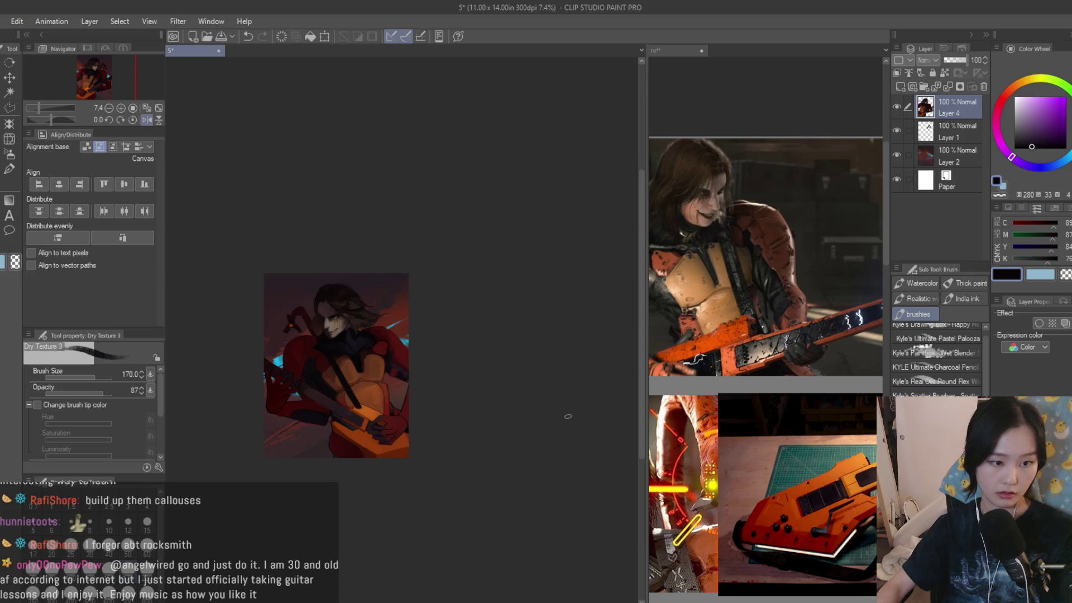
scroll(456, 400, up, 5)
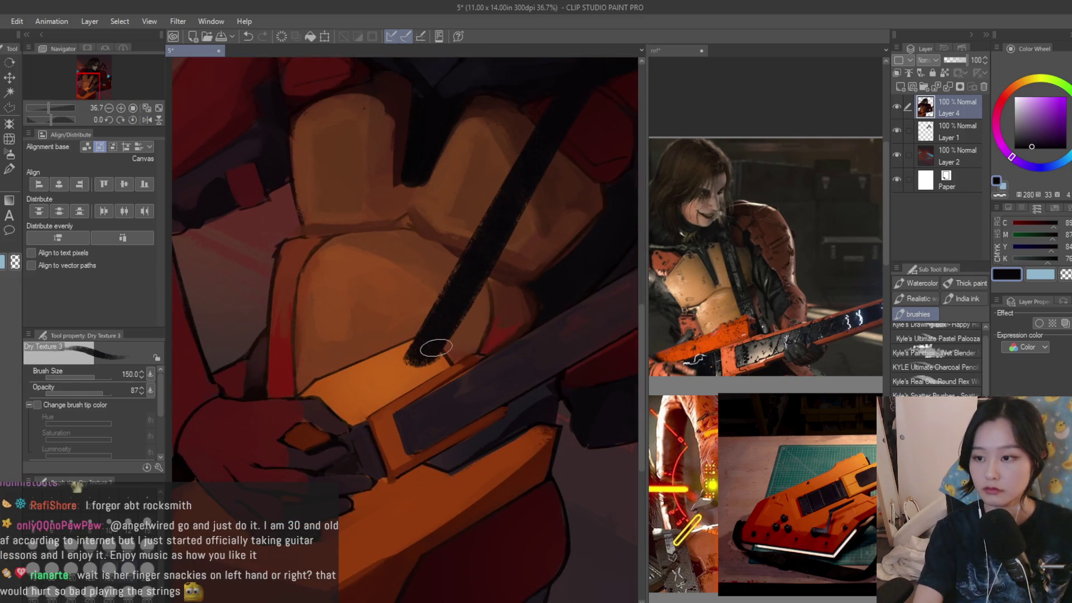
scroll(436, 329, up, 6)
- Paint guitar orange over the strap end and add near-black edges along the strap's lower side
alt+click(447, 380)
mouse_move(425, 386)
mouse_down()
mouse_move(478, 328)
mouse_move(522, 381)
mouse_move(447, 311)
mouse_move(503, 359)
mouse_move(469, 363)
mouse_move(425, 409)
mouse_move(479, 316)
mouse_move(519, 369)
mouse_move(424, 335)
mouse_move(367, 360)
mouse_move(479, 304)
mouse_up()
scroll(383, 448, down, 4)
alt+click(436, 346)
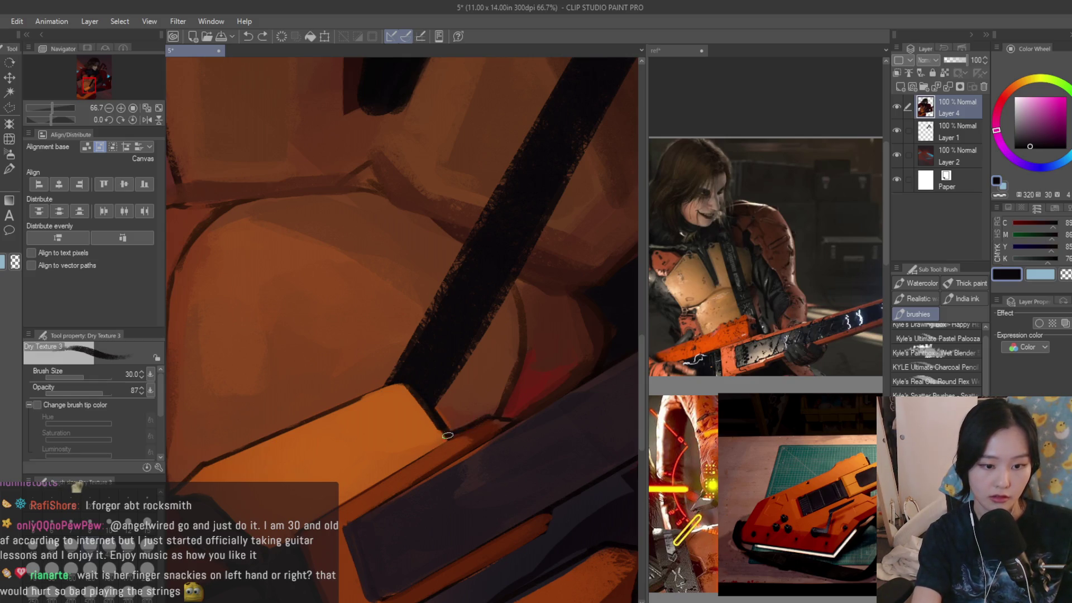
drag(454, 433, 498, 423)
scroll(430, 410, down, 1)
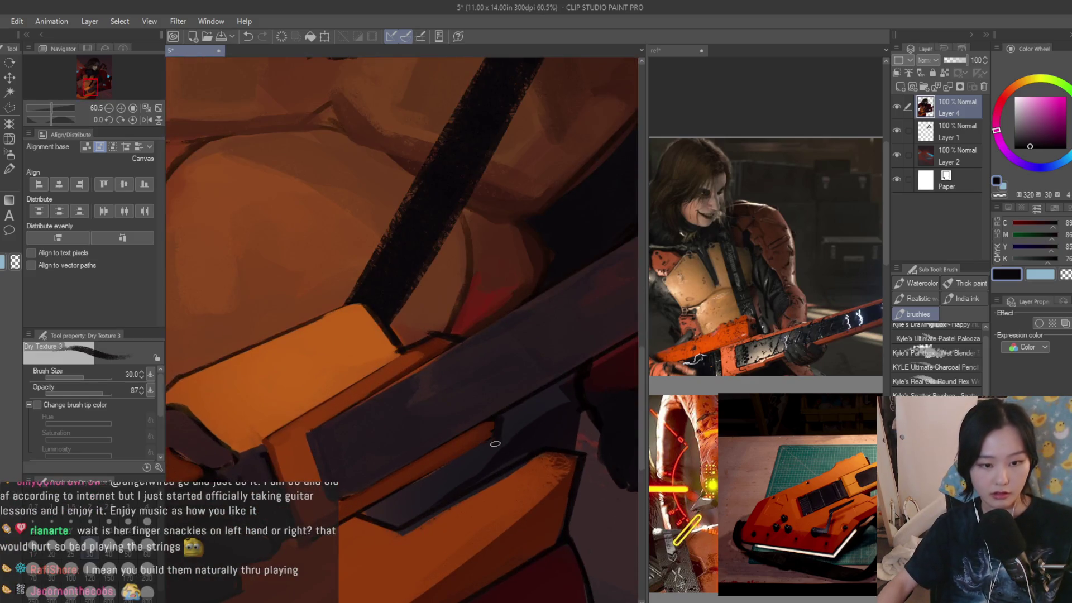
scroll(489, 477, up, 3)
drag(492, 441, 389, 505)
drag(525, 431, 382, 519)
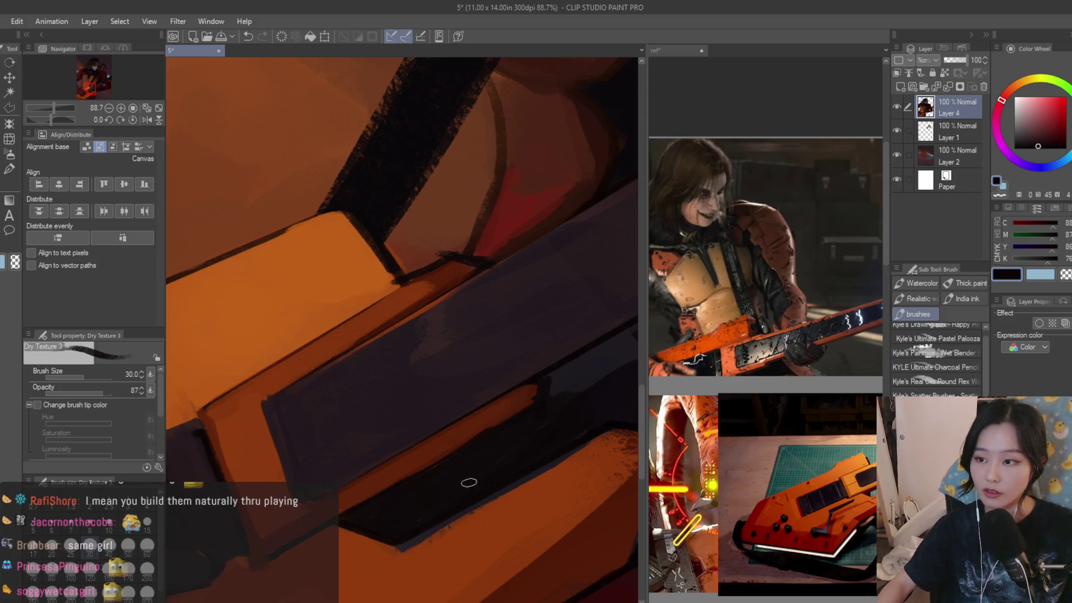
- Save the painting, flip the canvas horizontally to check it and back, then view the reference sheet
scroll(488, 476, down, 8)
key(ctrl+s)
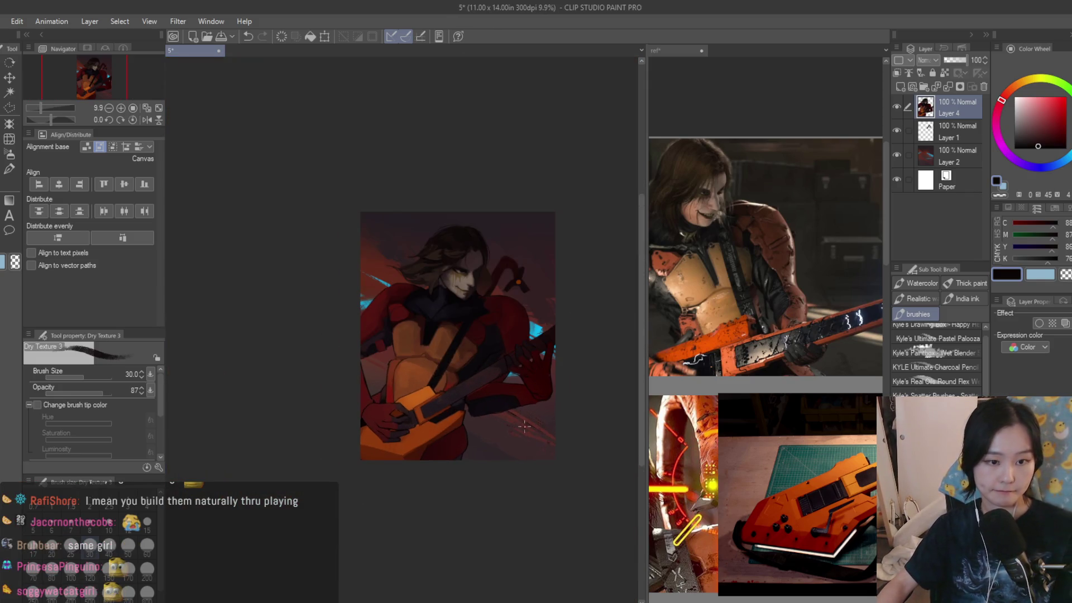
key(h)
scroll(561, 361, up, 1)
key(h)
scroll(560, 361, up, 5)
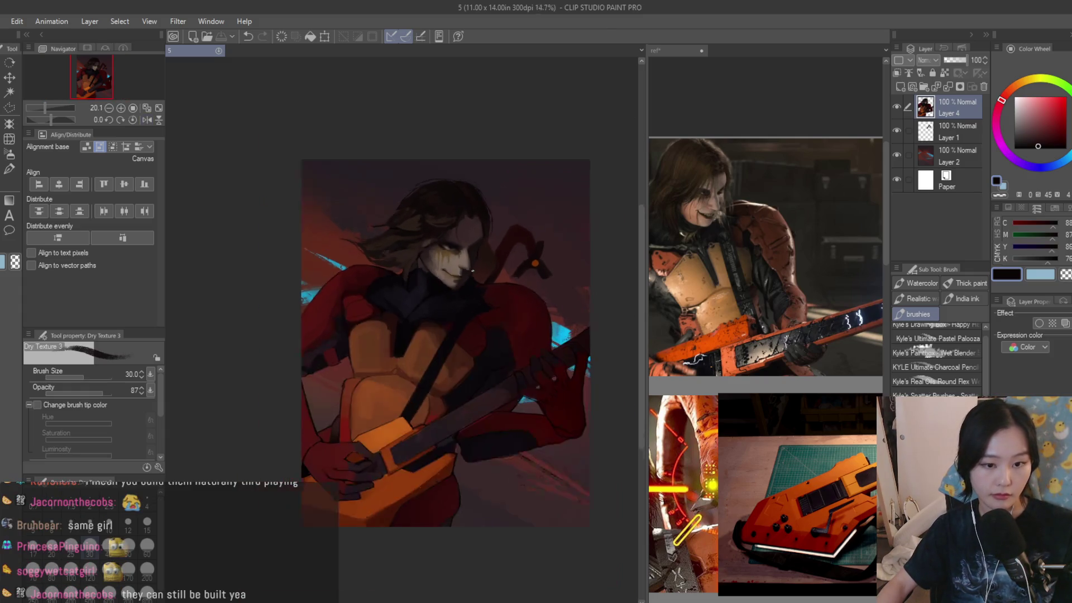
click(716, 322)
- Zoom through the reference photos, then go back to the main painting
scroll(717, 323, down, 2)
scroll(786, 329, up, 5)
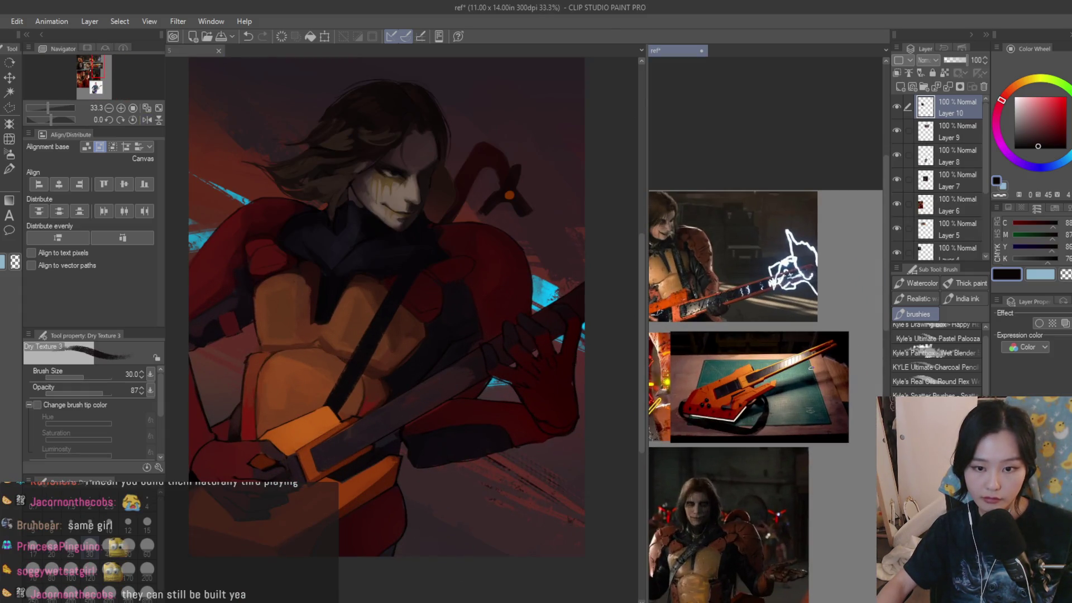
click(536, 298)
scroll(537, 298, up, 3)
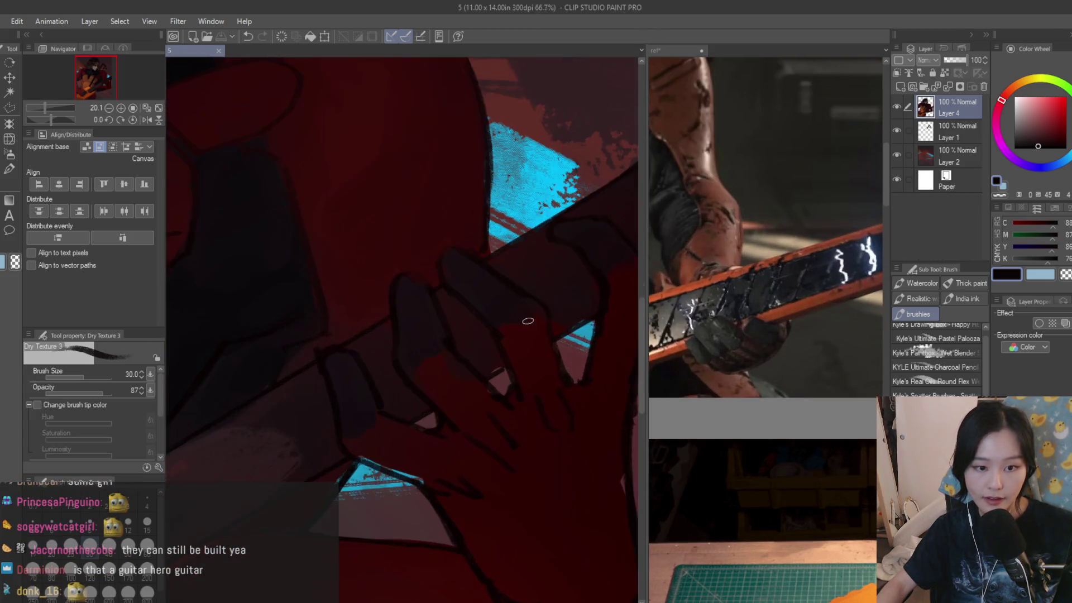
- Add dark marks on the fretting hand using sampled dark red and near-black, then save
click(499, 331)
alt+click(527, 351)
alt+click(532, 330)
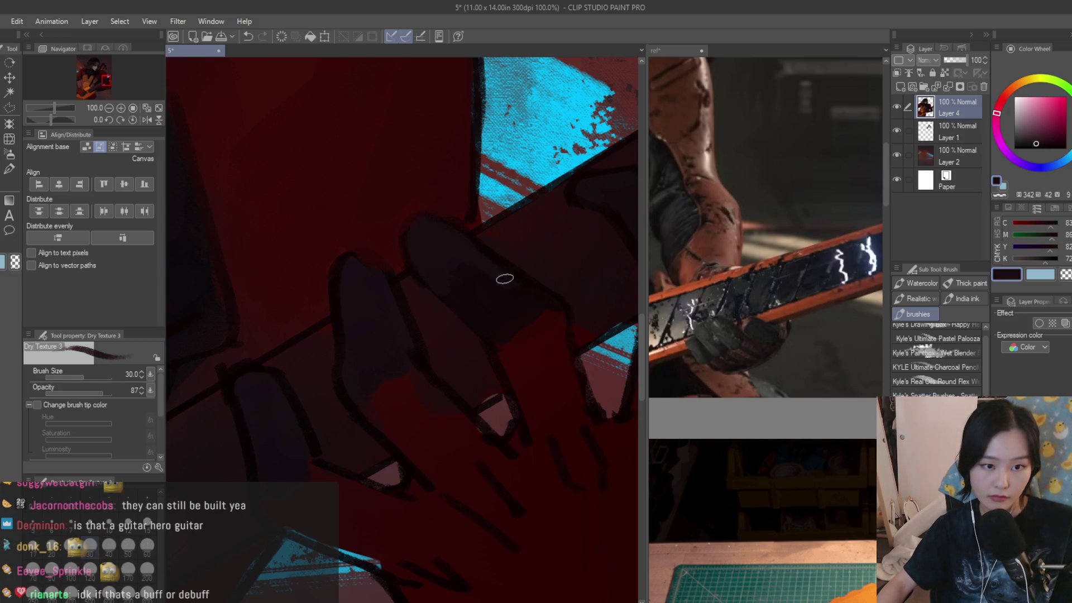
alt+click(423, 219)
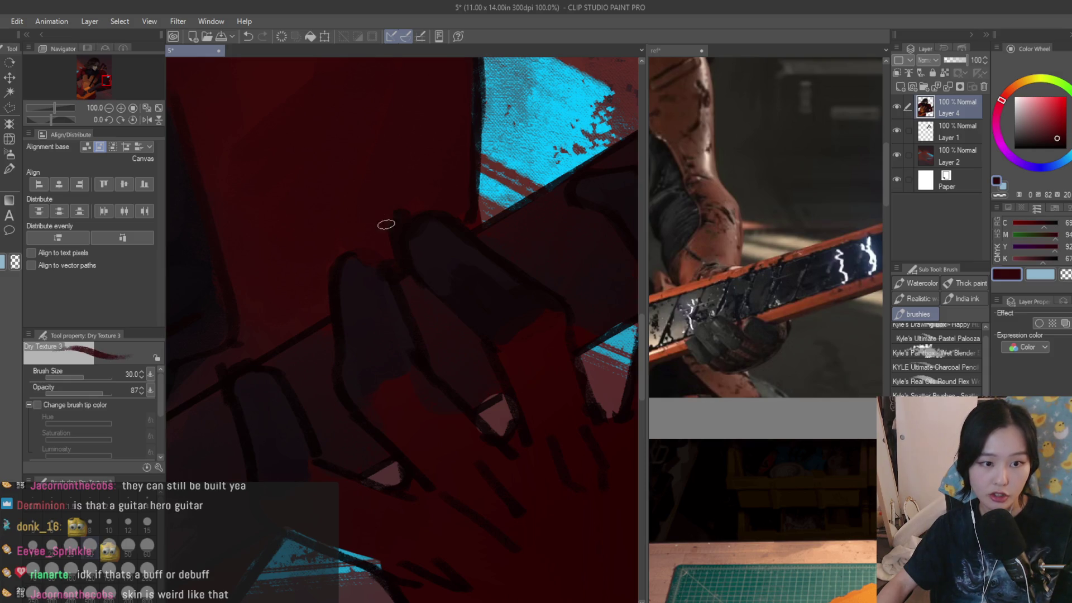
scroll(400, 265, down, 3)
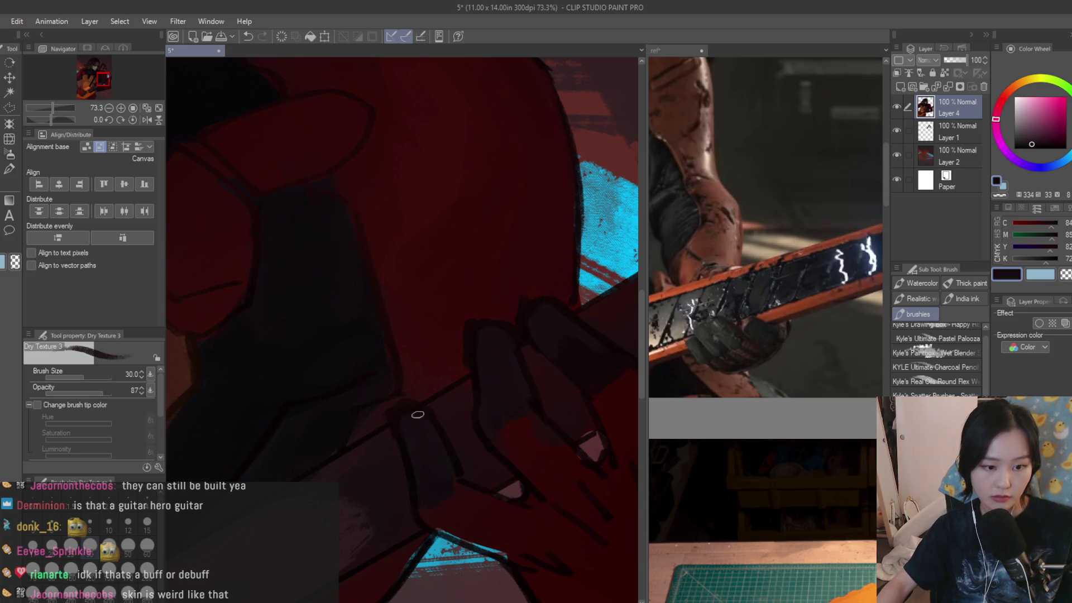
scroll(412, 416, down, 5)
key(ctrl+s)
- Enlarge the brush to about 70, redo the hand shading, and switch to a brighter dark red
key(bracketright)
key(bracketright)
key(bracketright)
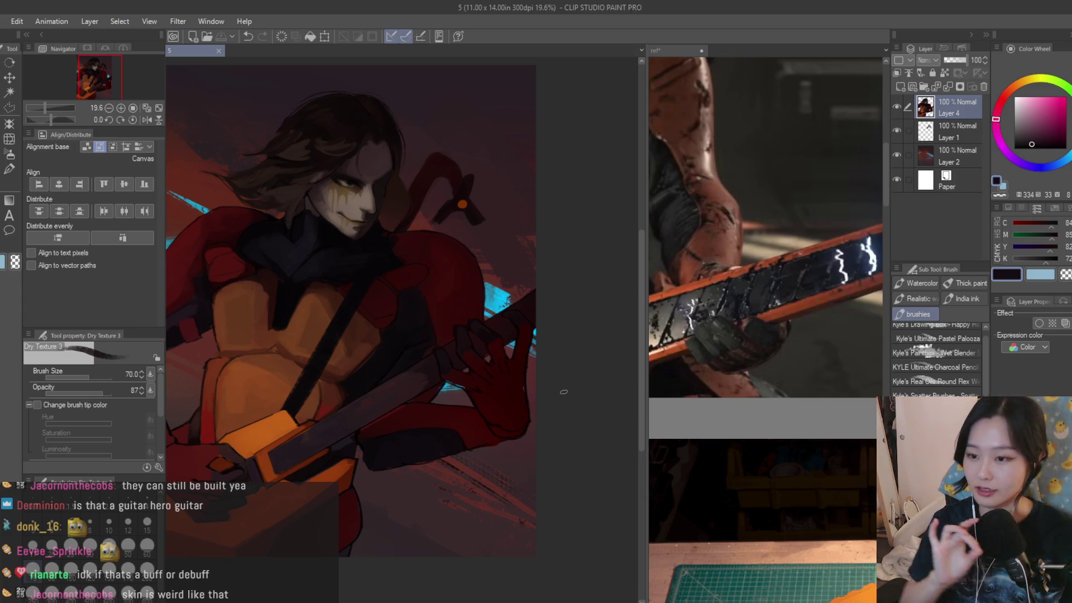
scroll(467, 419, up, 2)
scroll(738, 476, down, 3)
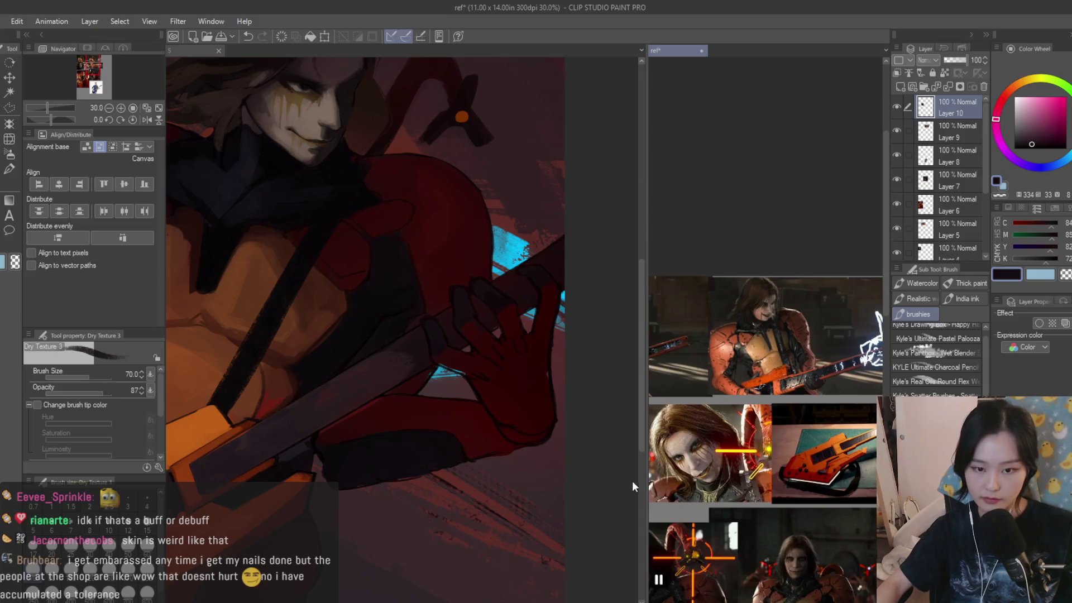
scroll(739, 476, up, 3)
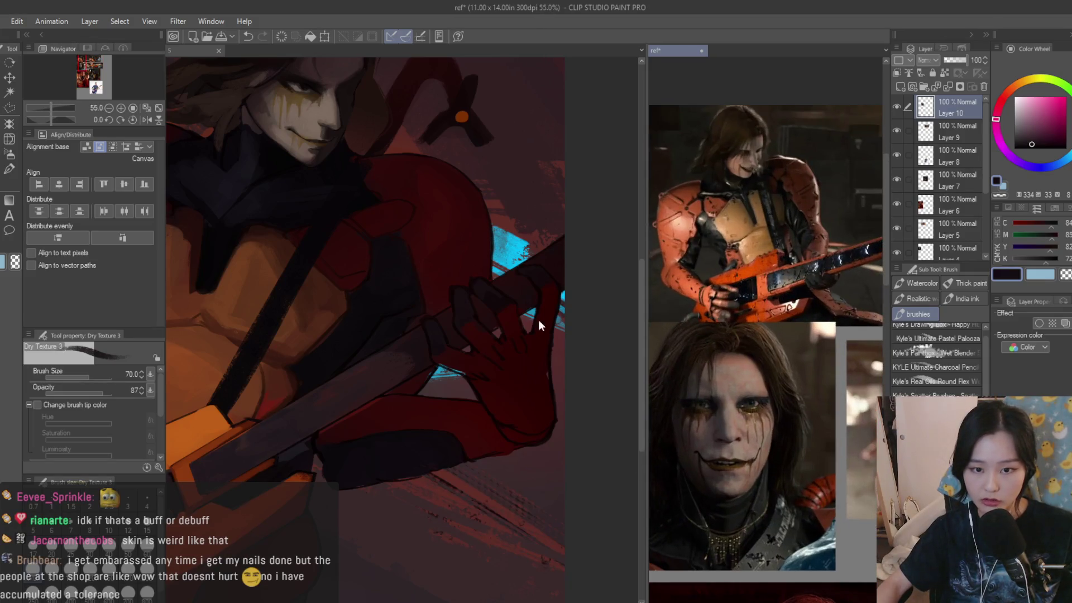
scroll(554, 318, up, 2)
scroll(555, 323, up, 3)
alt+click(495, 325)
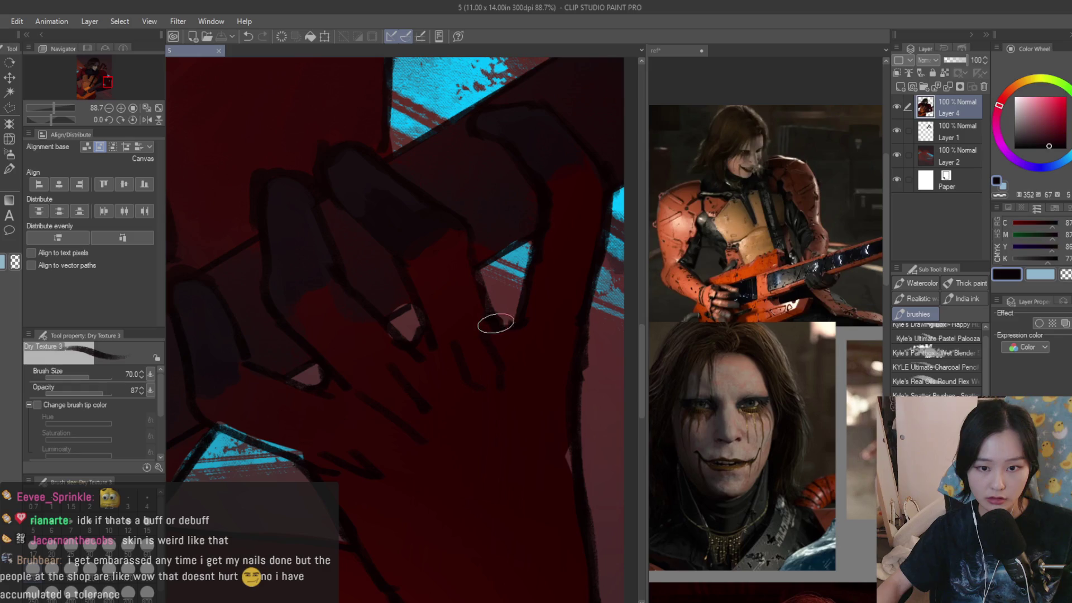
key(ctrl+z)
key(bracketright)
alt+click(467, 360)
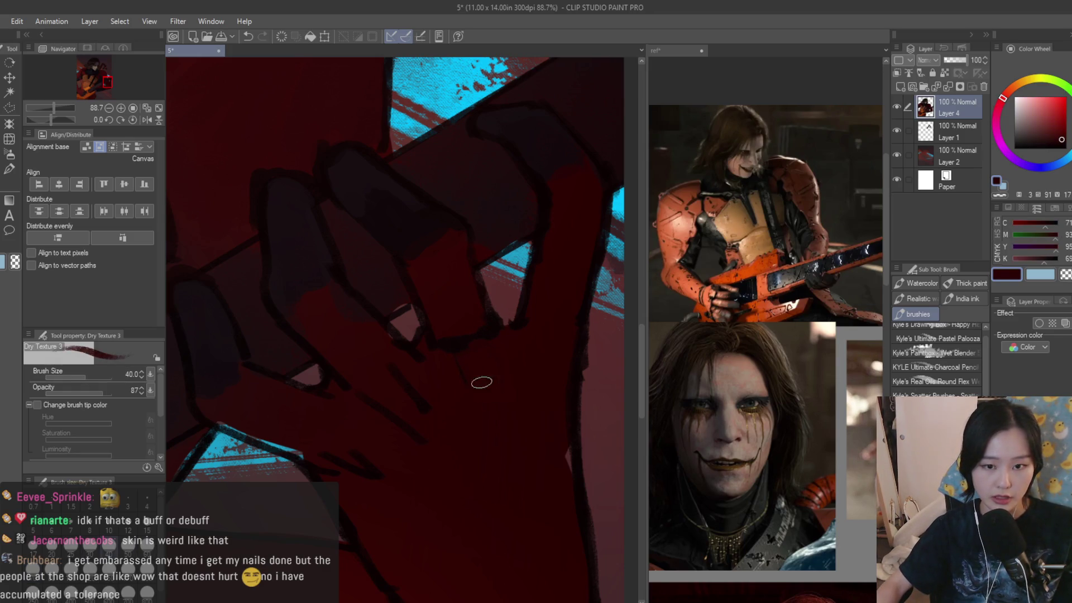
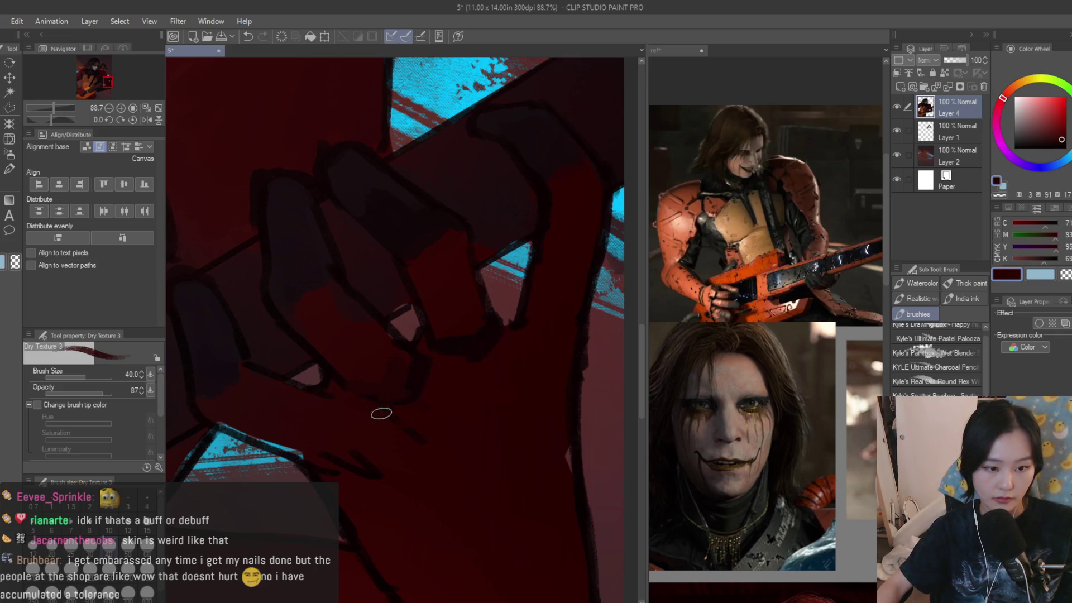
- Darken the top edge of the cyan shape with a sampled dark red, then sample reds from the hand
alt+click(334, 440)
drag(221, 424, 284, 447)
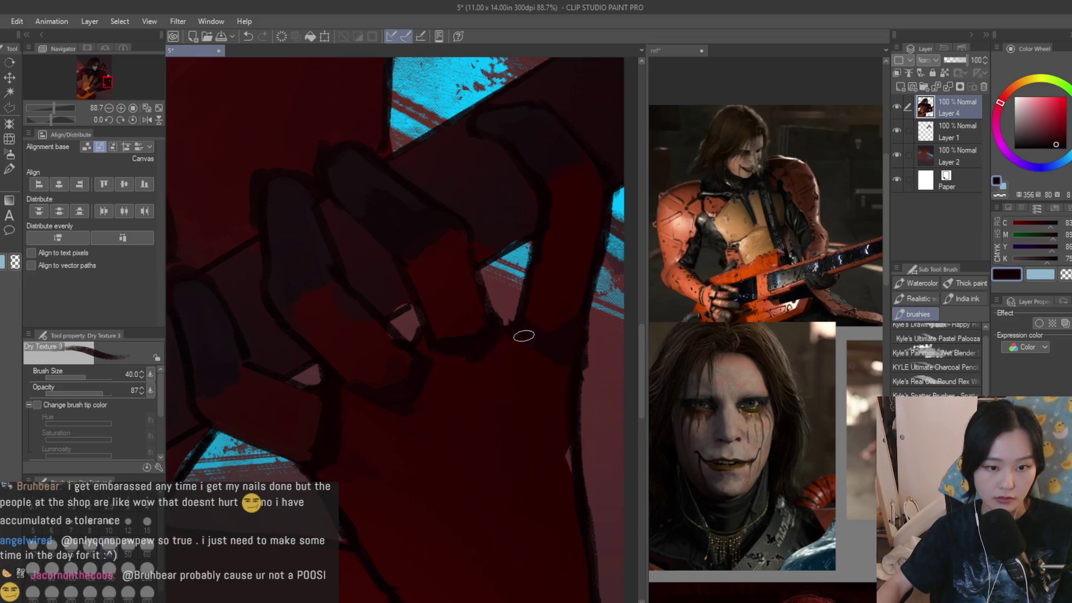
scroll(572, 383, down, 6)
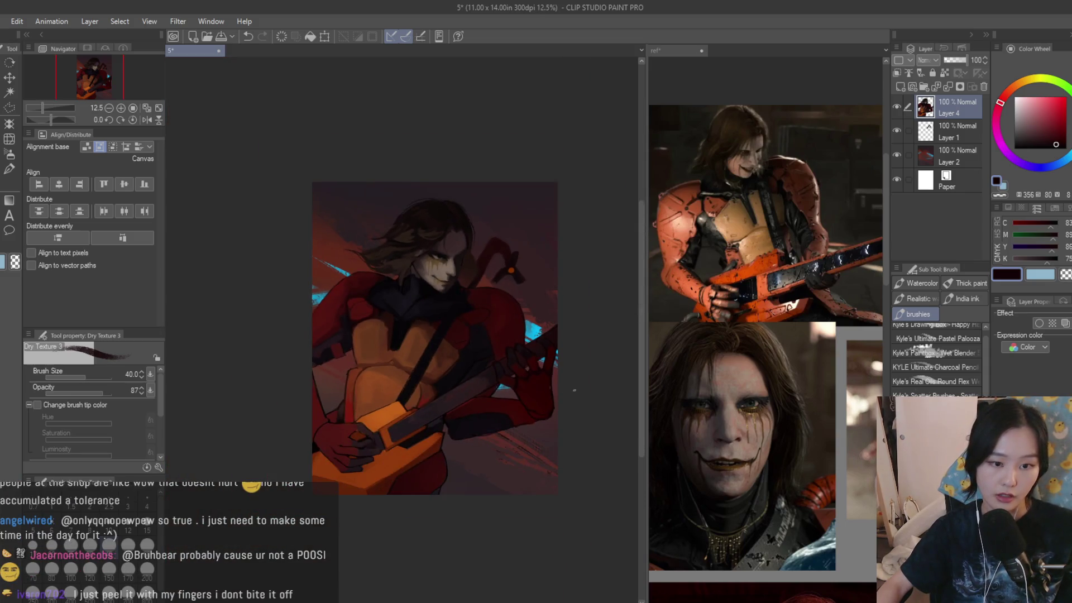
scroll(576, 390, up, 7)
alt+click(373, 296)
scroll(280, 269, down, 1)
alt+click(278, 332)
alt+click(399, 360)
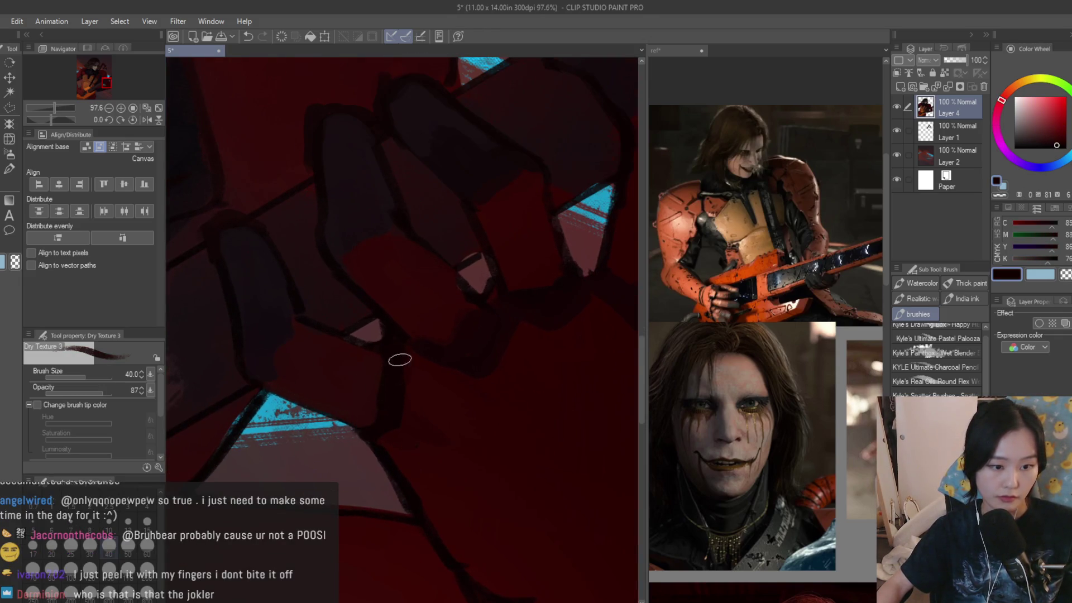
scroll(444, 462, down, 1)
alt+click(510, 387)
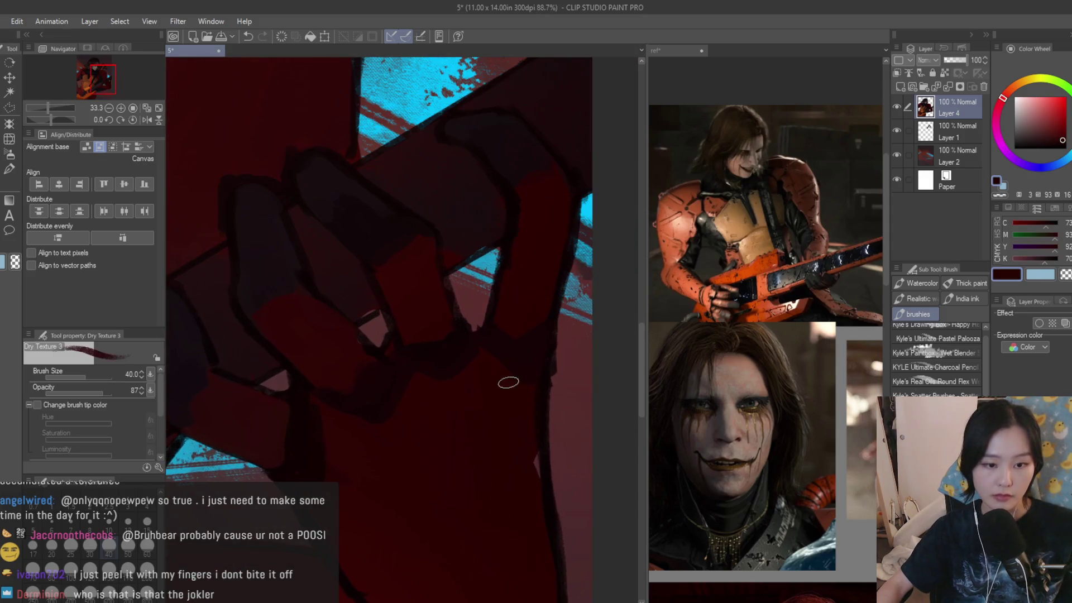
- Sample a series of darker and deeper reds from the gloved hand
scroll(525, 430, down, 4)
scroll(530, 489, up, 3)
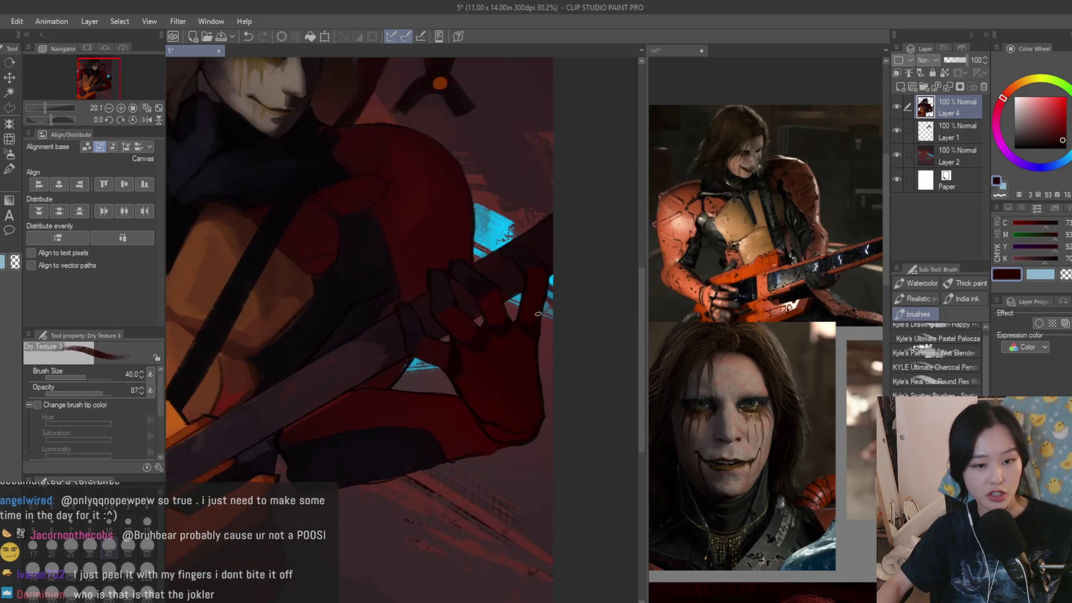
scroll(531, 489, up, 2)
alt+click(421, 468)
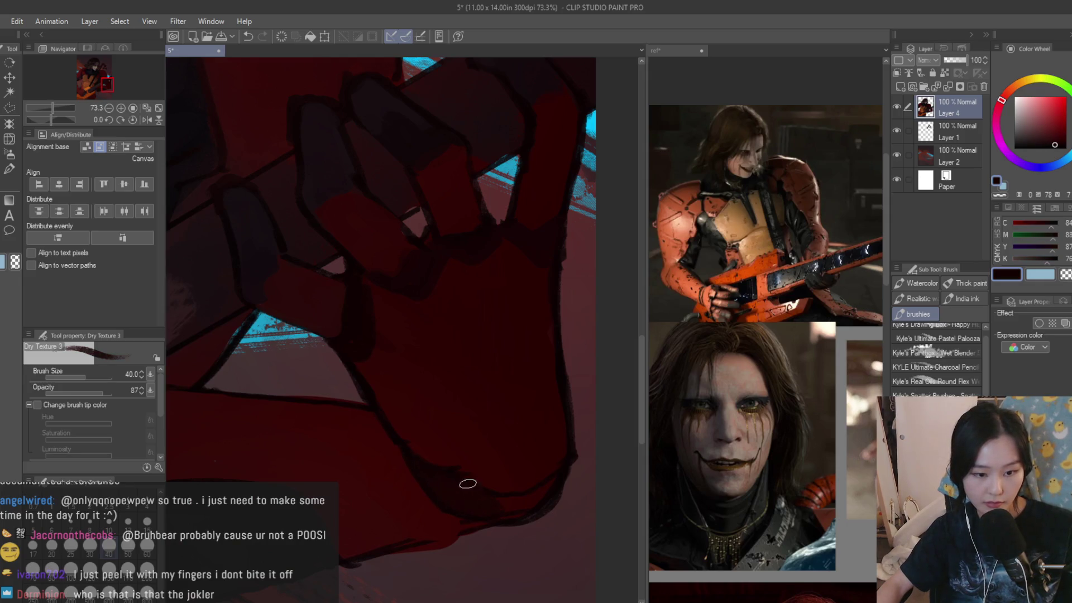
alt+click(467, 476)
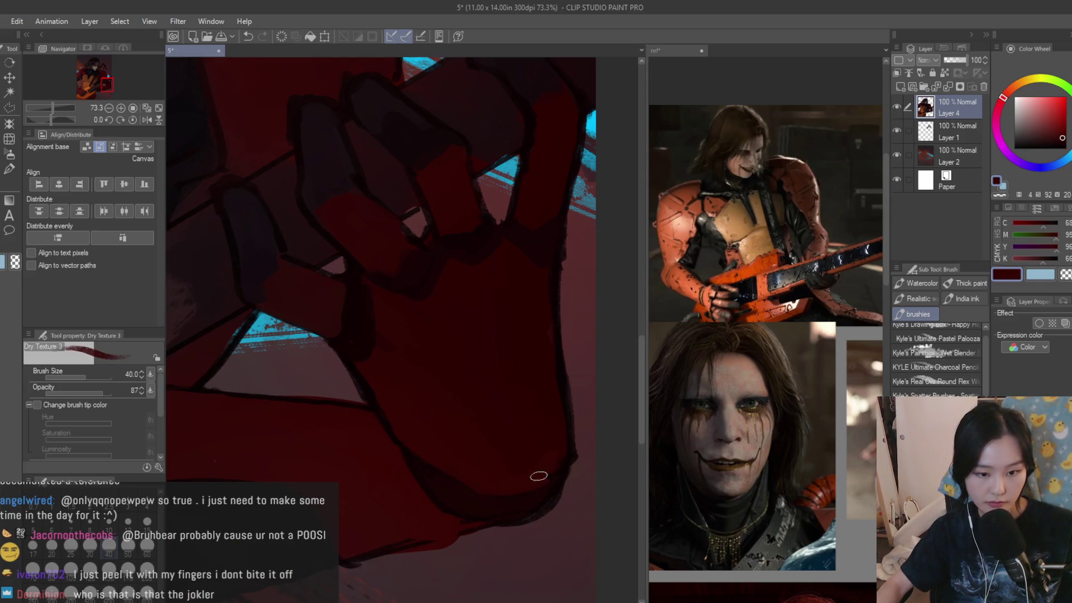
scroll(533, 455, up, 3)
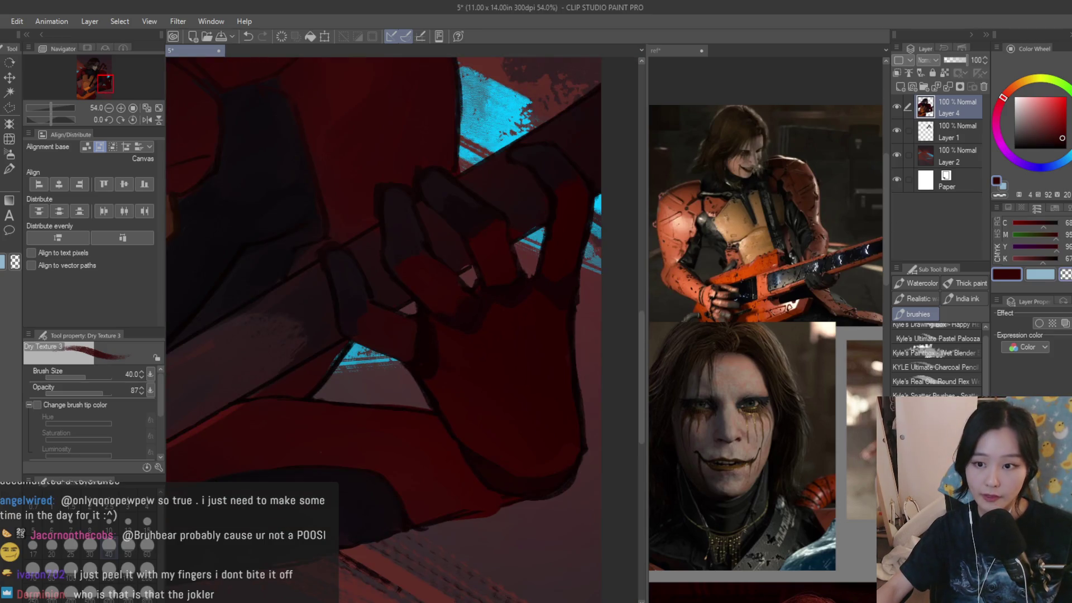
scroll(424, 403, up, 2)
alt+click(496, 435)
alt+click(424, 437)
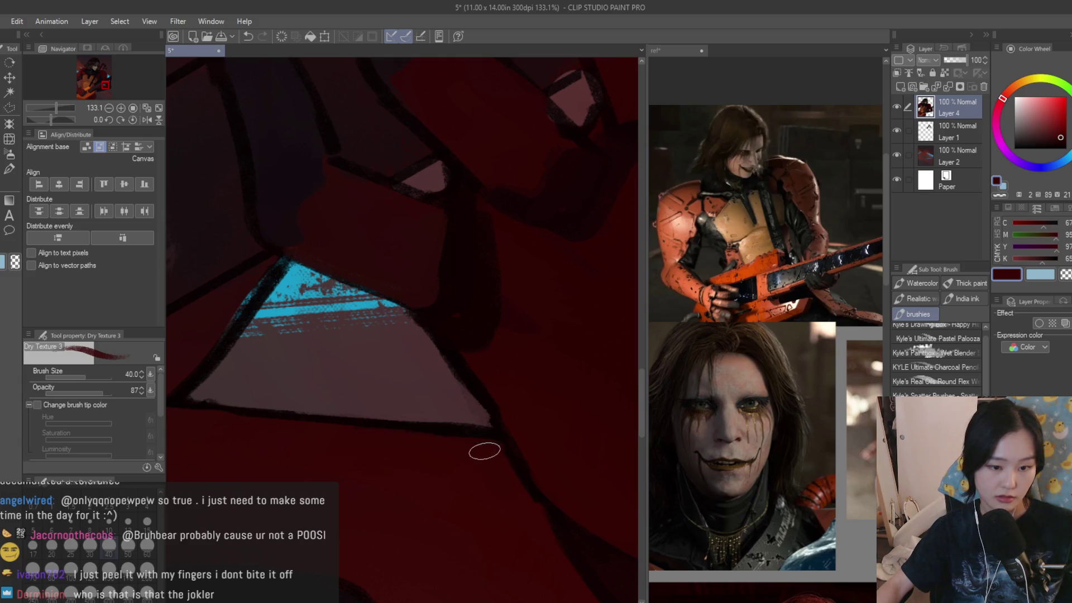
scroll(483, 448, down, 8)
scroll(559, 383, up, 3)
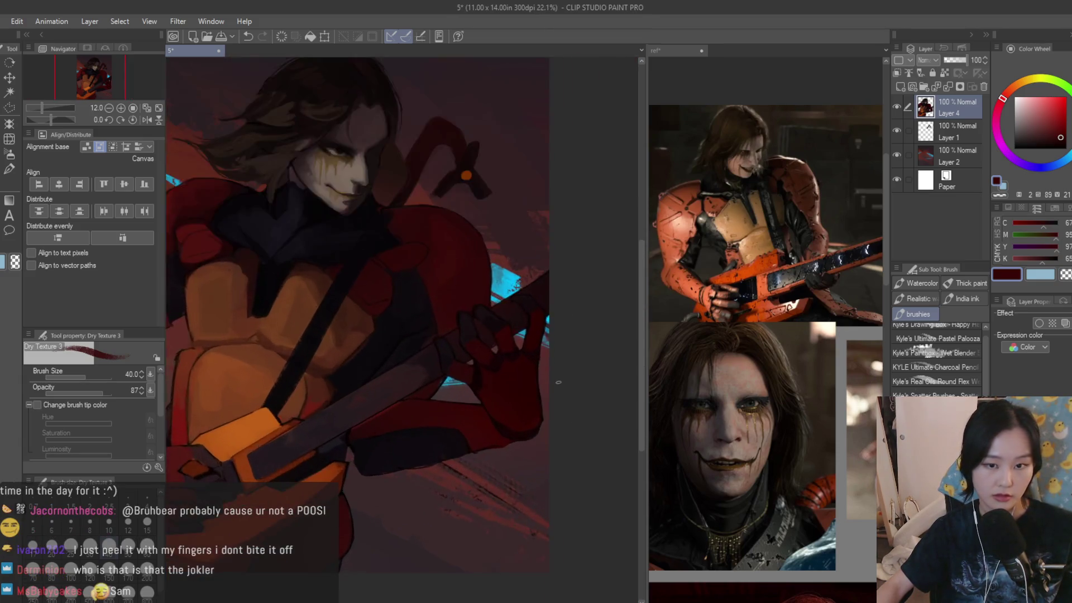
scroll(507, 371, up, 4)
alt+click(437, 279)
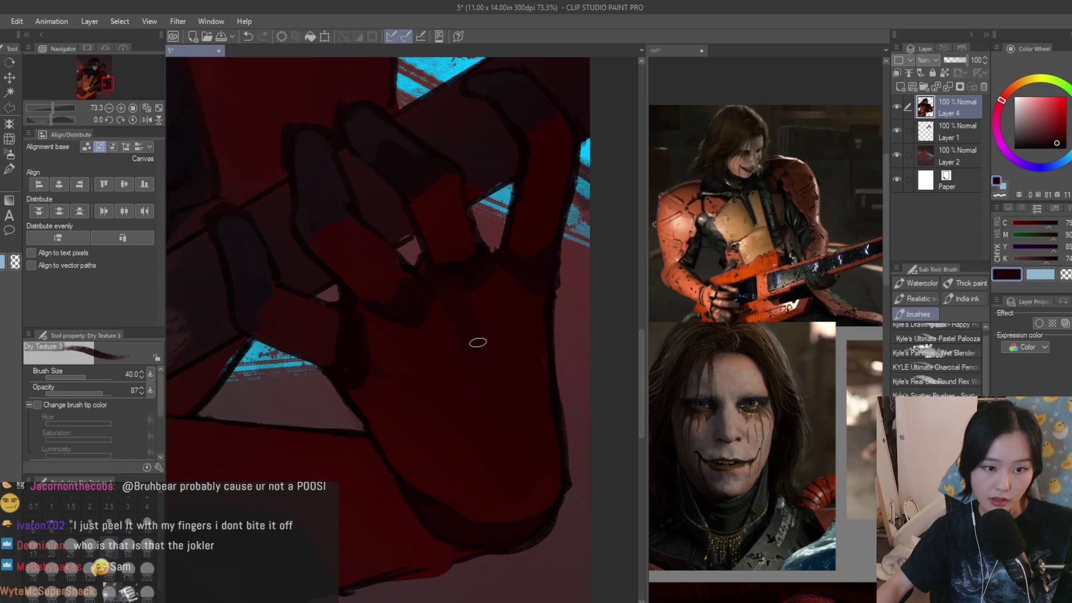
alt+click(449, 323)
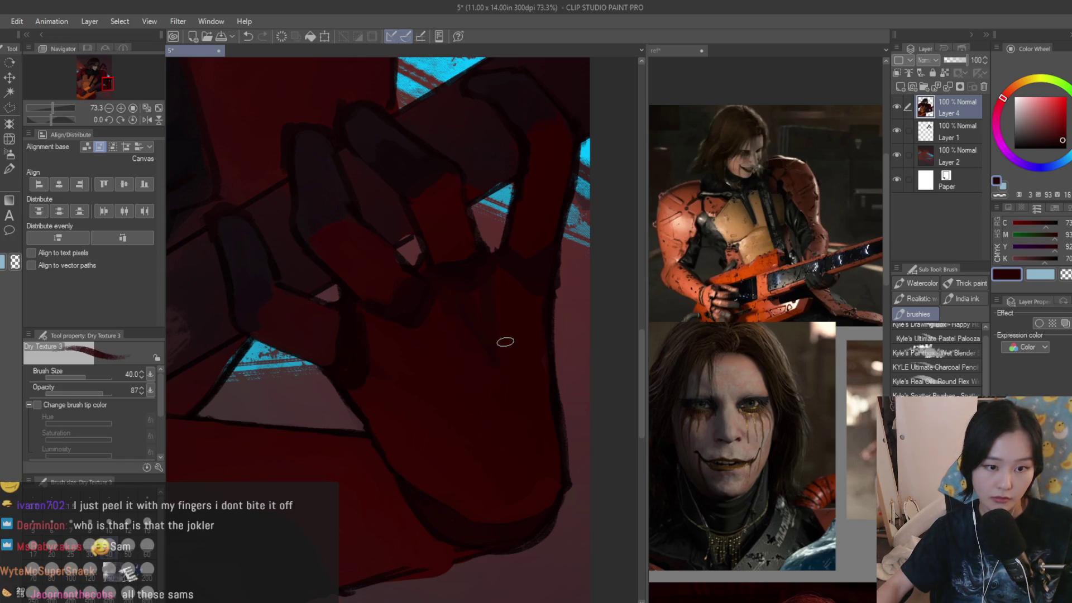
scroll(458, 365, down, 5)
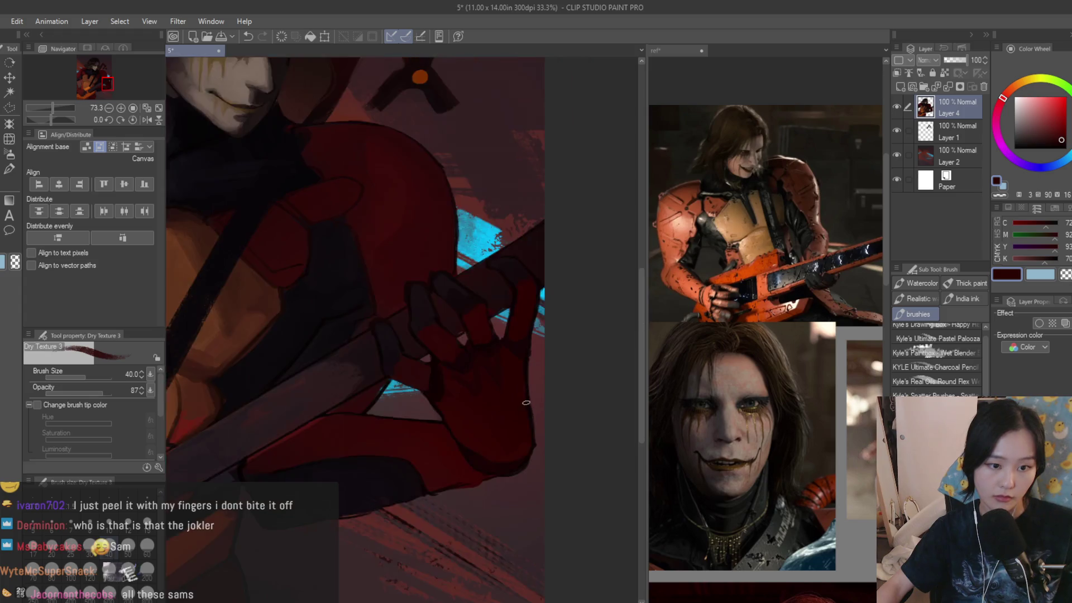
scroll(502, 403, up, 4)
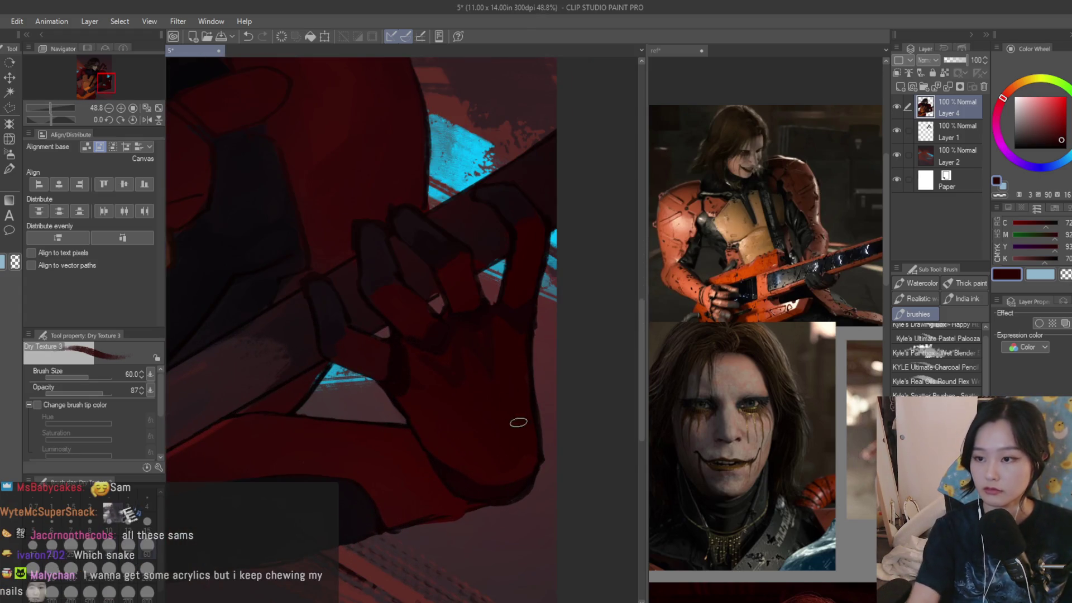
scroll(502, 403, up, 2)
- Enlarge the brush to size 60 and paint a lighter red highlight on the hand
key(bracketright)
key(bracketright)
alt+click(439, 368)
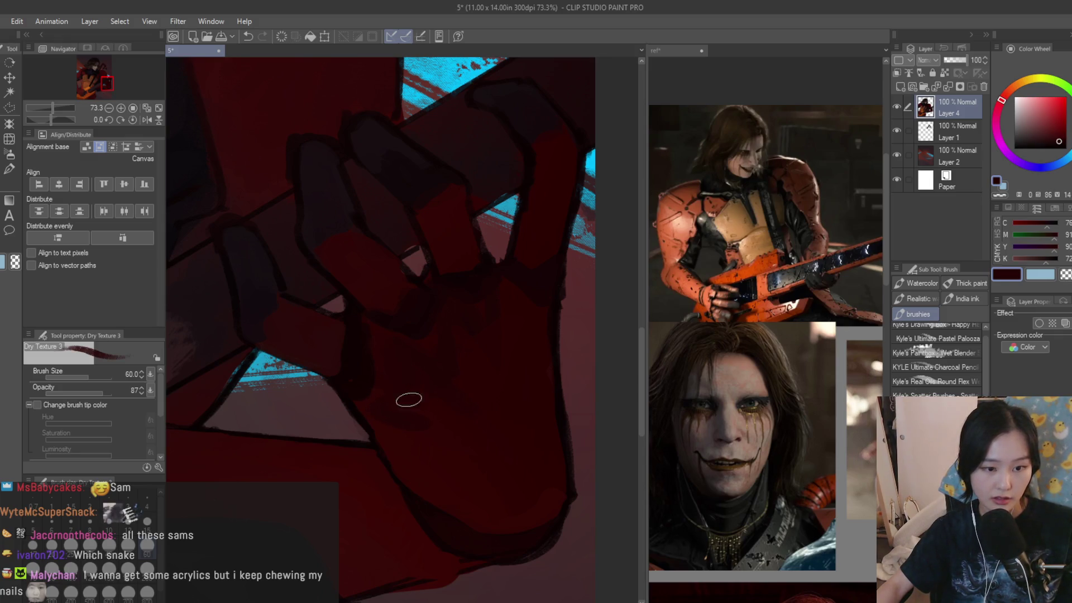
alt+click(523, 326)
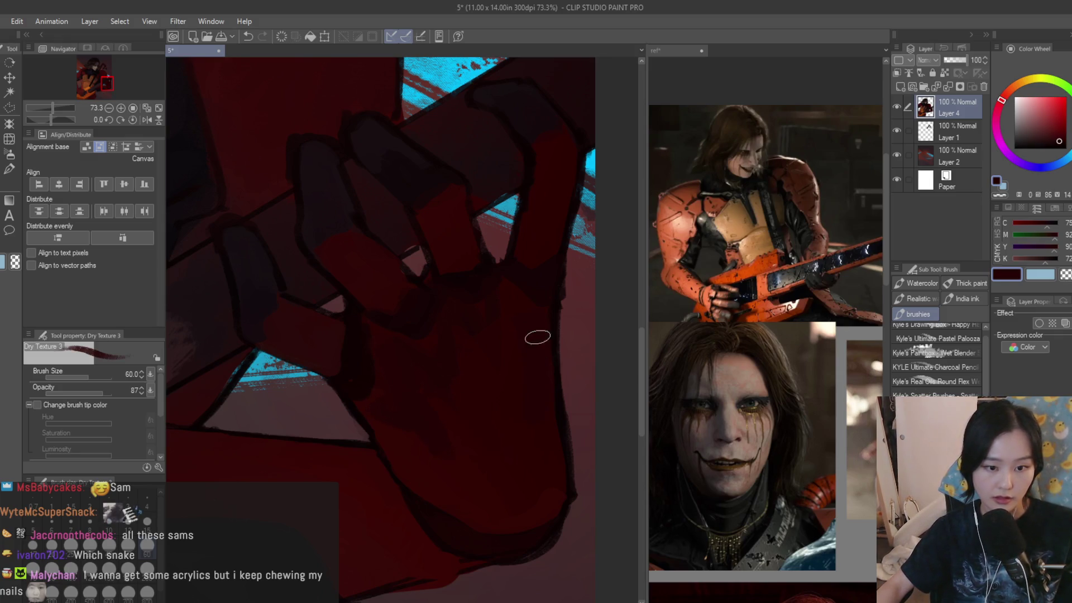
alt+click(397, 441)
scroll(529, 507, down, 4)
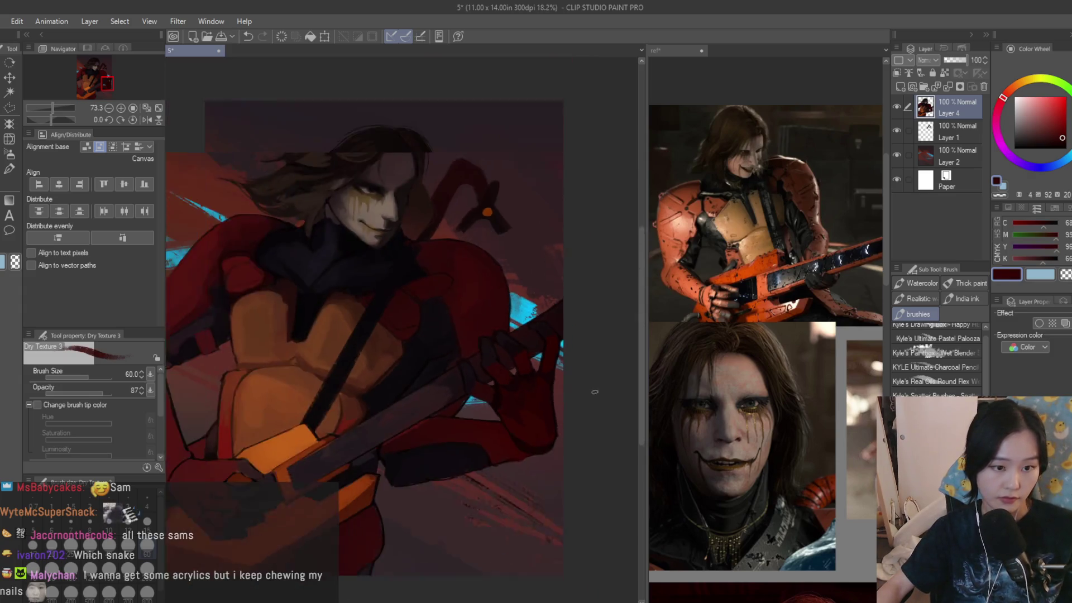
alt+click(472, 375)
scroll(472, 374, up, 3)
drag(487, 387, 557, 432)
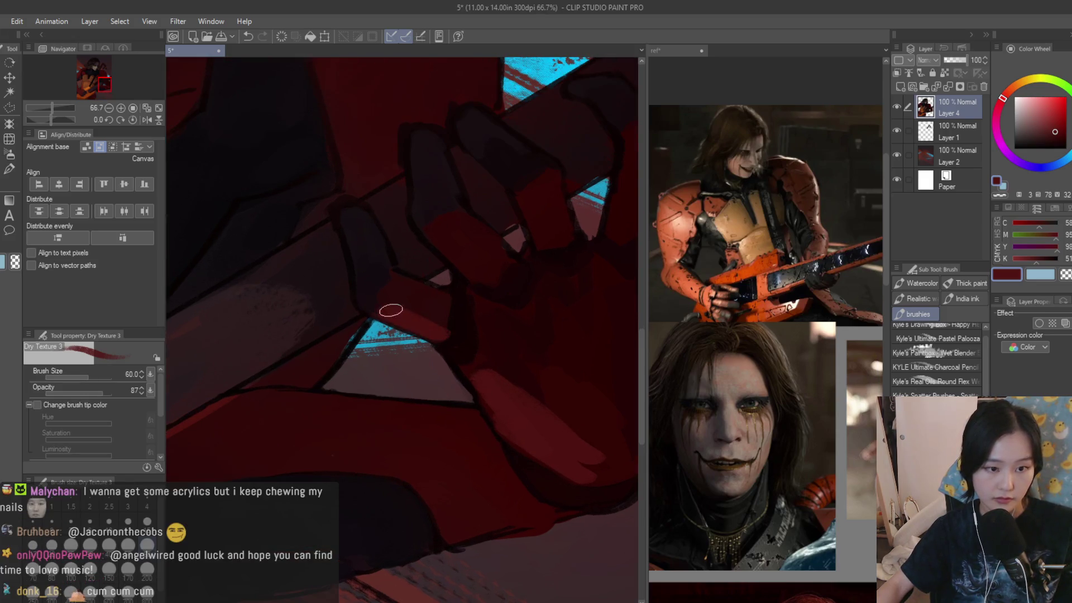
- Sample the near-black brown outline and darker reds around the guitar neck
scroll(555, 416, down, 5)
scroll(556, 416, up, 1)
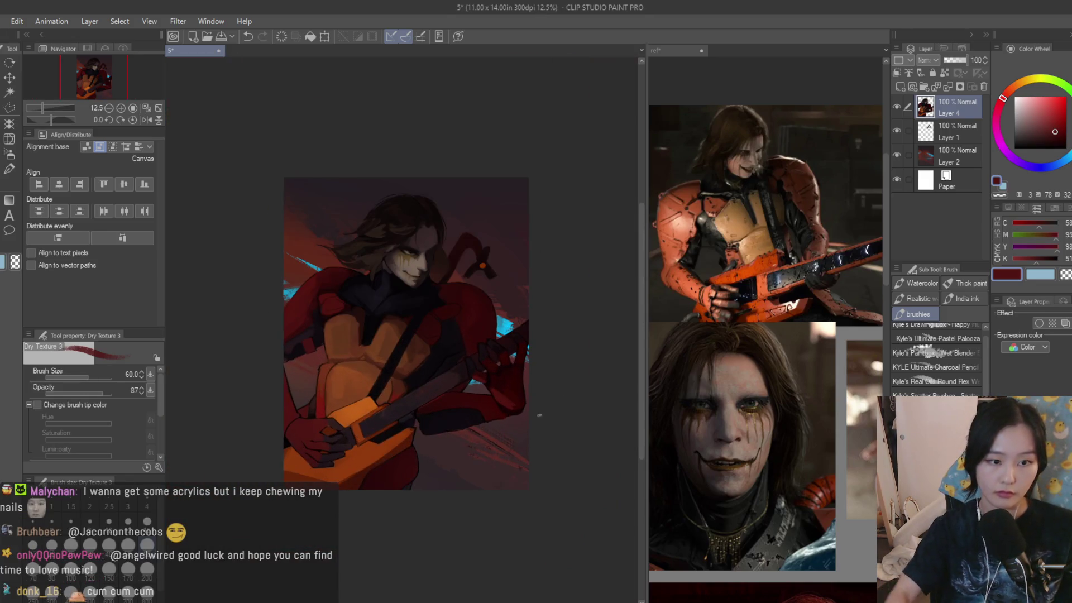
scroll(541, 405, up, 7)
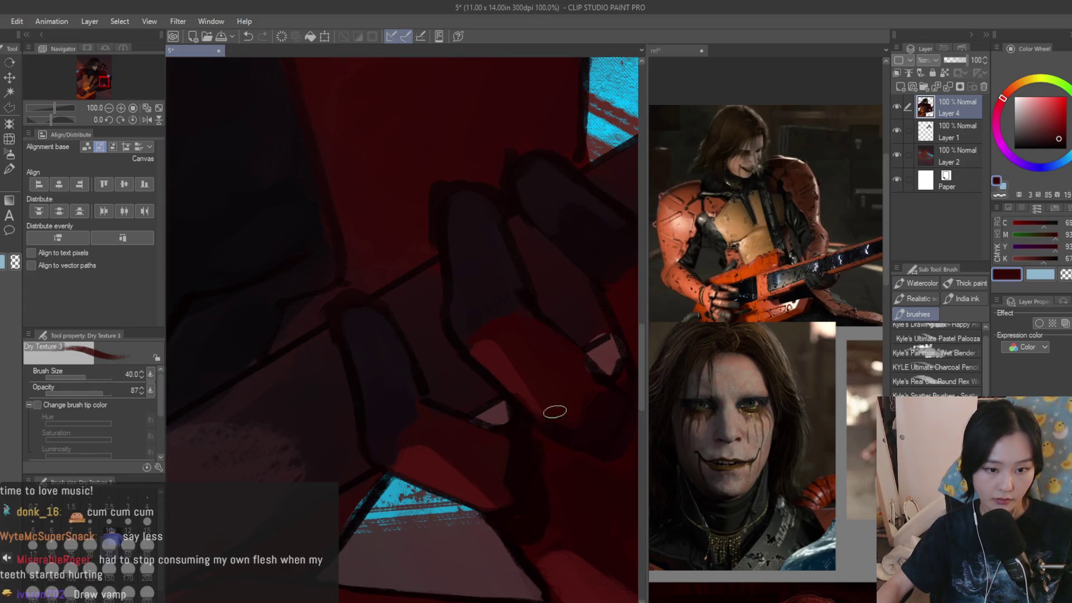
scroll(534, 354, down, 3)
scroll(534, 354, up, 2)
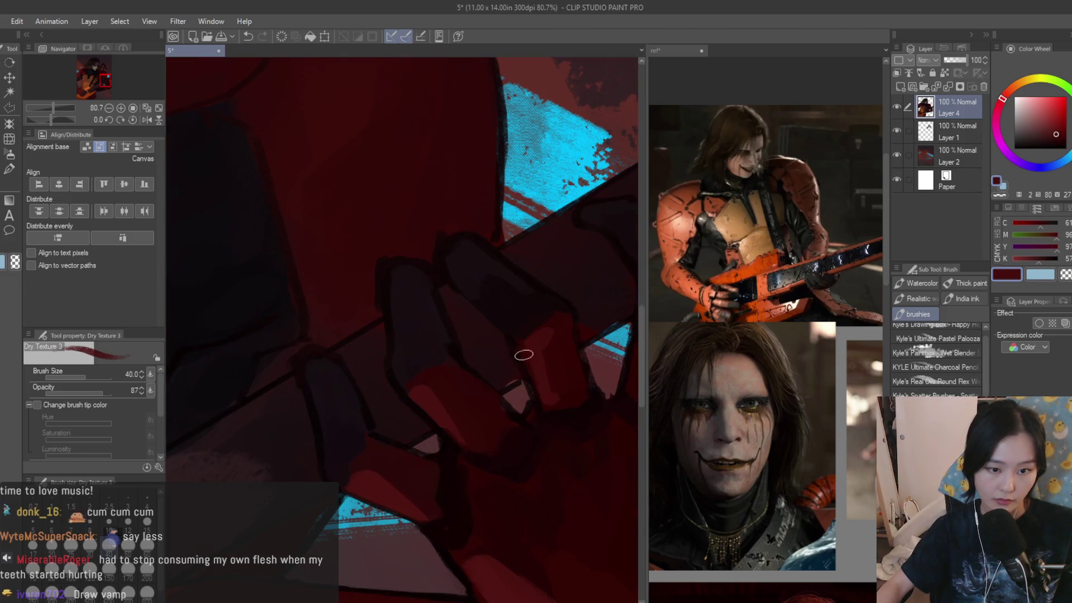
scroll(425, 388, down, 8)
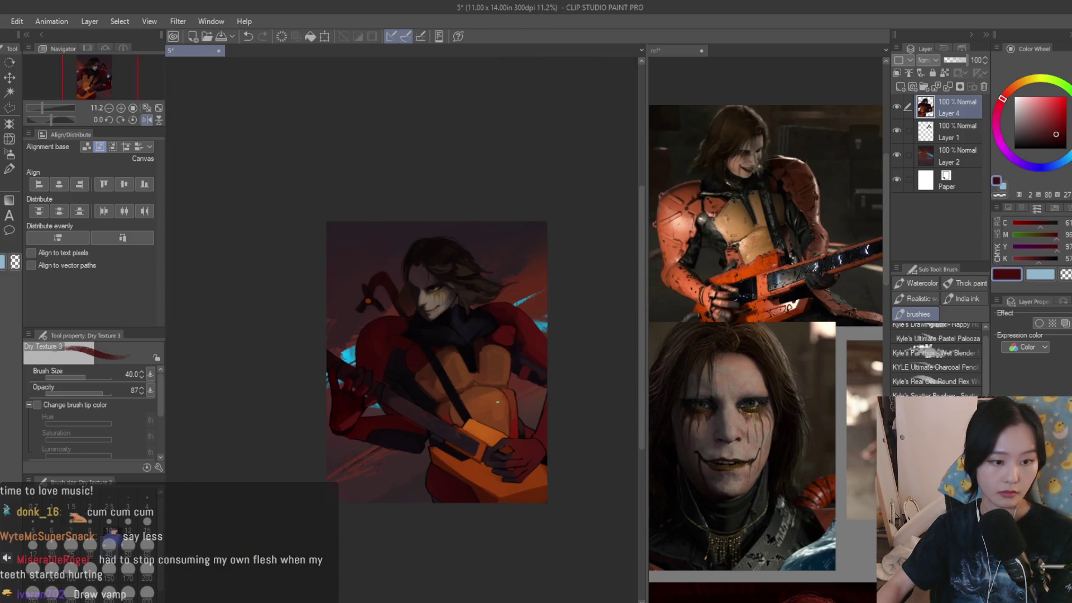
scroll(497, 402, up, 7)
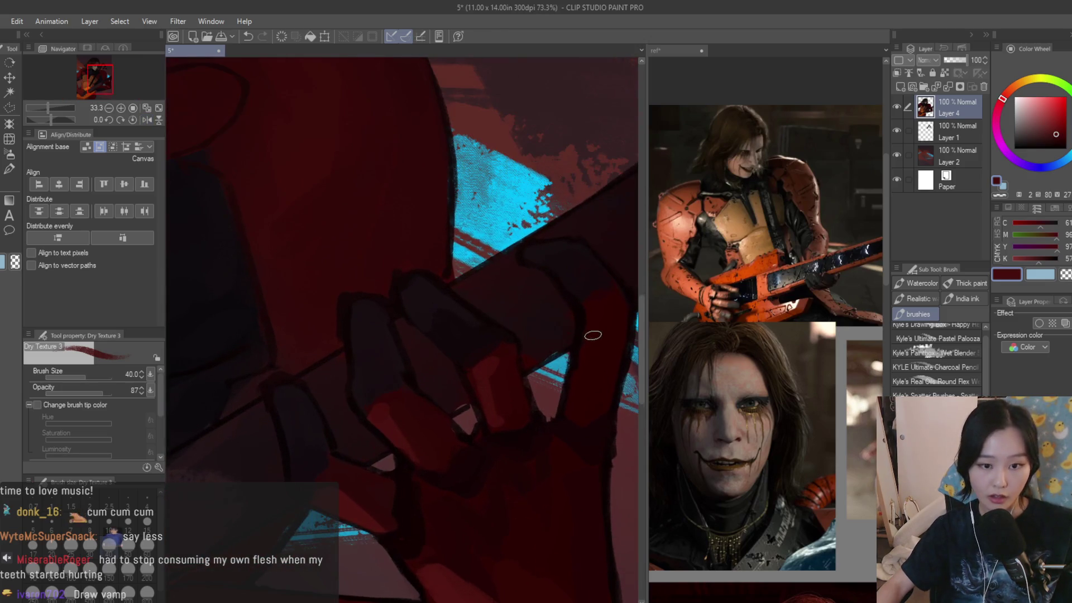
alt+click(556, 347)
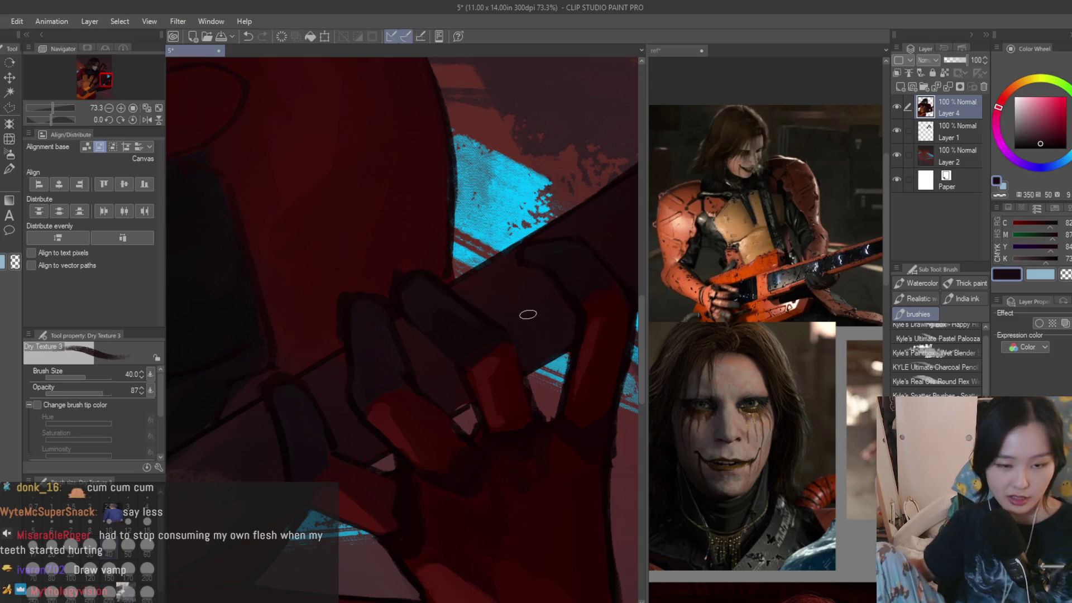
scroll(340, 342, up, 3)
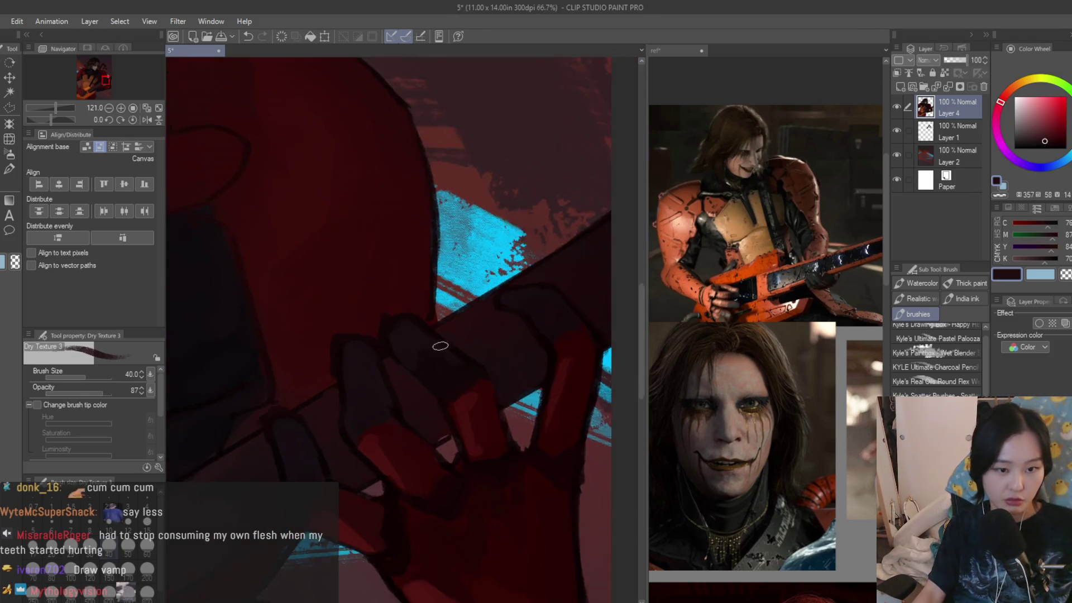
alt+click(456, 332)
alt+click(483, 338)
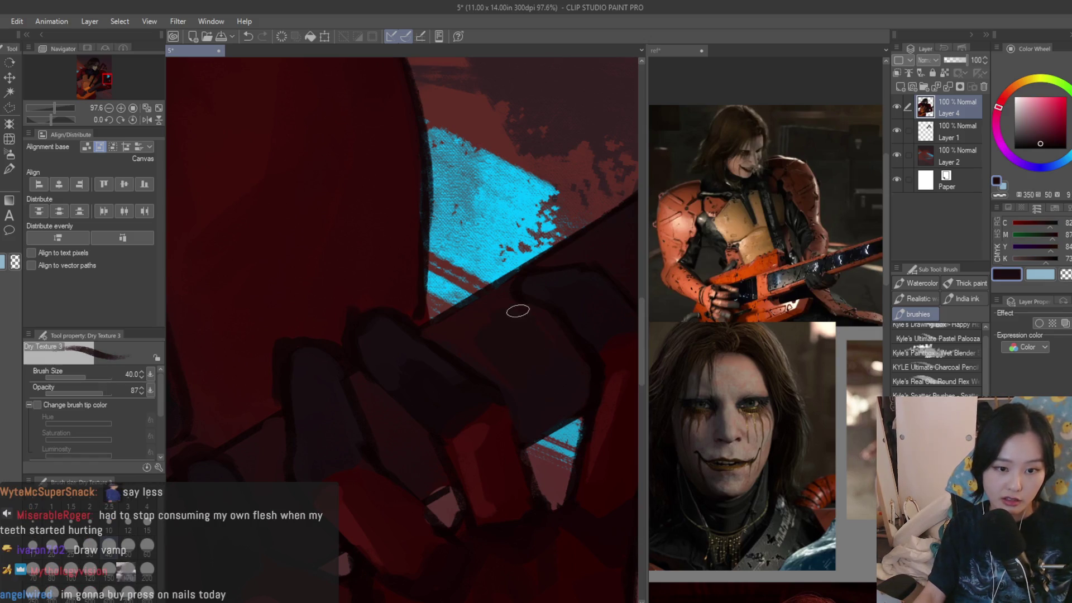
- Paint a dark red shadow stroke low across the hand
scroll(444, 332, down, 3)
scroll(474, 402, up, 3)
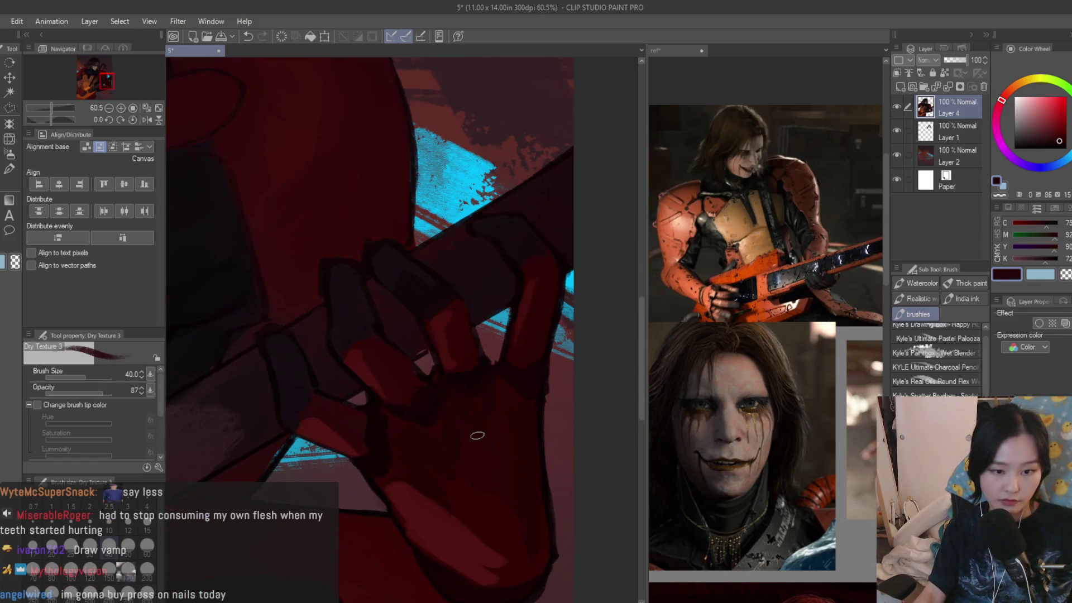
scroll(483, 428, down, 1)
alt+click(492, 346)
scroll(492, 346, up, 2)
alt+click(440, 445)
drag(412, 437, 509, 445)
- Sample a brighter red, then a darker red from the armoured hand
alt+click(455, 438)
scroll(553, 430, down, 6)
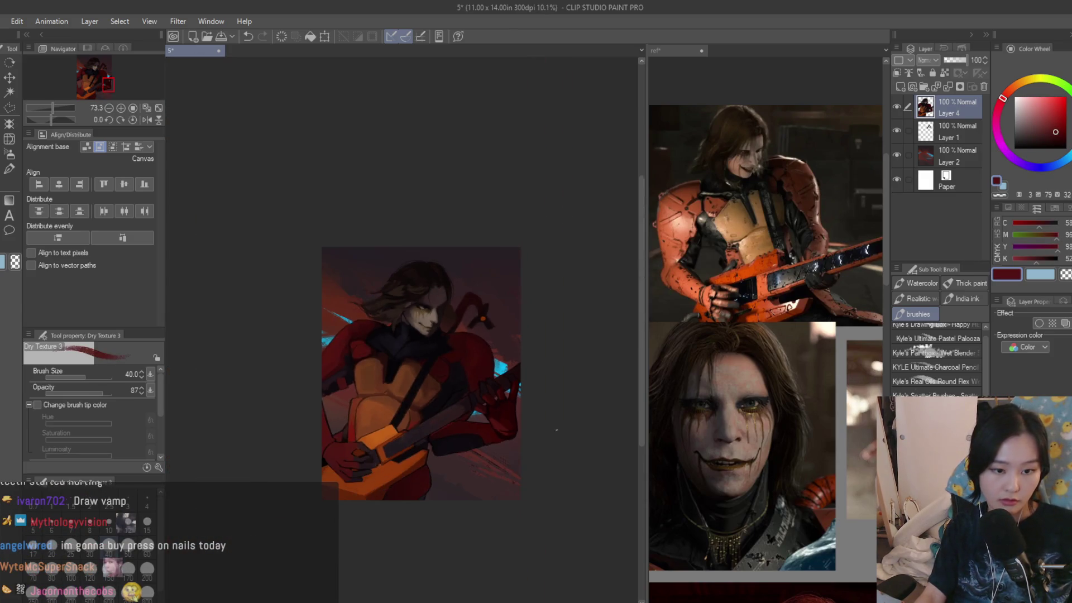
scroll(556, 463, up, 7)
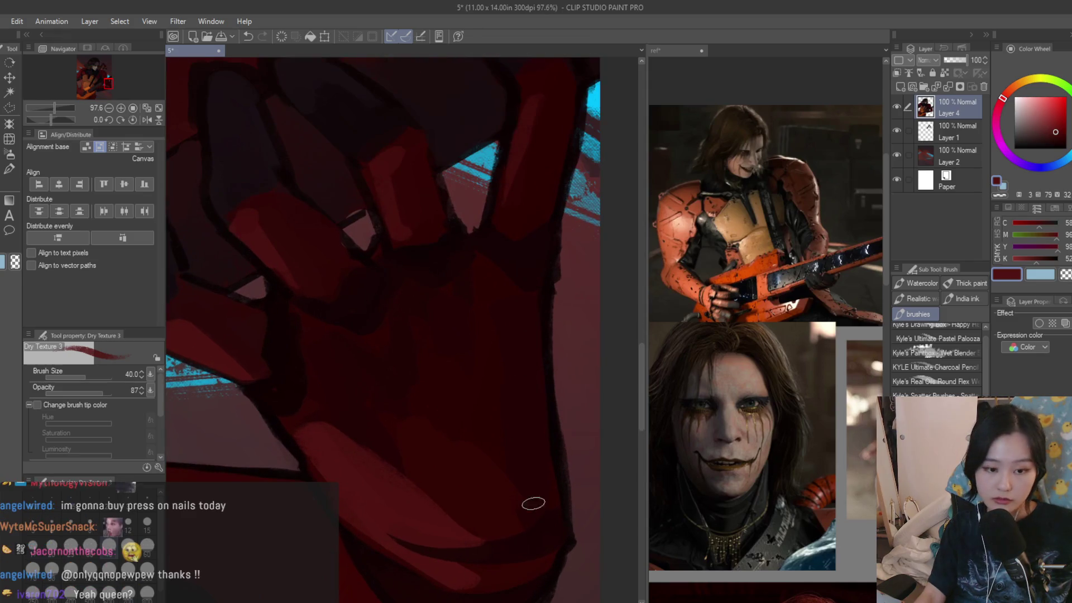
alt+click(553, 543)
scroll(563, 391, down, 7)
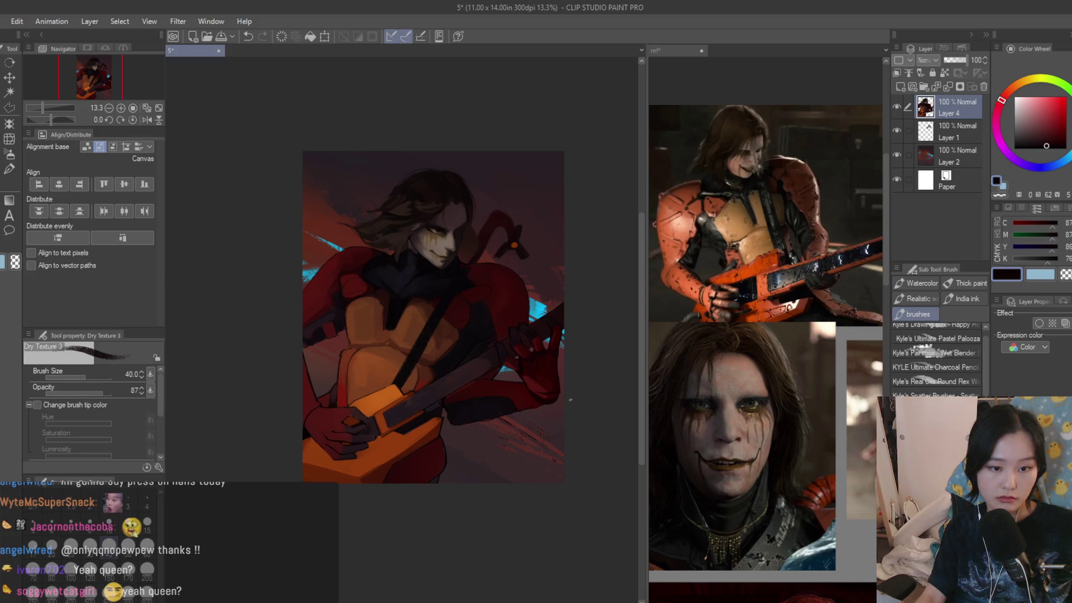
scroll(568, 289, up, 3)
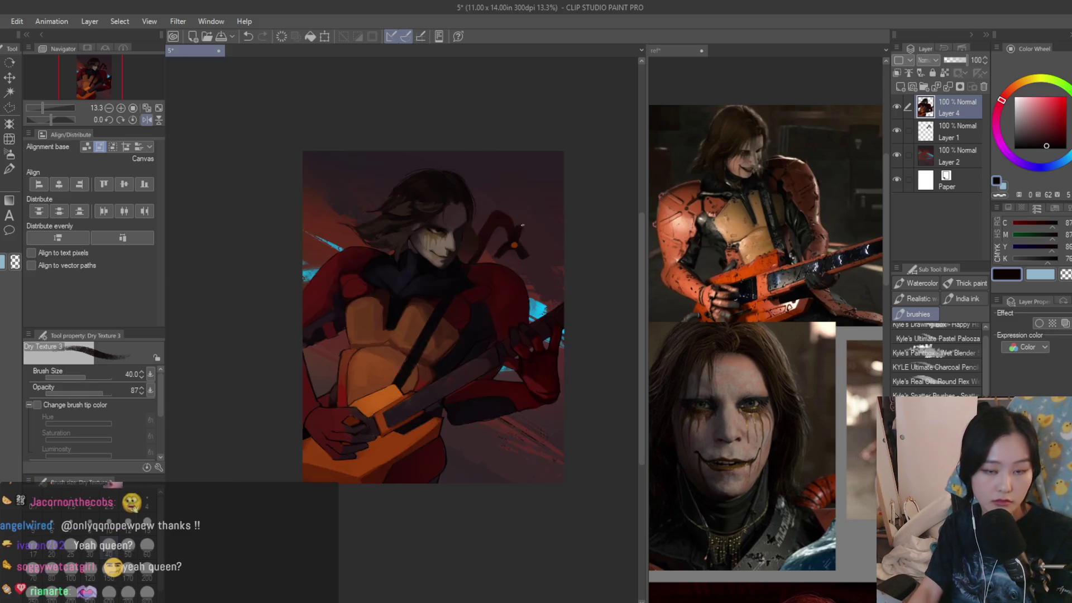
scroll(477, 255, up, 5)
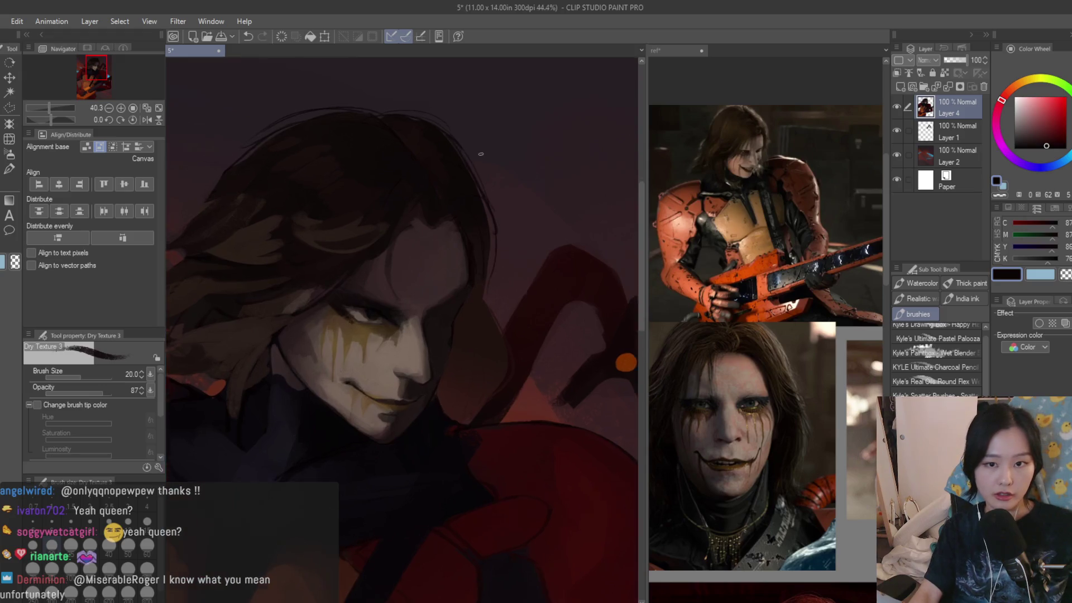
- Sample dark tones from the hair and face and mirror the canvas view horizontally
scroll(424, 374, up, 2)
alt+click(421, 359)
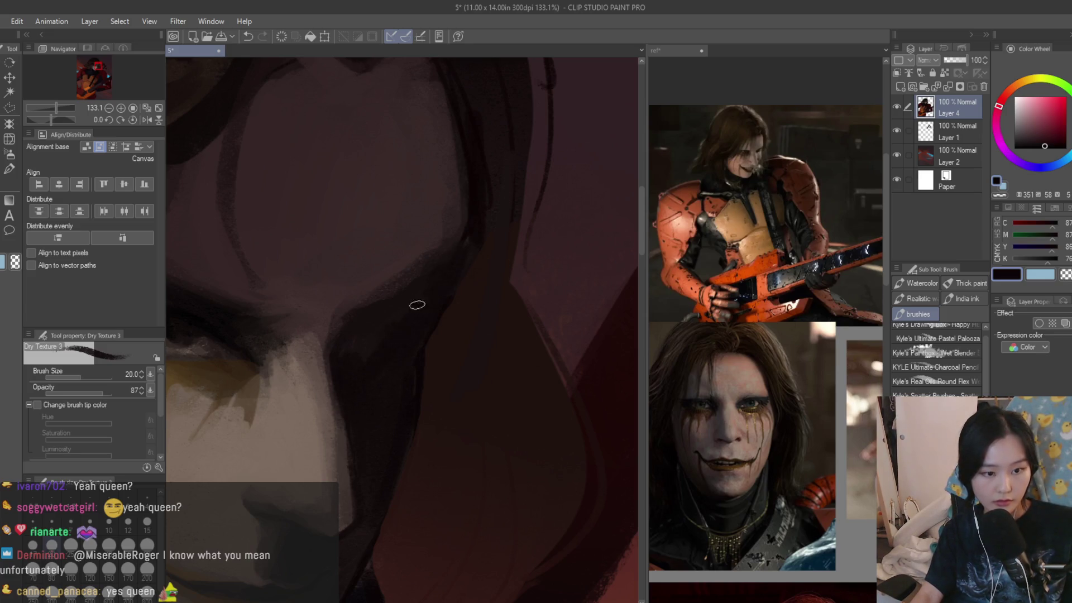
scroll(375, 329, down, 4)
scroll(412, 324, up, 3)
alt+click(367, 463)
key(h)
scroll(353, 503, down, 6)
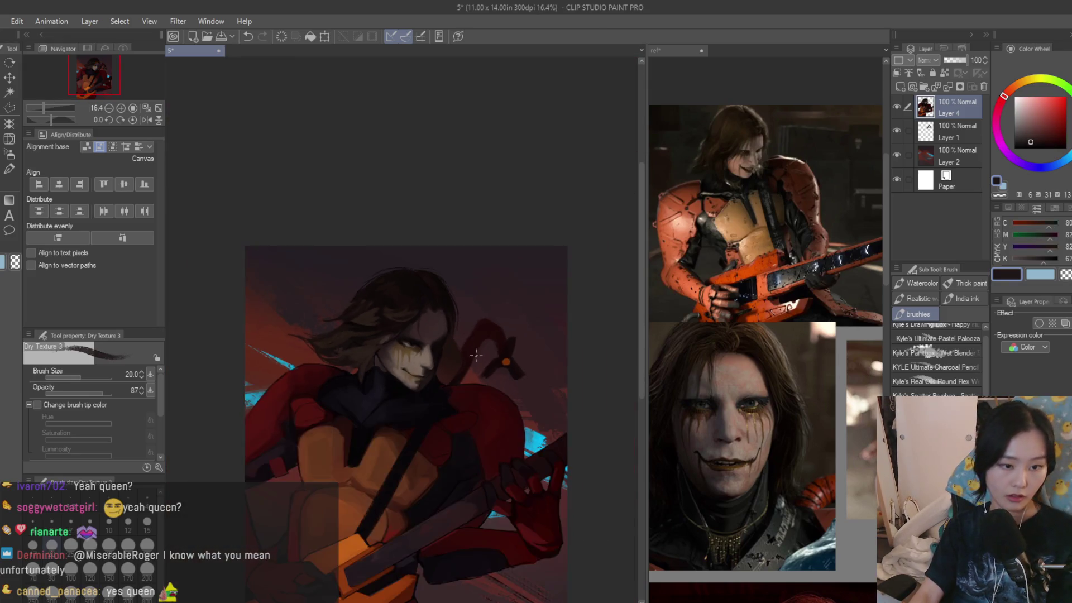
scroll(410, 366, up, 3)
scroll(411, 366, up, 2)
alt+click(338, 381)
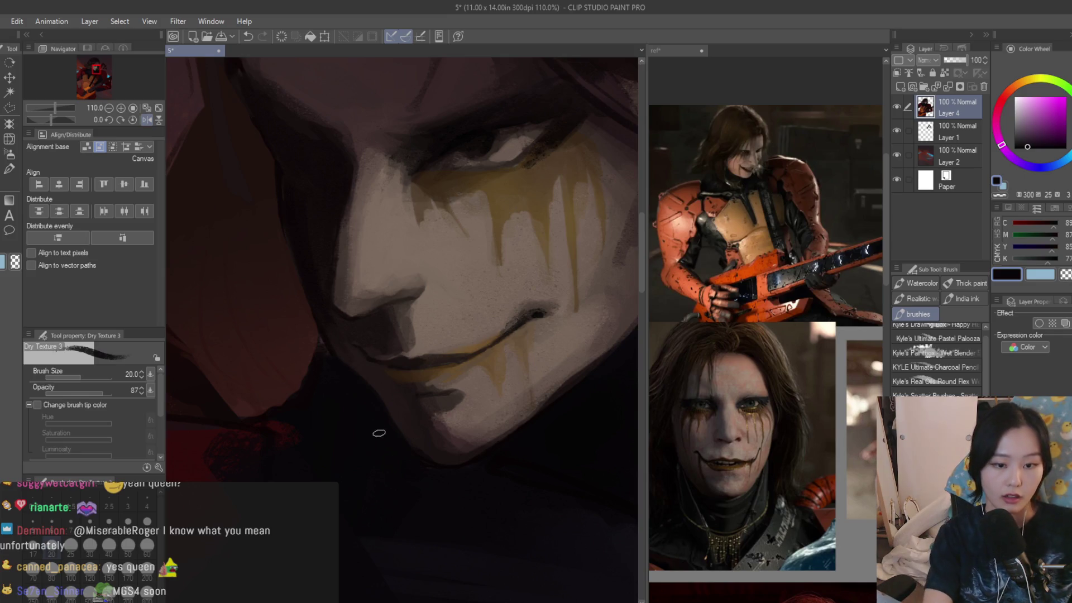
alt+click(358, 359)
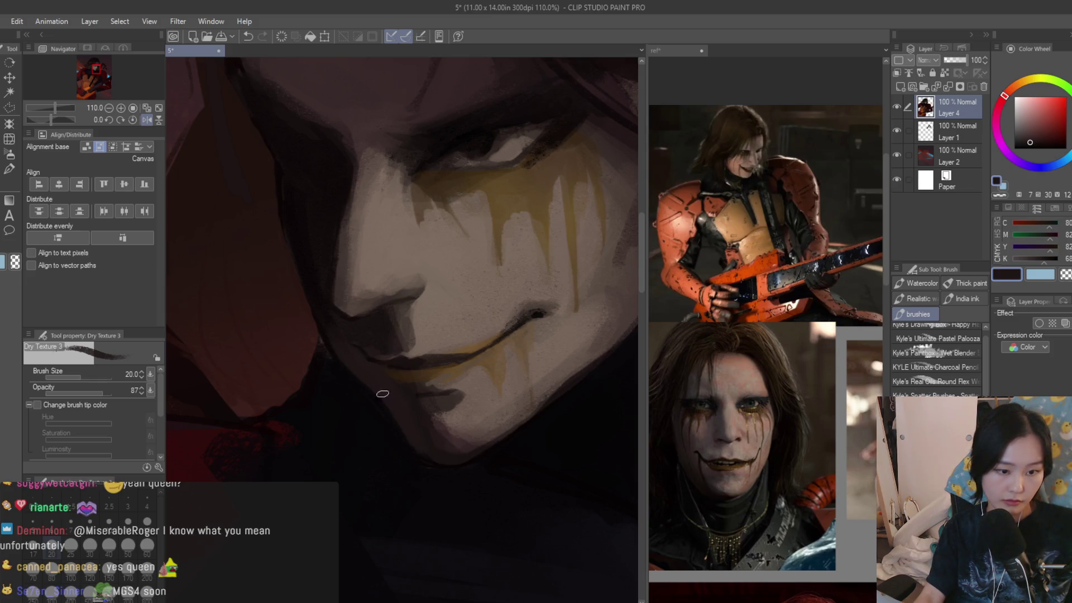
scroll(439, 463, down, 6)
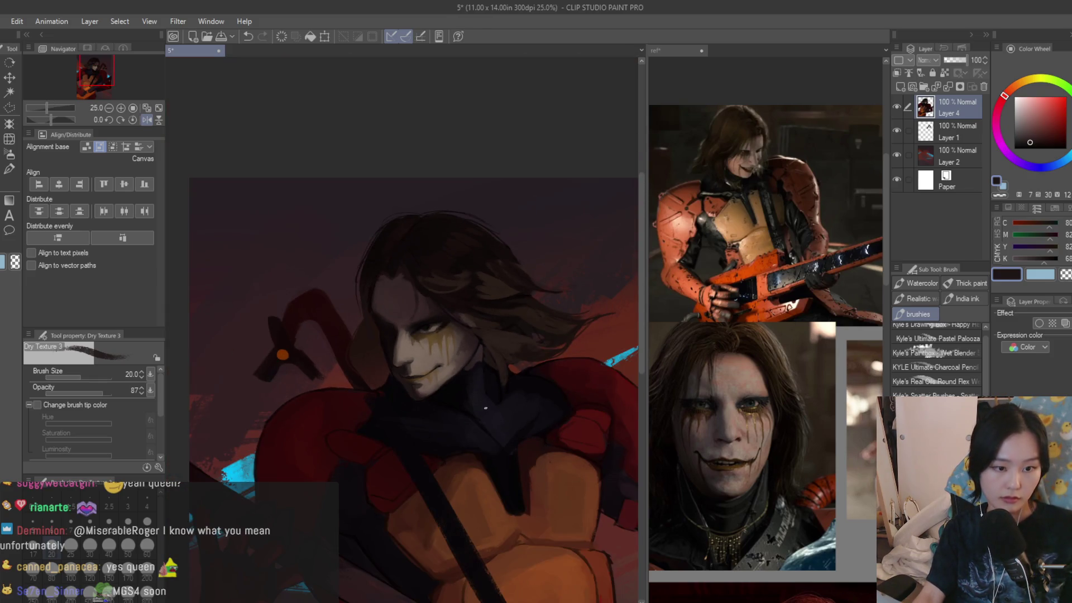
- Switch to the Gradient tool, then to Liquify
key(g)
scroll(485, 408, up, 3)
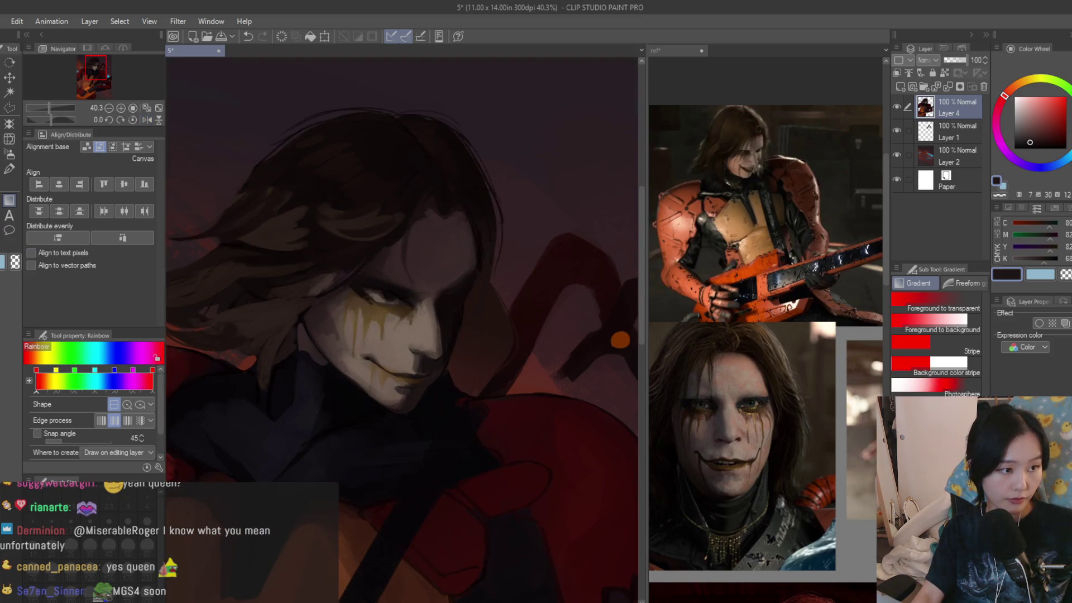
key(j)
scroll(371, 364, up, 2)
scroll(820, 395, down, 4)
scroll(820, 395, up, 3)
- Enlarge Liquify to size 170 and push the hair strands above the face upward
scroll(484, 378, up, 3)
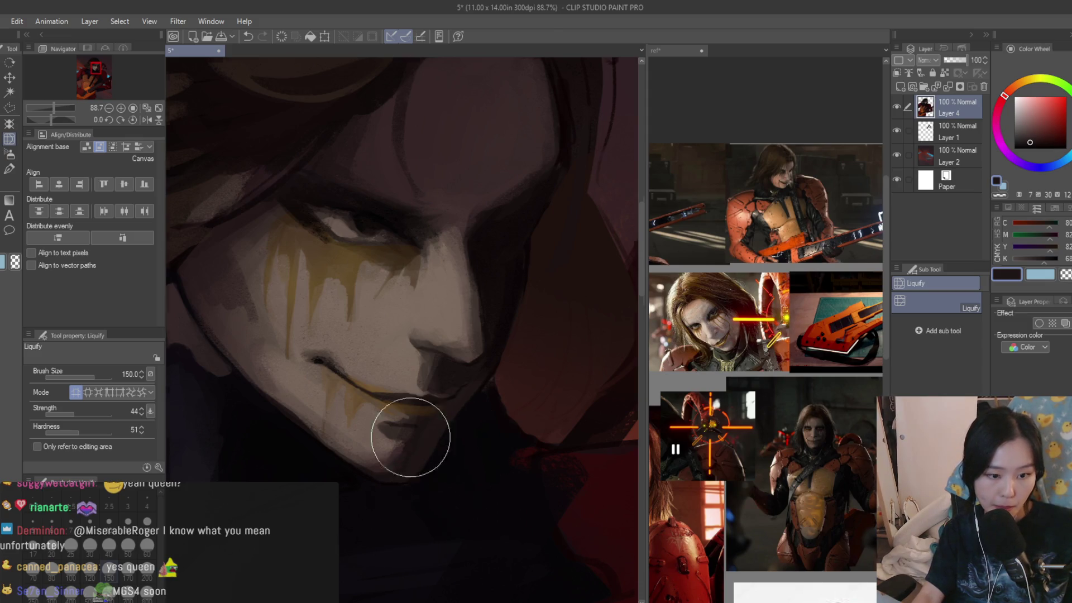
scroll(546, 301, down, 5)
scroll(342, 343, up, 3)
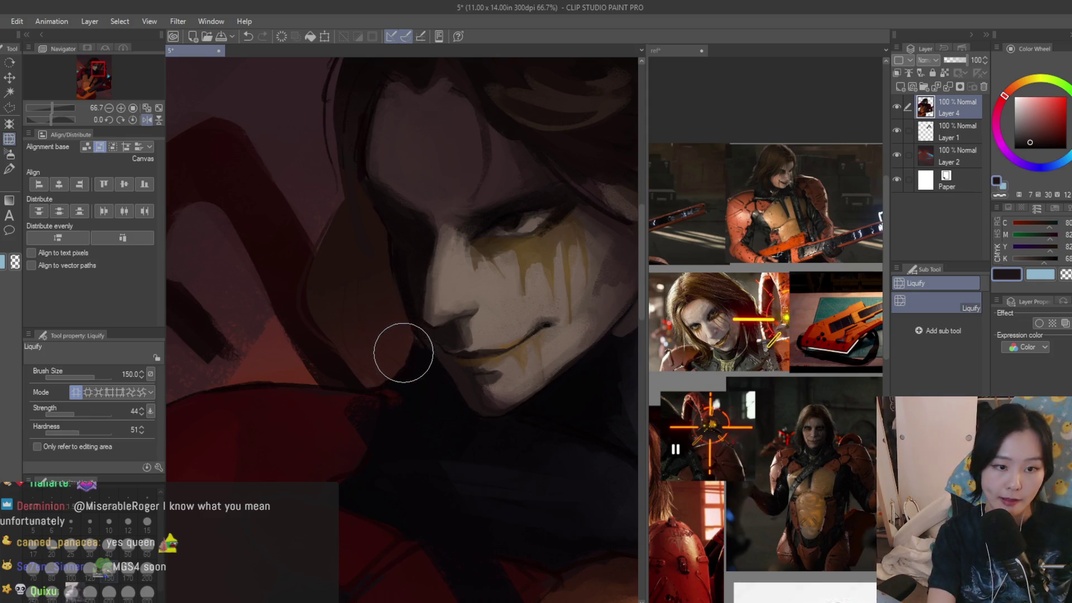
key(bracketright)
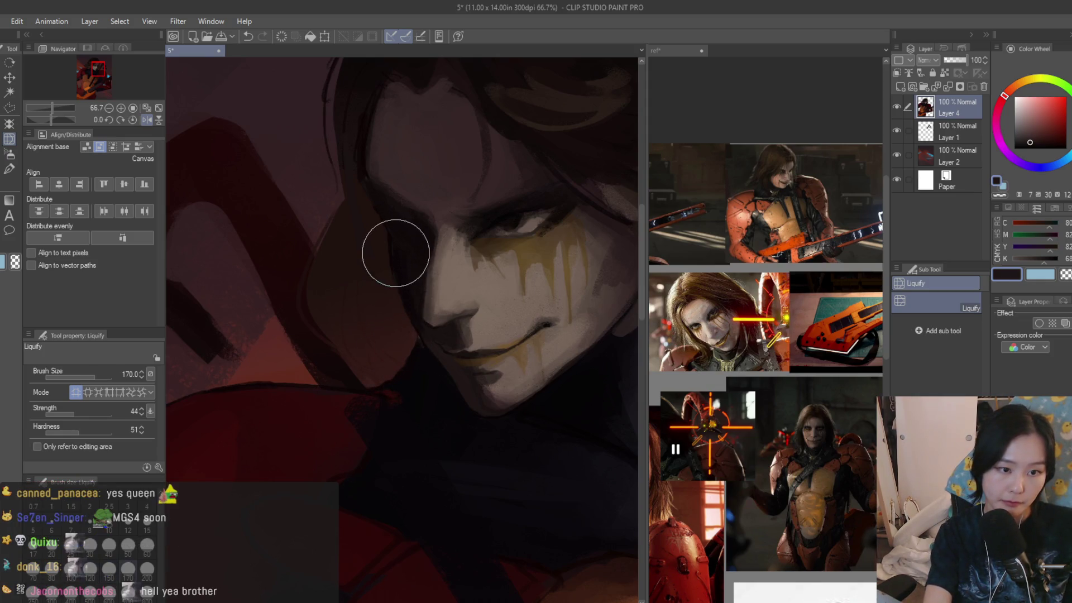
scroll(340, 234, down, 5)
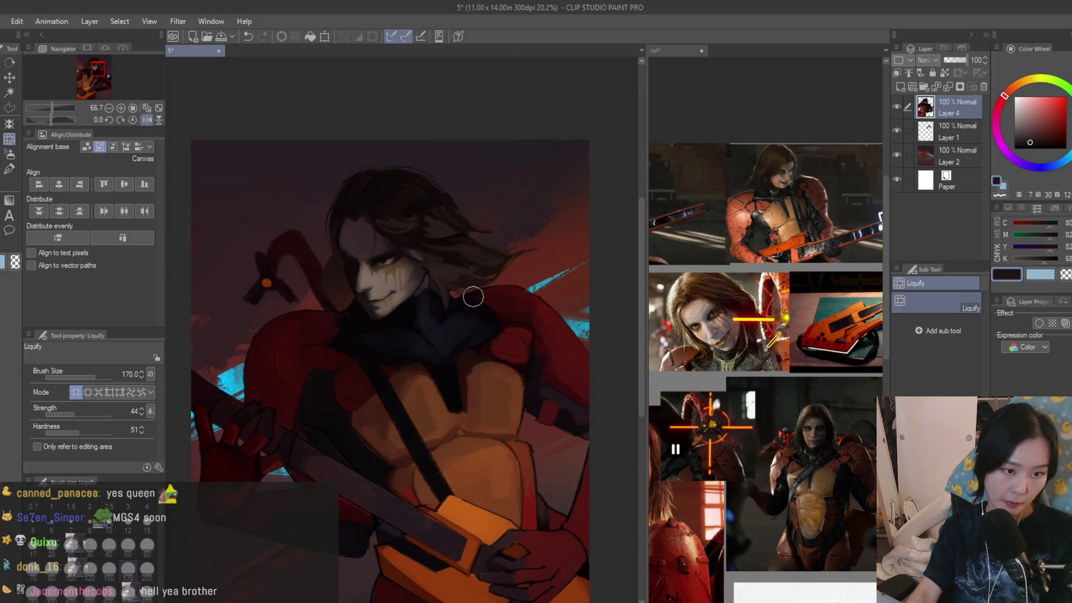
scroll(447, 246, up, 2)
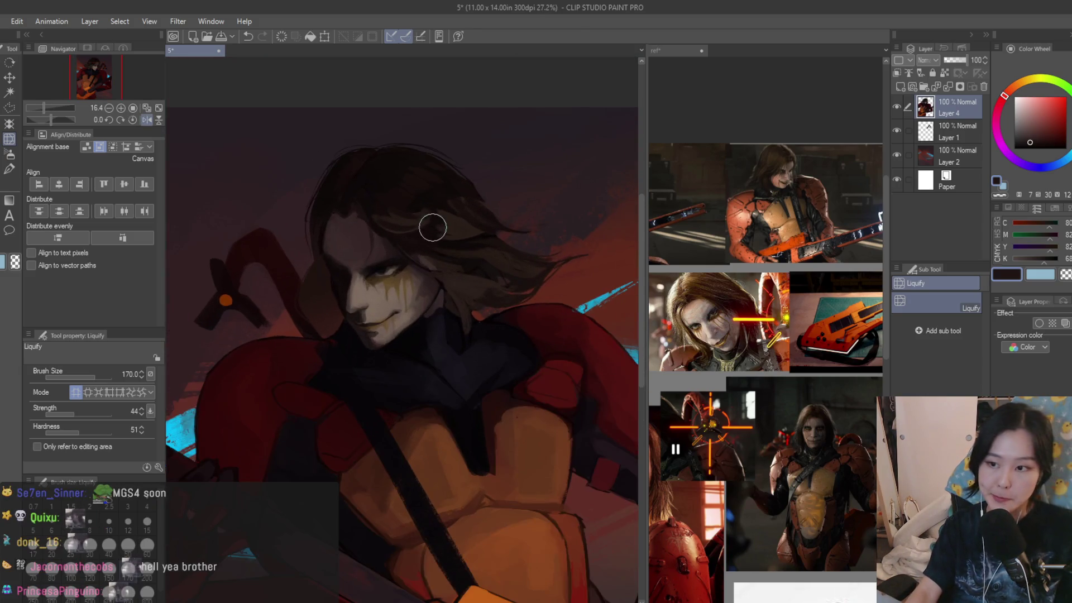
scroll(312, 268, up, 3)
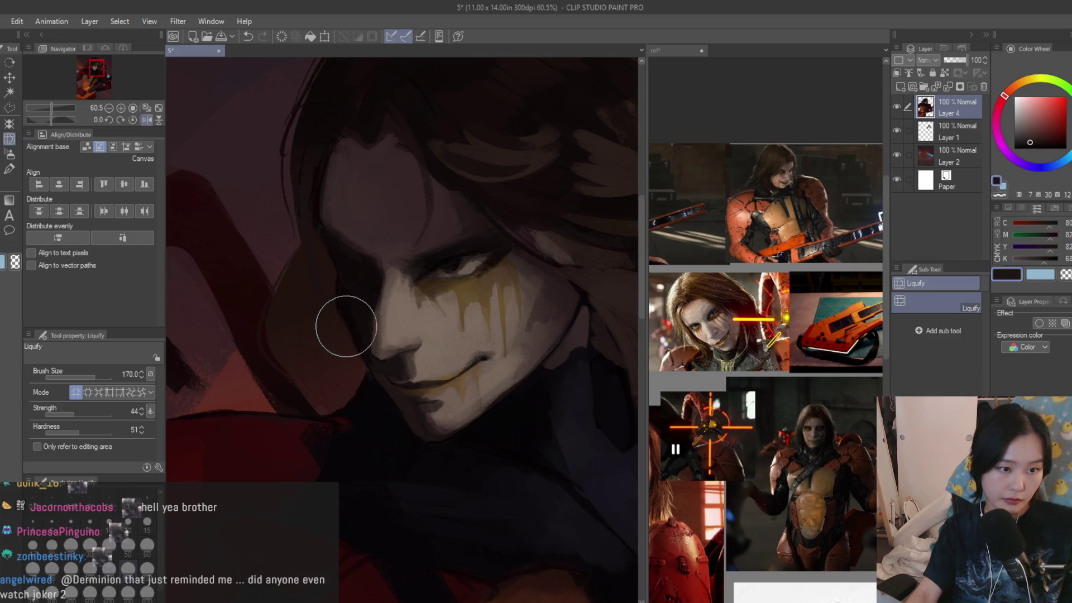
mouse_move(307, 216)
mouse_down()
mouse_move(322, 180)
mouse_move(316, 195)
mouse_up()
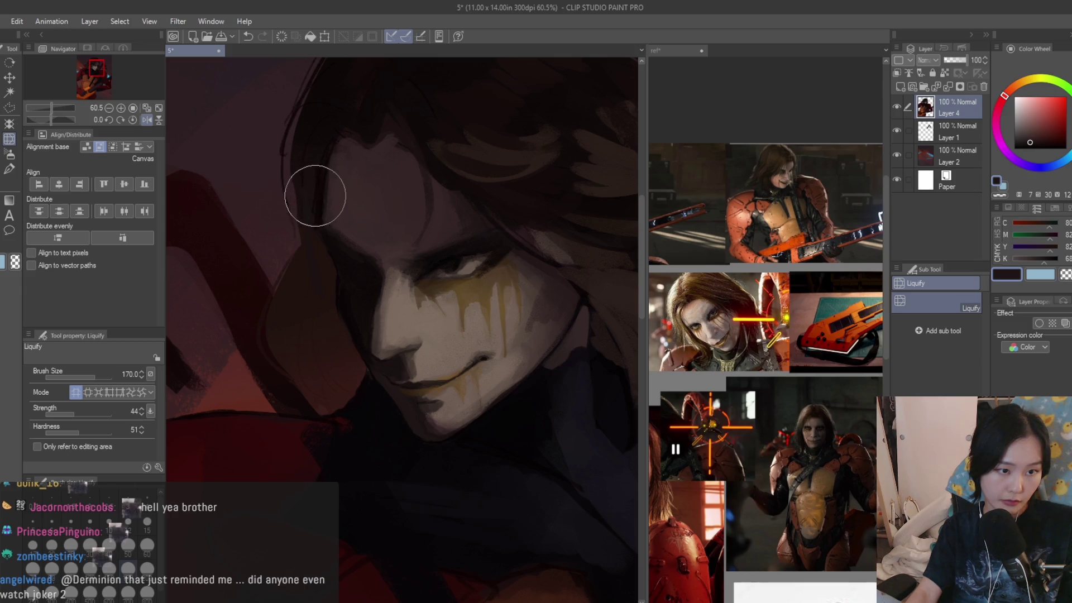
- Save the painting, return to the Dry Texture 3 brush, and sample a dark armour red
scroll(313, 184, down, 5)
scroll(434, 223, up, 2)
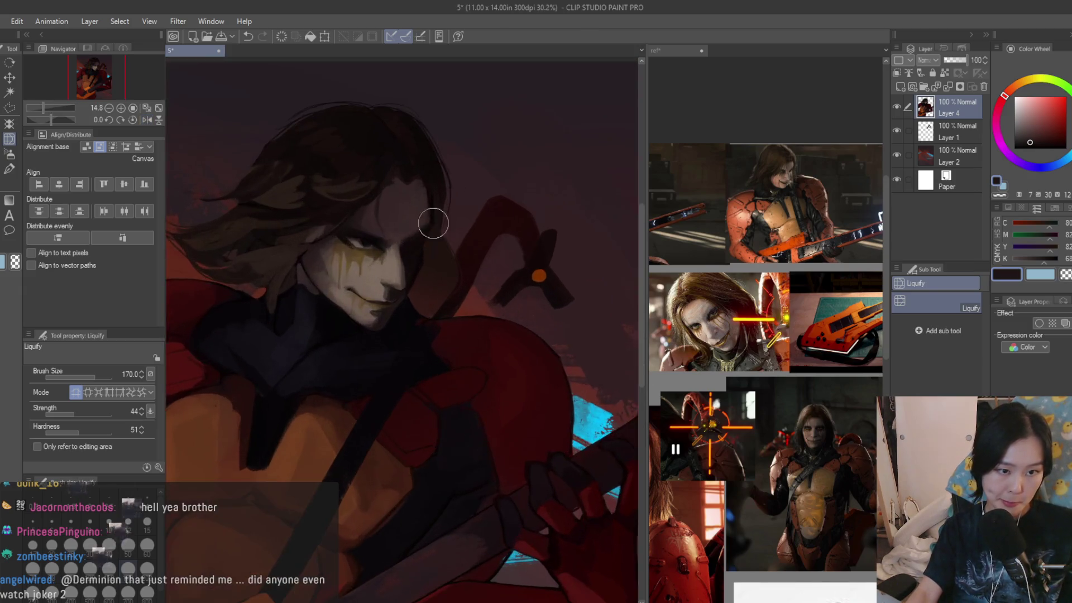
scroll(558, 290, down, 3)
key(ctrl+s)
scroll(553, 285, up, 2)
key(b)
scroll(516, 300, down, 2)
scroll(517, 300, up, 5)
alt+click(423, 449)
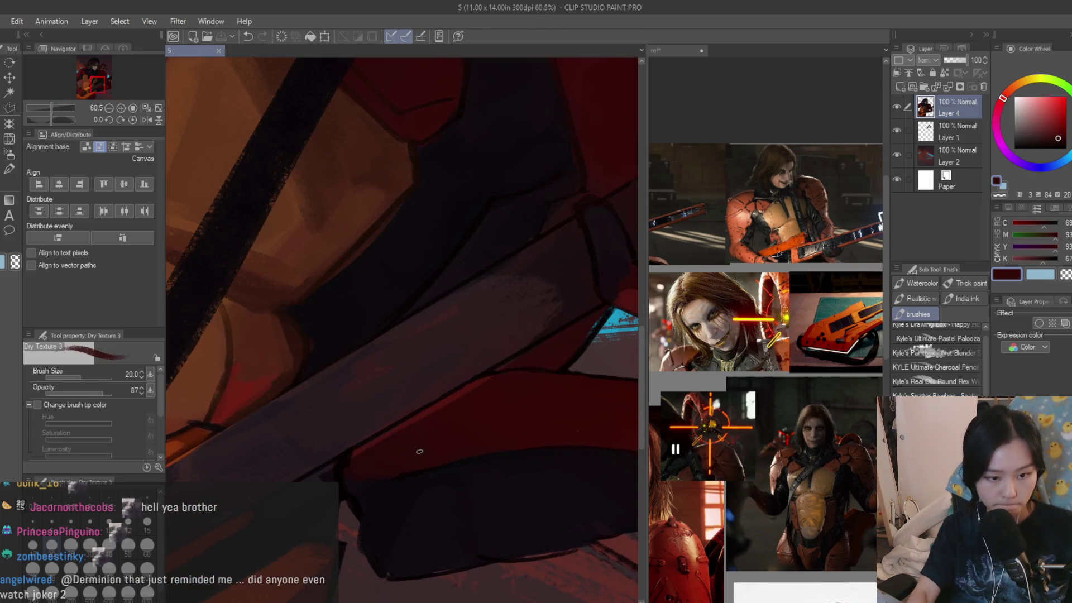
- At brush size 70, paint a lighter red stroke over the forearm armour, then sample a darker red
key(bracketright)
key(bracketright)
key(bracketright)
scroll(462, 402, down, 4)
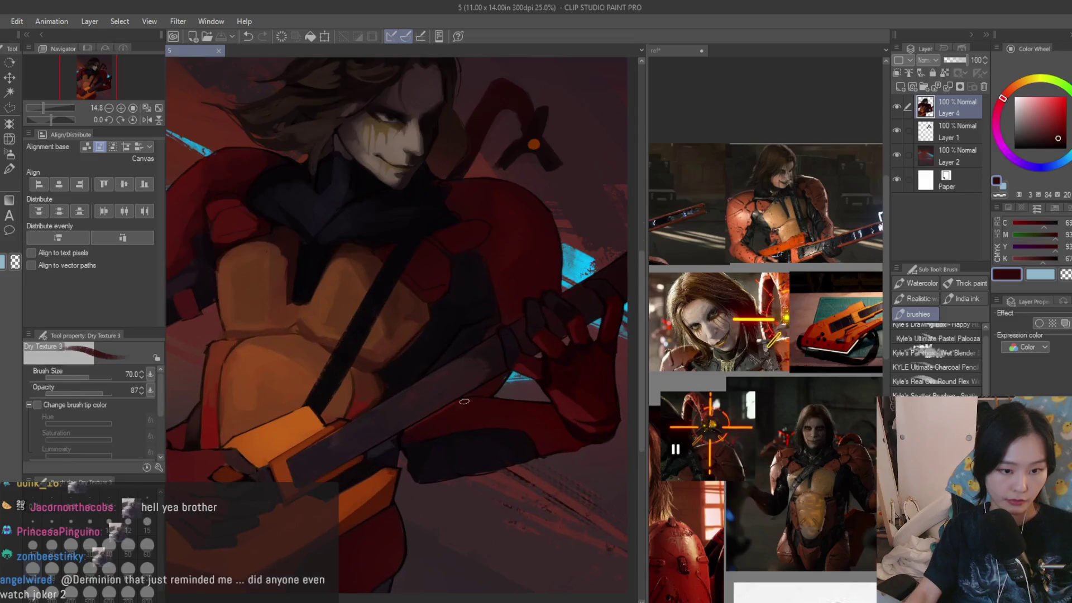
scroll(523, 384, down, 1)
alt+click(380, 394)
scroll(379, 394, up, 4)
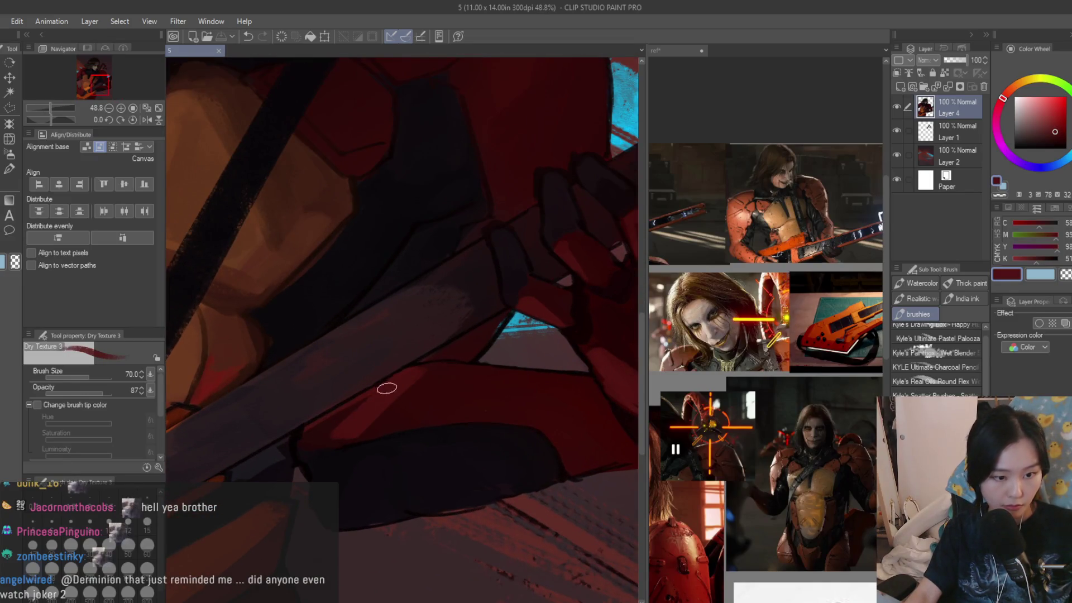
drag(326, 442, 365, 427)
alt+click(438, 378)
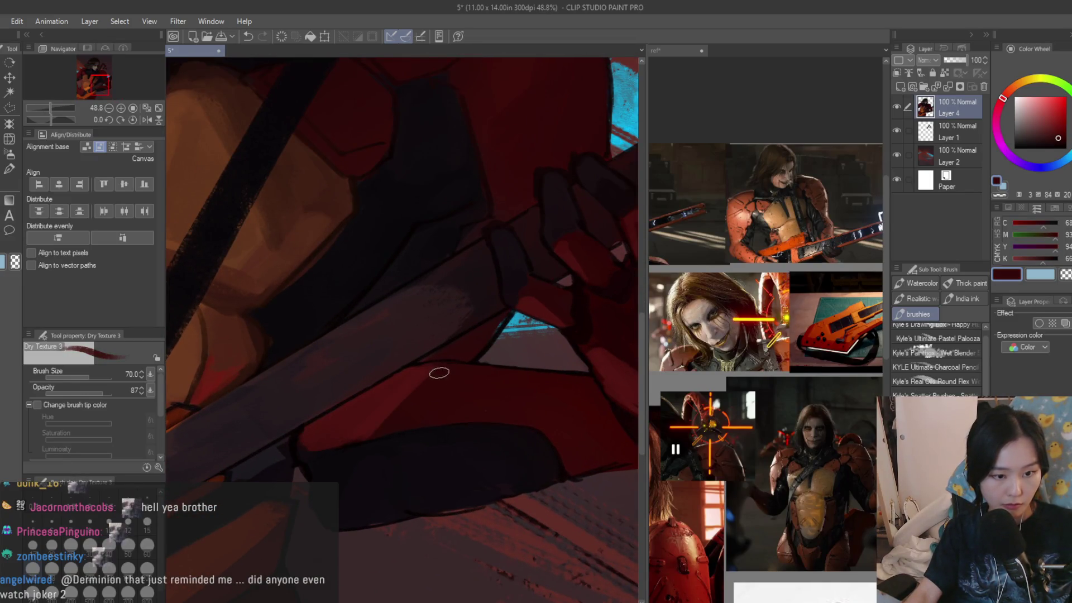
scroll(424, 391, down, 5)
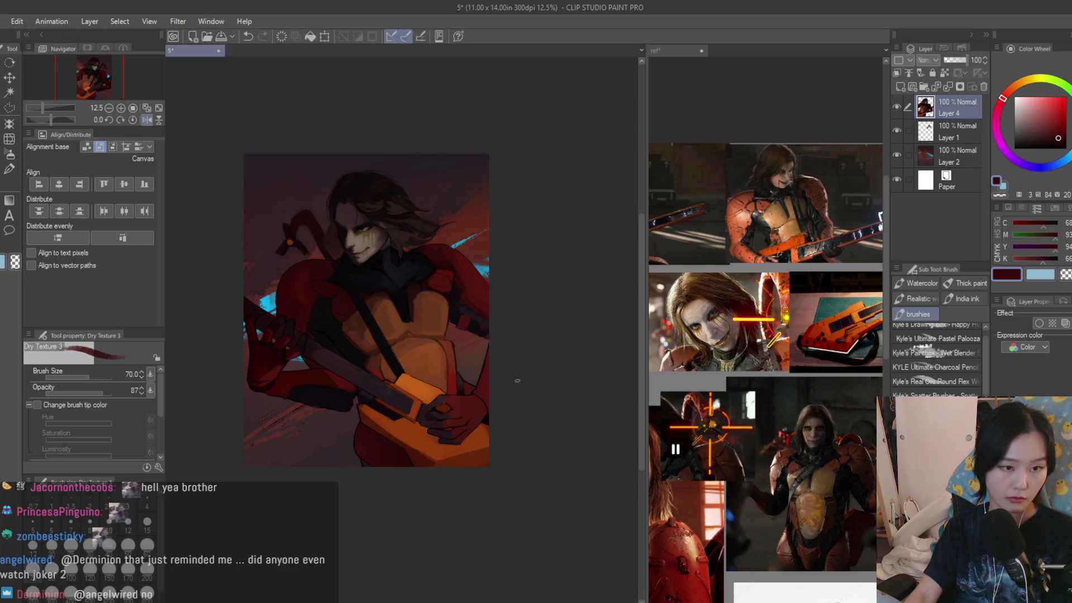
scroll(335, 363, up, 4)
scroll(765, 336, down, 2)
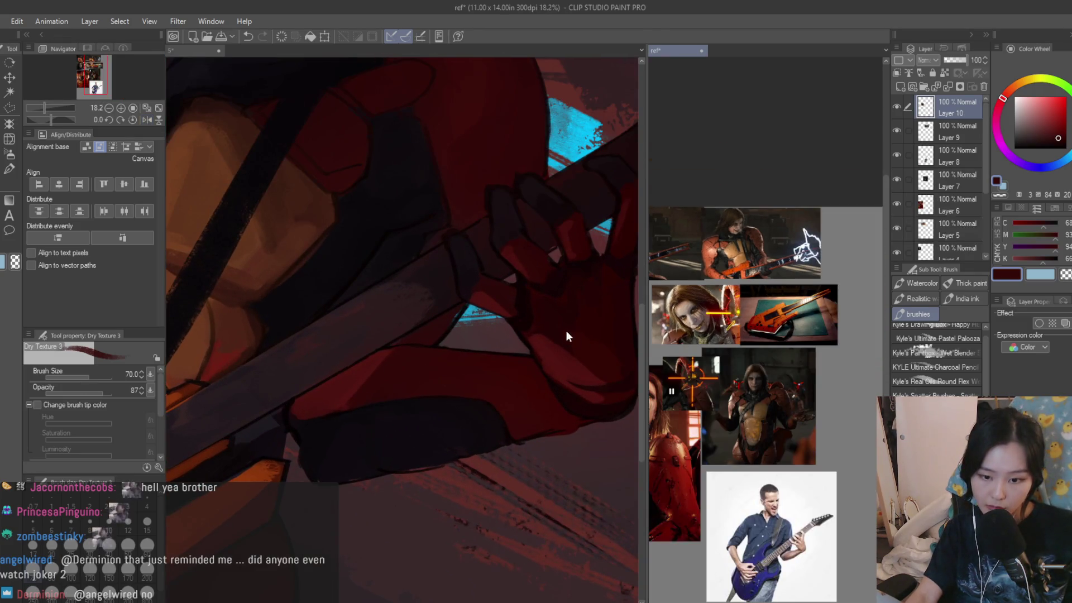
- Zoom in and out to review the painting, then sample the orange-brown of the torso armour
scroll(559, 385, up, 3)
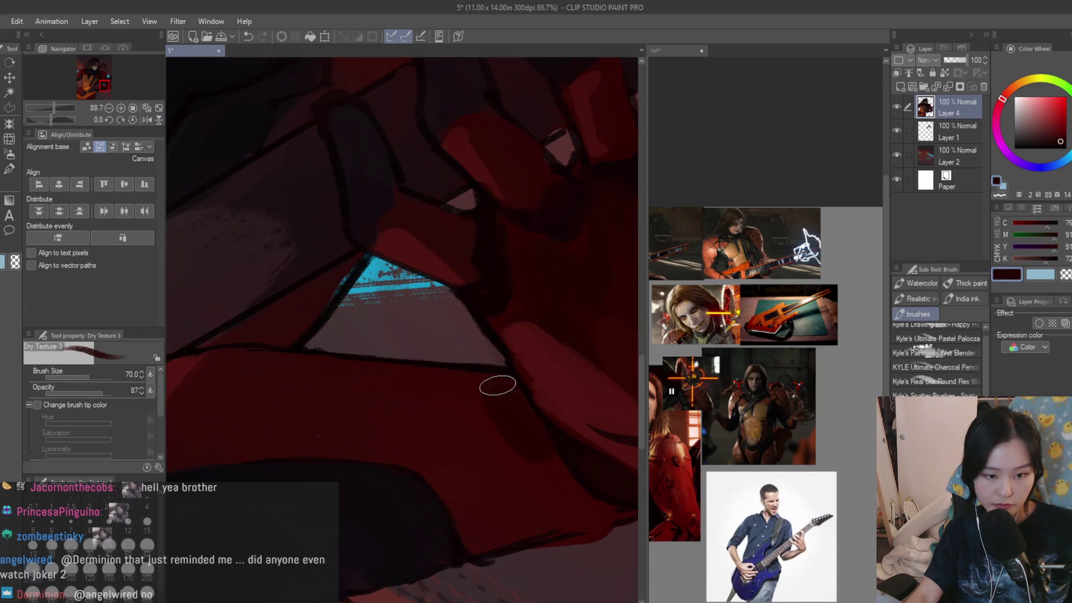
scroll(405, 438, down, 2)
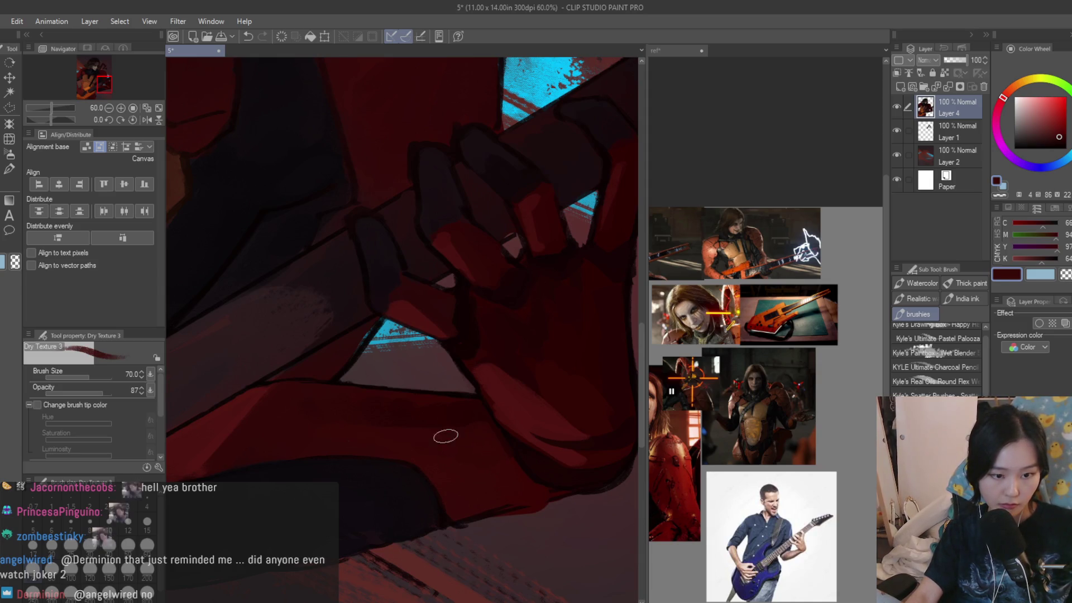
scroll(421, 425, up, 1)
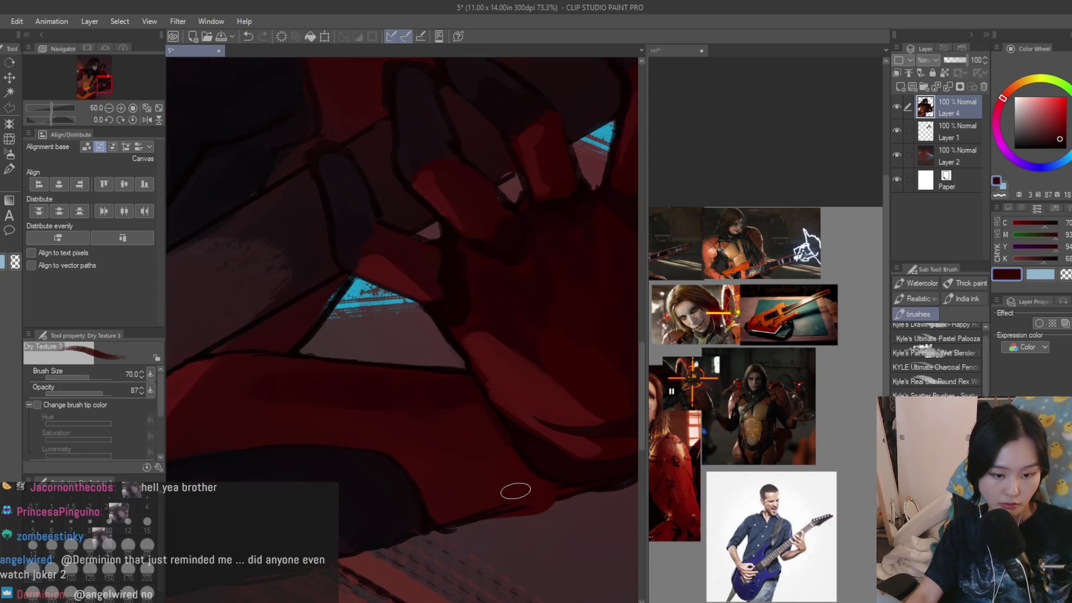
scroll(474, 497, down, 6)
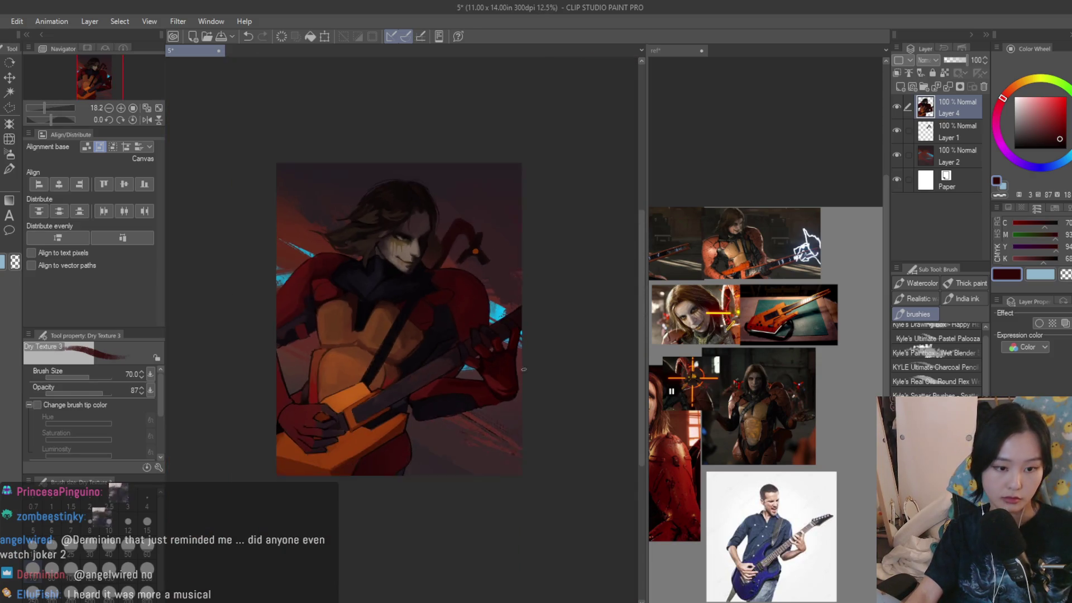
scroll(550, 365, up, 4)
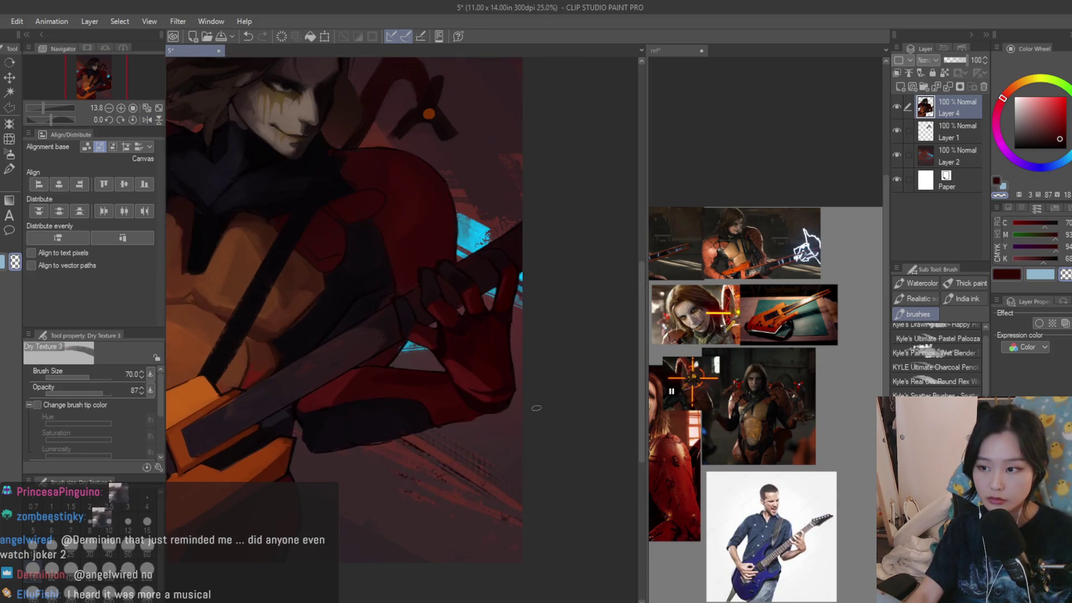
scroll(445, 425, down, 4)
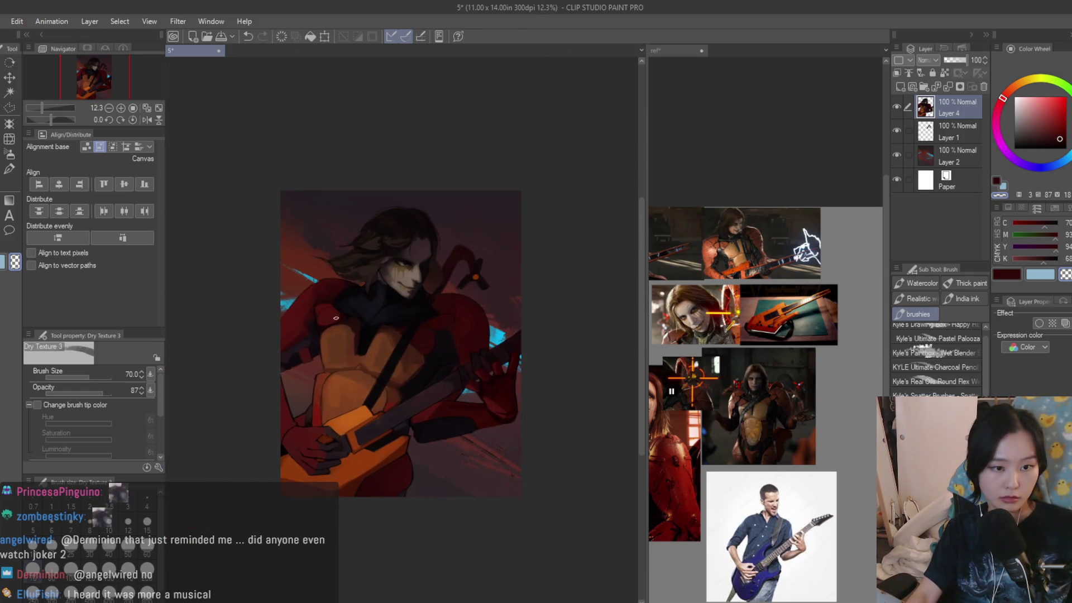
scroll(333, 318, up, 4)
alt+click(414, 432)
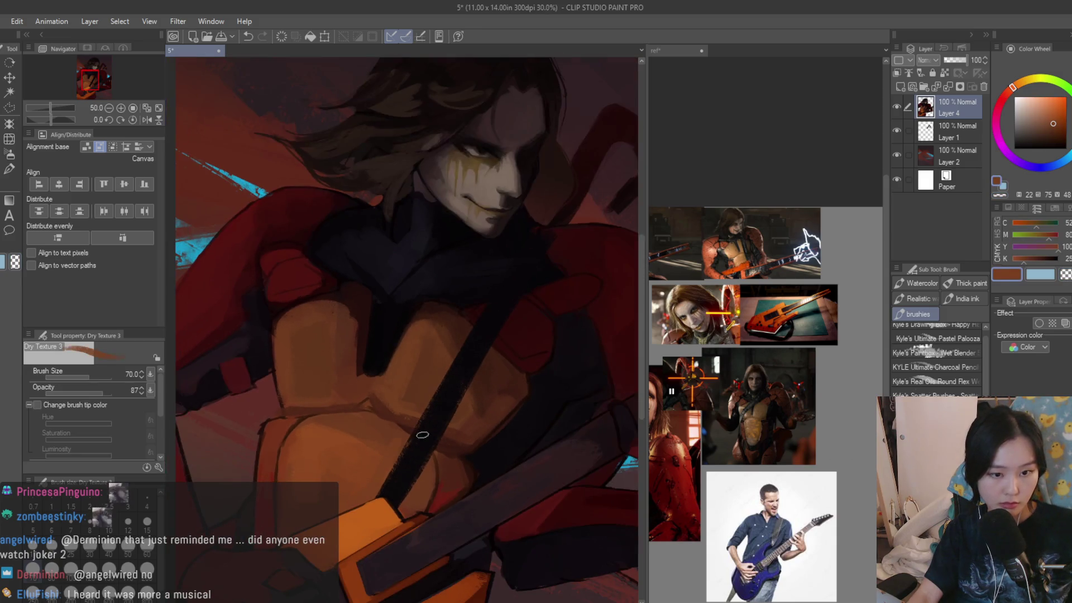
- Sample near-black, orange and brown tones from around the torso
alt+click(455, 387)
scroll(458, 386, down, 1)
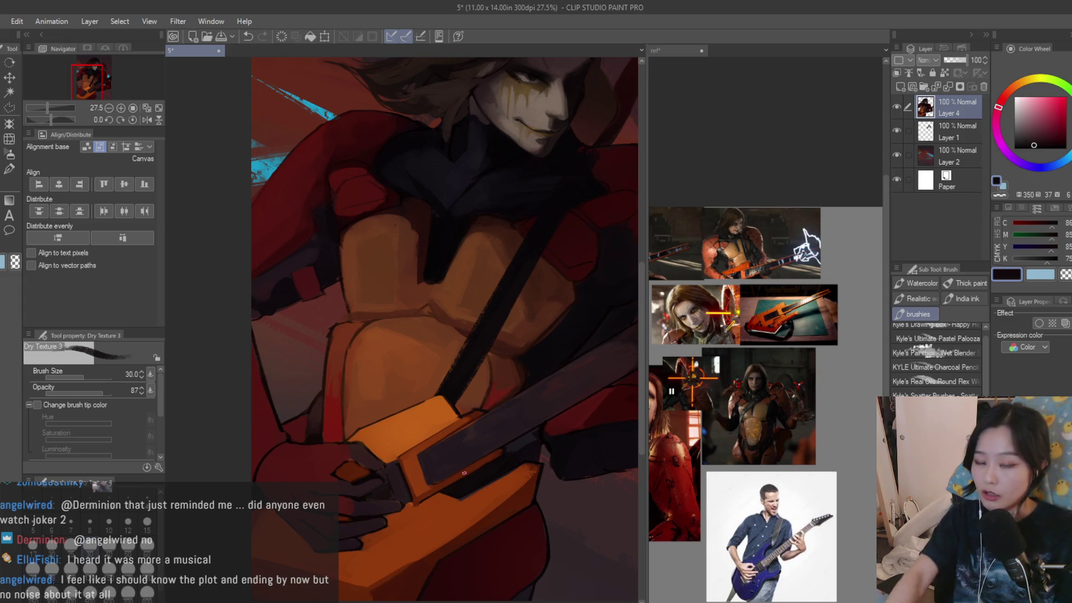
scroll(461, 452, up, 2)
scroll(467, 438, up, 2)
alt+click(406, 428)
scroll(425, 436, down, 3)
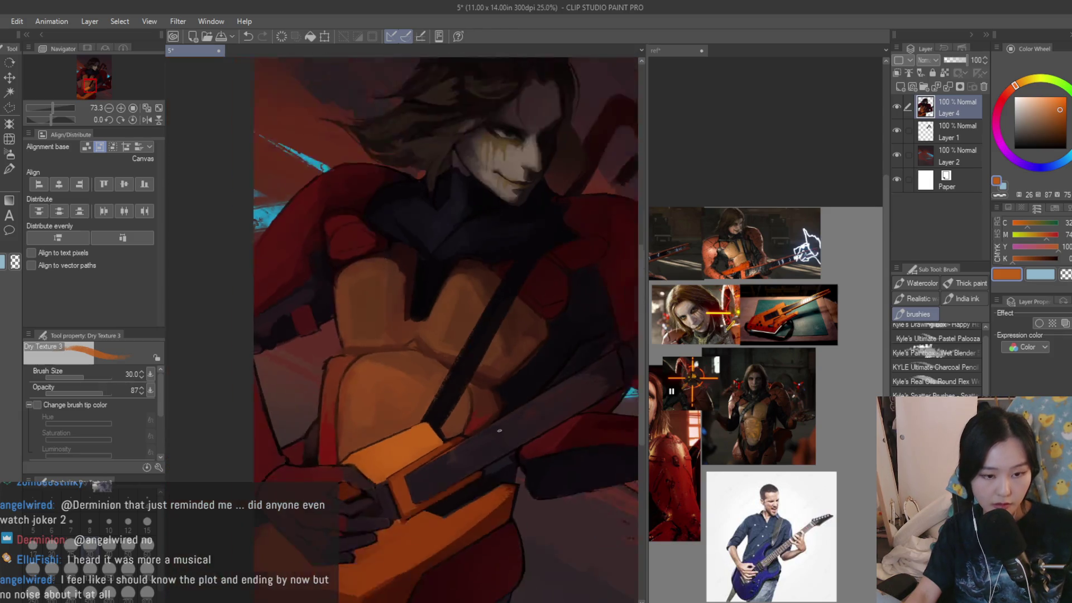
scroll(442, 441, up, 2)
alt+click(441, 441)
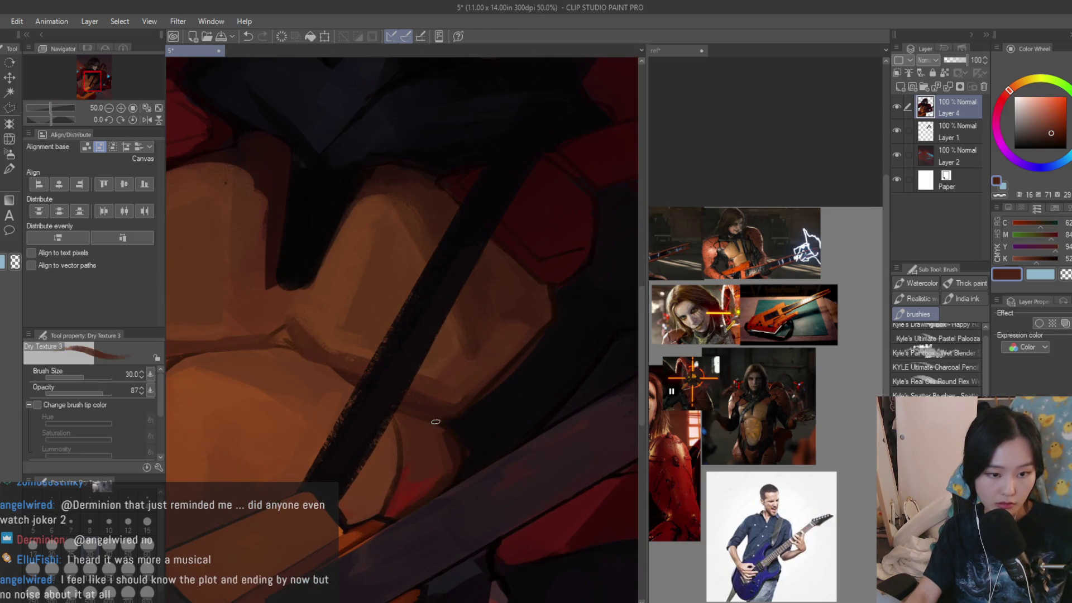
scroll(437, 427, down, 2)
alt+click(276, 361)
alt+click(308, 348)
scroll(305, 302, up, 2)
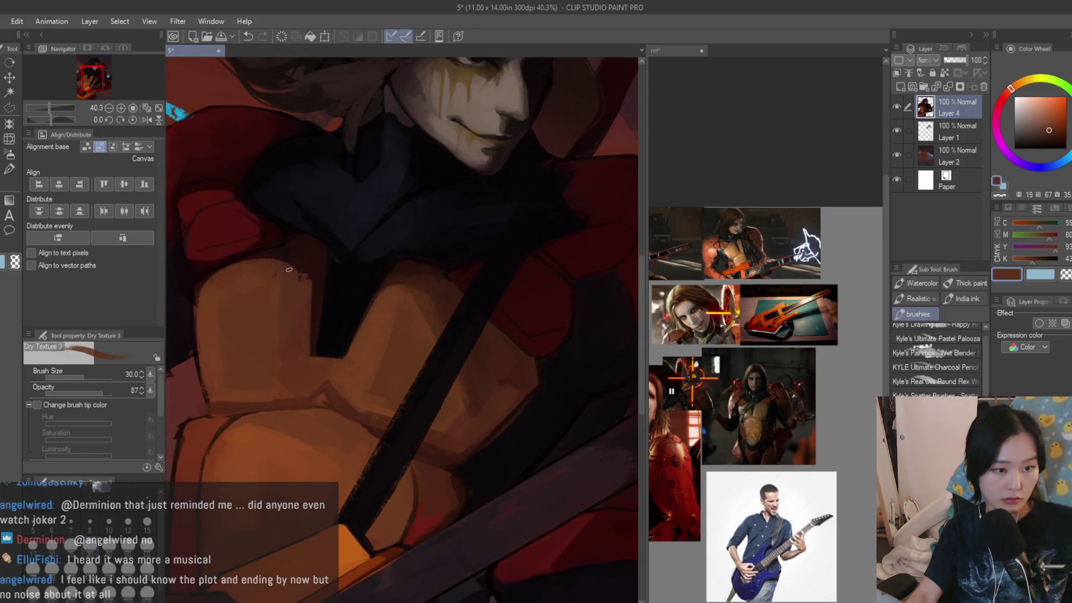
scroll(308, 275, up, 1)
- Paint a short dark red stroke and dab on the upper torso armour
alt+click(298, 288)
drag(279, 293, 226, 305)
alt+click(294, 281)
scroll(228, 269, down, 5)
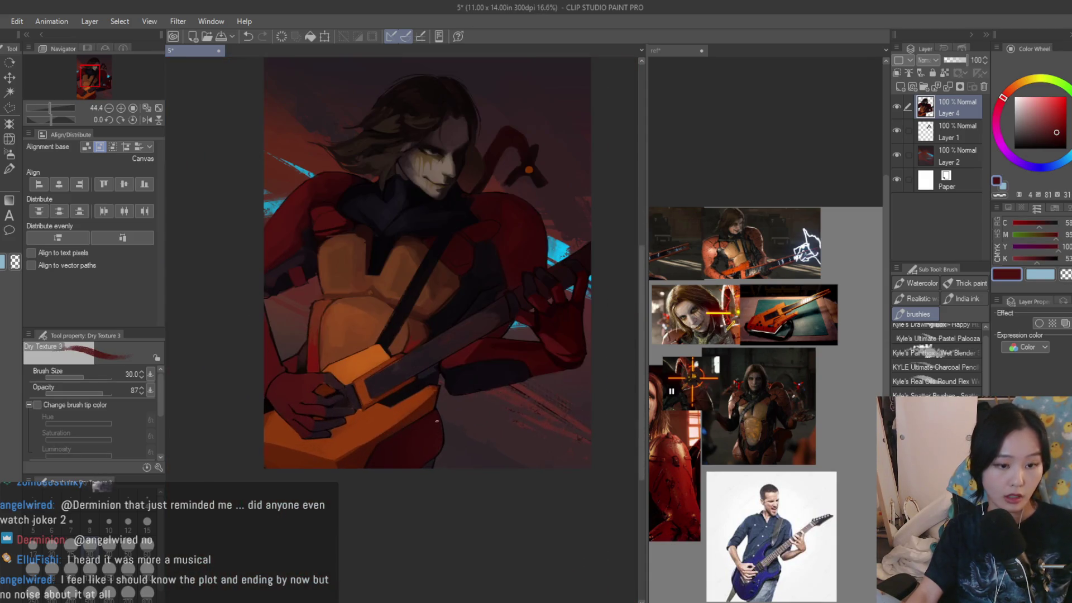
scroll(406, 410, up, 5)
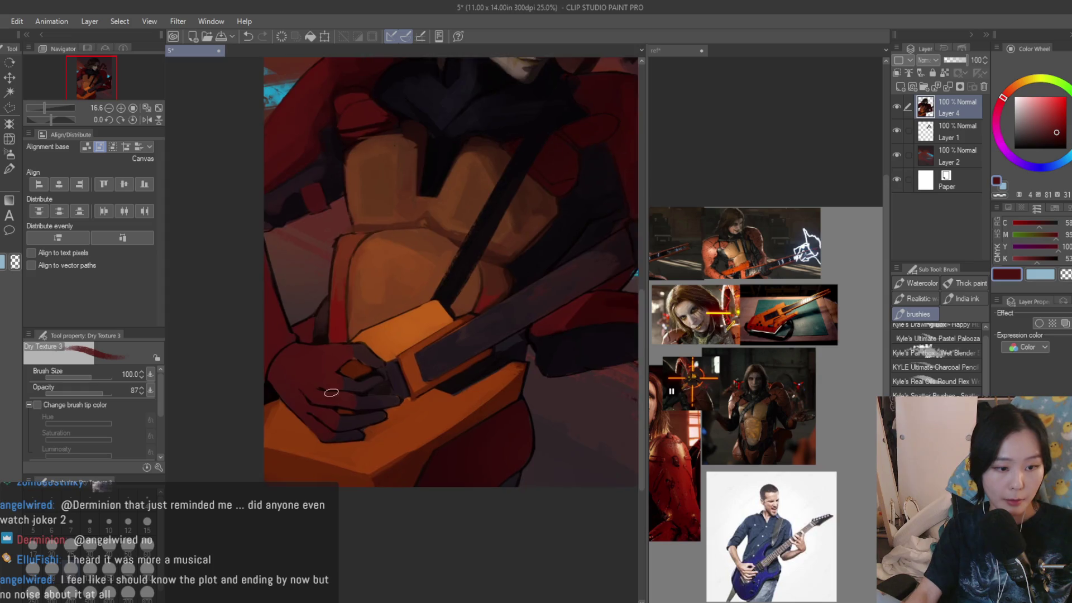
- Sample a near-black and then a dark red near the guitar hand
alt+click(354, 417)
scroll(328, 426, down, 6)
scroll(485, 492, up, 3)
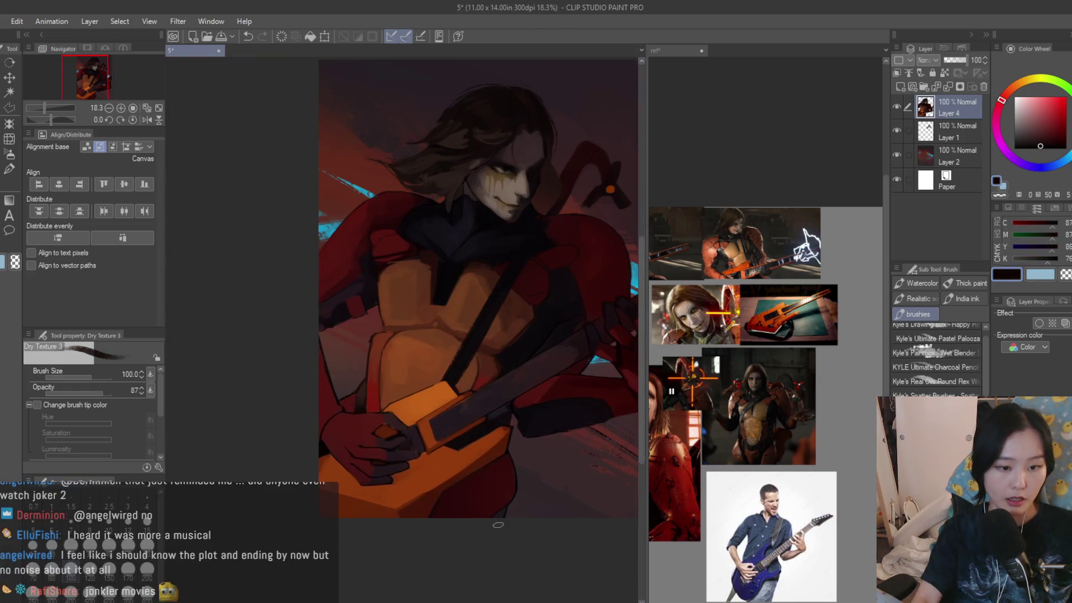
scroll(298, 396, up, 4)
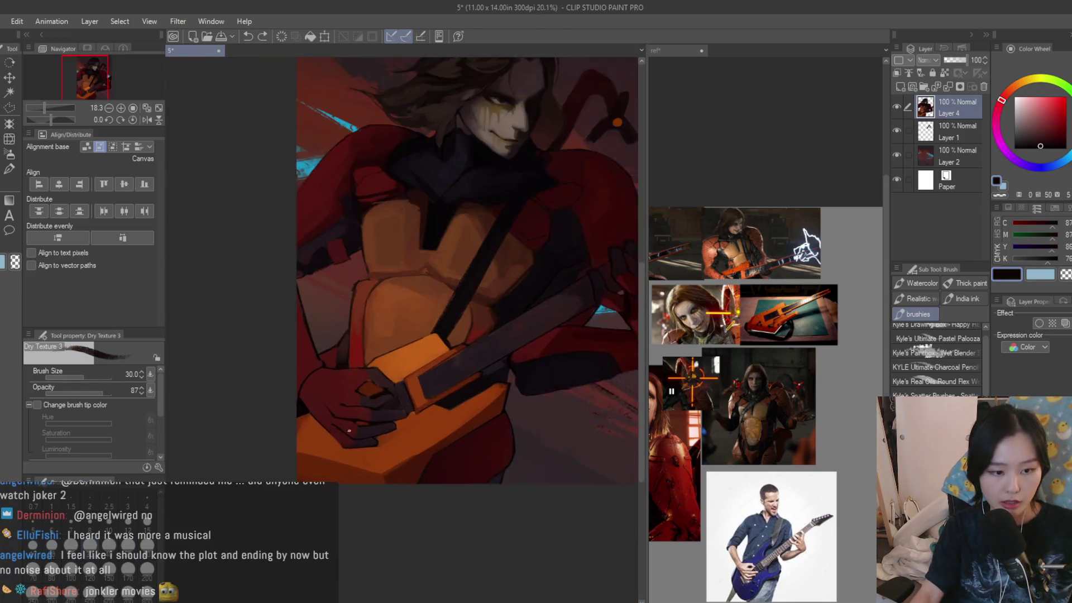
scroll(406, 314, down, 3)
scroll(407, 314, up, 2)
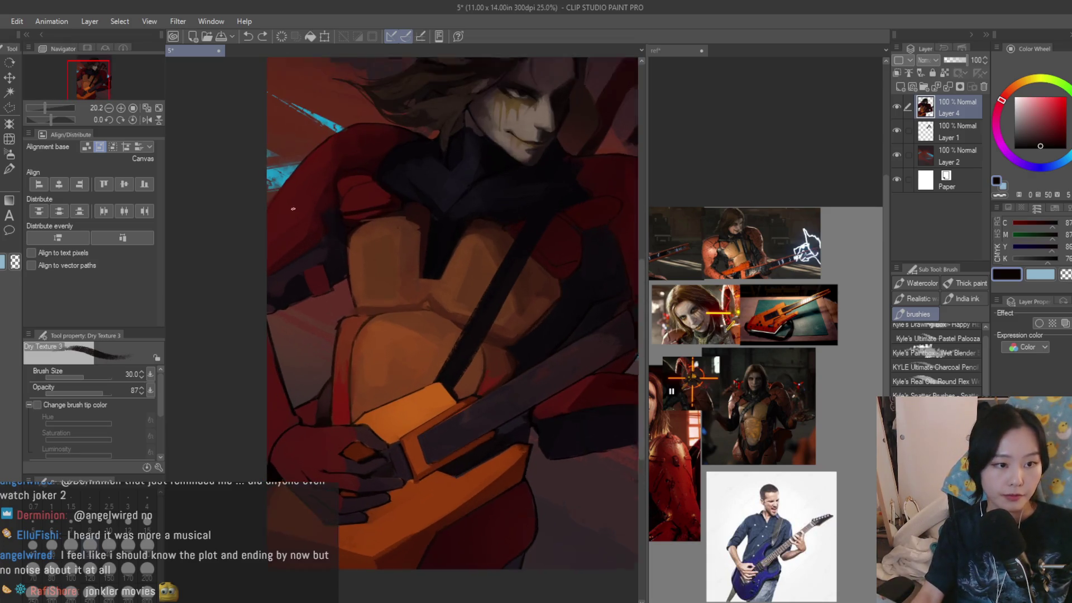
alt+click(358, 415)
scroll(358, 414, up, 1)
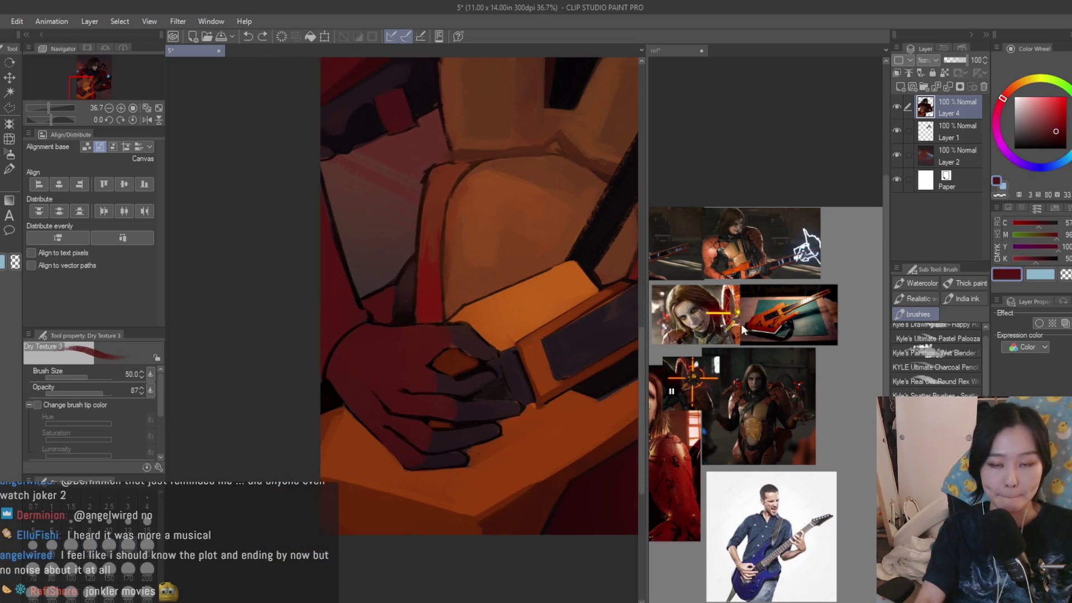
- Sample a red from the reference photo and paint it over the hand gripping the guitar
alt+click(702, 337)
scroll(364, 410, up, 2)
mouse_move(310, 358)
mouse_down()
mouse_move(379, 435)
mouse_move(335, 346)
mouse_move(419, 390)
mouse_move(355, 319)
mouse_move(391, 329)
mouse_move(330, 285)
mouse_move(347, 280)
mouse_up()
scroll(335, 382, down, 2)
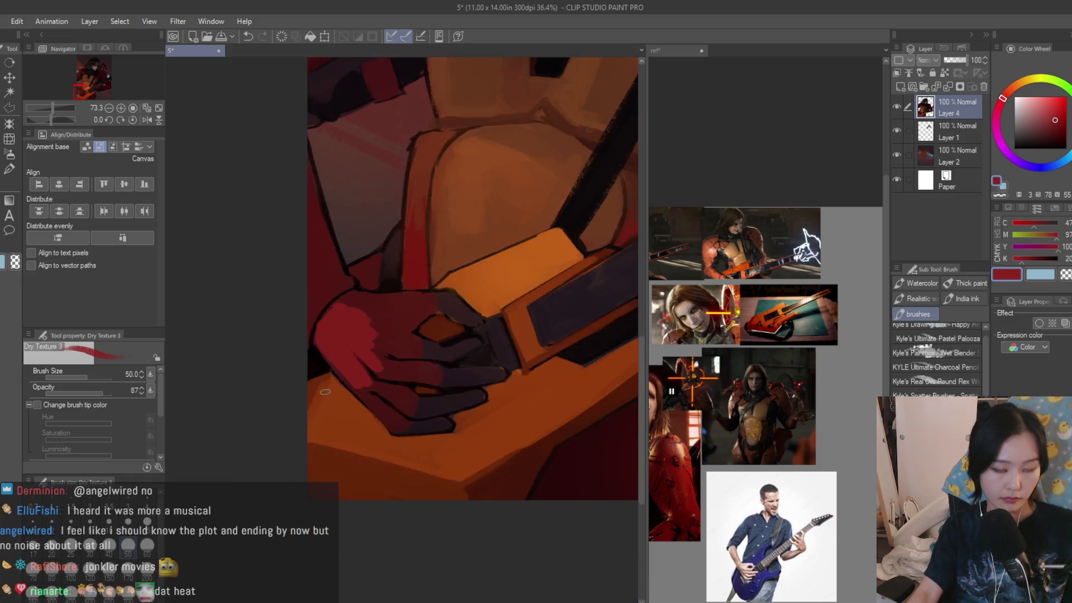
scroll(335, 382, down, 4)
scroll(316, 439, up, 3)
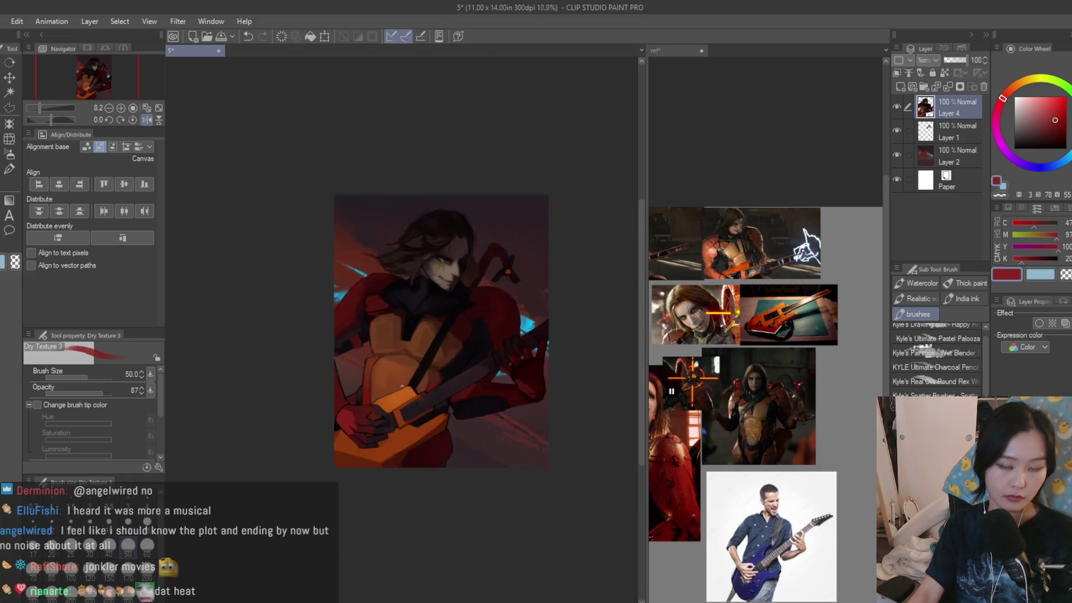
scroll(316, 439, up, 2)
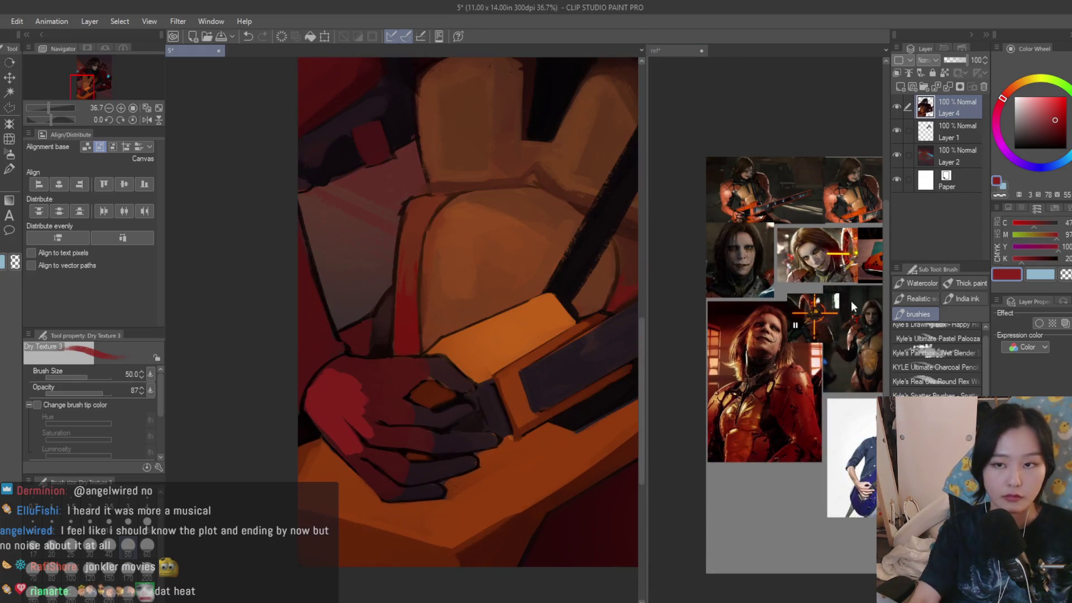
- Repaint the finger with light strokes in a muted orange-red
drag(1013, 91, 1014, 96)
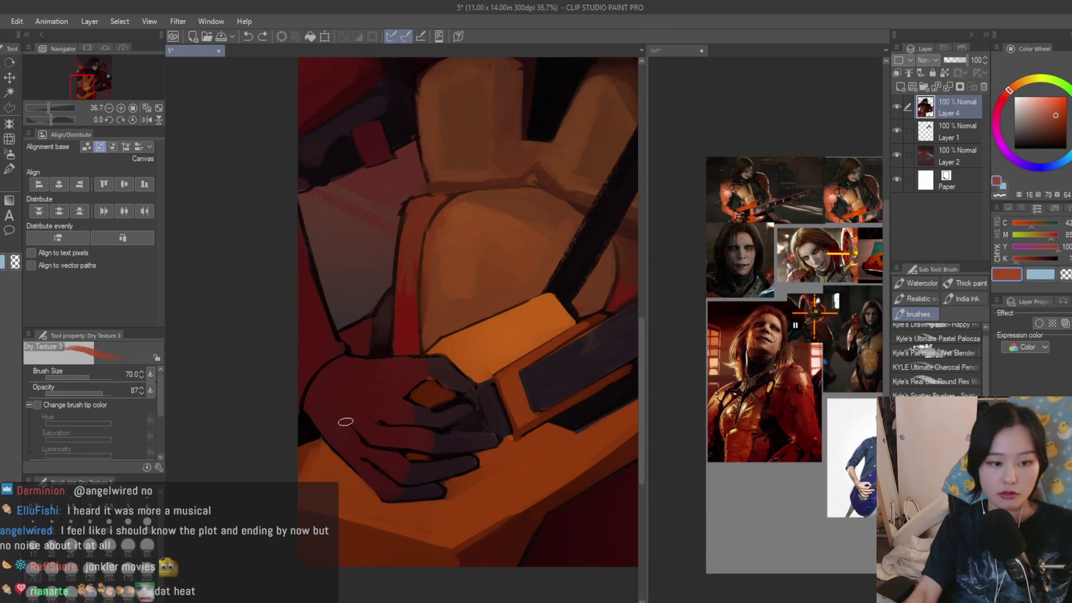
scroll(348, 420, up, 3)
drag(285, 369, 347, 448)
click(1058, 124)
key(ctrl+z)
drag(280, 371, 359, 454)
mouse_move(279, 366)
mouse_down()
mouse_move(297, 360)
mouse_move(413, 441)
mouse_up()
- Add darker and lighter red strokes to the finger and palm, undoing the last stroke
alt+click(375, 371)
mouse_move(376, 370)
mouse_down()
mouse_move(403, 420)
mouse_move(359, 376)
mouse_move(442, 399)
mouse_move(447, 383)
mouse_move(414, 359)
mouse_up()
alt+click(374, 400)
alt+click(430, 359)
mouse_move(300, 386)
mouse_down()
mouse_move(311, 328)
mouse_move(371, 380)
mouse_up()
alt+click(371, 380)
key(ctrl+z)
- Fit the painting in view and sample dark purple-brown tones from the hand and fingers
key(ctrl+0)
scroll(413, 444, down, 2)
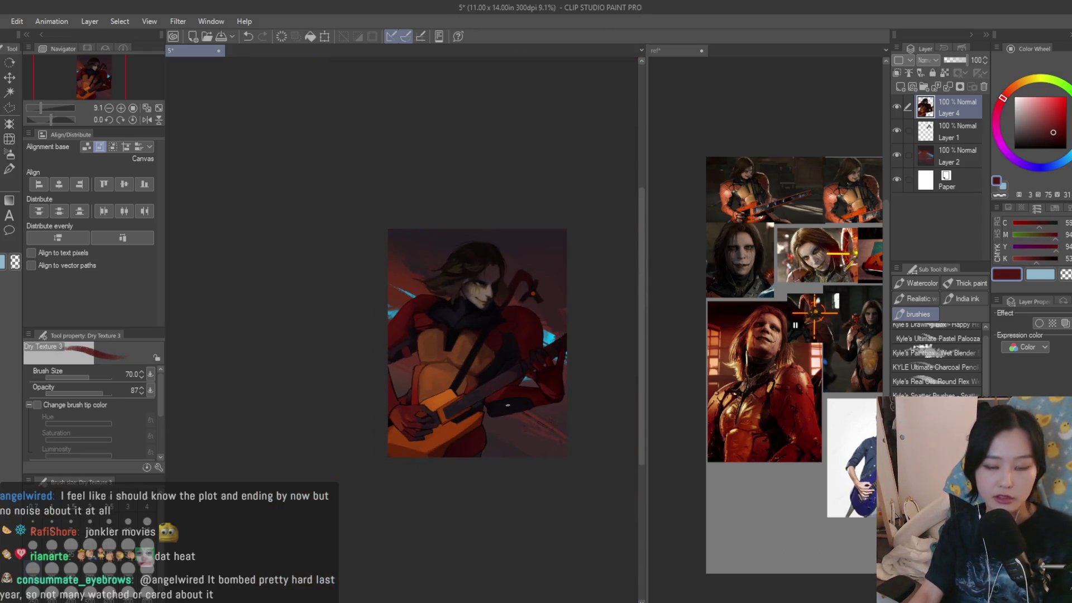
scroll(446, 427, up, 6)
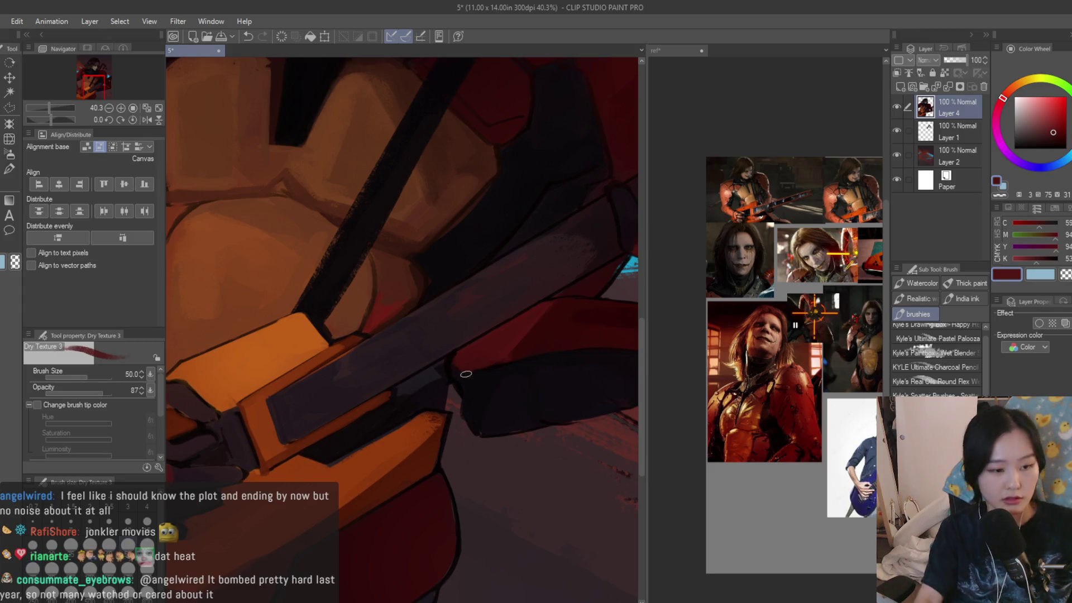
scroll(461, 377, down, 3)
scroll(317, 366, up, 5)
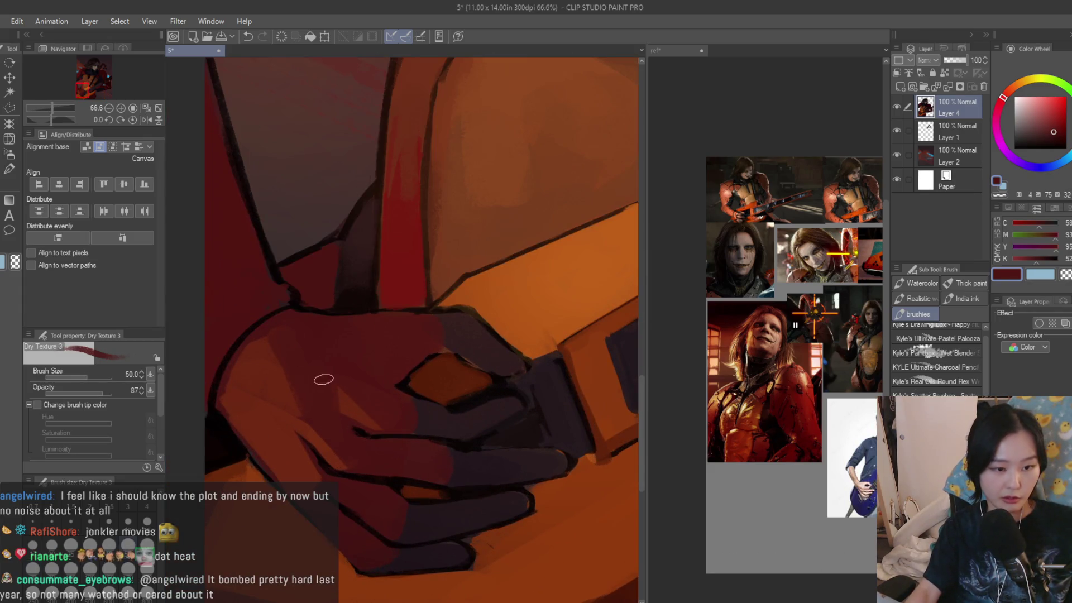
scroll(433, 340, up, 2)
alt+click(458, 329)
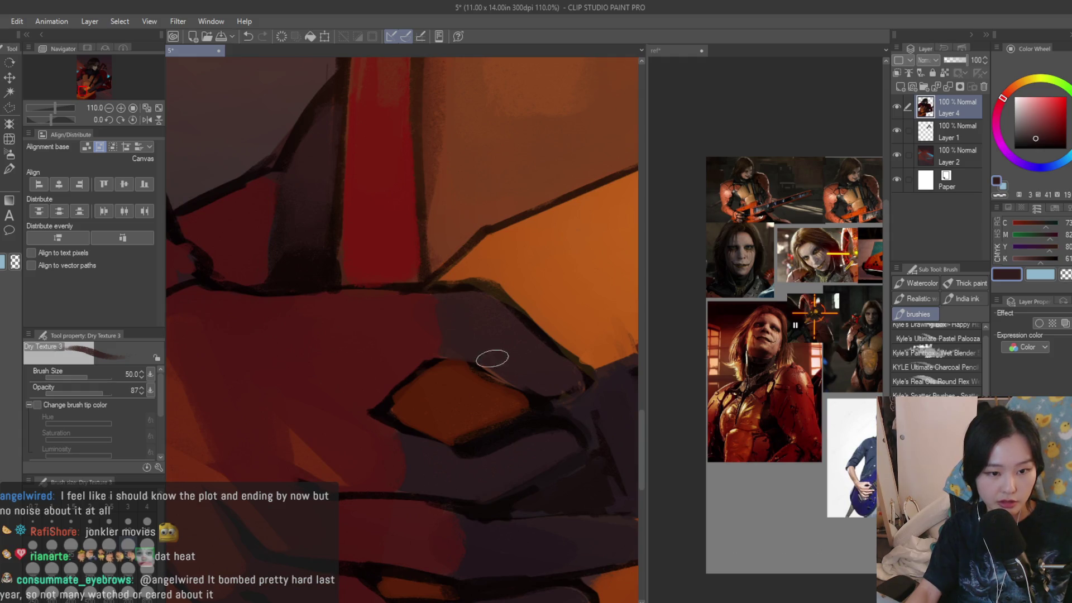
scroll(434, 308, down, 3)
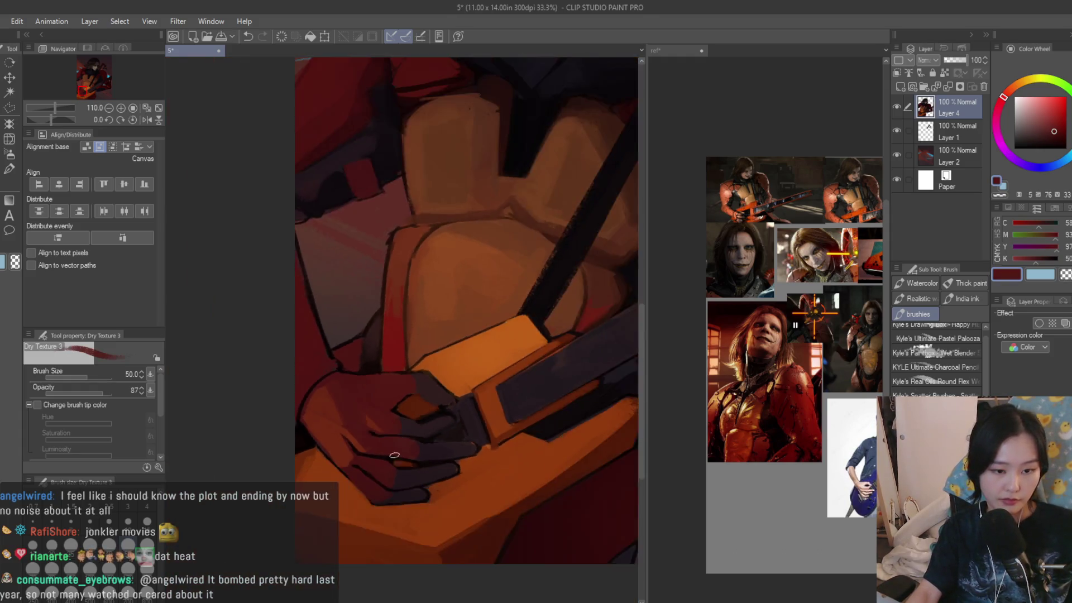
scroll(404, 419, up, 3)
alt+click(403, 418)
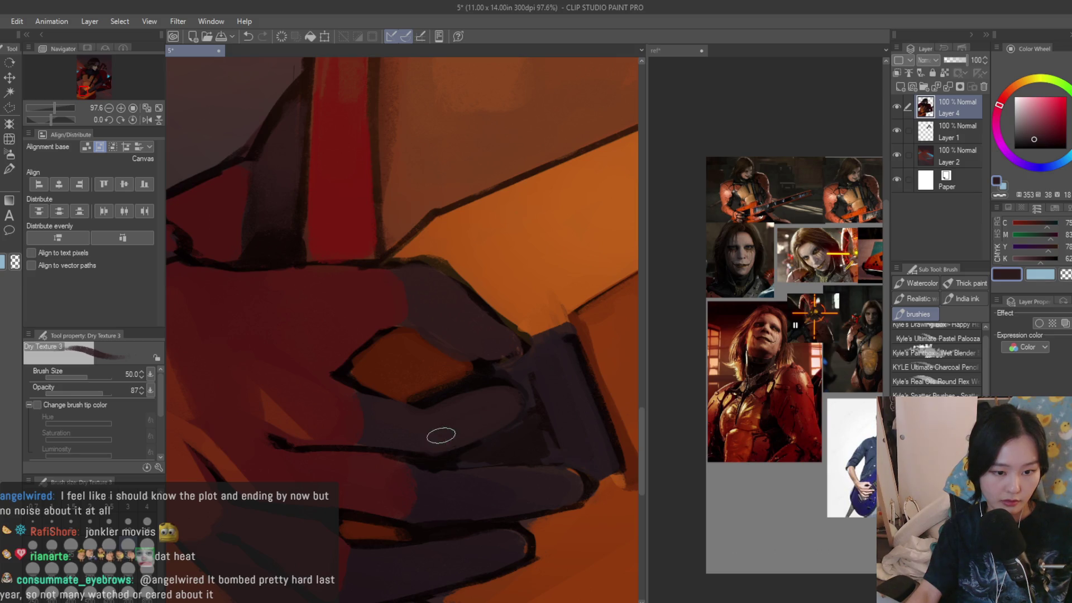
alt+click(457, 423)
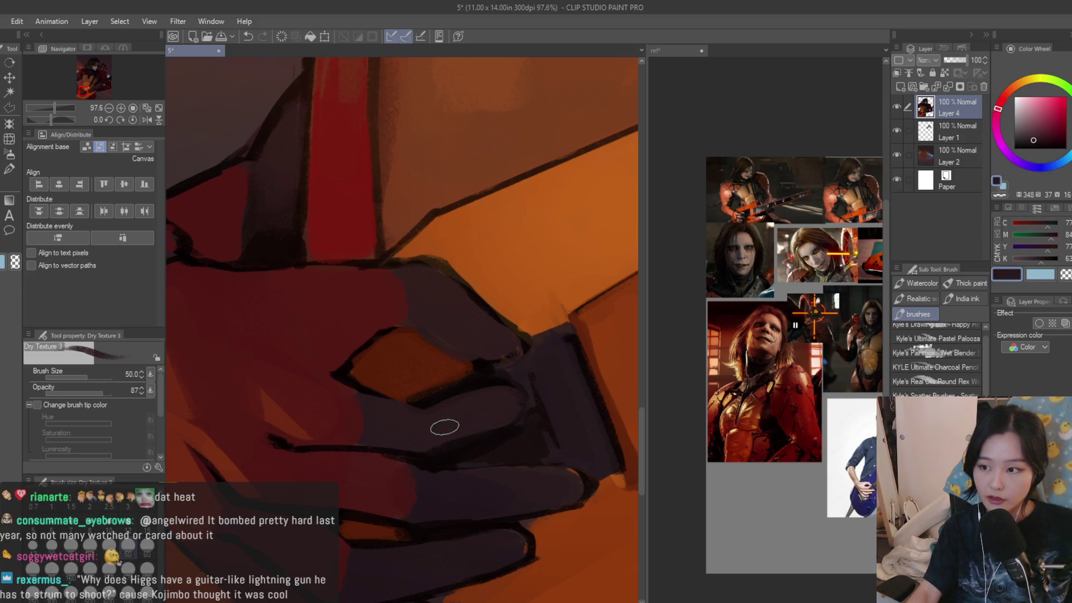
- Sample a dark red, a brighter orange-red and a darker brown from the painting
scroll(457, 423, down, 3)
scroll(335, 391, up, 3)
alt+click(307, 387)
scroll(306, 388, down, 5)
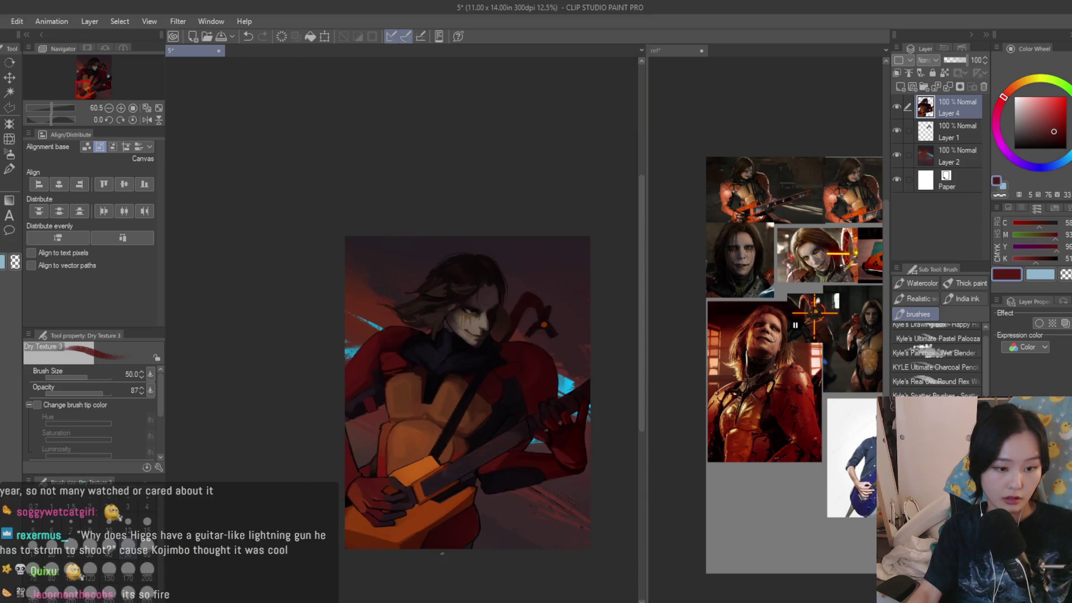
scroll(363, 503, up, 6)
alt+click(314, 475)
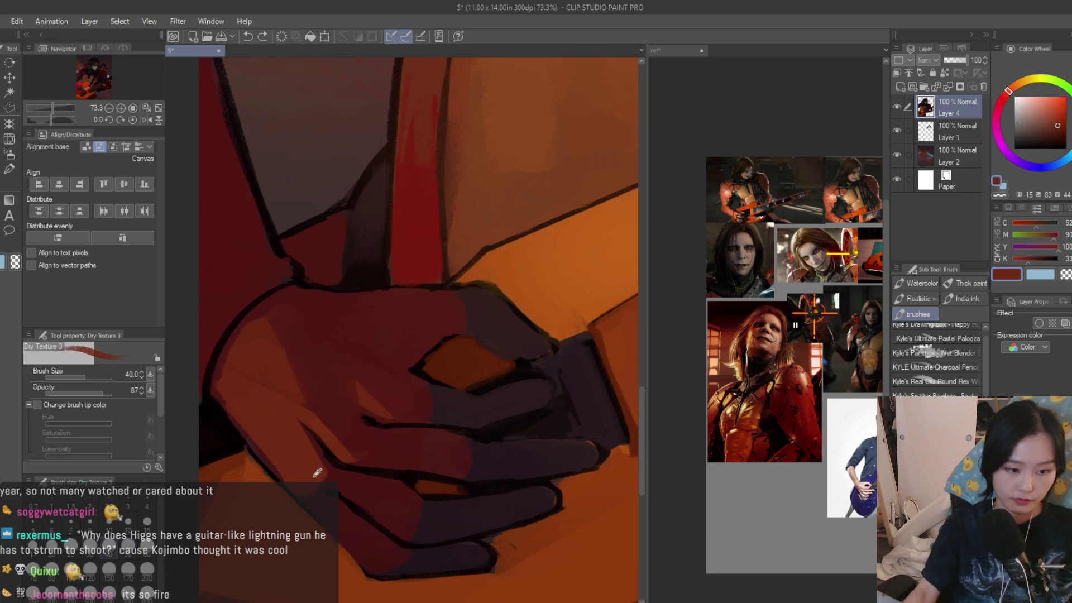
alt+click(370, 503)
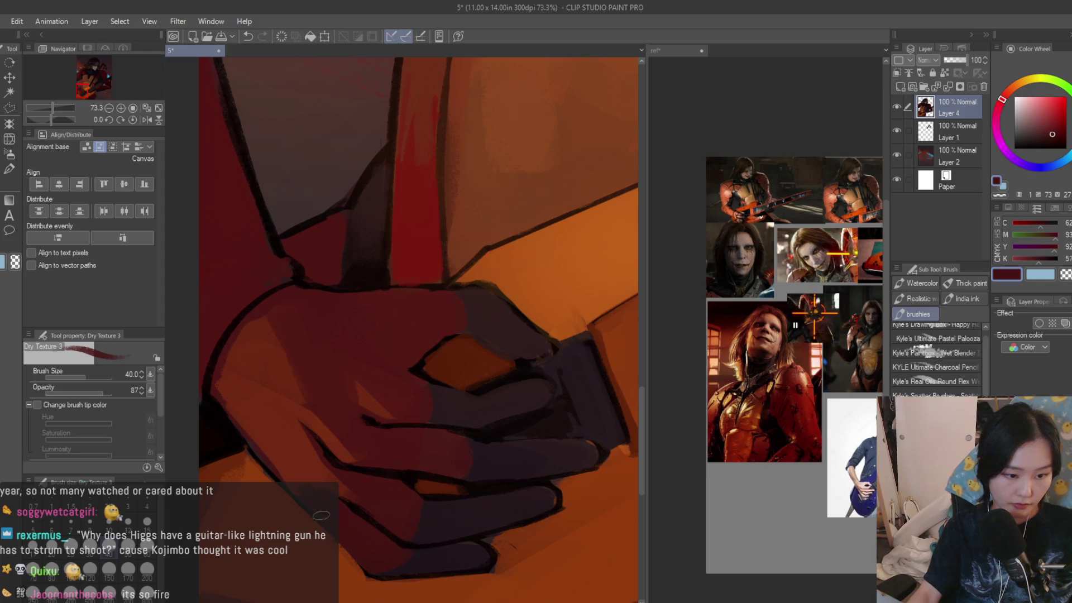
scroll(307, 498, down, 5)
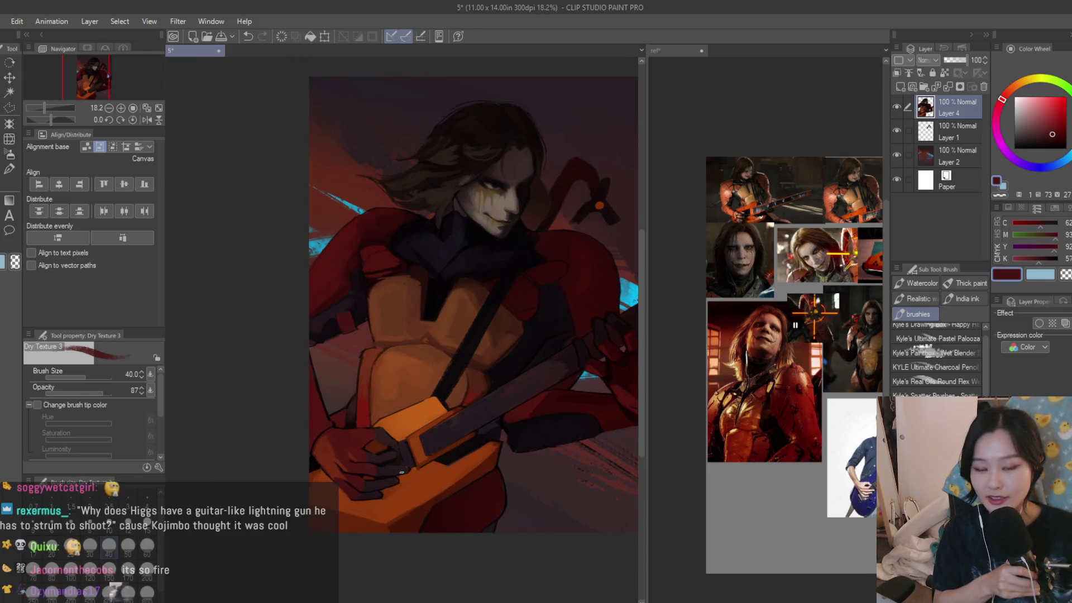
scroll(416, 349, up, 6)
alt+click(423, 333)
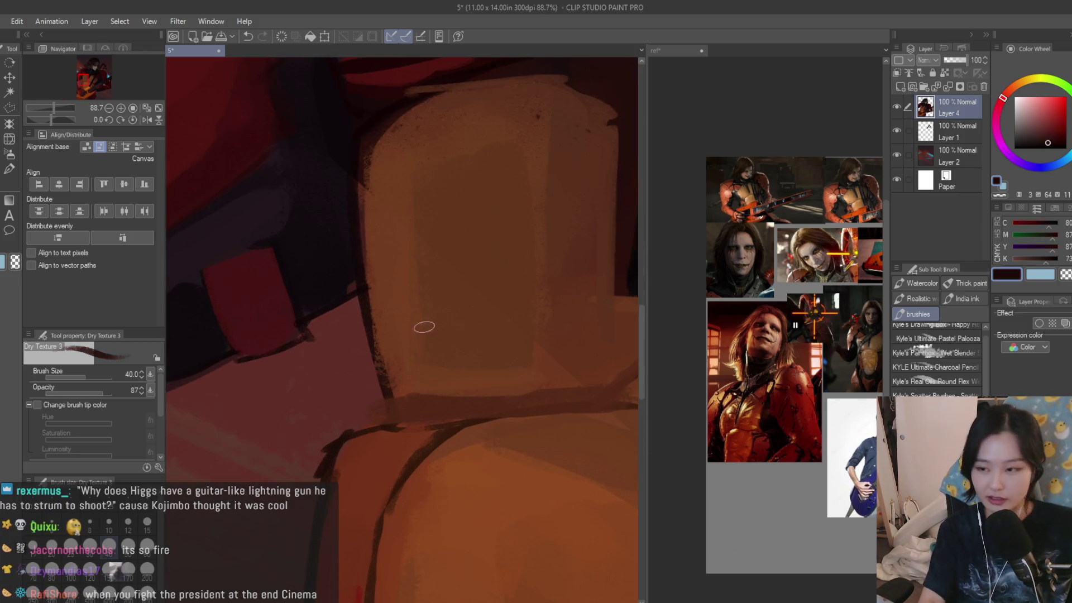
- Undo, enlarge the brush to size 20 and erase the chest plate edges with transparent colour
key(ctrl+z)
key(bracketright)
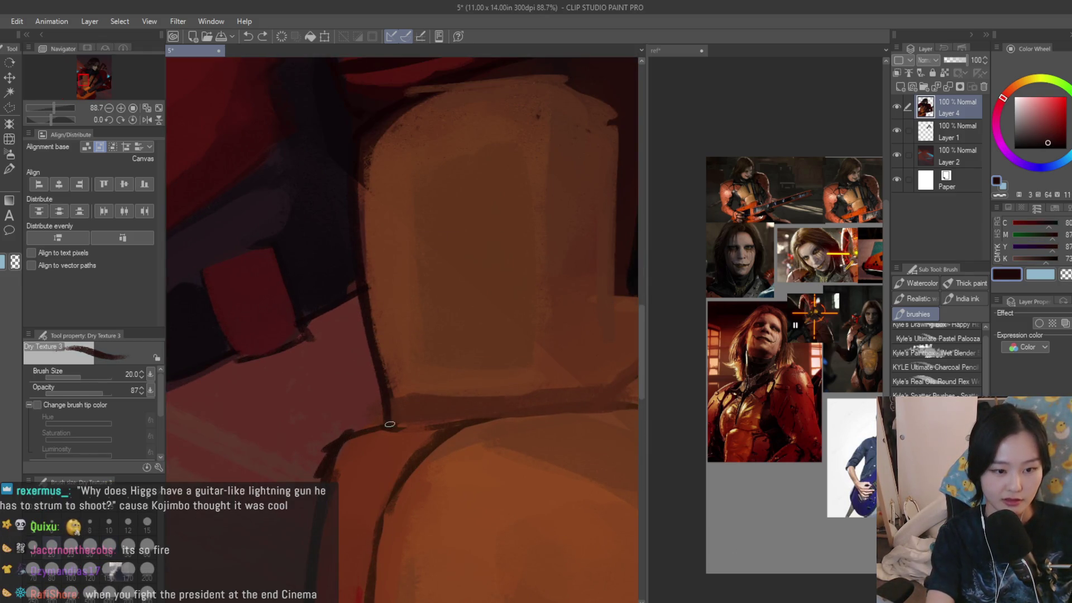
click(1065, 277)
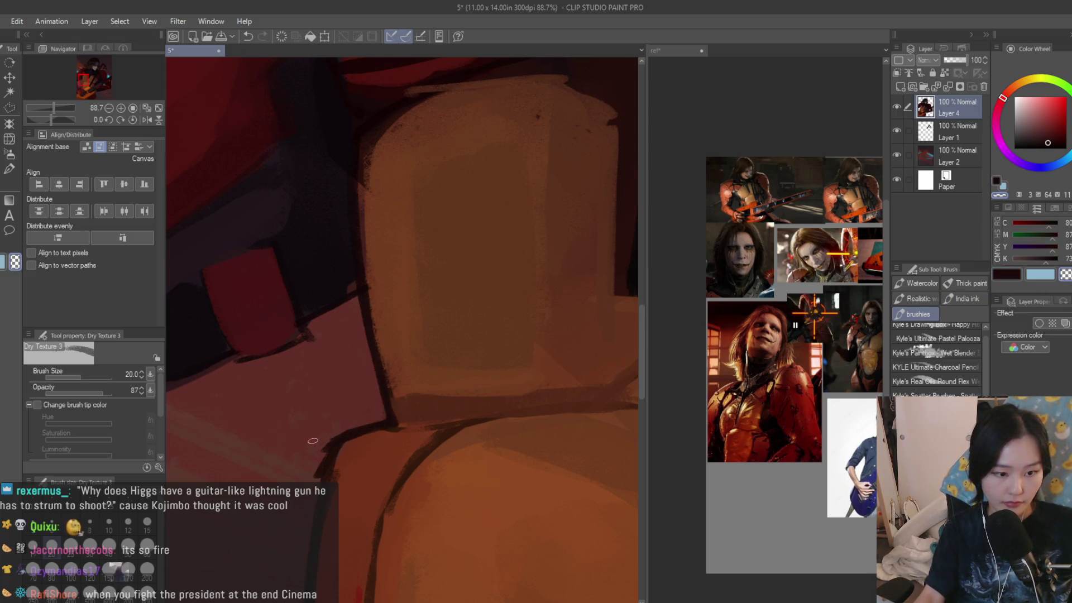
scroll(317, 442, down, 2)
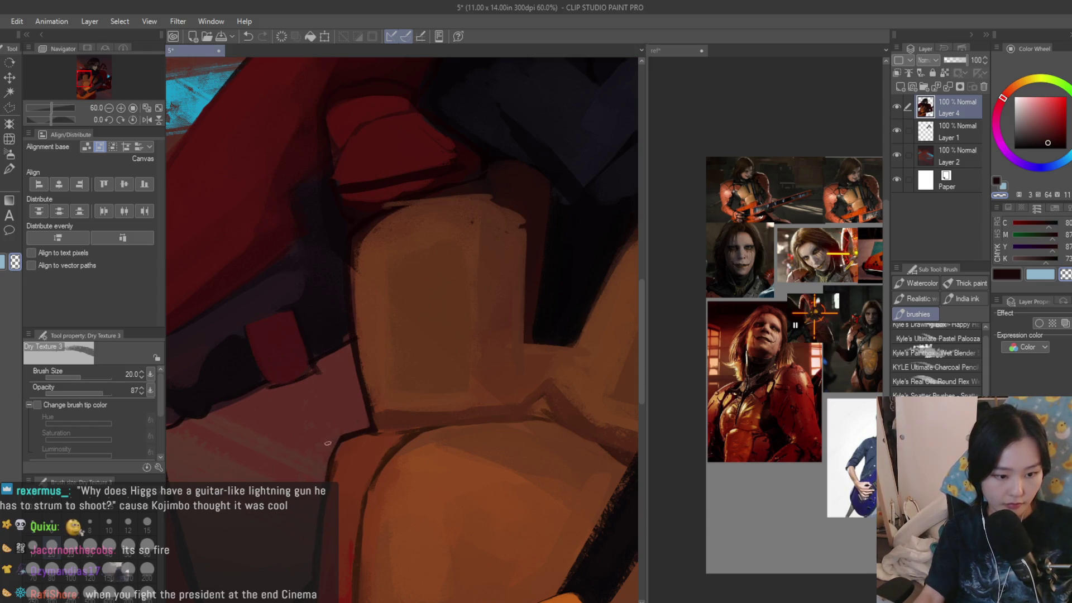
scroll(360, 389, down, 1)
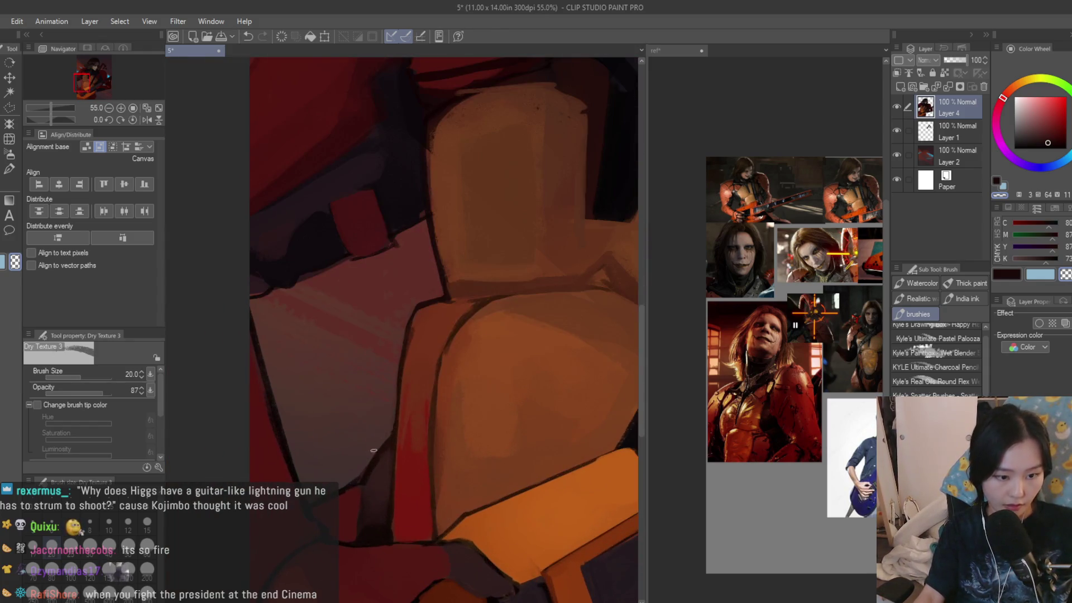
scroll(356, 478, down, 5)
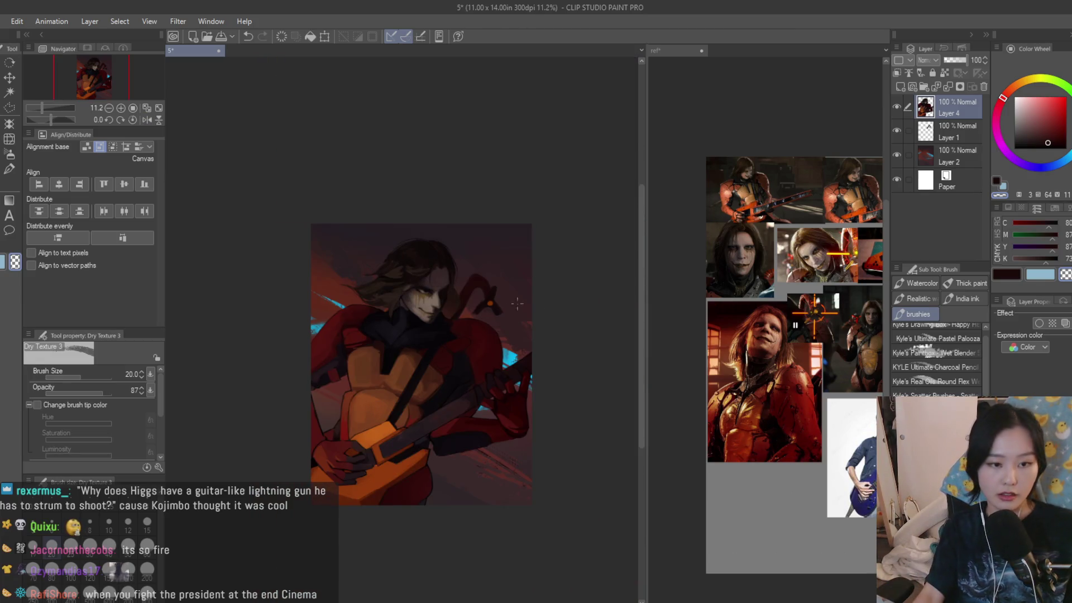
scroll(444, 262, up, 4)
scroll(444, 262, up, 2)
- Sample a dark shade and paint strokes down the hair strand at brush size 30
alt+click(450, 245)
scroll(452, 235, up, 2)
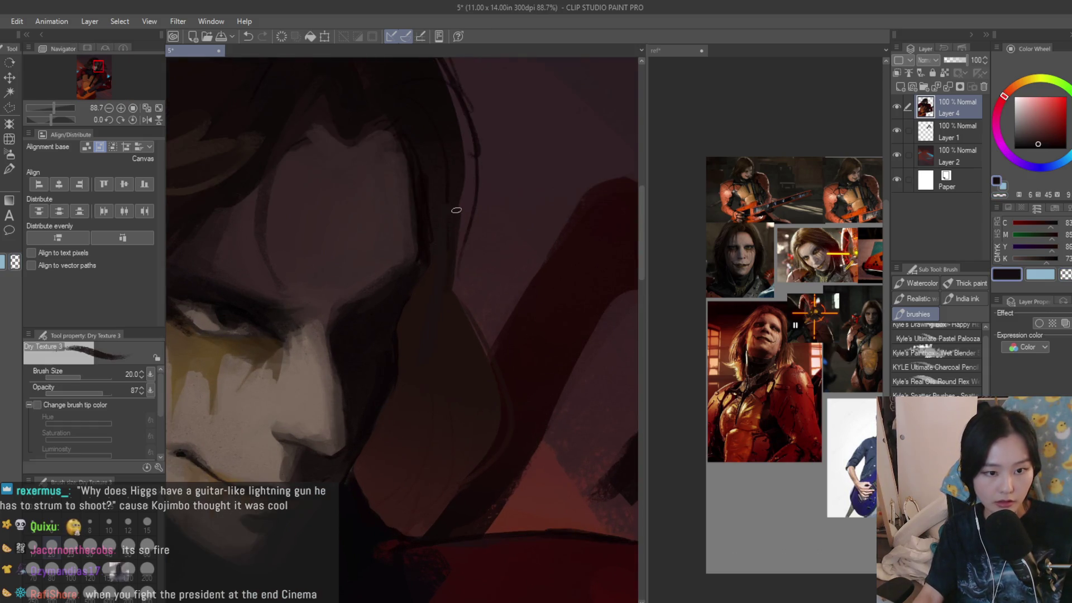
scroll(464, 412, up, 1)
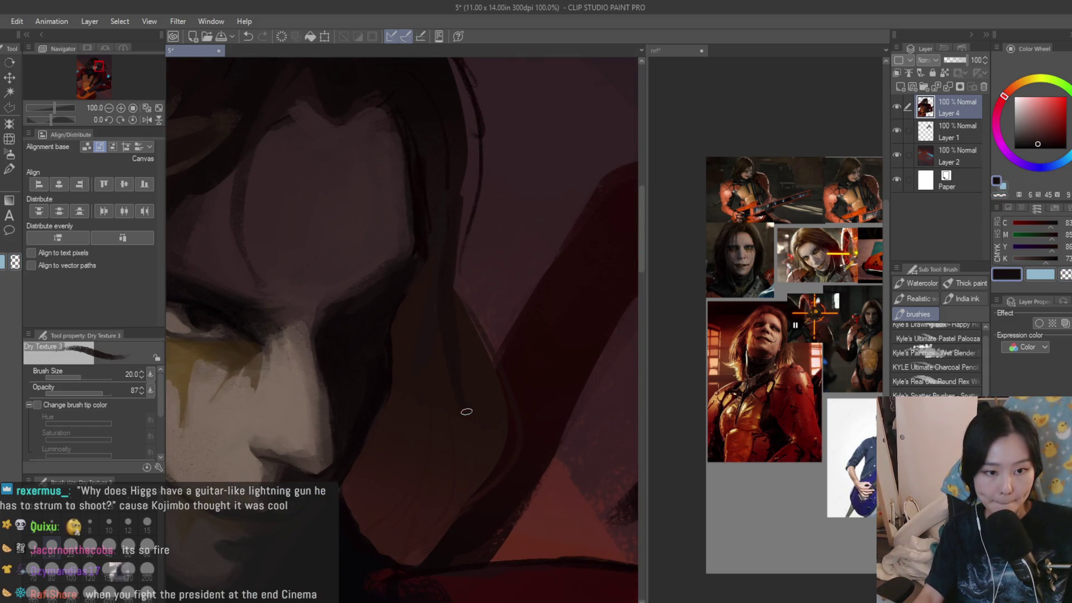
alt+click(461, 314)
key(bracketright)
key(bracketright)
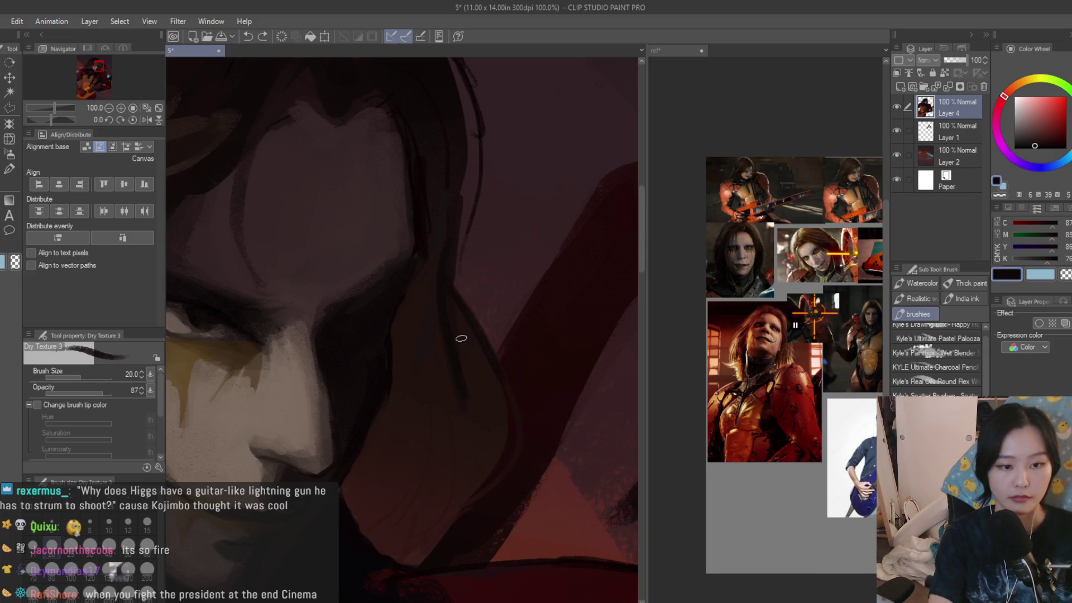
drag(455, 347, 416, 518)
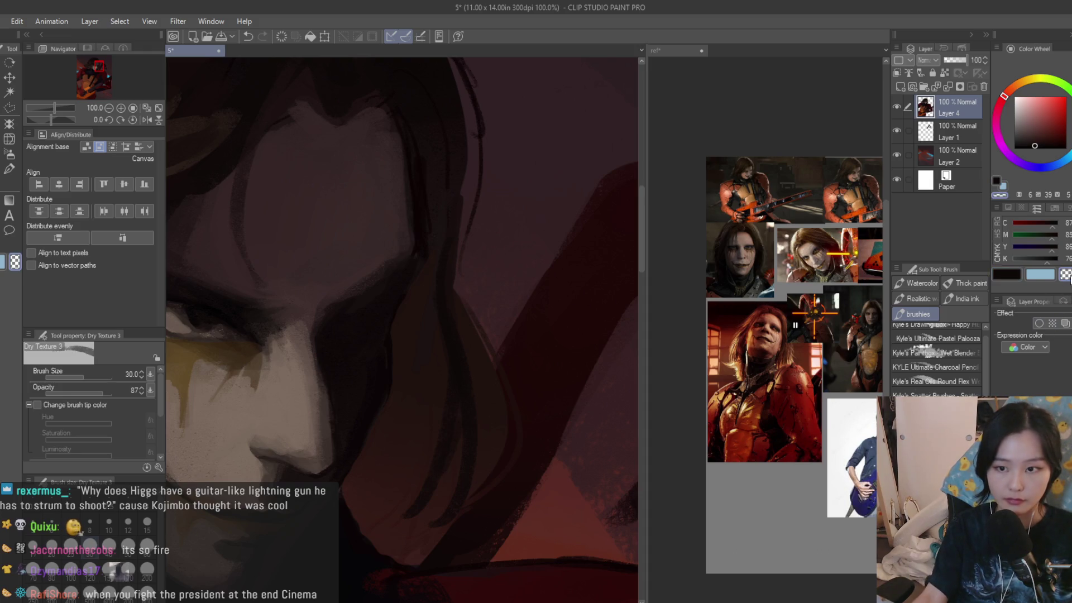
drag(461, 434, 406, 544)
- Toggle Layer 4's visibility to compare, then return to painting on Layer 4
click(898, 106)
click(898, 106)
click(955, 131)
scroll(552, 380, down, 5)
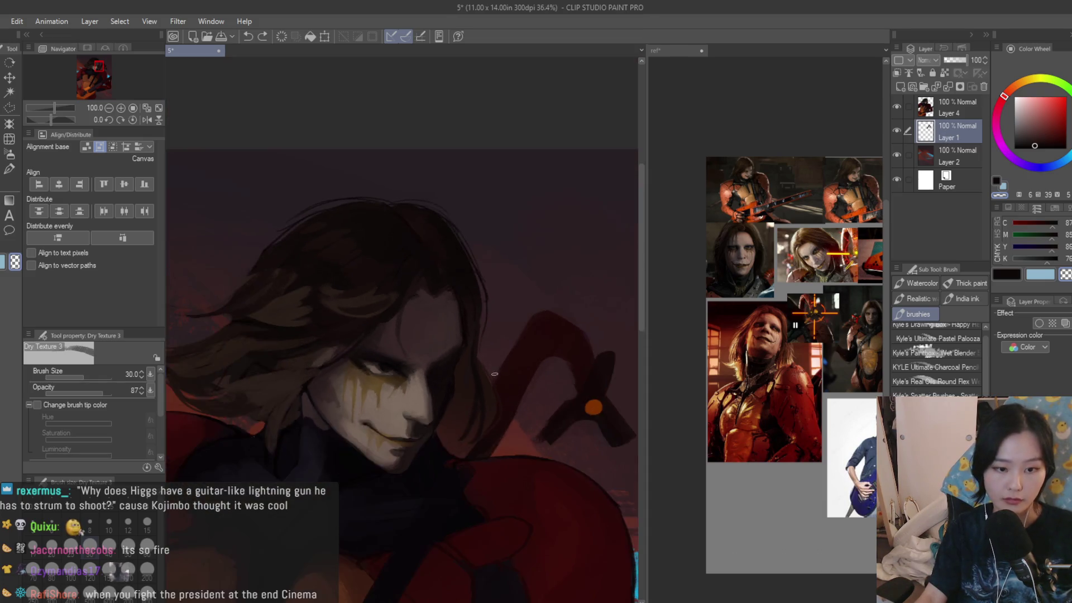
scroll(553, 380, up, 2)
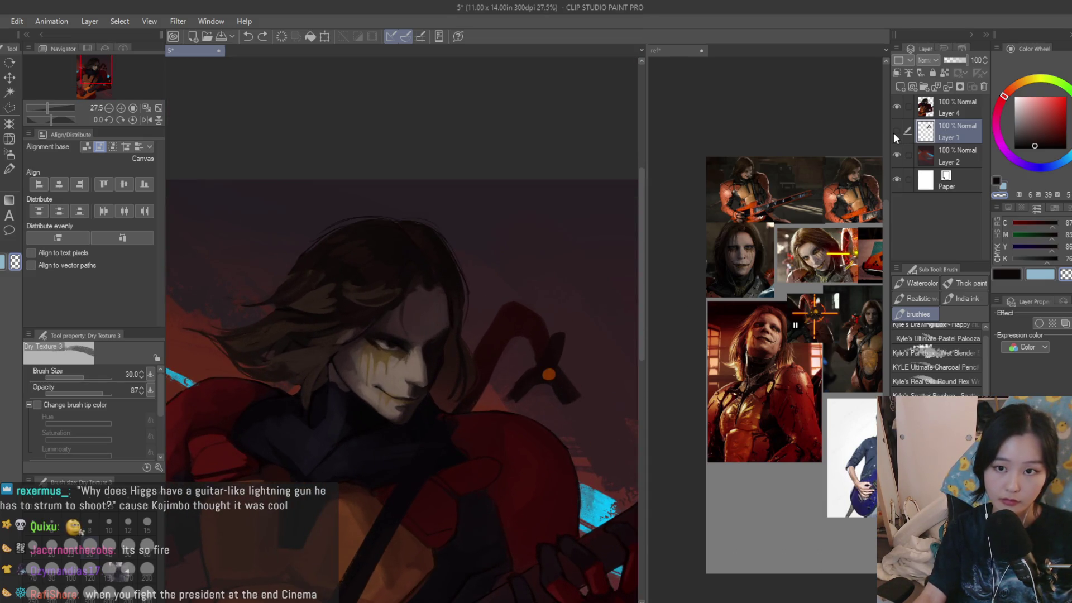
click(943, 115)
scroll(427, 353, up, 4)
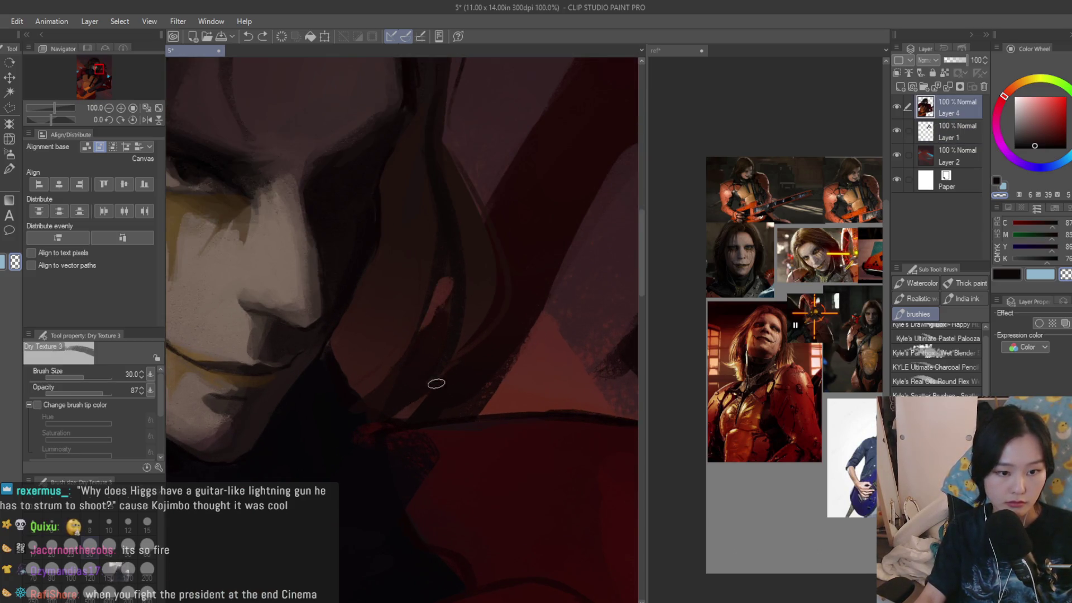
- Darken the hair where it meets the red armor with a size 50 brush
key(bracketright)
key(bracketright)
mouse_move(360, 391)
mouse_down()
mouse_move(394, 377)
mouse_move(389, 394)
mouse_up()
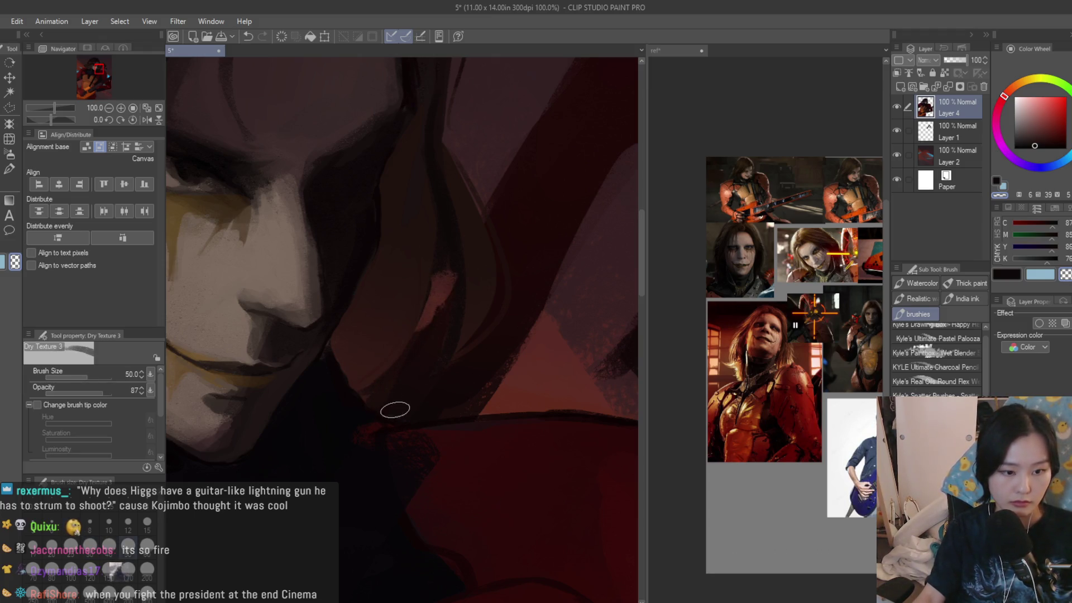
scroll(445, 280, down, 5)
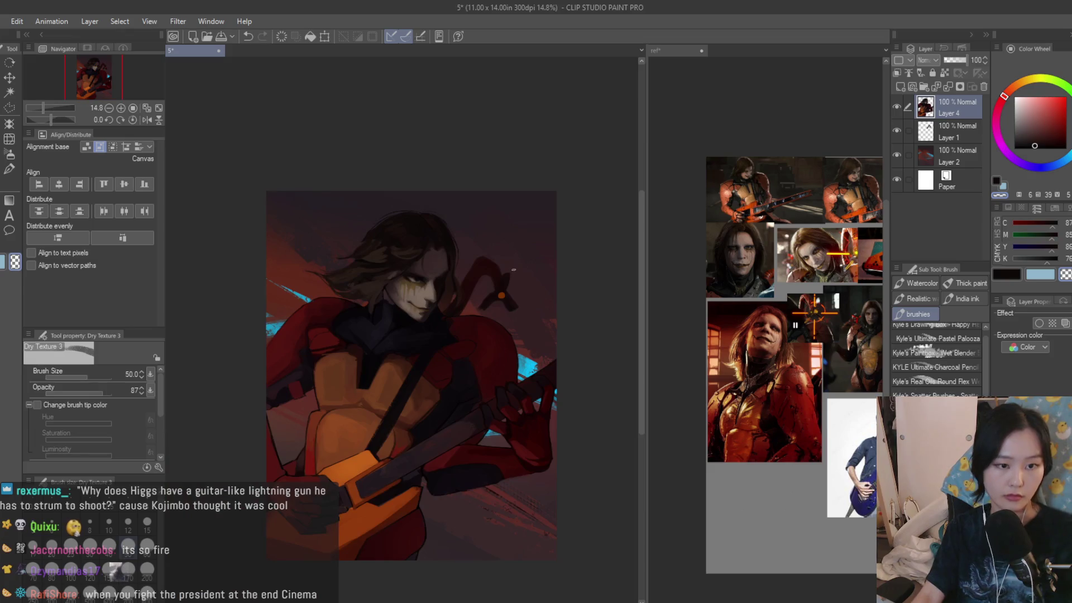
scroll(514, 270, down, 3)
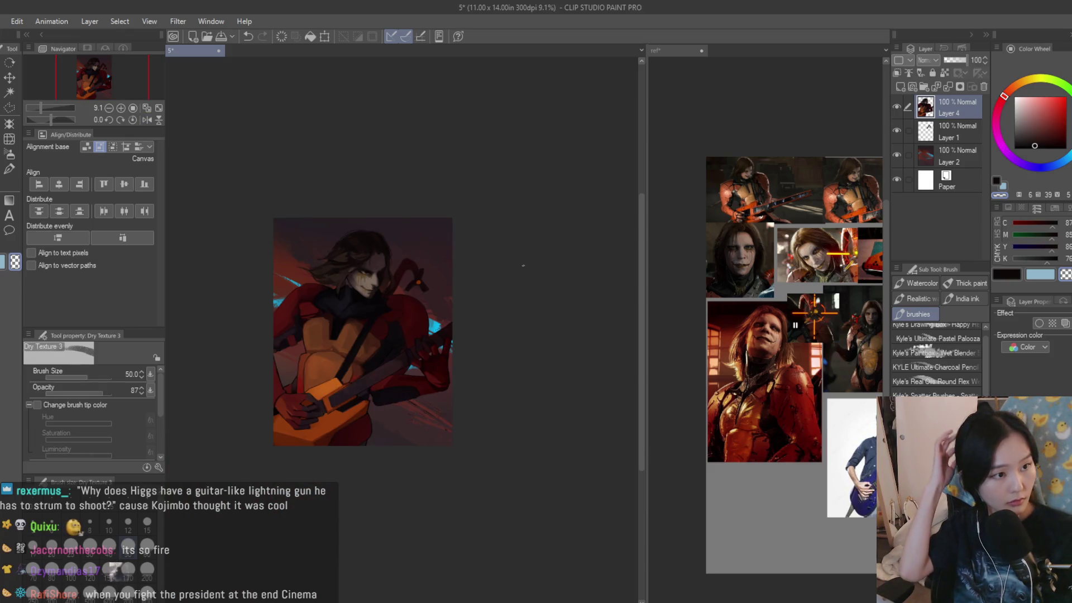
scroll(374, 269, up, 2)
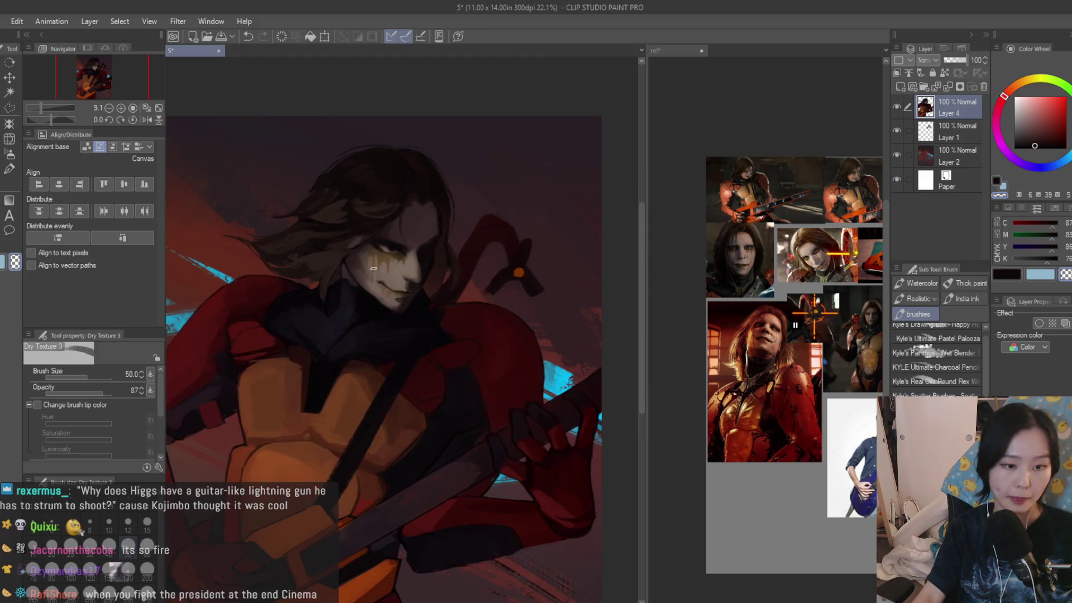
scroll(175, 115, up, 2)
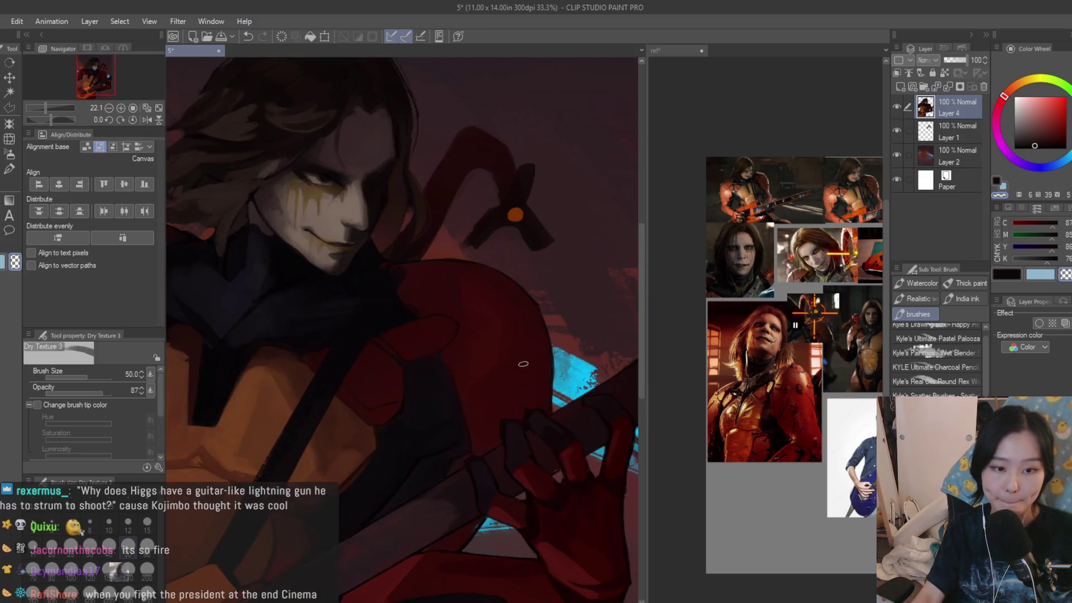
- Add a new Multiply layer above Layer 4, clipped to the layer below
key(m)
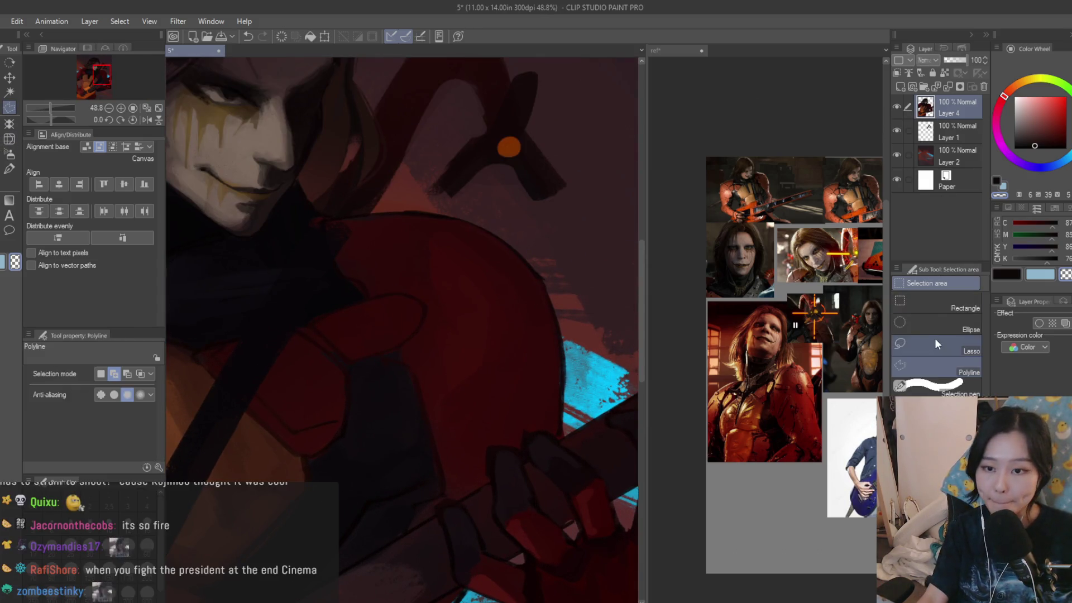
click(935, 342)
click(900, 88)
scroll(930, 63, down, 2)
click(898, 74)
scroll(498, 268, up, 1)
- Lasso the guitar body and hand area and airbrush a soft dark grey-mauve shadow inside it
drag(480, 206, 457, 398)
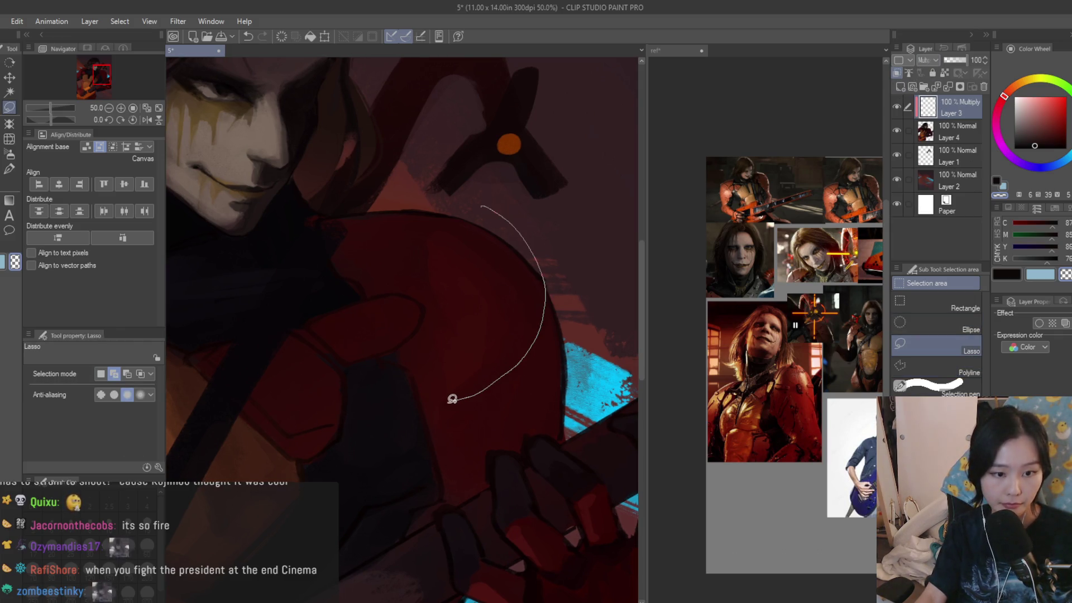
drag(269, 547, 398, 536)
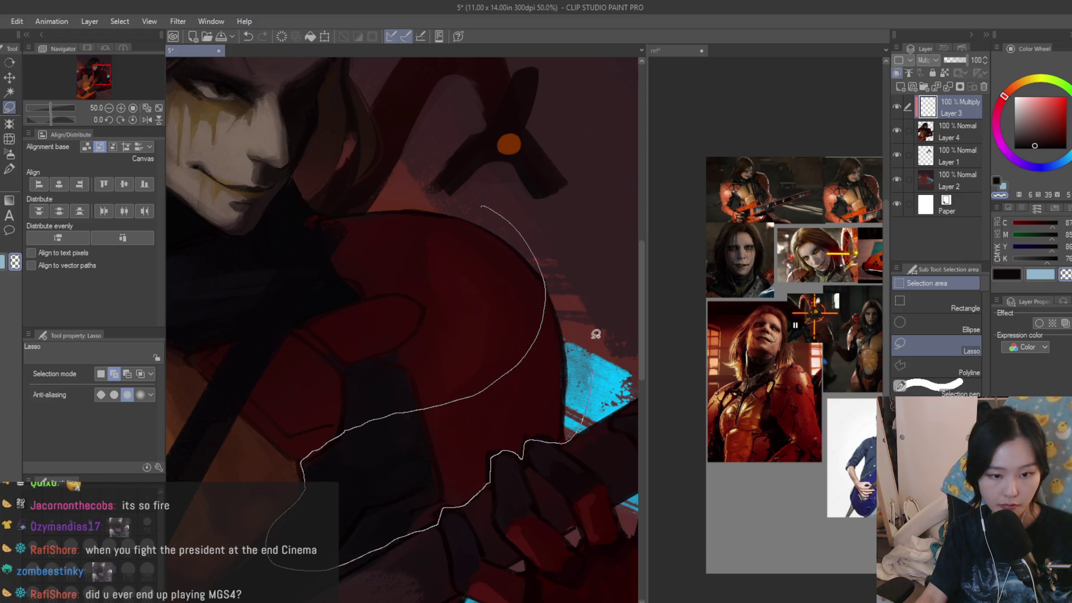
drag(595, 378, 572, 250)
key(b)
alt+click(486, 210)
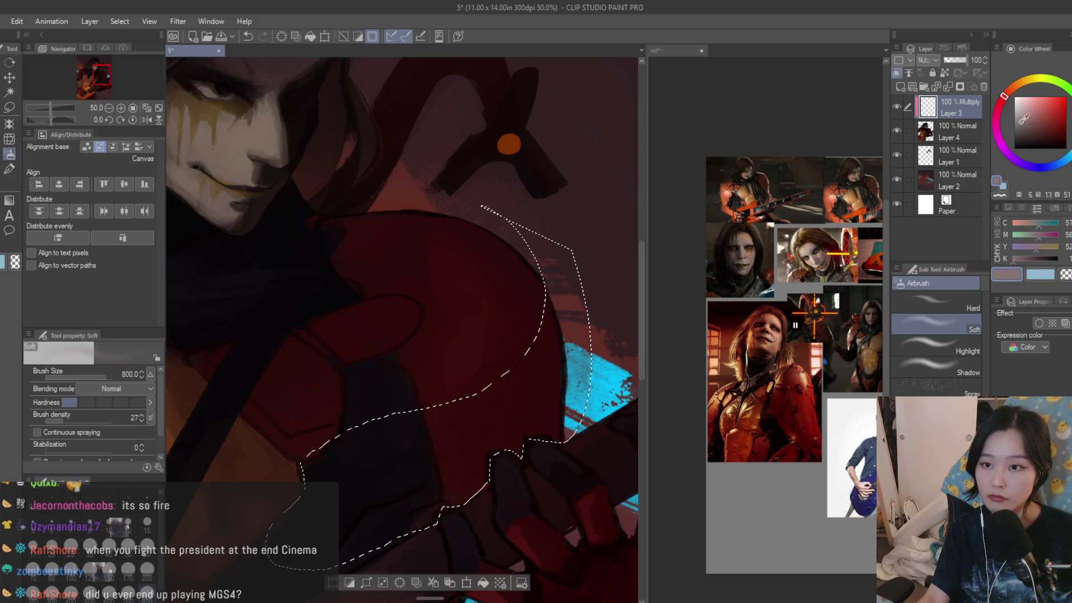
scroll(413, 415, down, 1)
mouse_move(489, 331)
mouse_down()
mouse_move(431, 292)
mouse_move(462, 355)
mouse_move(456, 383)
mouse_move(395, 400)
mouse_up()
scroll(521, 249, down, 5)
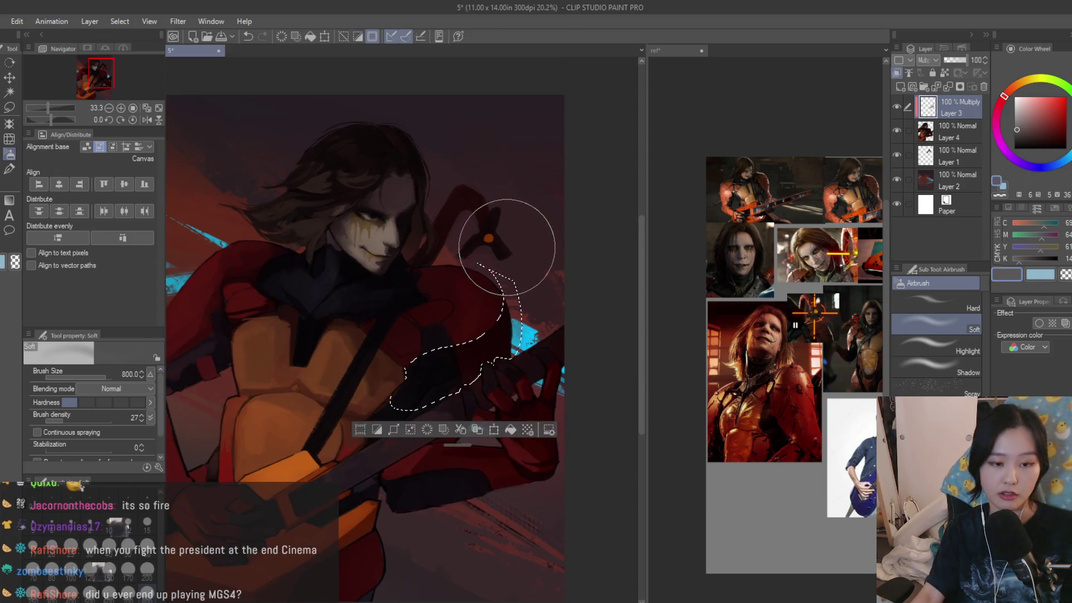
key(ctrl+d)
- Restore the normal canvas view and paint a dark Dry Texture stroke on the red armor
key(h)
key(ctrl+plus)
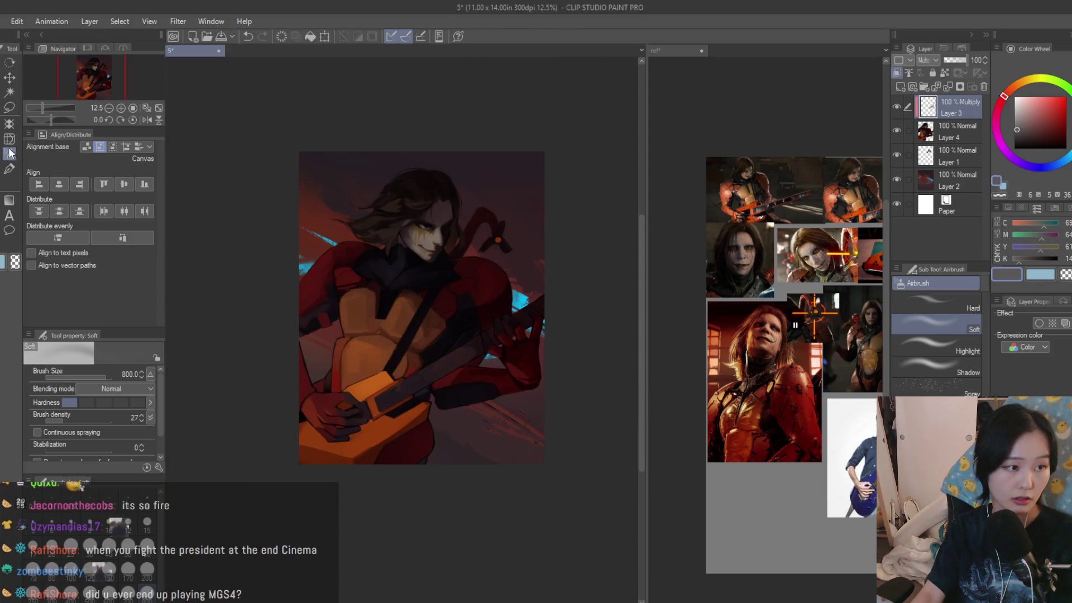
click(10, 168)
scroll(481, 311, up, 3)
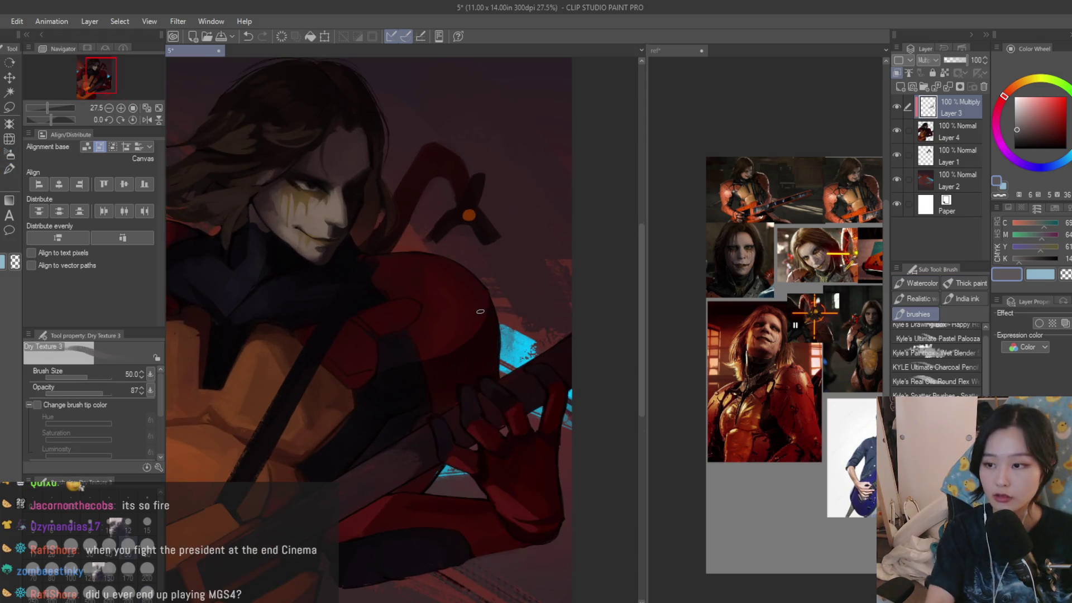
scroll(472, 346, up, 2)
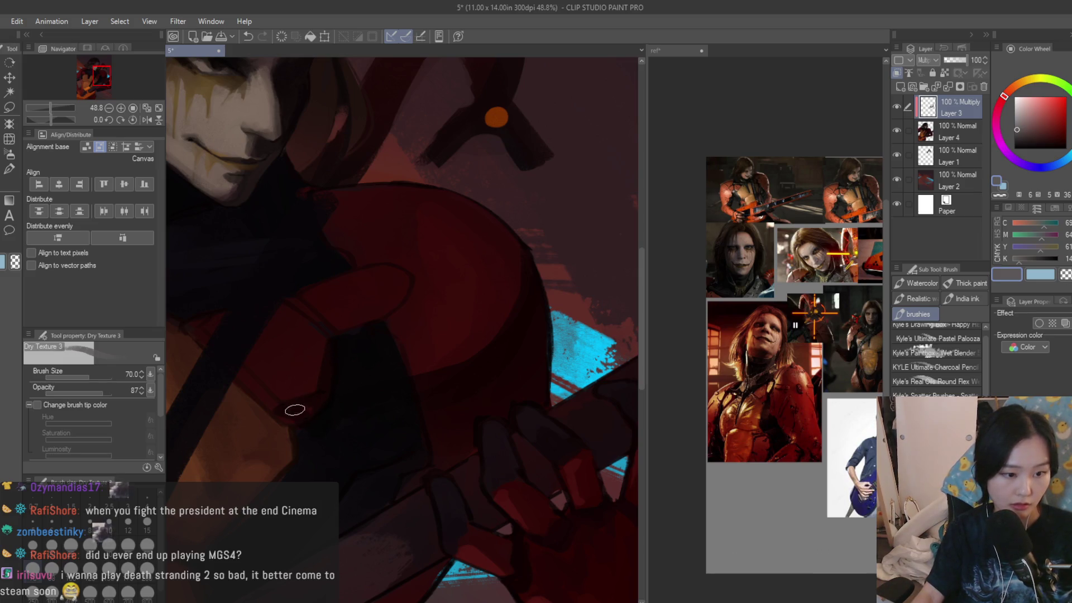
drag(278, 411, 284, 470)
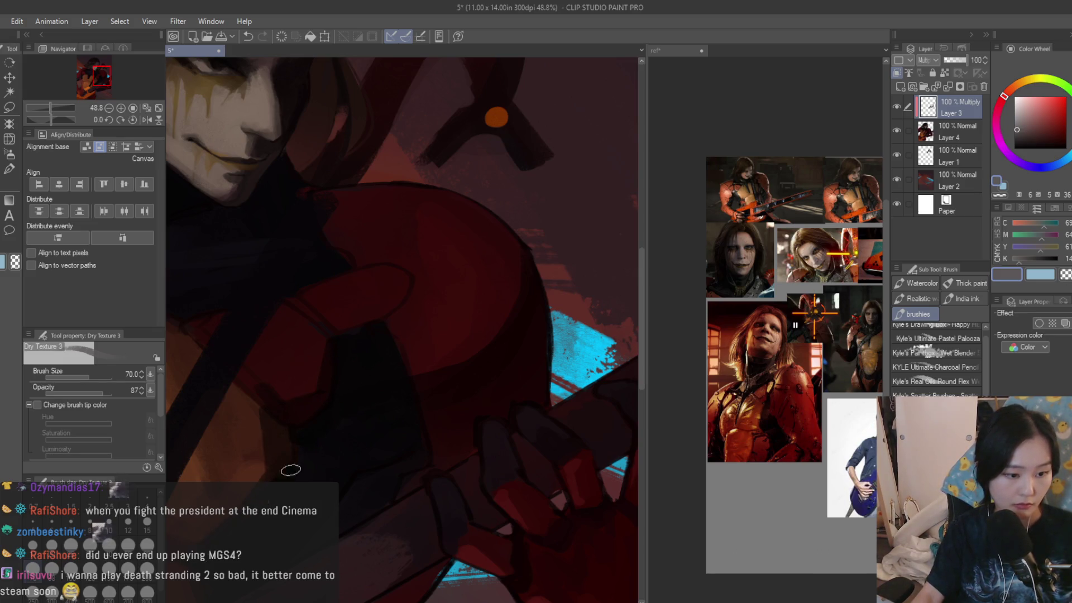
scroll(286, 472, down, 5)
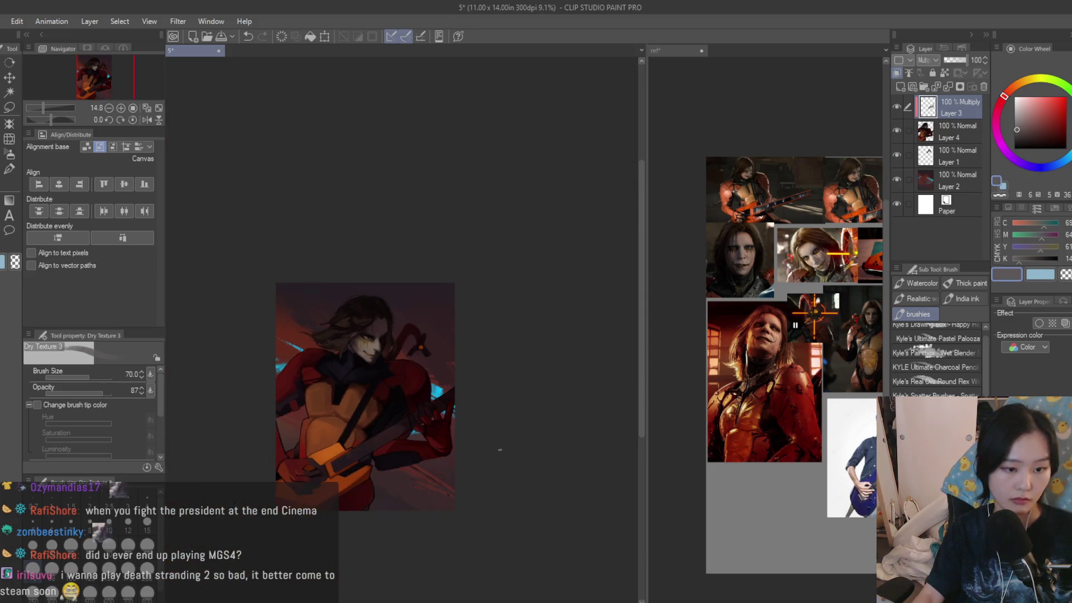
scroll(453, 449, up, 5)
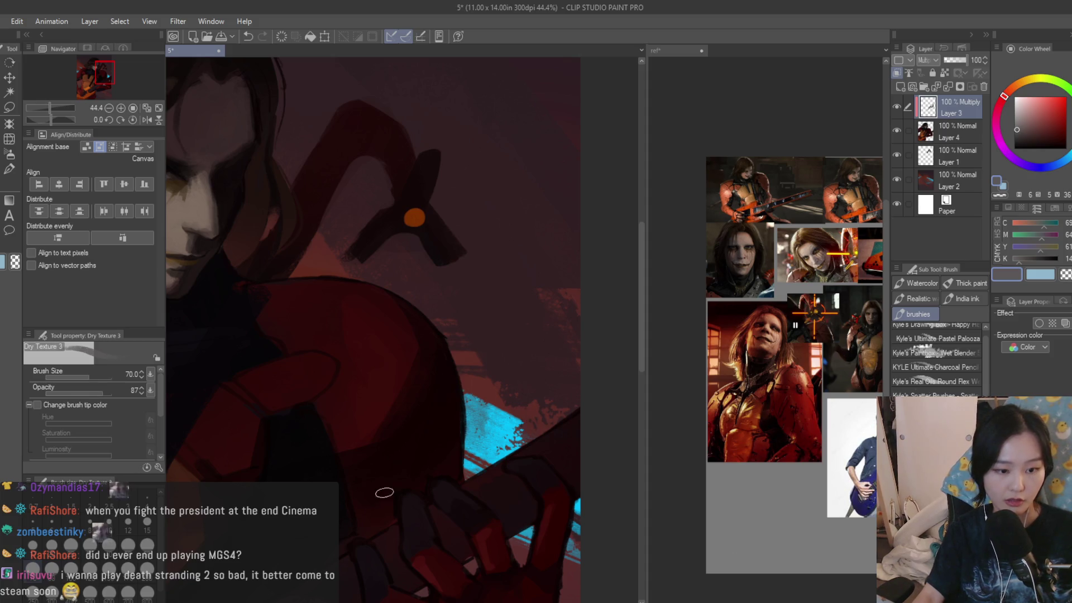
scroll(327, 388, up, 1)
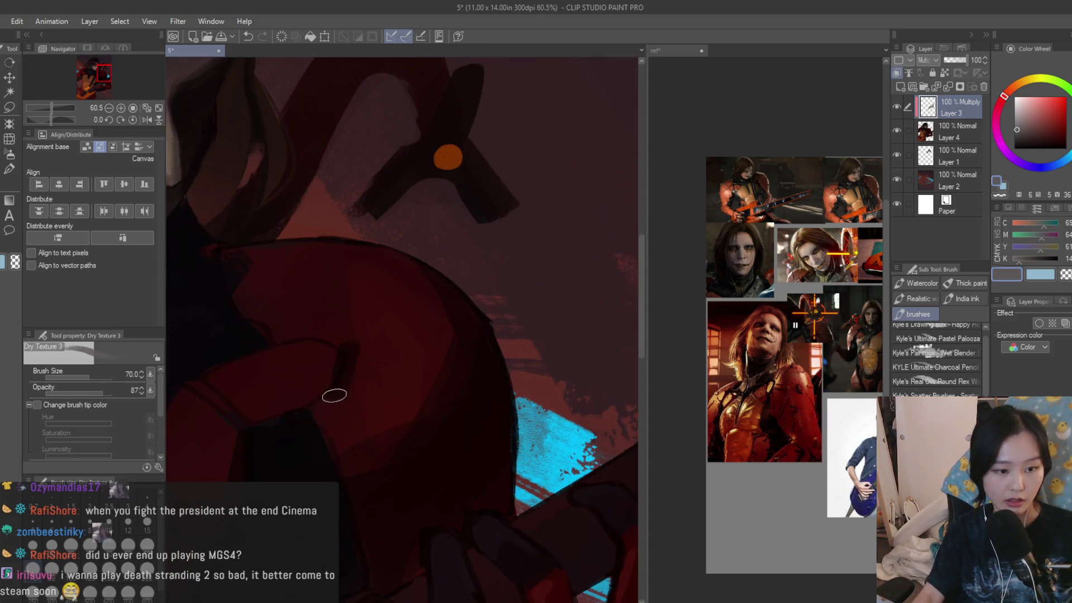
scroll(348, 351, down, 6)
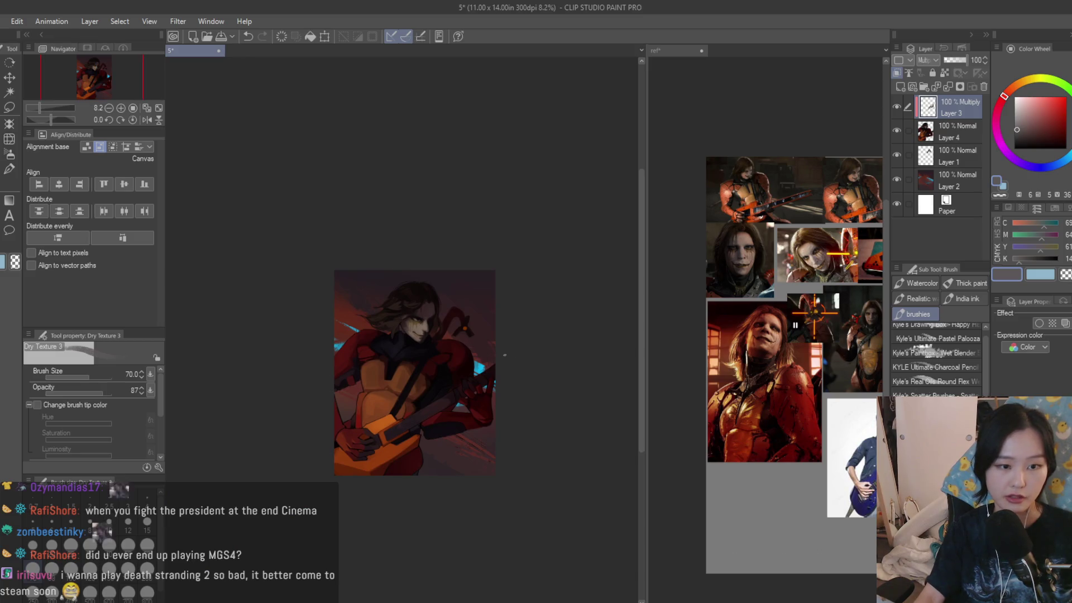
scroll(504, 355, up, 5)
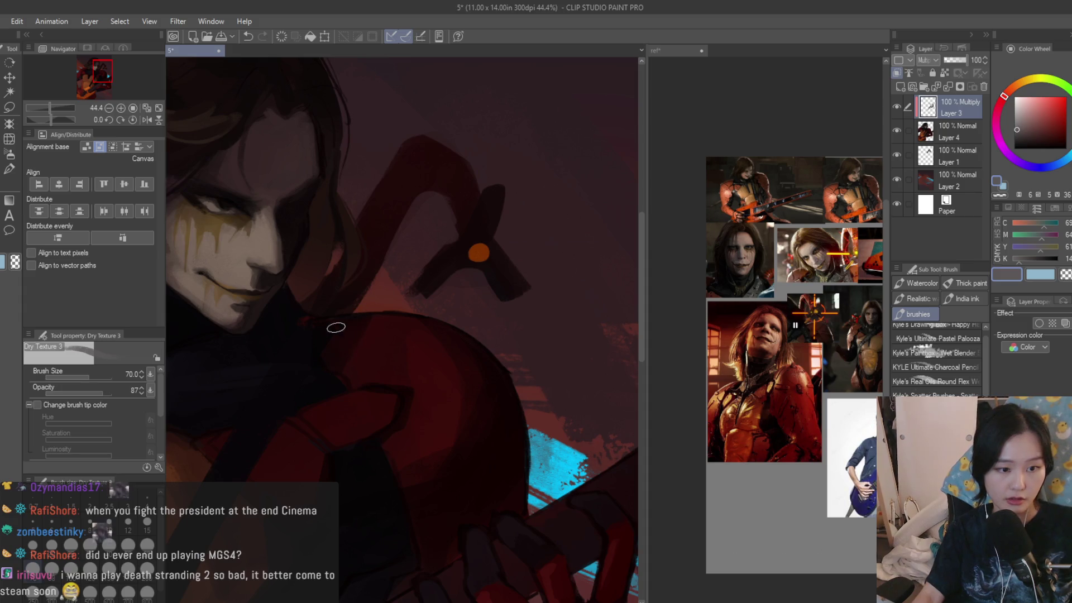
scroll(374, 323, down, 5)
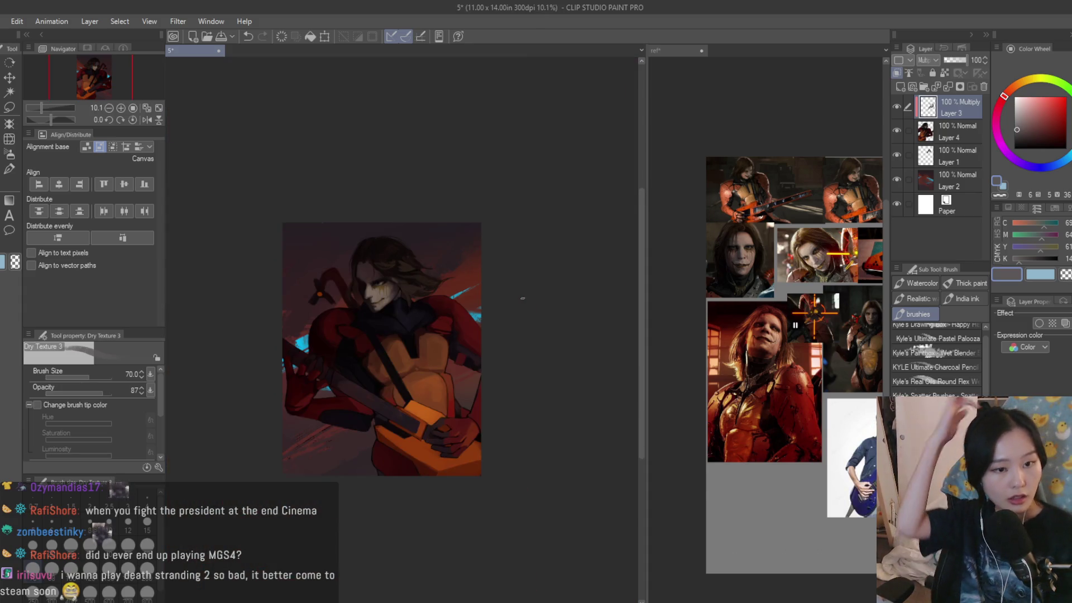
- Mirror and unmirror the canvas view to check the composition
key(h)
scroll(289, 321, up, 1)
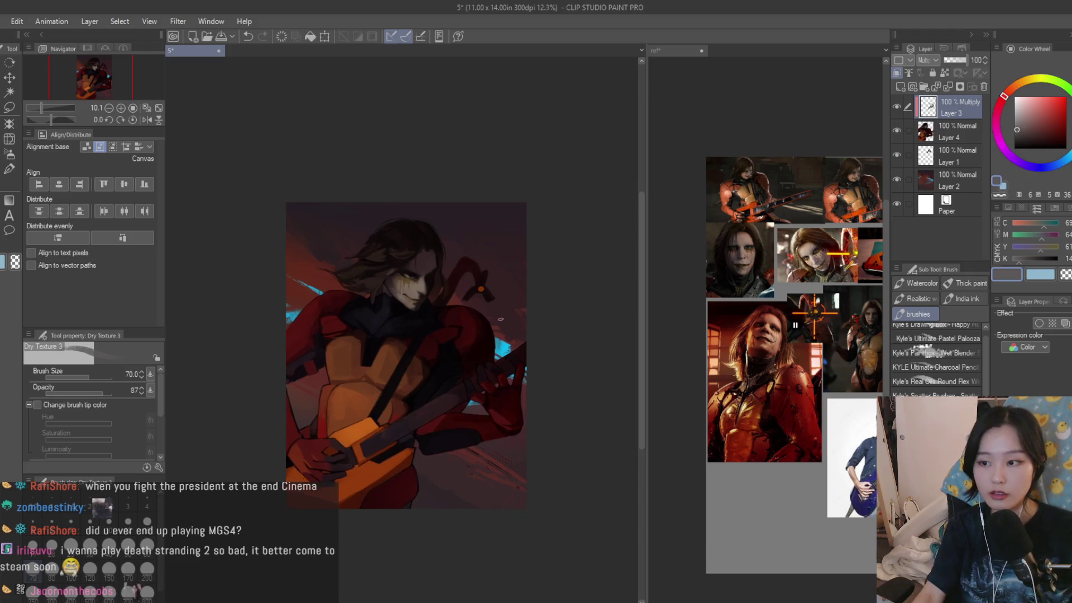
click(10, 153)
scroll(438, 304, up, 4)
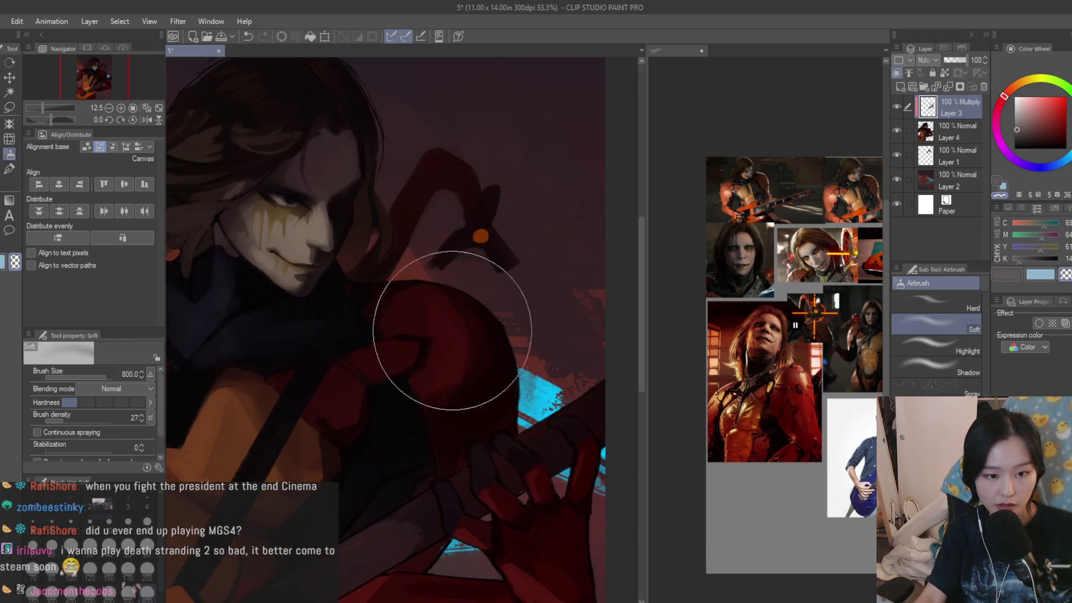
scroll(391, 416, down, 2)
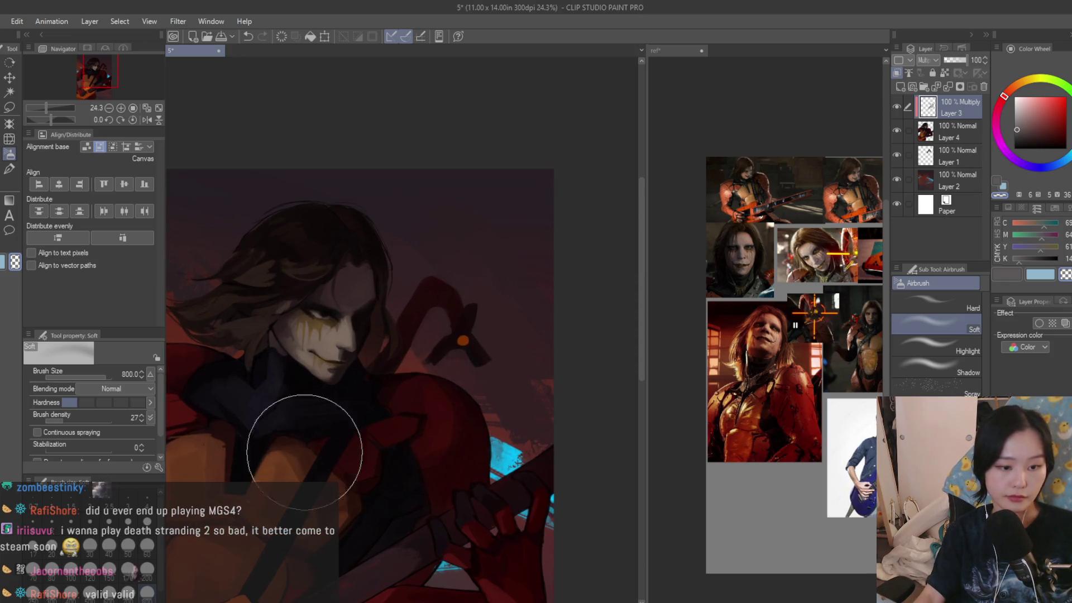
scroll(394, 339, down, 2)
scroll(425, 234, down, 2)
key(h)
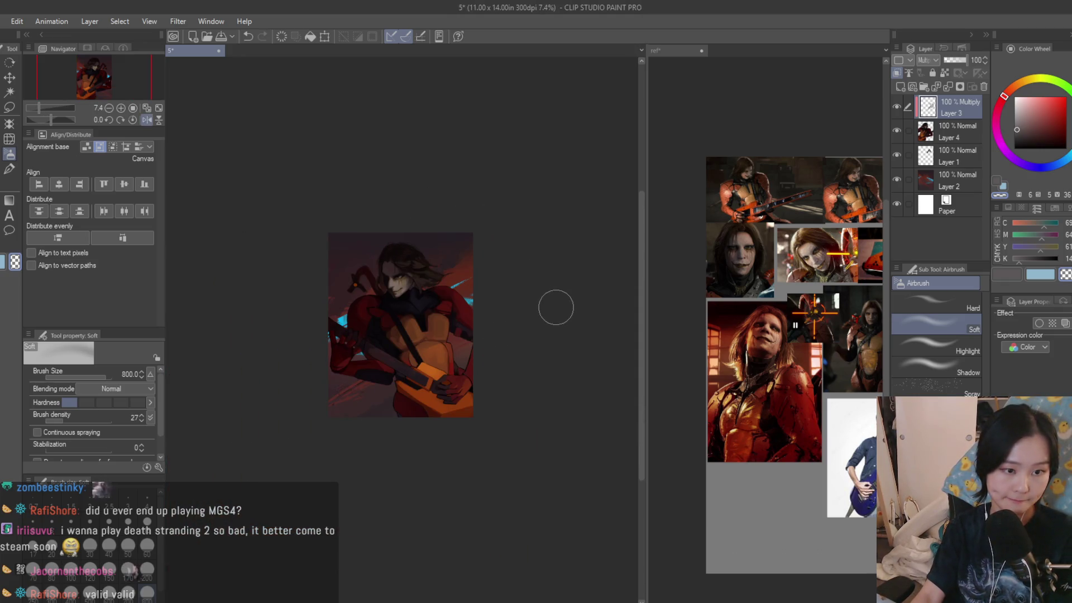
key(h)
scroll(313, 321, up, 1)
key(b)
scroll(470, 343, up, 5)
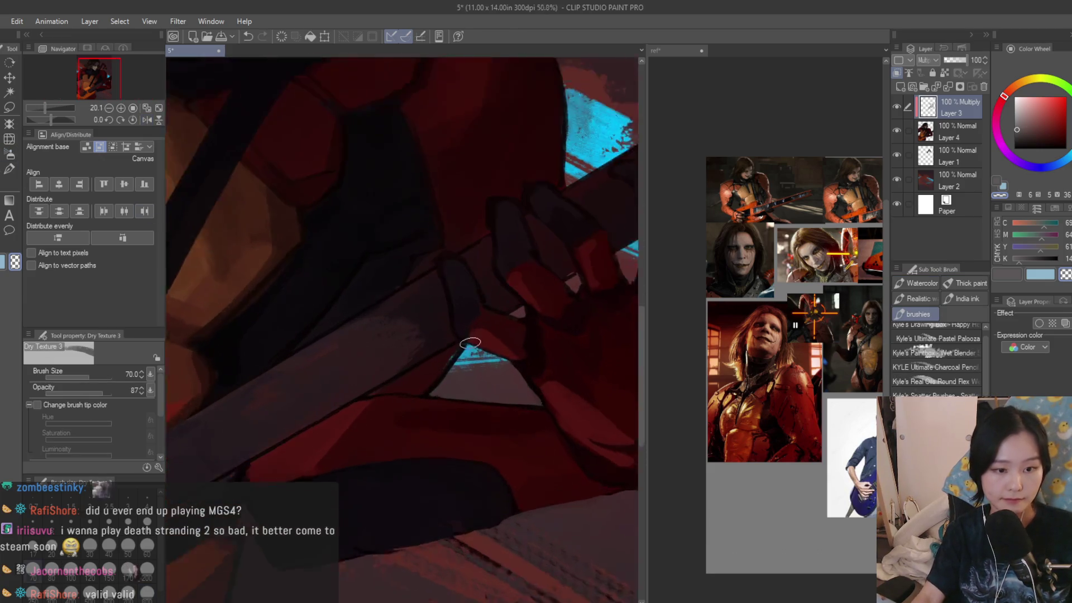
scroll(471, 343, up, 1)
- Lasso the triangular gap beside the hand and set the soft airbrush to dark red, size 300
click(9, 107)
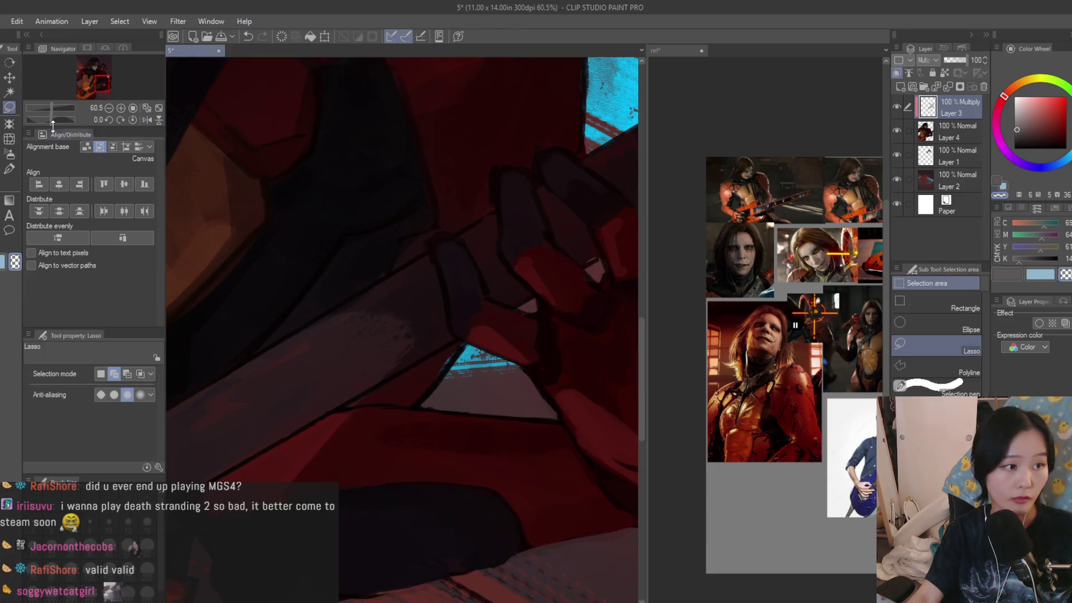
scroll(459, 322, up, 2)
drag(461, 403, 465, 334)
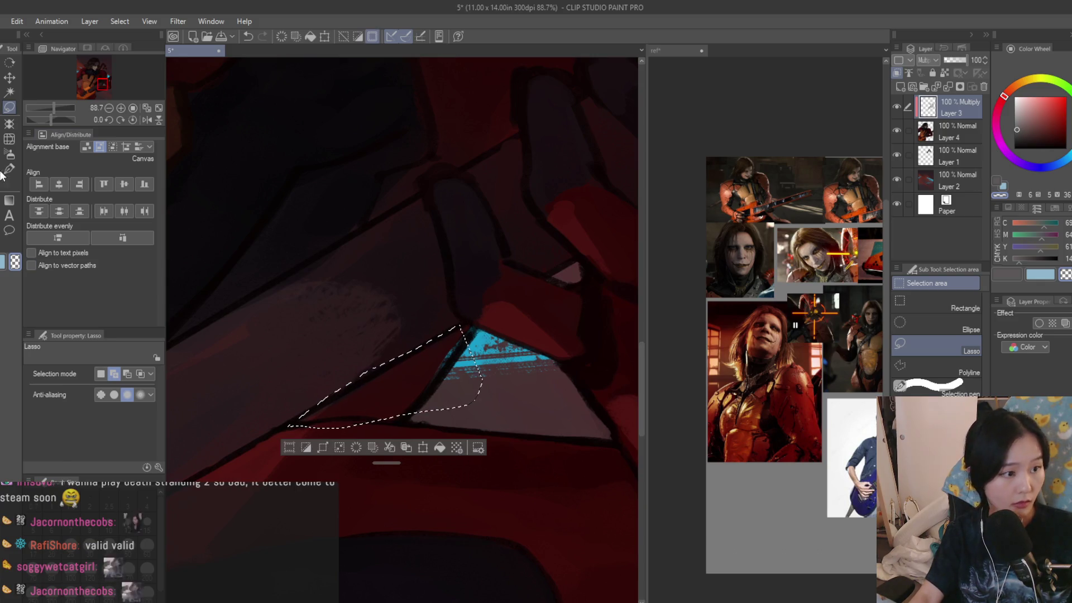
key(b)
alt+click(481, 372)
key(bracketleft)
key(bracketleft)
key(bracketleft)
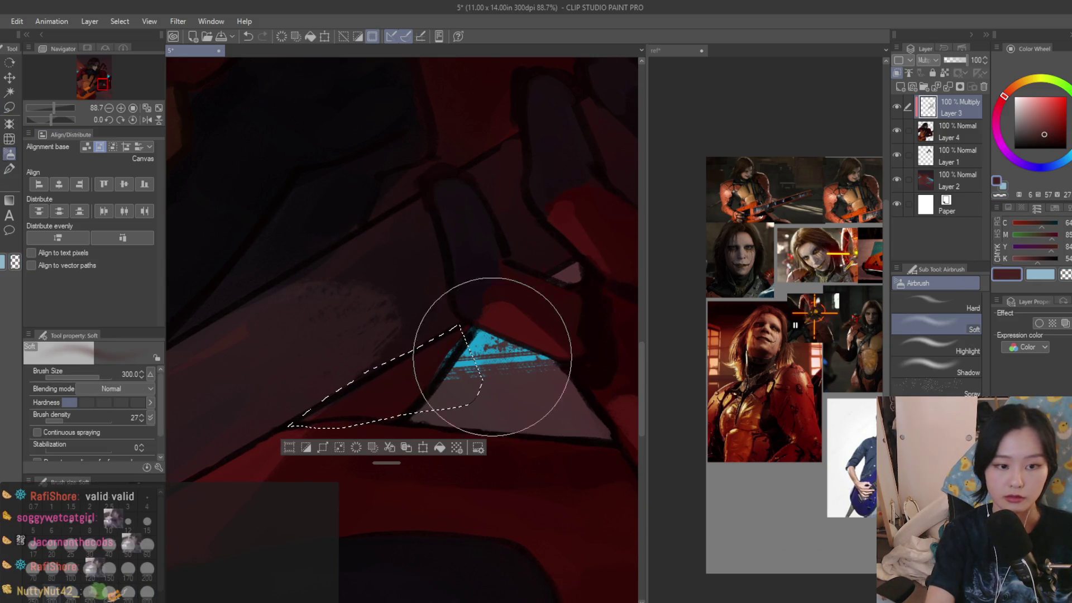
scroll(486, 448, down, 10)
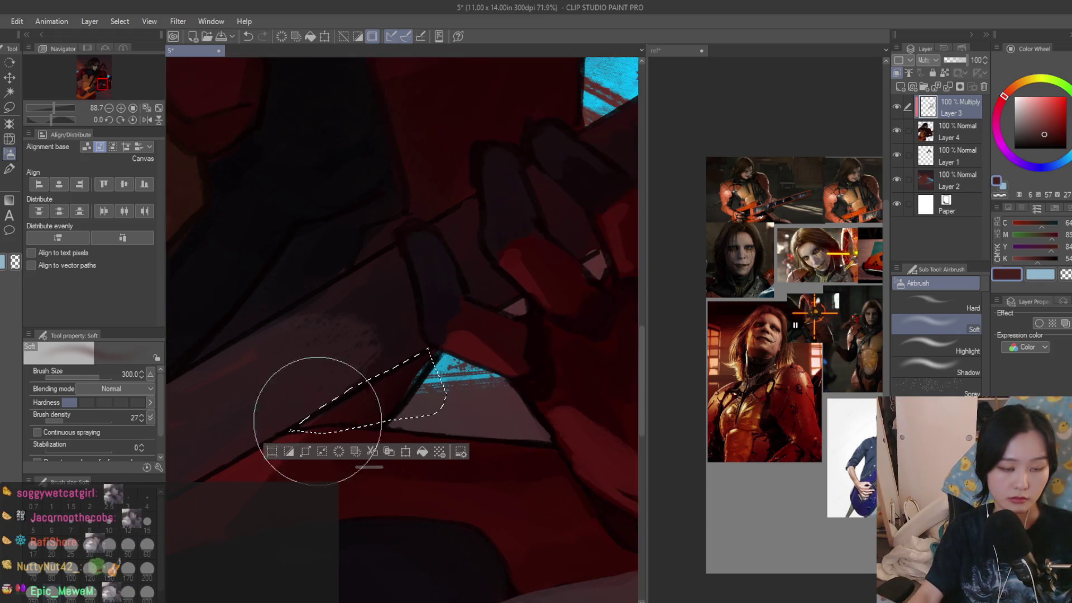
- Save the painting, mirror the canvas to check it, and compare with the ref document
key(ctrl+s)
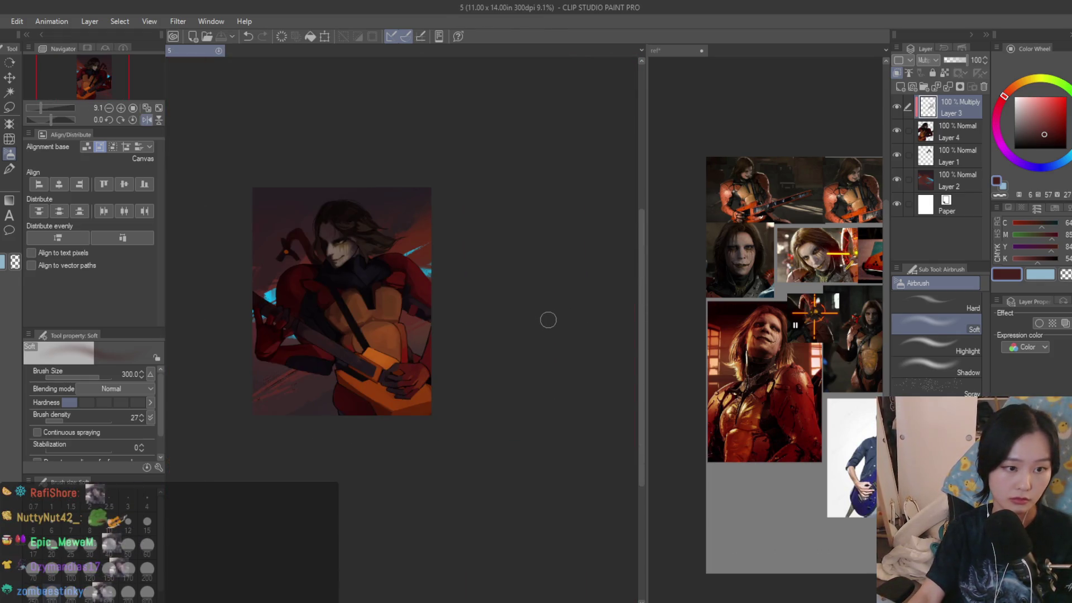
scroll(549, 320, up, 2)
key(h)
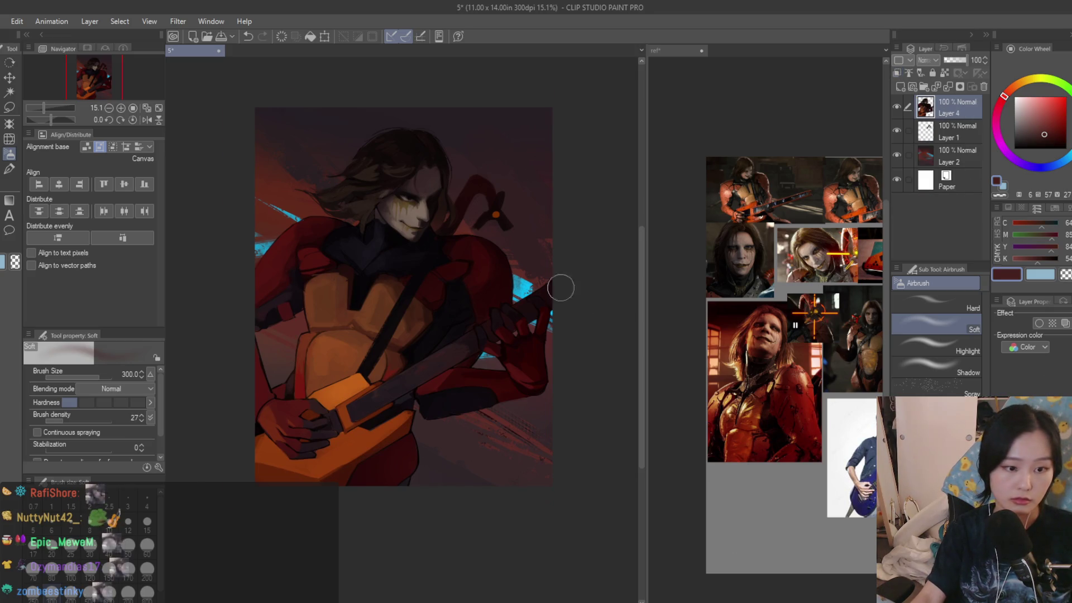
scroll(585, 288, up, 1)
key(b)
click(843, 260)
scroll(844, 260, up, 6)
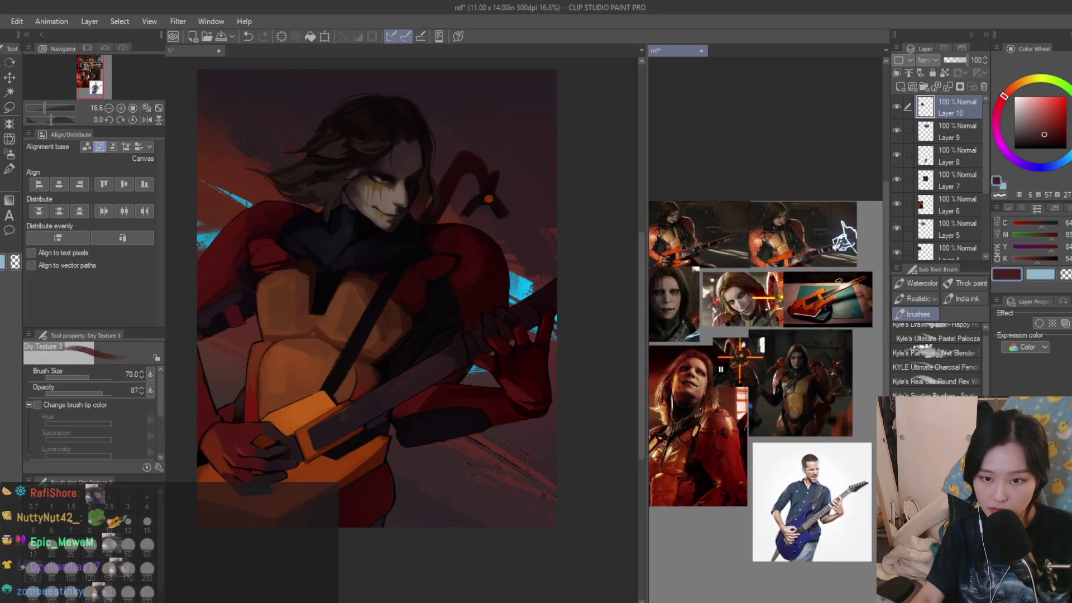
click(427, 386)
scroll(391, 396, up, 3)
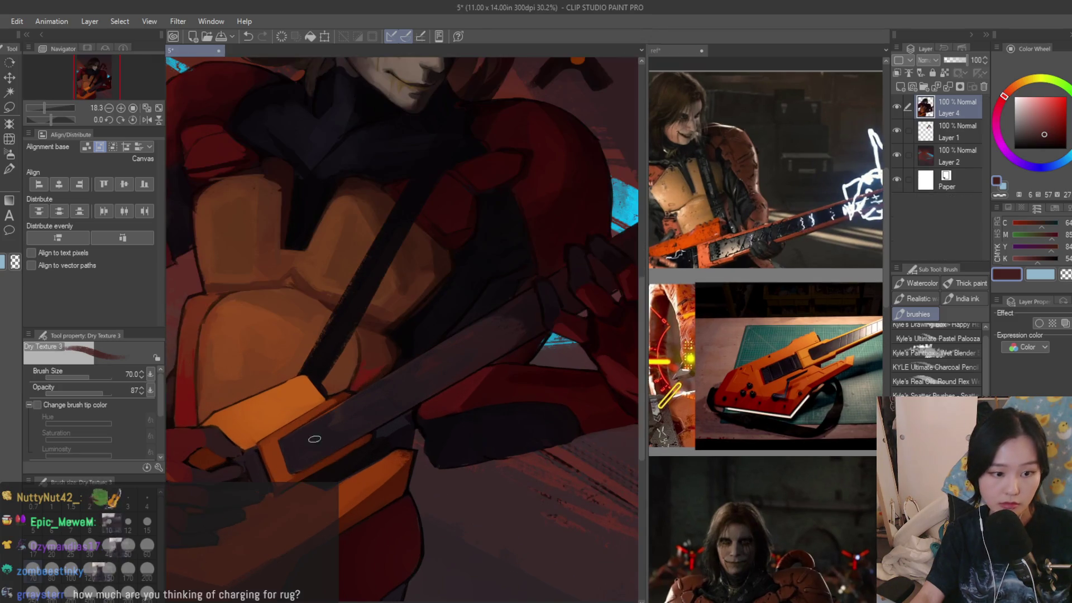
scroll(522, 301, up, 5)
- Sample an orange-red from the guitar and add a new empty Layer 3 above Layer 4
alt+click(522, 301)
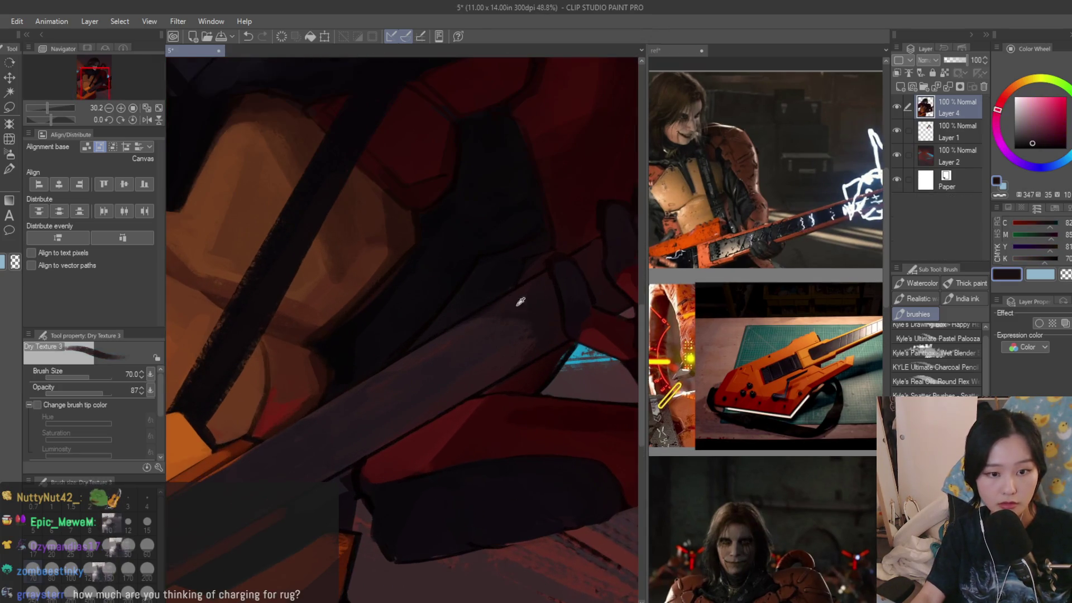
scroll(539, 307, down, 3)
scroll(472, 335, up, 3)
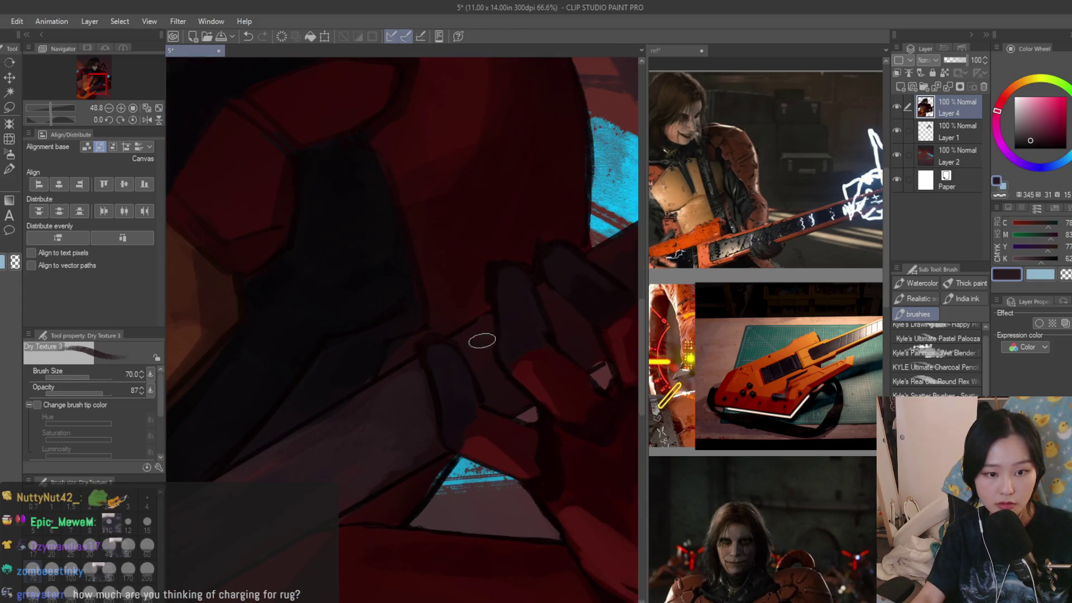
scroll(559, 346, down, 6)
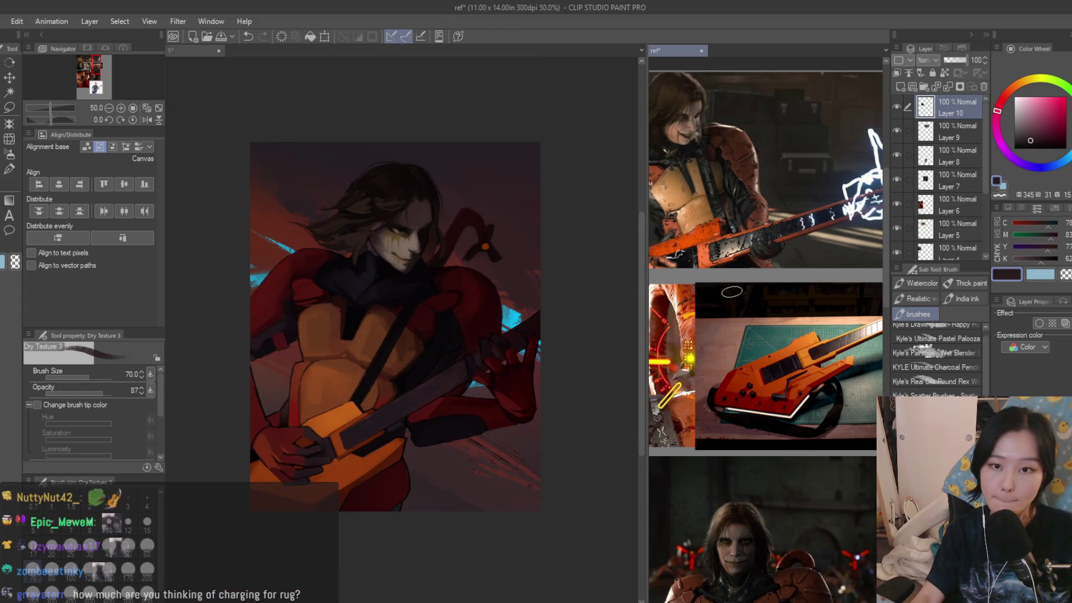
scroll(765, 223, up, 2)
scroll(330, 458, up, 6)
alt+click(330, 458)
scroll(467, 358, down, 3)
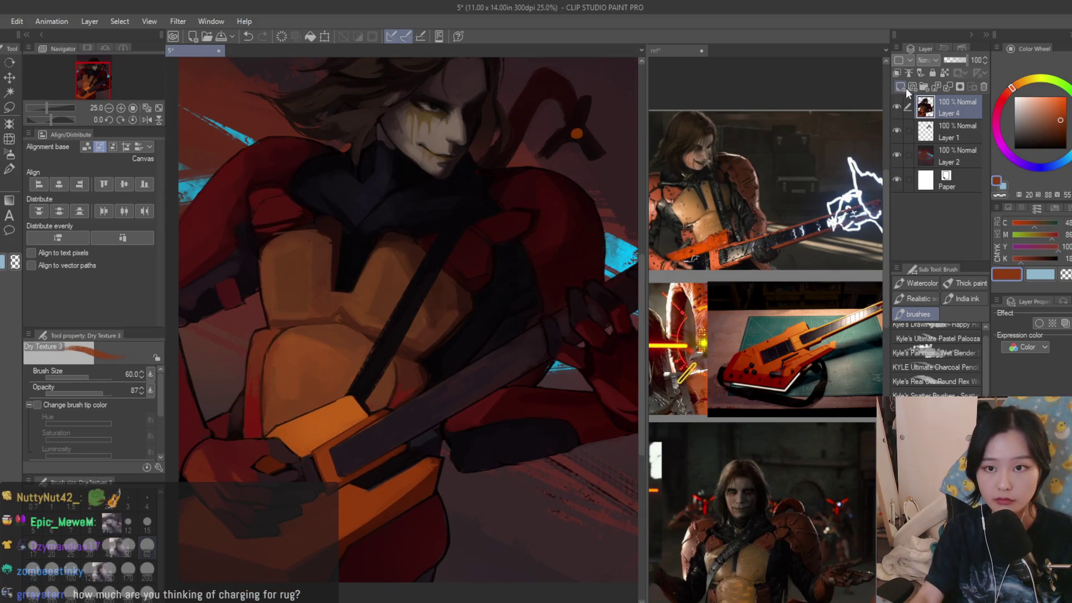
click(901, 87)
scroll(398, 412, up, 1)
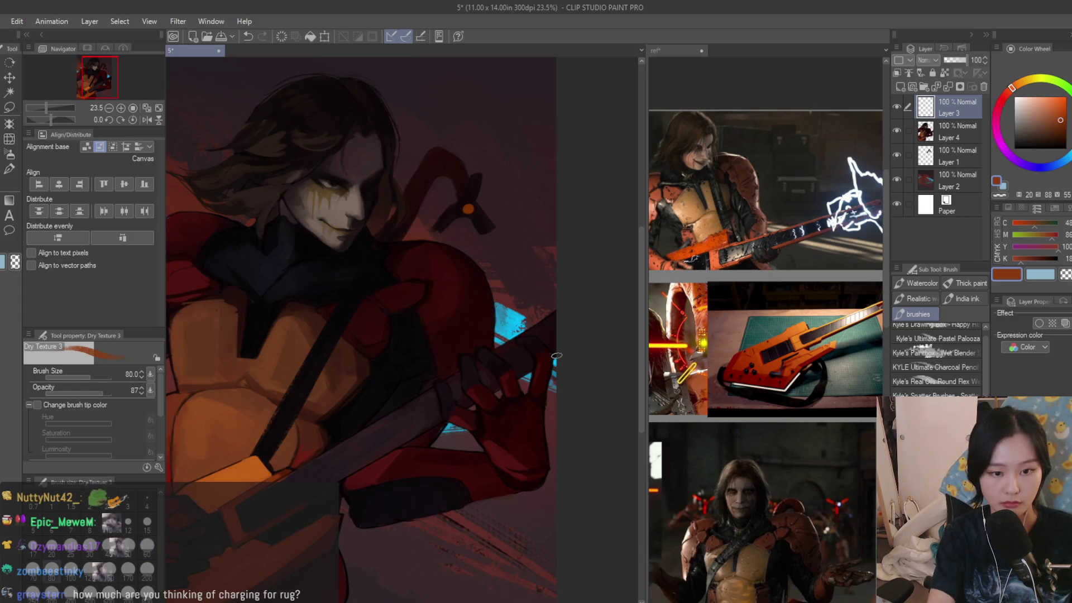
- Draw two parallel straight orange lines along the guitar neck
drag(548, 356, 250, 536)
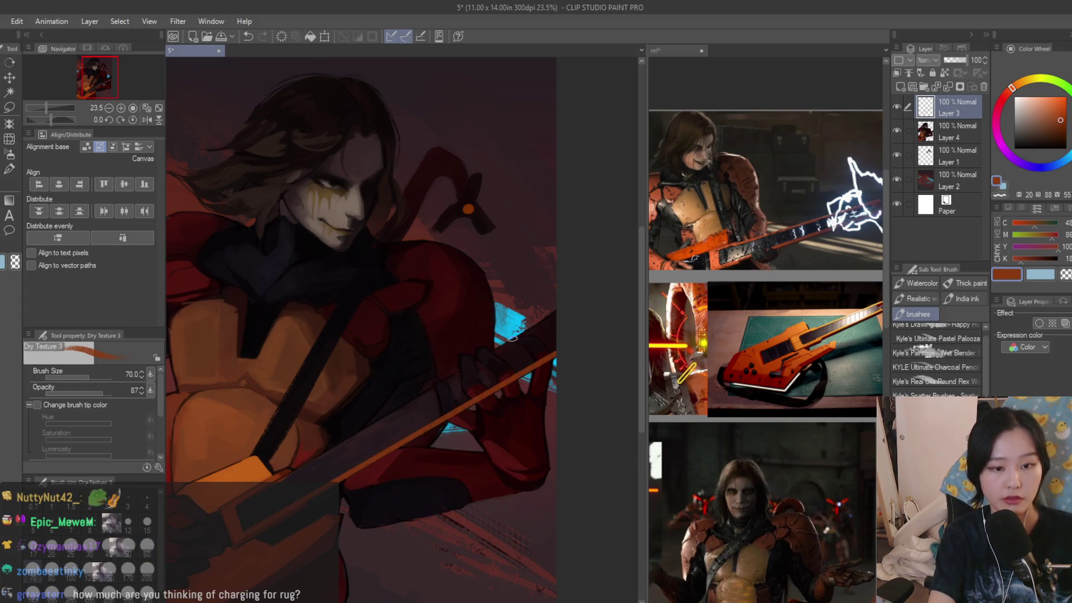
drag(560, 310, 238, 507)
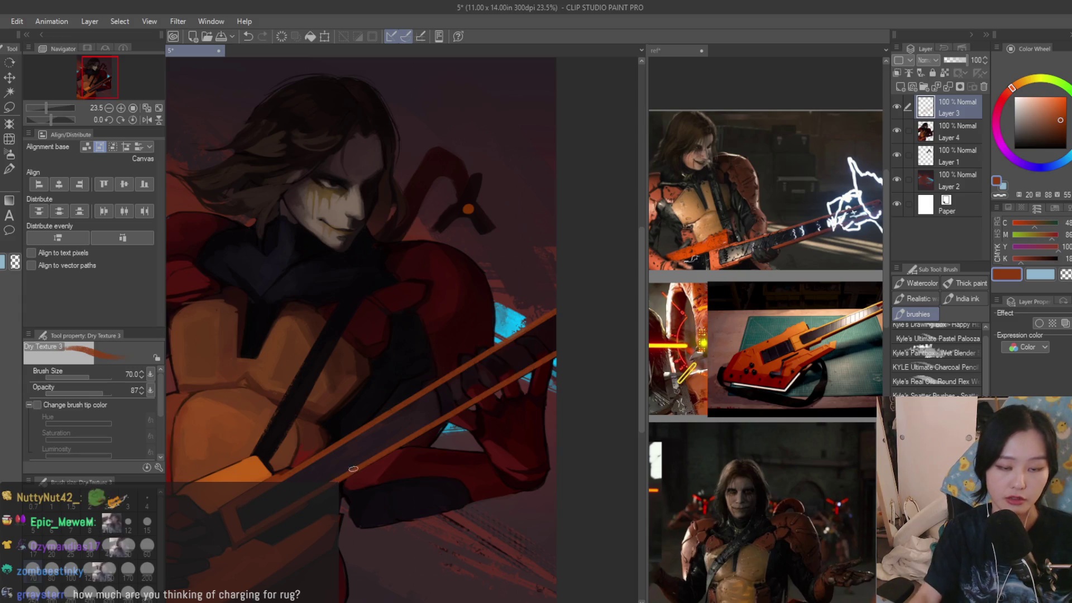
scroll(339, 479, down, 3)
scroll(391, 380, up, 5)
- Erase the orange lines wherever the fingers and hand cross the neck
key(e)
scroll(407, 366, up, 1)
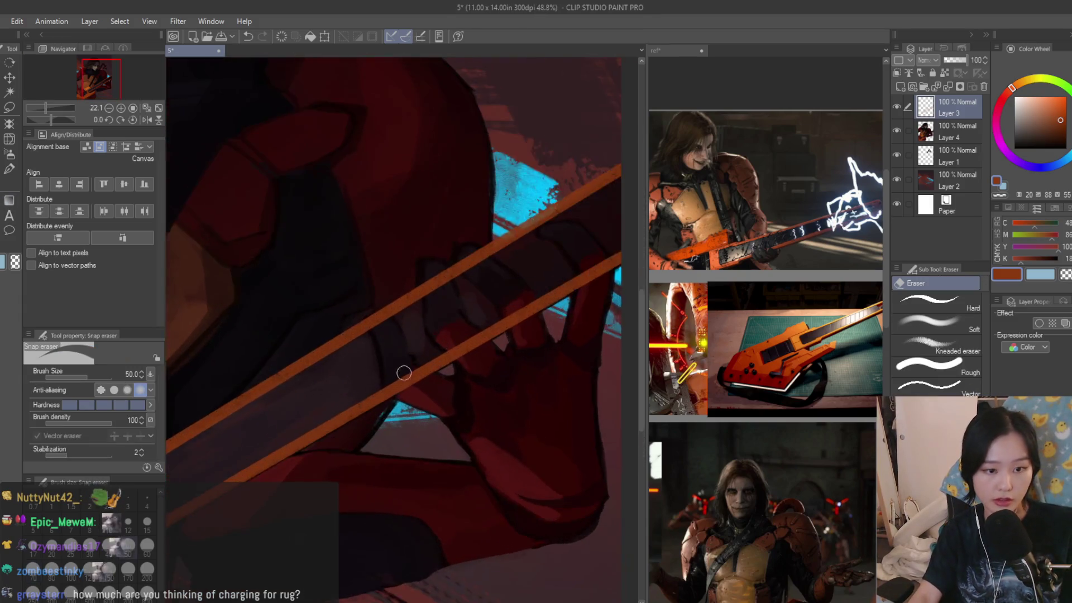
scroll(408, 367, up, 3)
drag(357, 268, 354, 278)
scroll(391, 302, down, 2)
drag(438, 241, 429, 278)
drag(450, 226, 428, 303)
drag(472, 381, 527, 368)
mouse_move(576, 312)
mouse_down()
mouse_move(580, 292)
mouse_move(615, 314)
mouse_move(498, 239)
mouse_up()
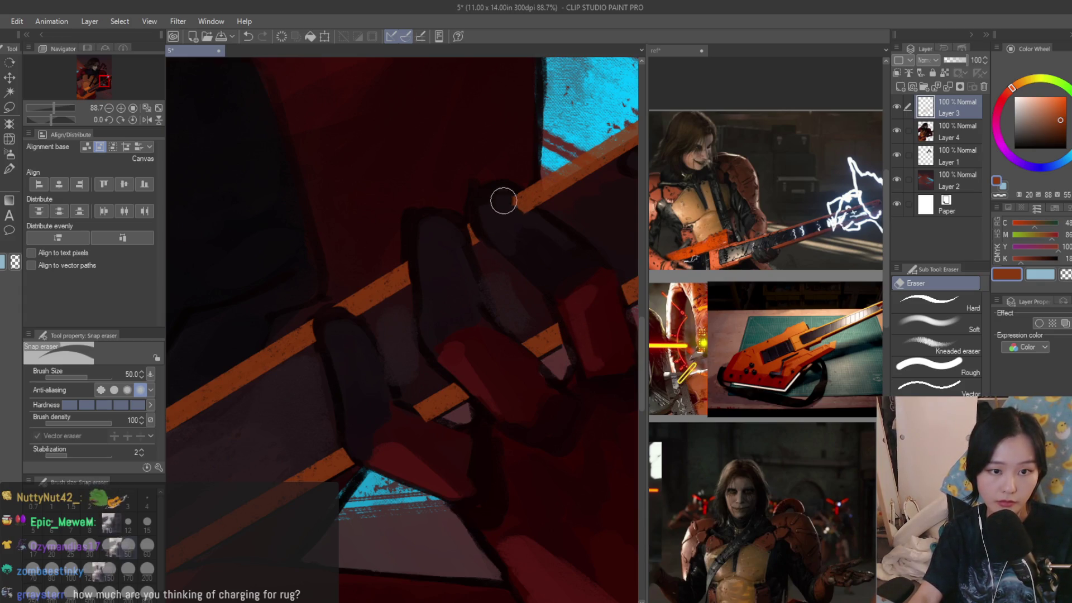
scroll(499, 202, down, 2)
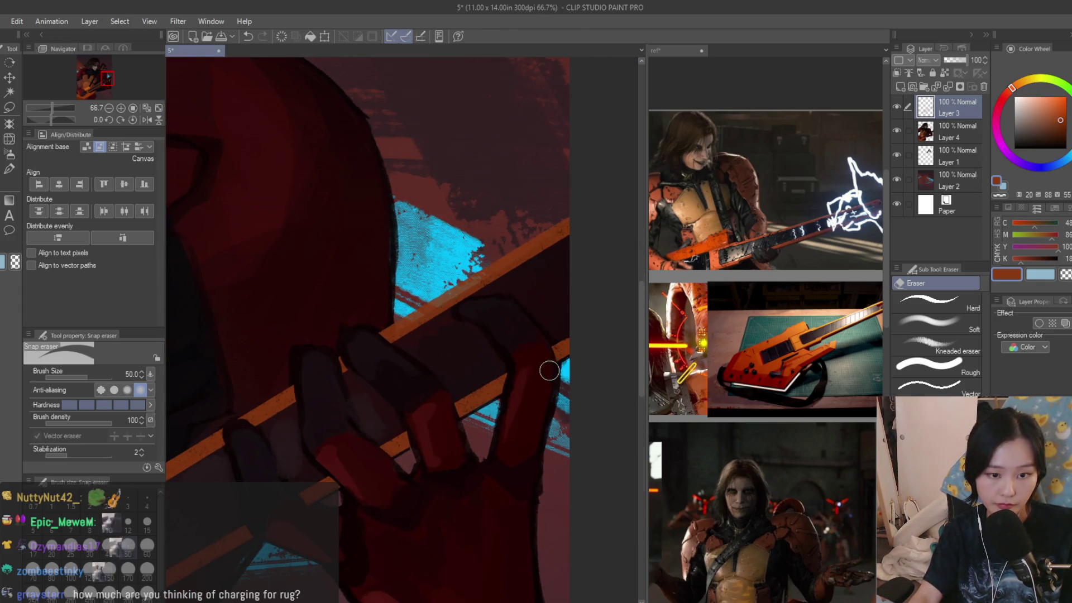
scroll(467, 303, down, 6)
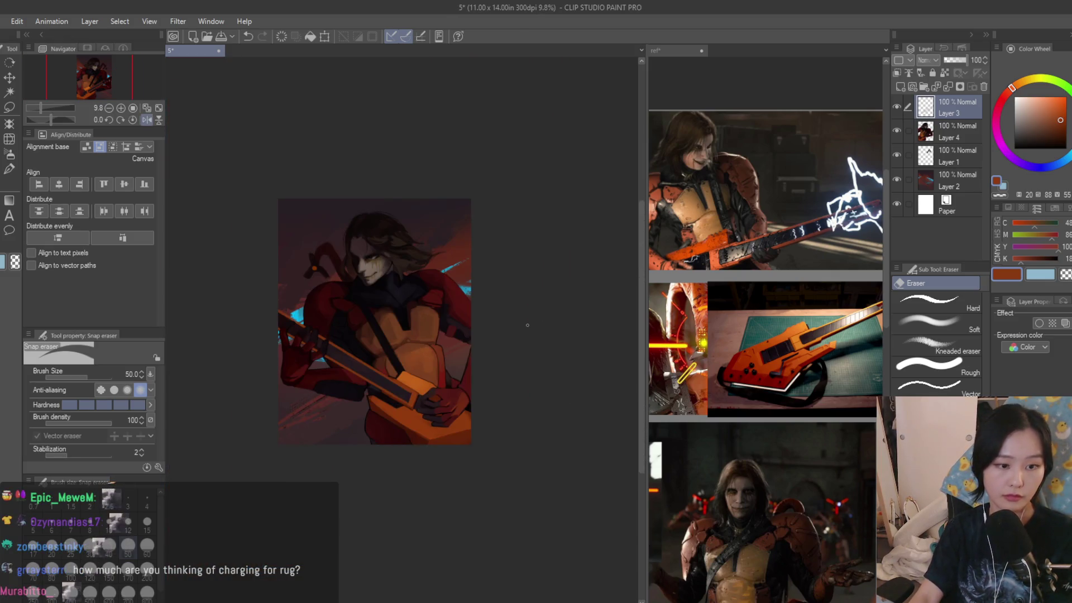
- In the reference collage, set a red soft airbrush at size 600 and enlarge the guitar photos
click(738, 361)
scroll(529, 261, up, 2)
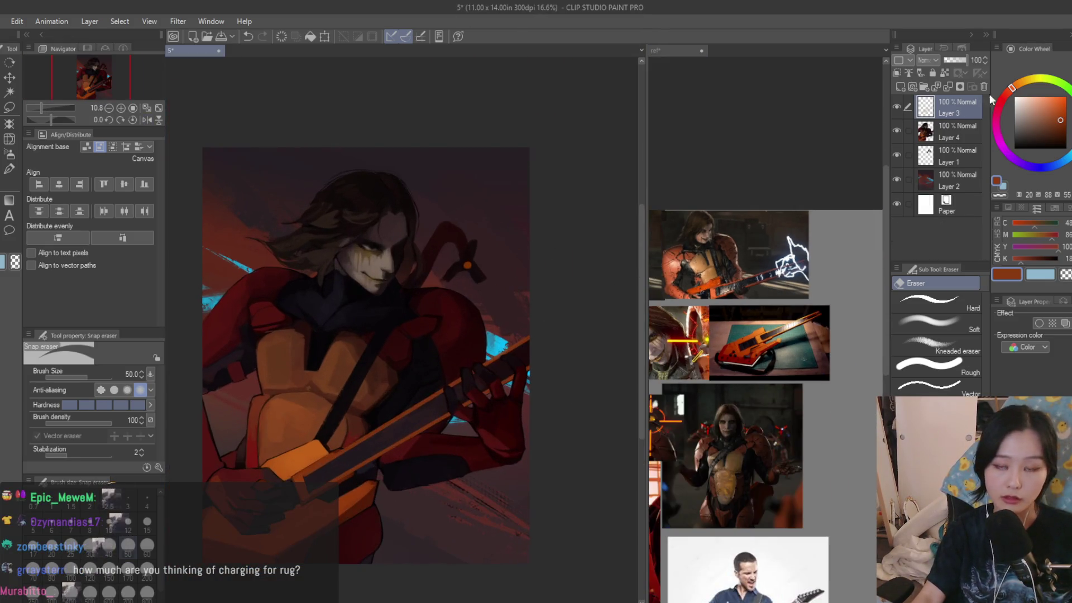
key(b)
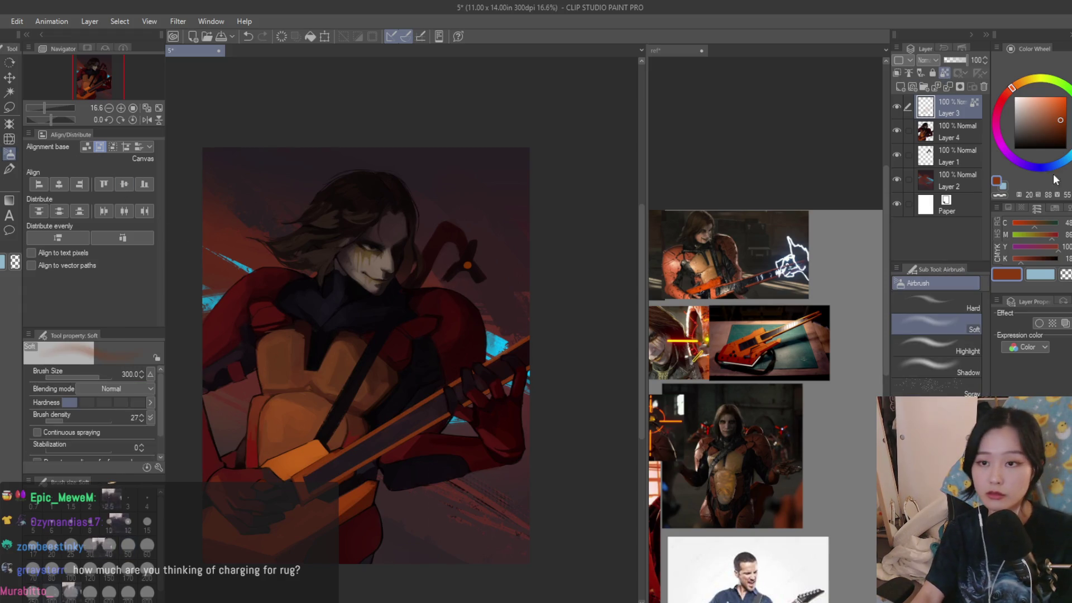
click(1005, 97)
scroll(480, 356, up, 3)
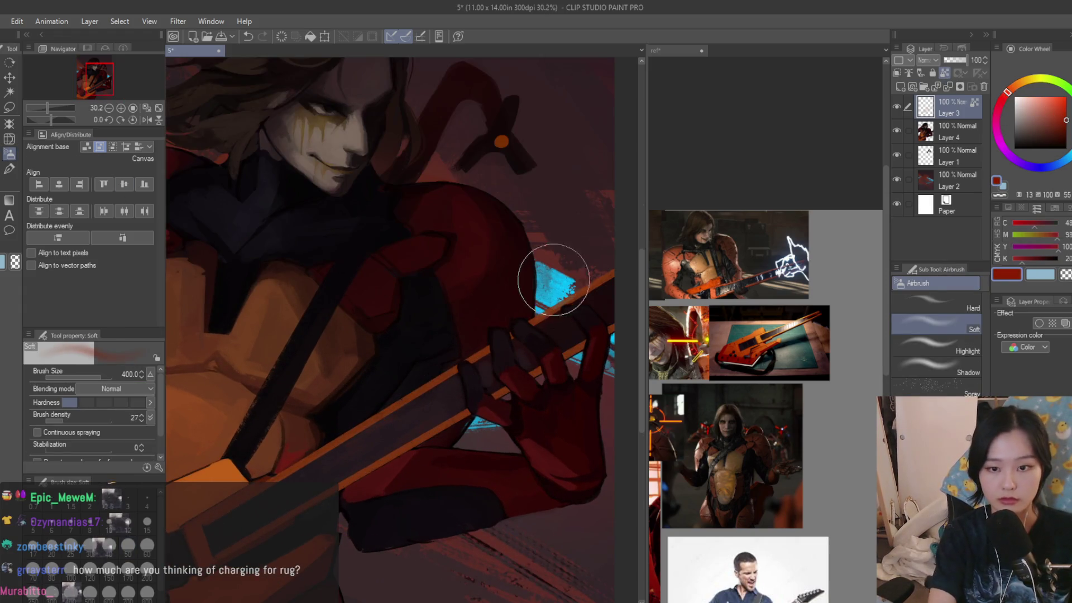
key(bracketright)
key(bracketright)
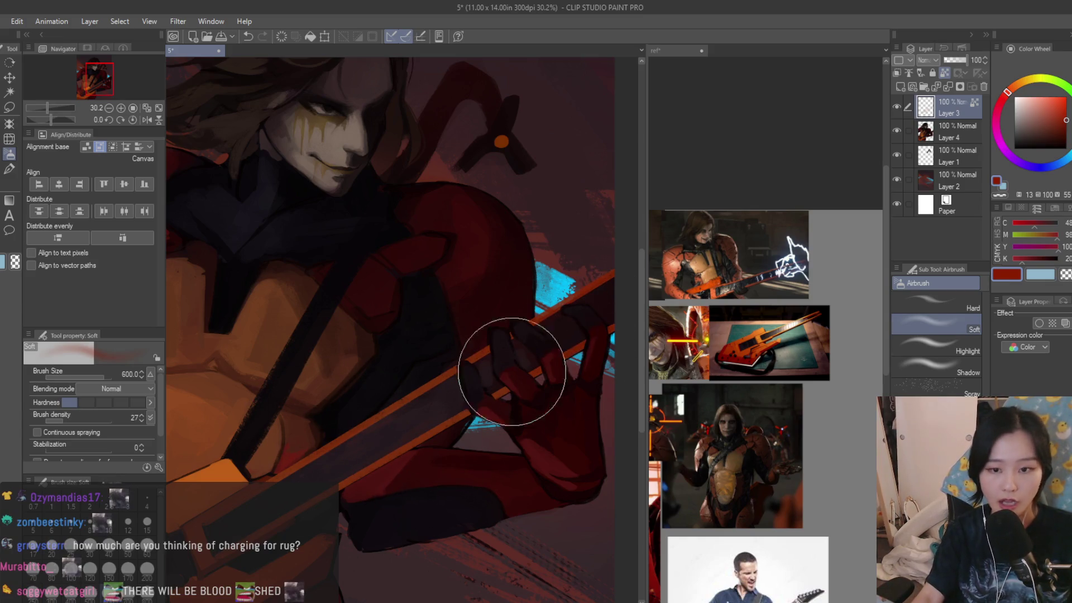
scroll(765, 335, up, 2)
drag(412, 376, 426, 354)
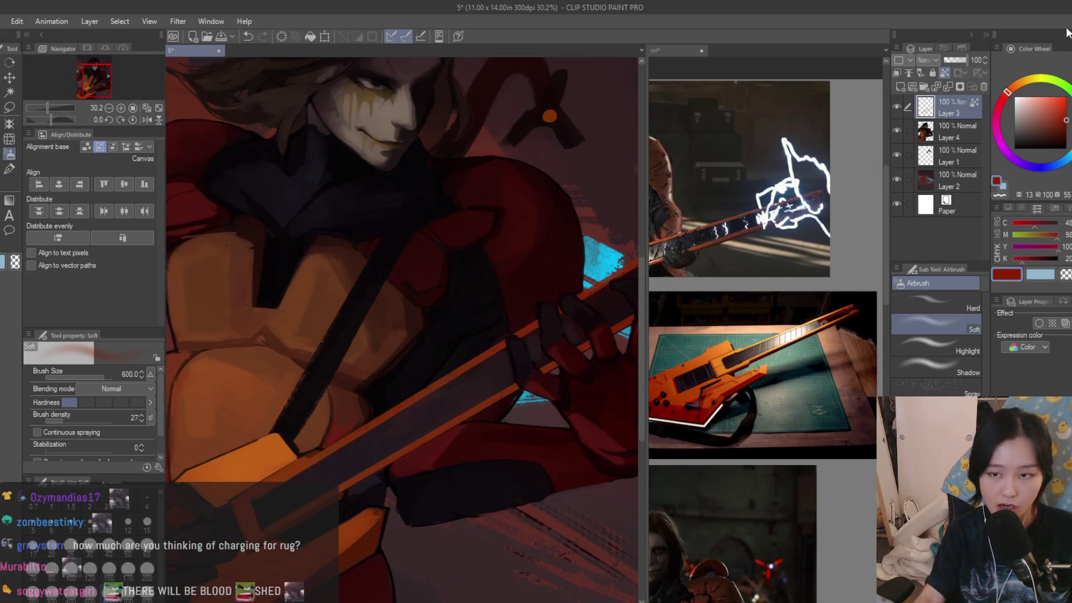
- Try bright yellow and then orange as the painting colour
click(1029, 80)
click(1054, 96)
click(1011, 89)
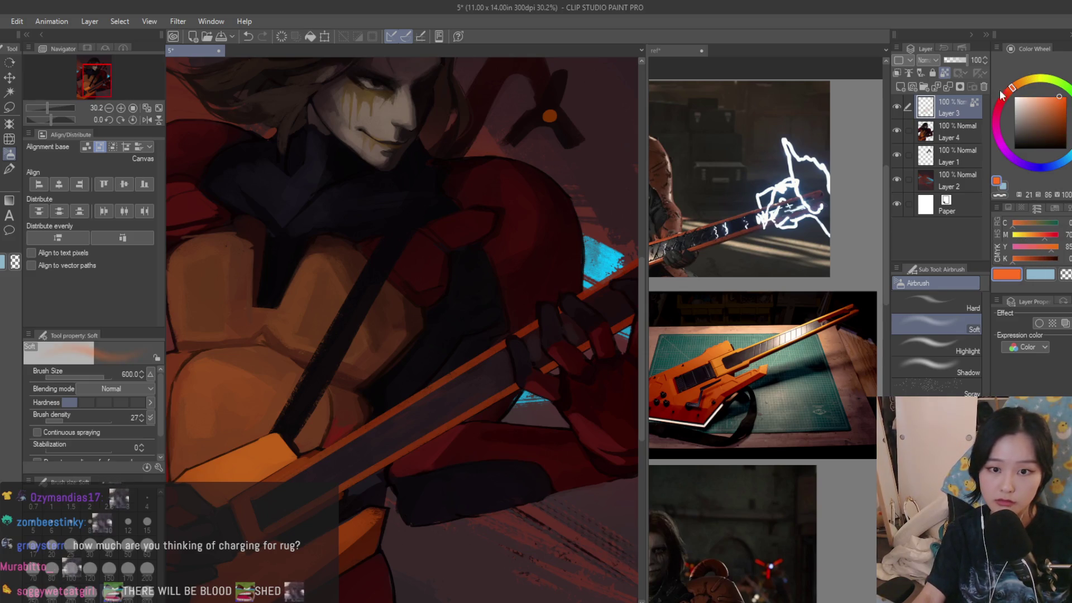
scroll(402, 329, down, 1)
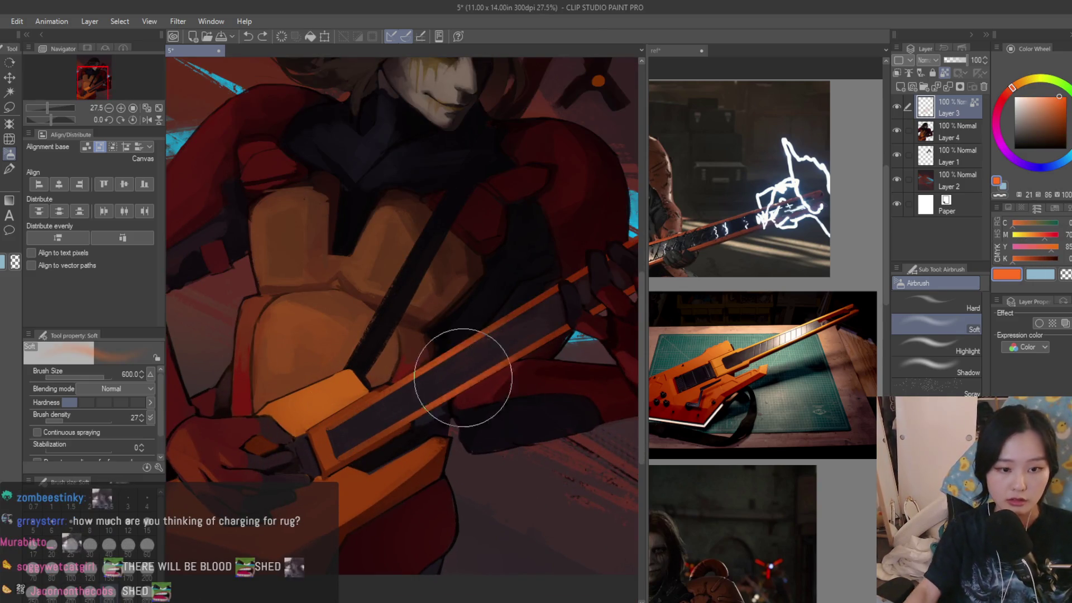
scroll(480, 313, down, 4)
scroll(502, 296, up, 1)
- Flip the canvas horizontally to check it, then delete the extra Layer 3
scroll(537, 279, up, 2)
key(h)
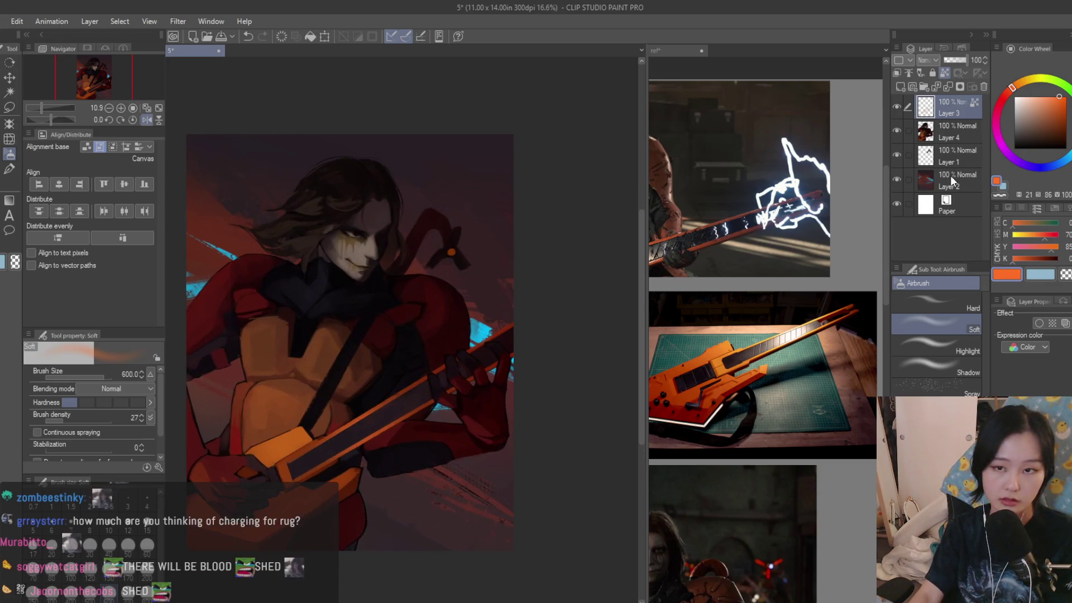
scroll(615, 156, down, 1)
key(ctrl+z)
- Return to the Dry Texture 3 brush and pick a bright cyan colour
key(b)
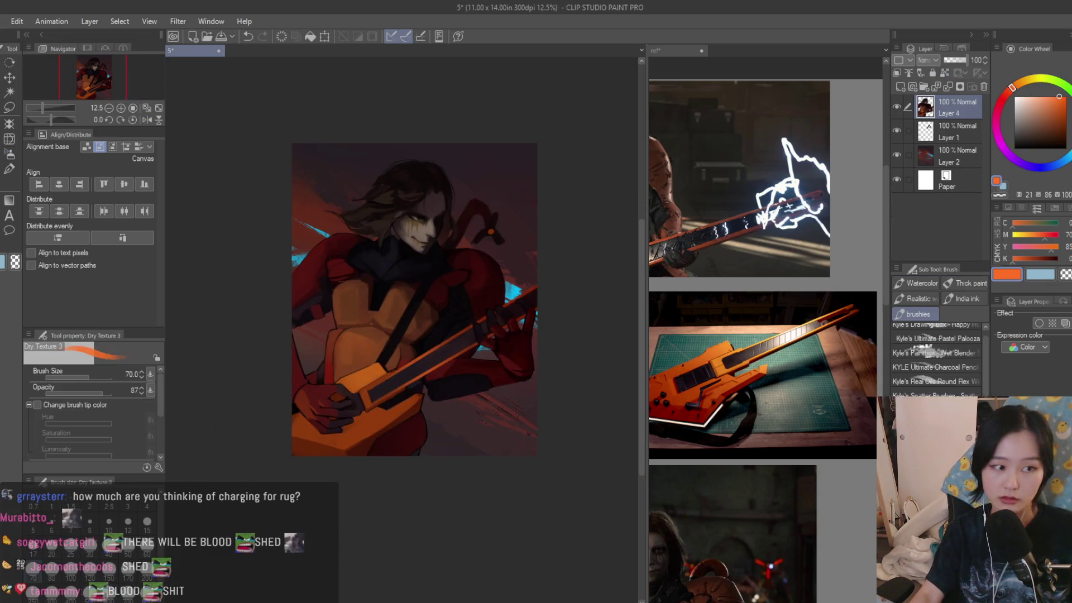
scroll(405, 380, down, 1)
scroll(442, 436, up, 1)
scroll(675, 412, up, 1)
scroll(433, 479, up, 3)
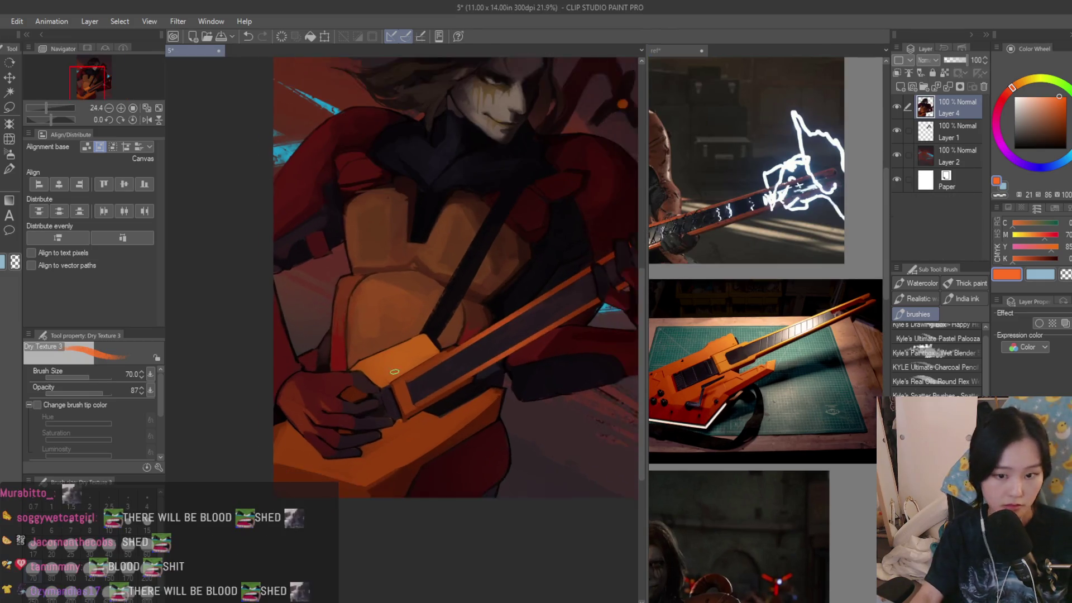
scroll(433, 479, up, 2)
scroll(546, 380, down, 4)
scroll(546, 380, down, 3)
scroll(710, 335, down, 1)
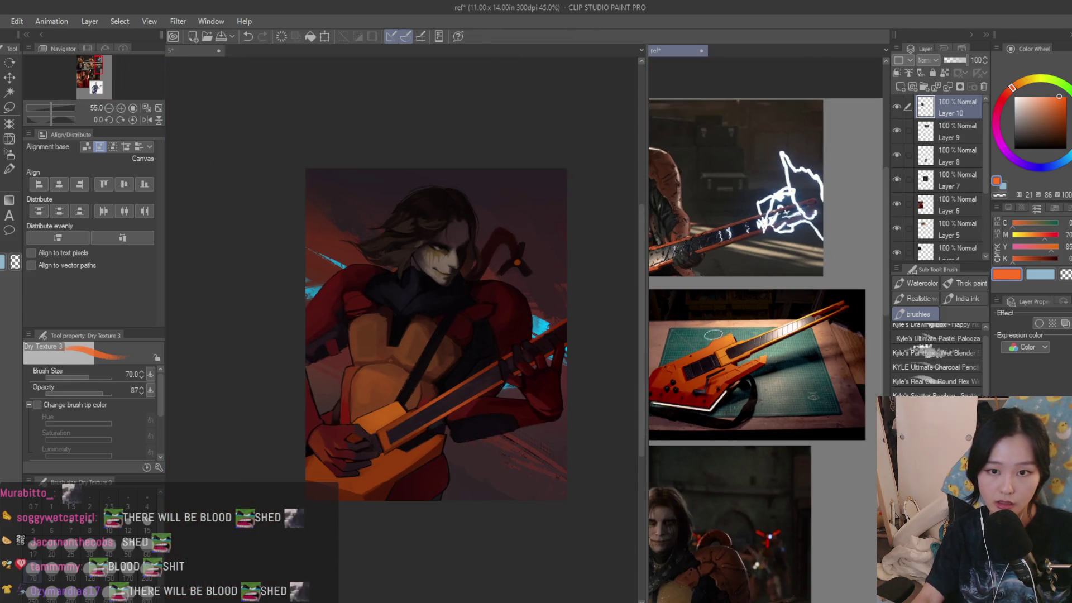
scroll(551, 283, up, 2)
scroll(553, 336, down, 2)
scroll(556, 391, up, 2)
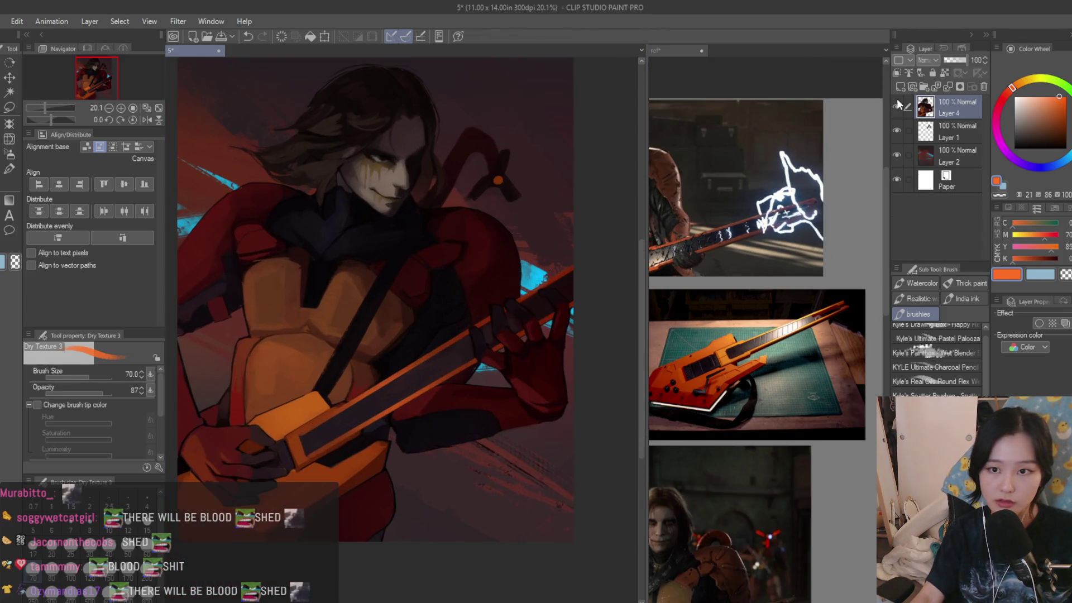
alt+click(536, 273)
- Paint cyan lightning strokes rising from the guitar and along its neck
scroll(496, 342, up, 2)
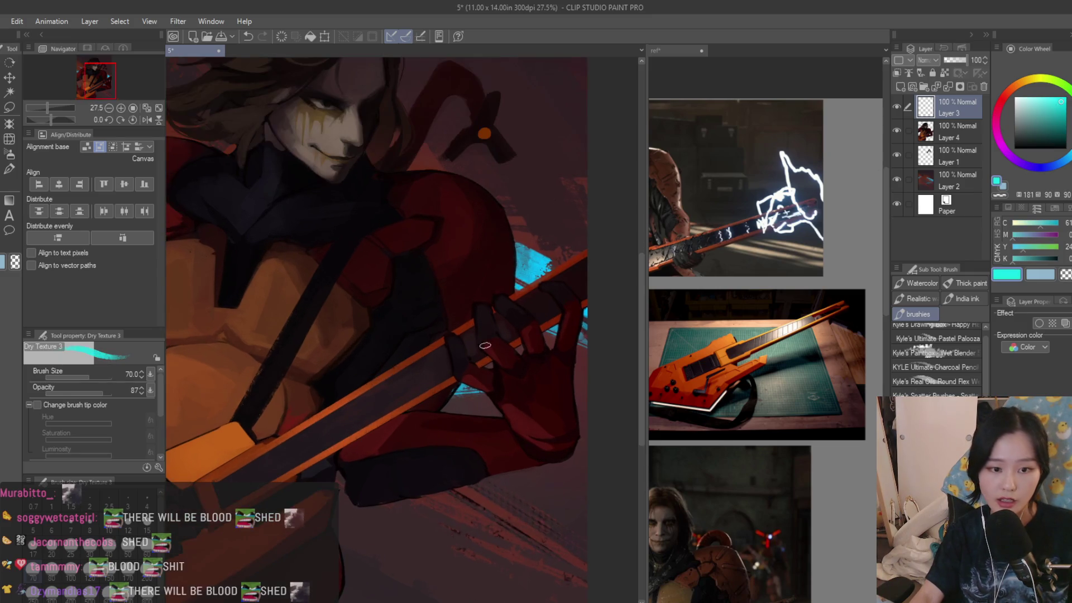
scroll(444, 339, up, 2)
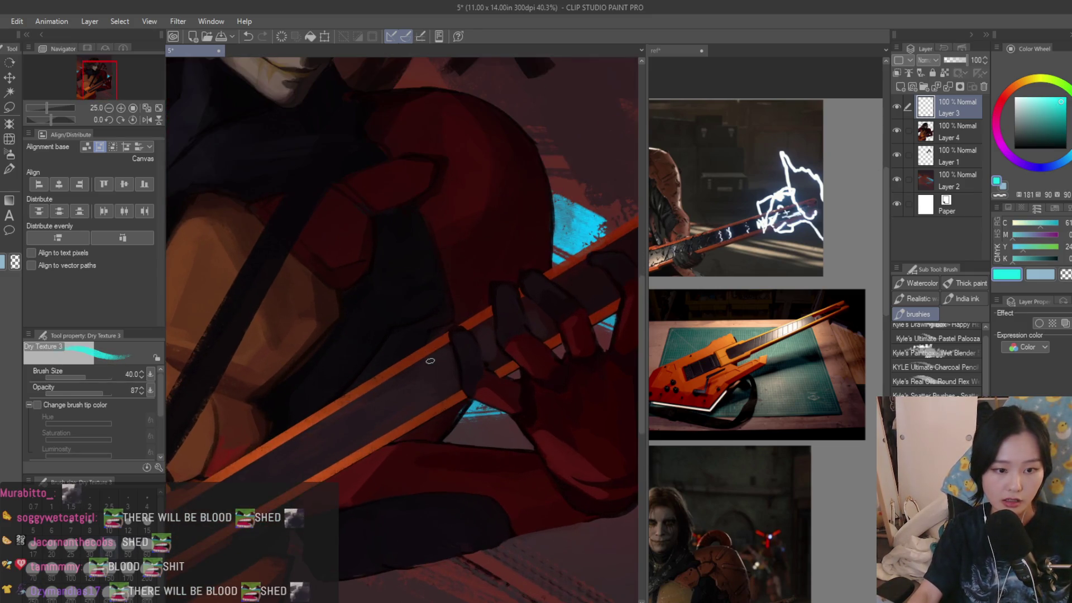
scroll(532, 310, down, 2)
drag(474, 310, 560, 179)
scroll(538, 226, down, 2)
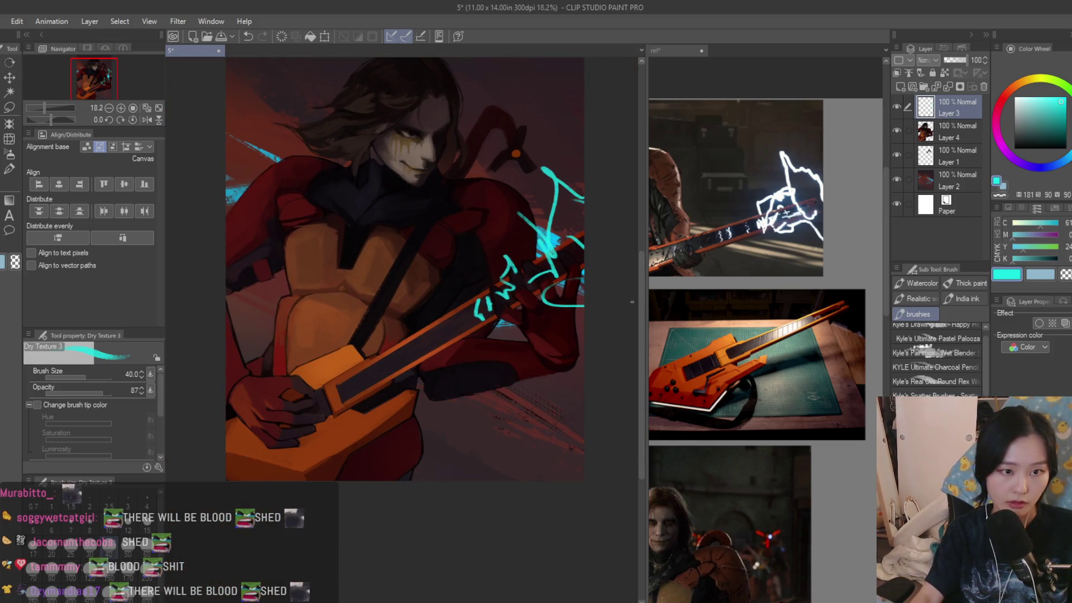
drag(448, 311, 378, 339)
scroll(422, 380, down, 2)
scroll(765, 347, down, 3)
scroll(765, 391, up, 2)
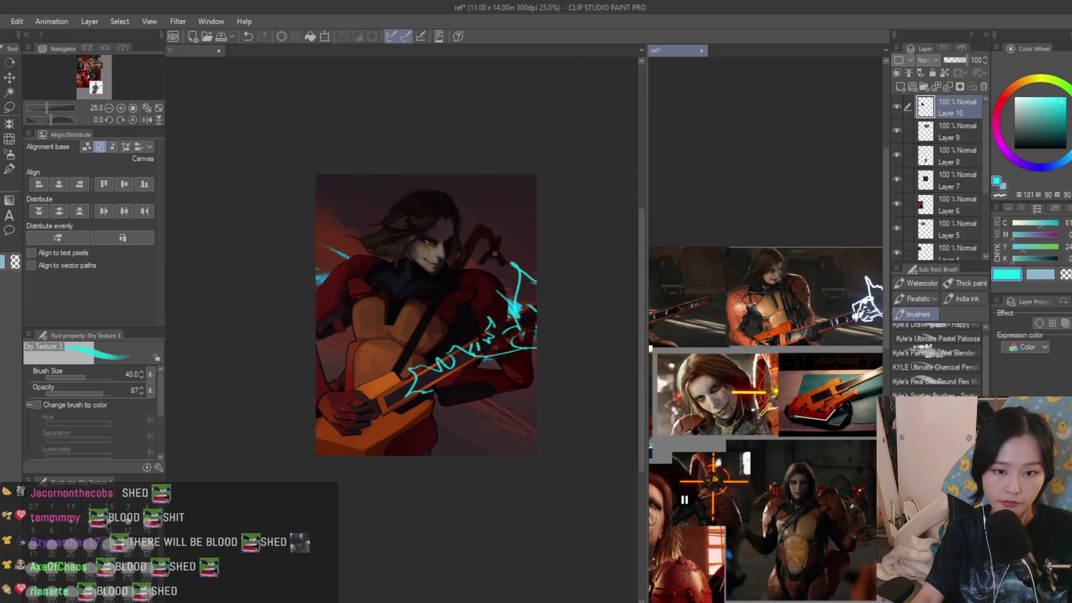
scroll(380, 412, up, 2)
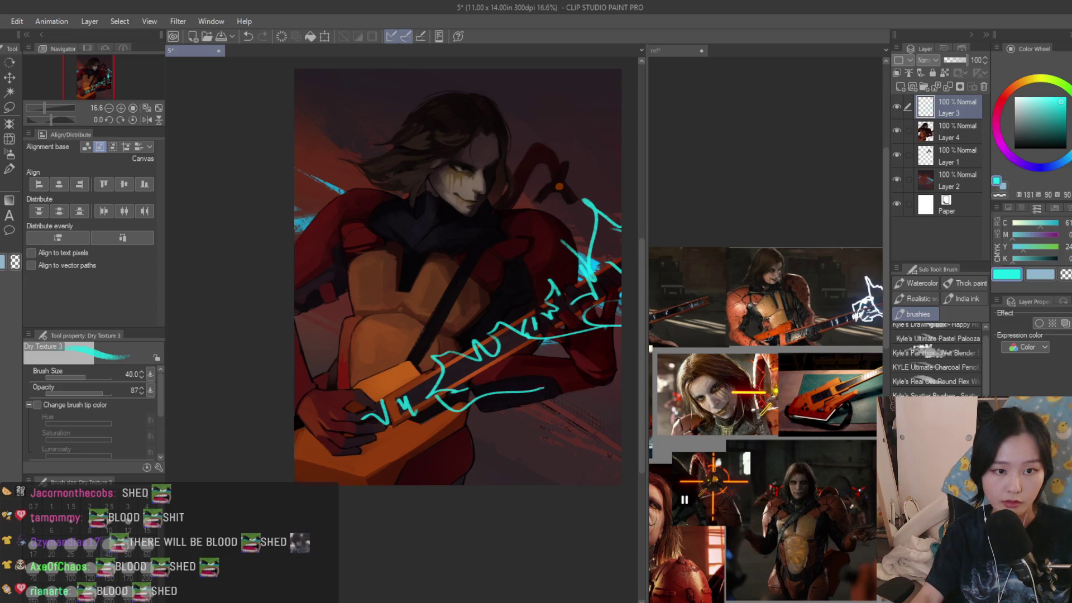
scroll(490, 111, down, 5)
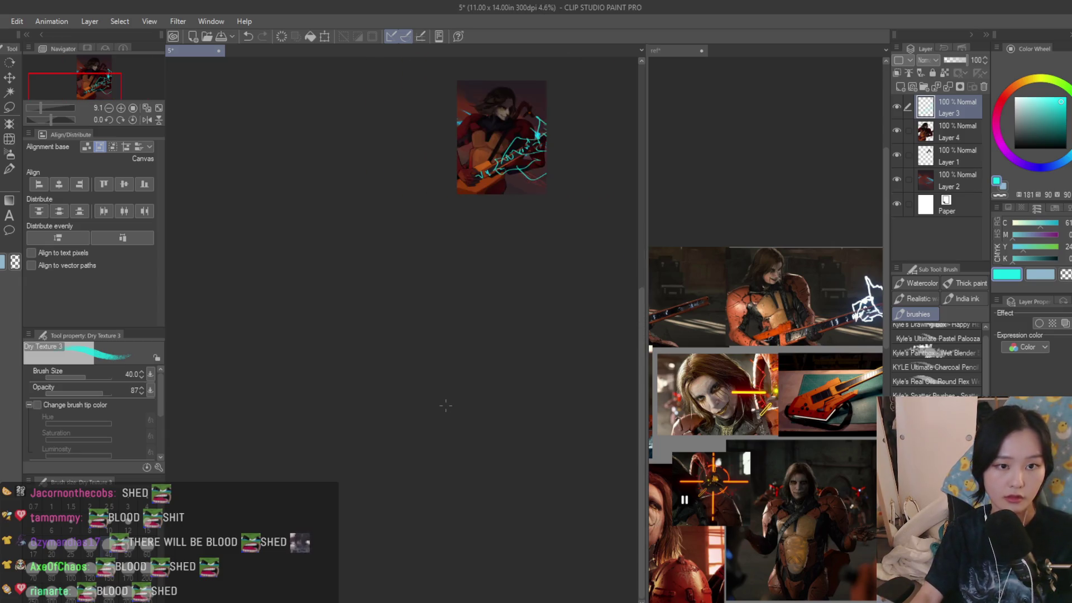
click(12, 157)
scroll(492, 117, up, 5)
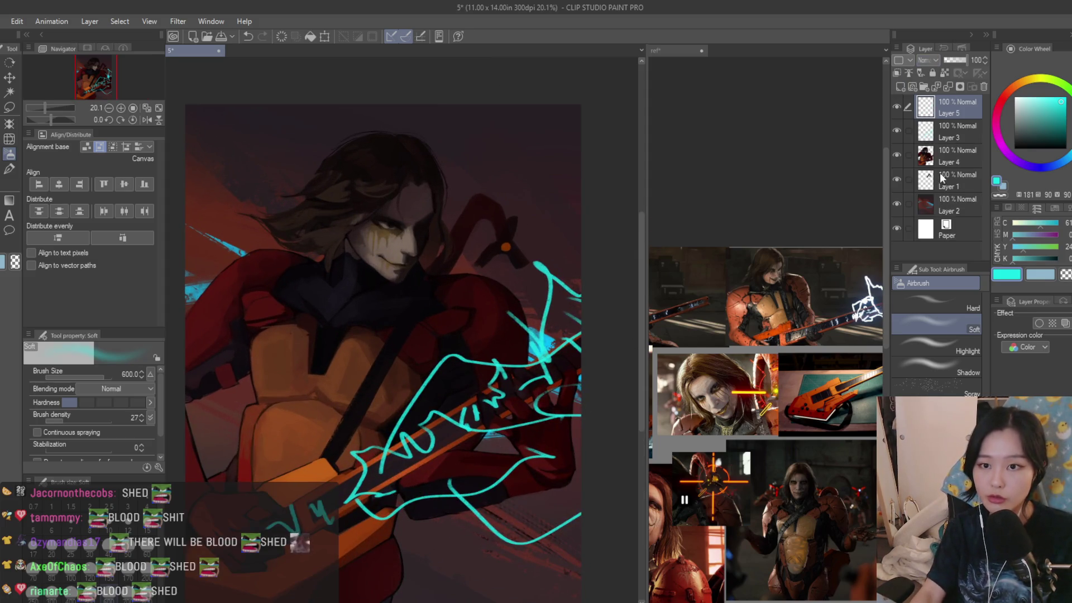
- Spray a cyan glow over the lightning, then delete the lightning and glow layers
mouse_move(531, 292)
mouse_down()
mouse_move(379, 447)
mouse_move(556, 508)
mouse_move(251, 530)
mouse_up()
scroll(533, 117, down, 3)
scroll(527, 170, up, 2)
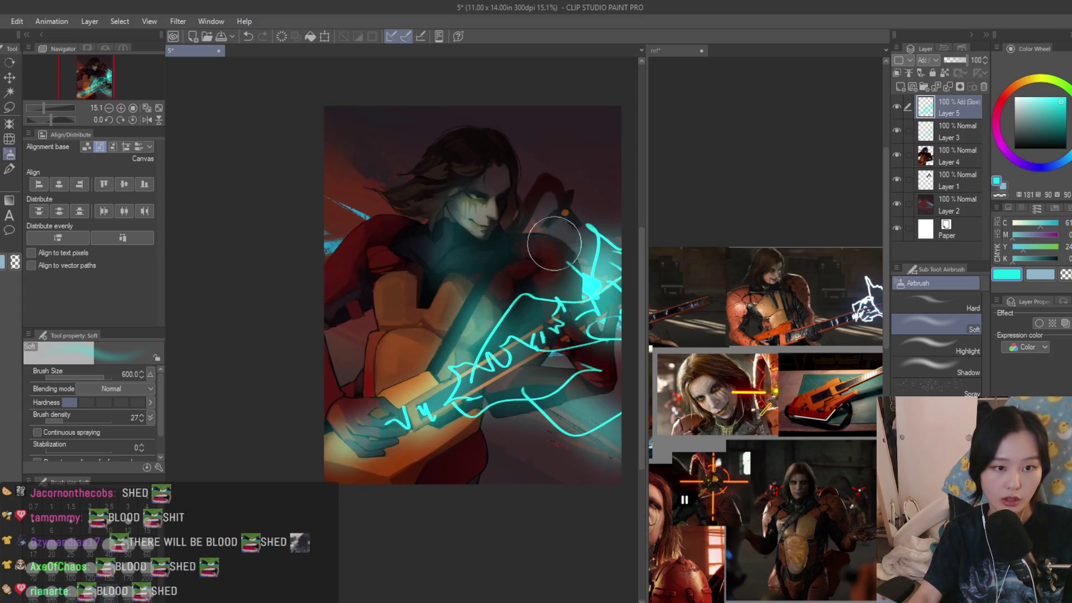
scroll(350, 229, down, 5)
scroll(509, 242, down, 2)
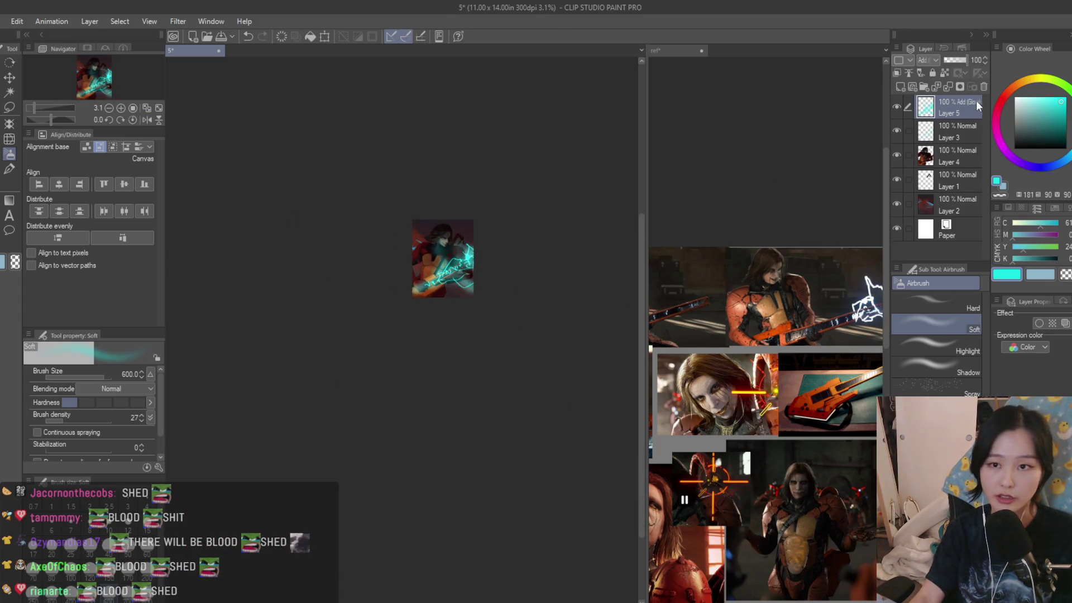
key(Delete)
key(Delete)
scroll(470, 237, up, 4)
- Switch to the Dry Texture 3 brush and sample dark maroon from the painting
key(b)
scroll(456, 332, up, 2)
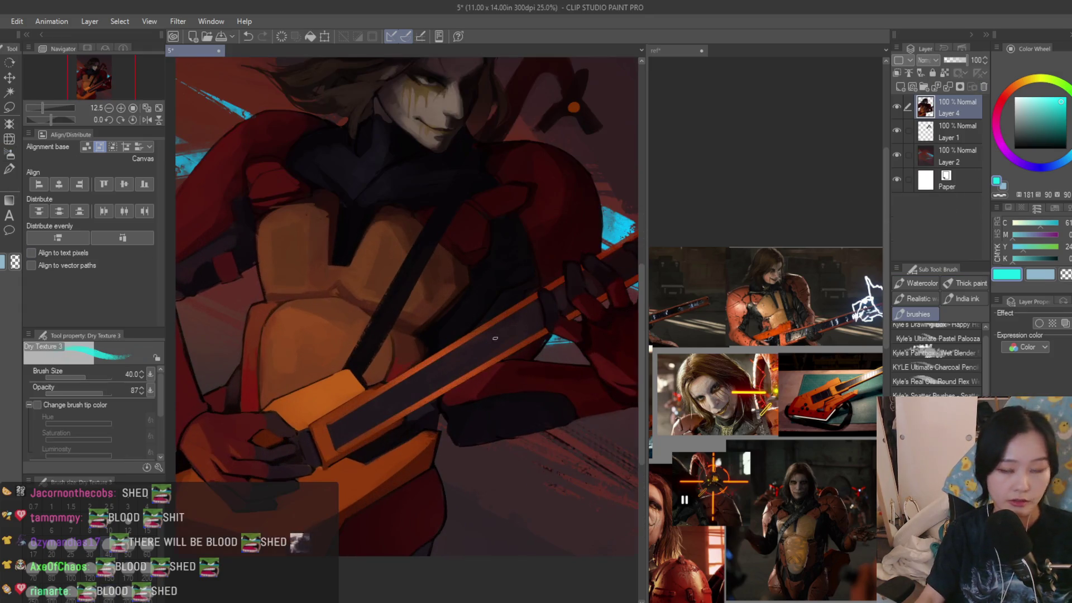
scroll(391, 363, up, 2)
scroll(726, 307, up, 3)
scroll(371, 438, up, 2)
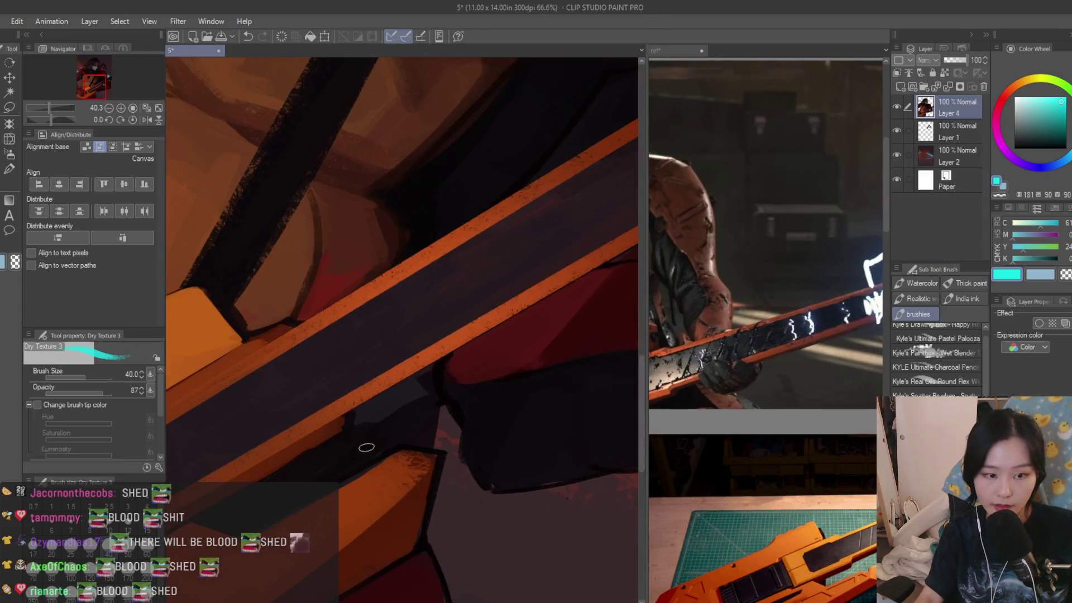
scroll(391, 363, up, 1)
alt+click(557, 308)
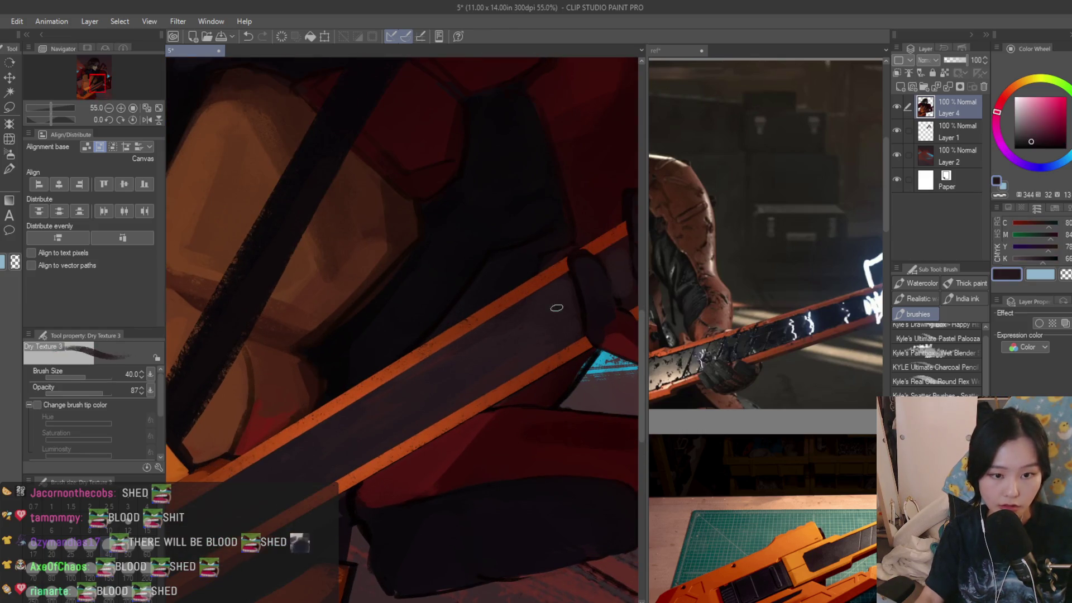
scroll(522, 327, up, 1)
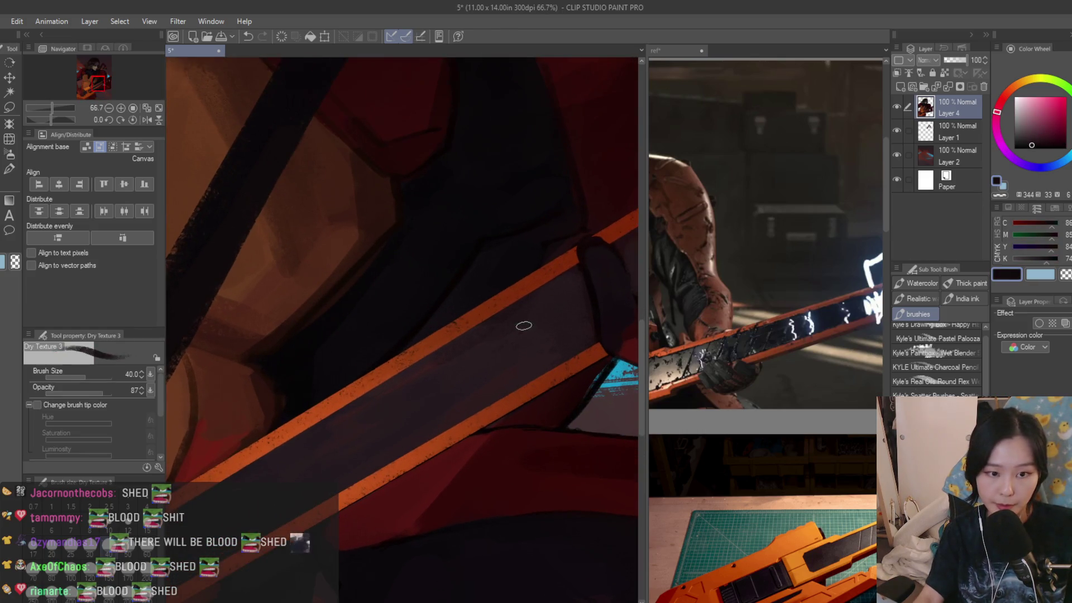